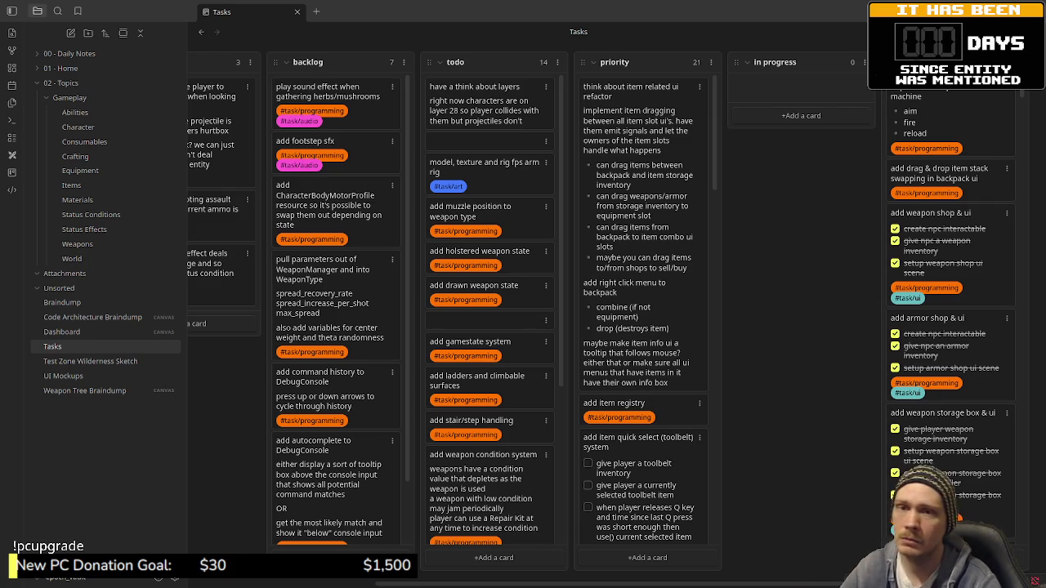
# - Switch from the Obsidian Tasks board back to Godot showing backpack_ui.gd
pyautogui.hotkey('alt', 'Tab')
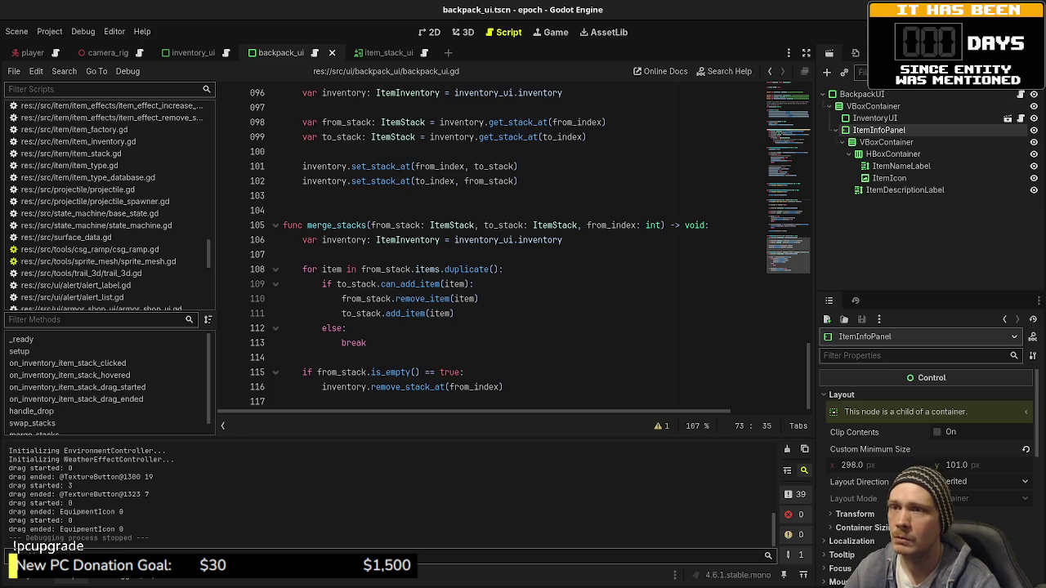
# - Run the game and open and close the Weapon Storage and Armor Storage chests
pyautogui.press('F5')
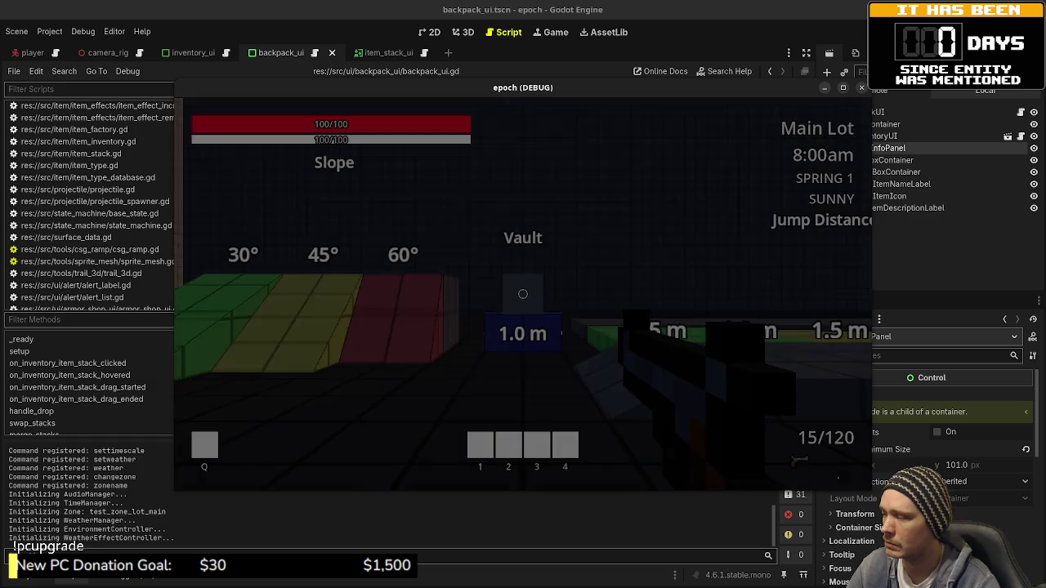
pyautogui.press('w')
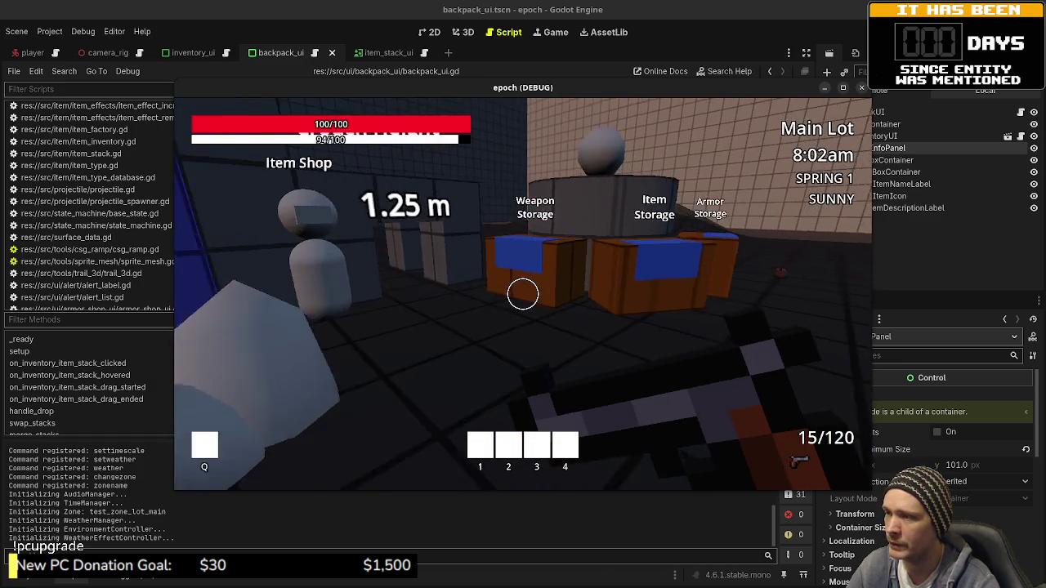
pyautogui.press('e')
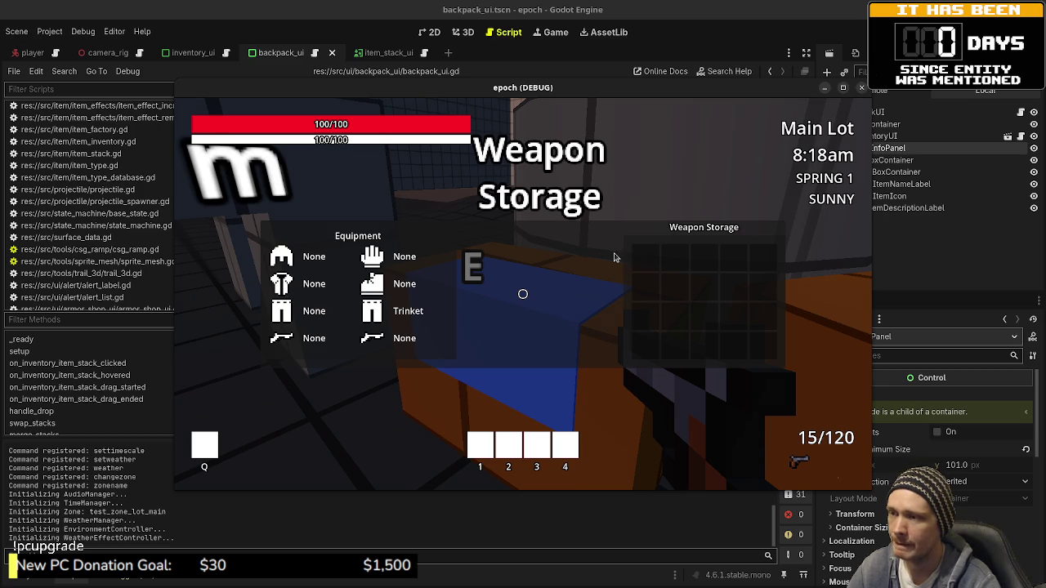
pyautogui.press('Escape')
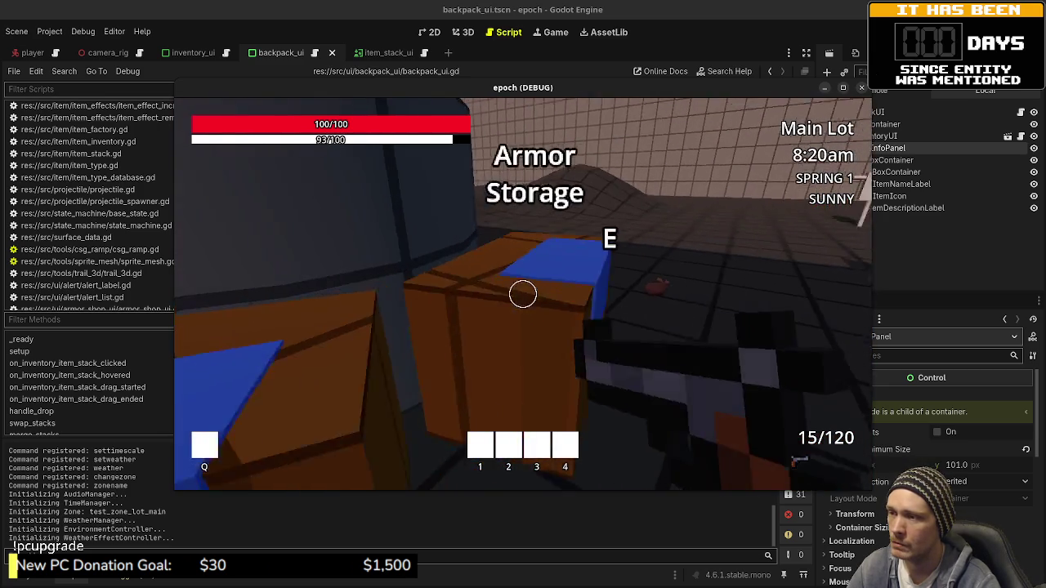
pyautogui.press('e')
pyautogui.press('Escape')
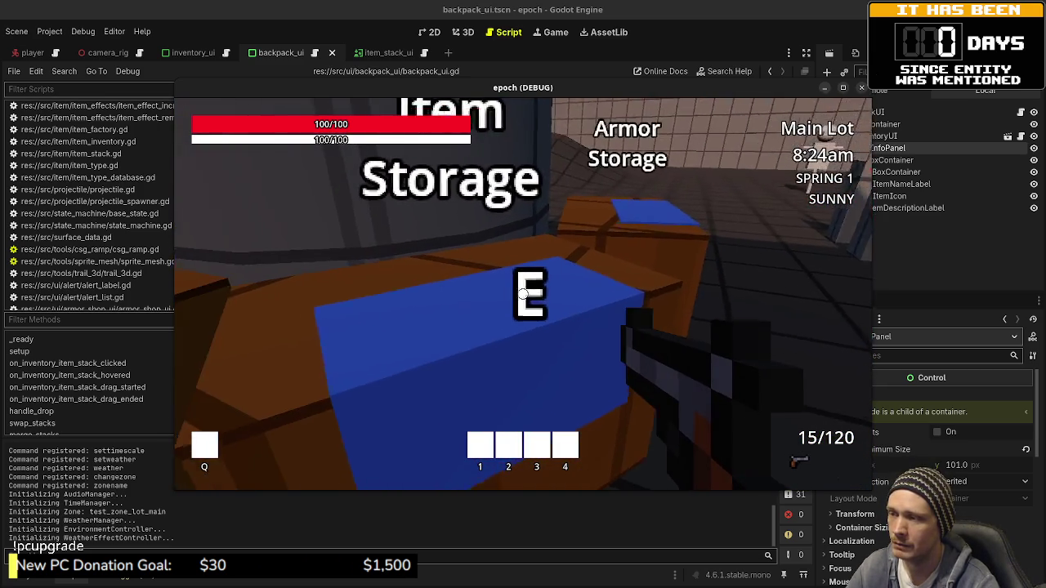
# - Check the Item Storage chest, then stop the game and return to Obsidian
pyautogui.press('e')
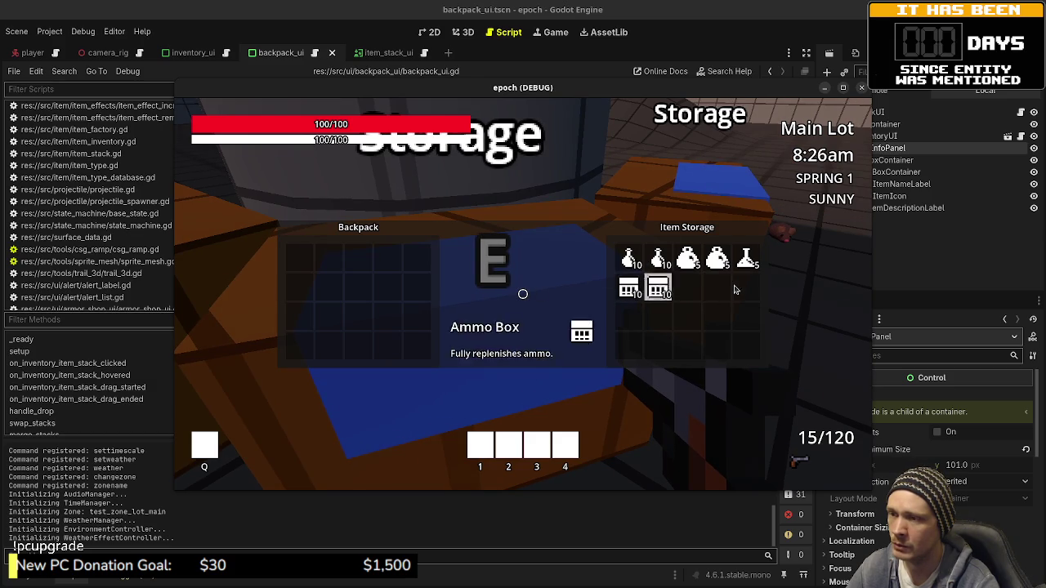
pyautogui.moveTo(686, 272)
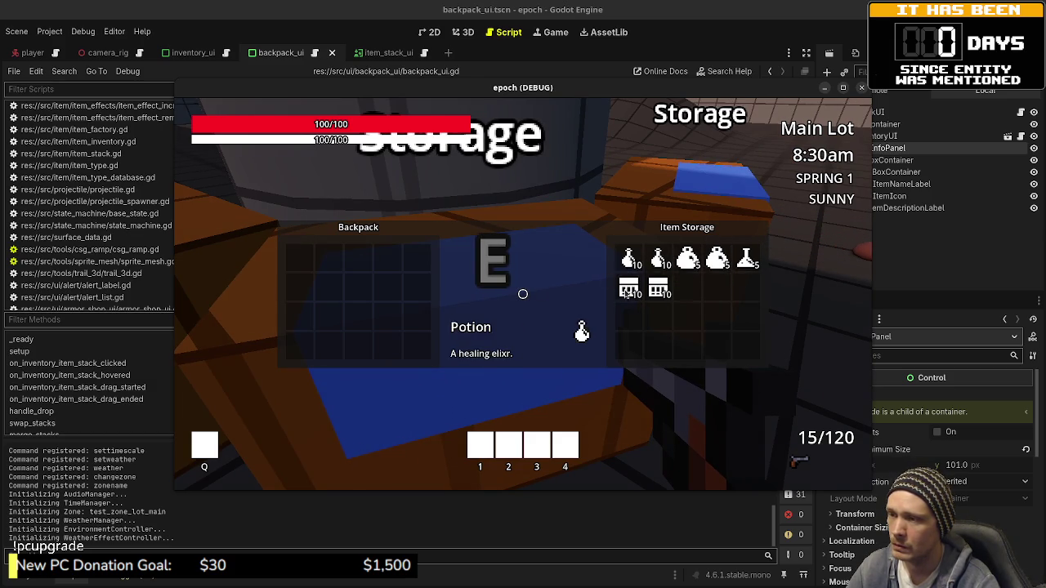
pyautogui.press('e')
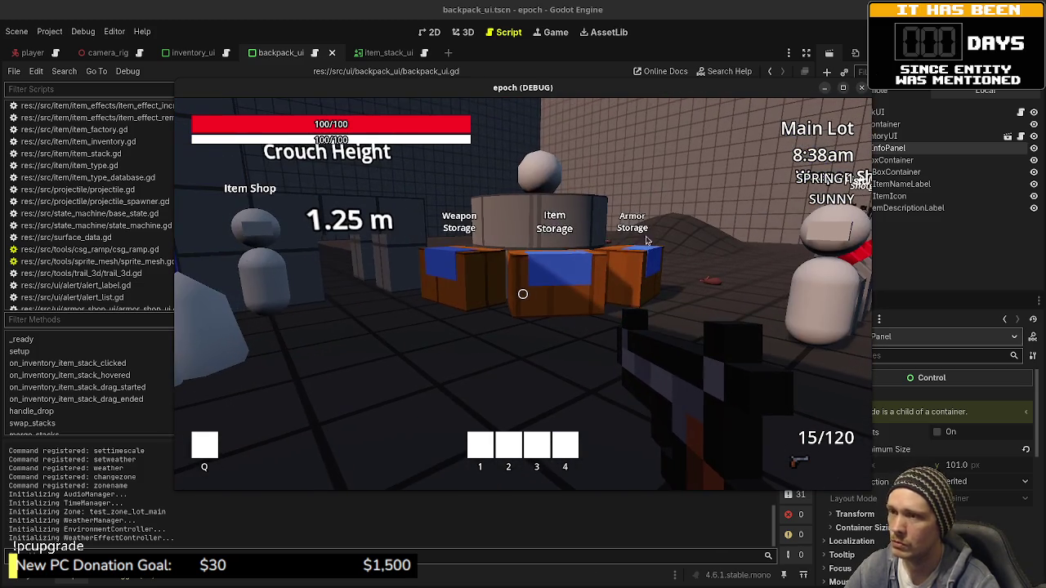
pyautogui.press('F8')
pyautogui.hotkey('alt', 'Tab')
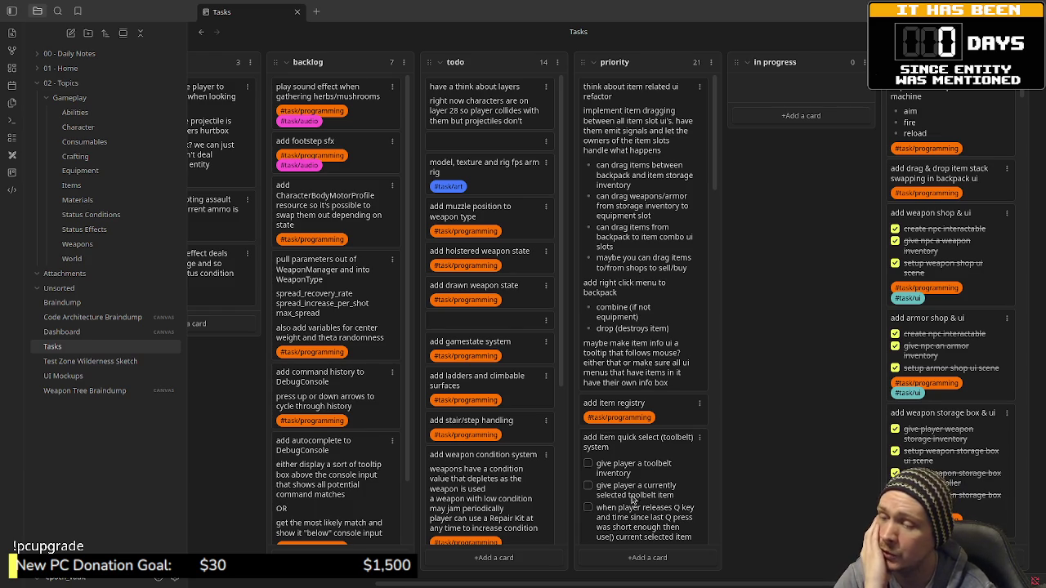
# - Scroll through the priority task cards, then return to Godot and run the game again
pyautogui.scroll(-3, 653, 492)
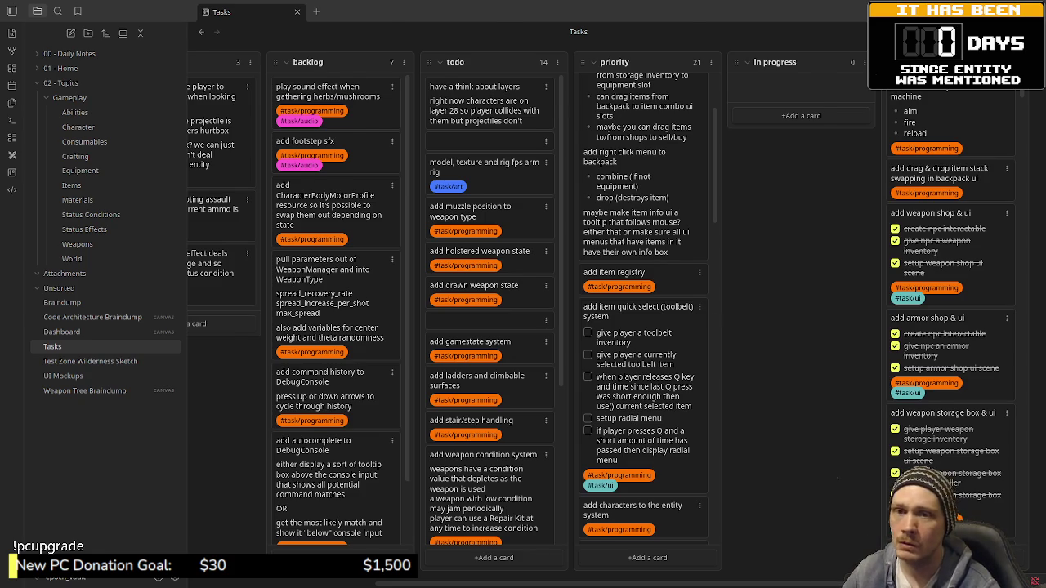
pyautogui.hotkey('alt', 'Tab')
pyautogui.press('F5')
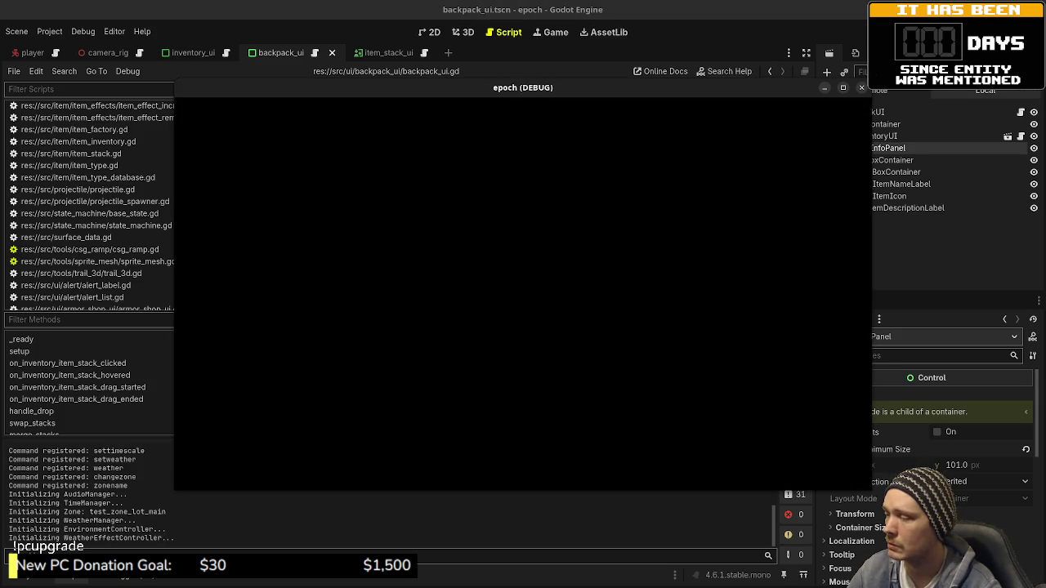
# - Open the backpack inventory and drag the grey item across several backpack slots
pyautogui.press('Tab')
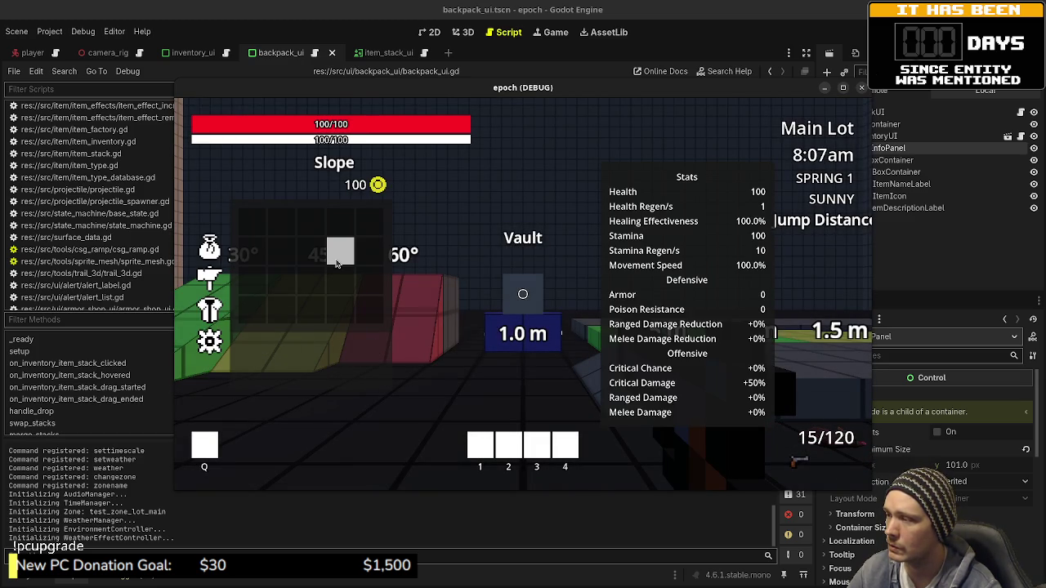
pyautogui.moveTo(337, 262)
pyautogui.mouseDown()
pyautogui.moveTo(282, 229)
pyautogui.moveTo(340, 229)
pyautogui.moveTo(287, 268)
pyautogui.moveTo(255, 252)
pyautogui.moveTo(255, 233)
pyautogui.mouseUp()
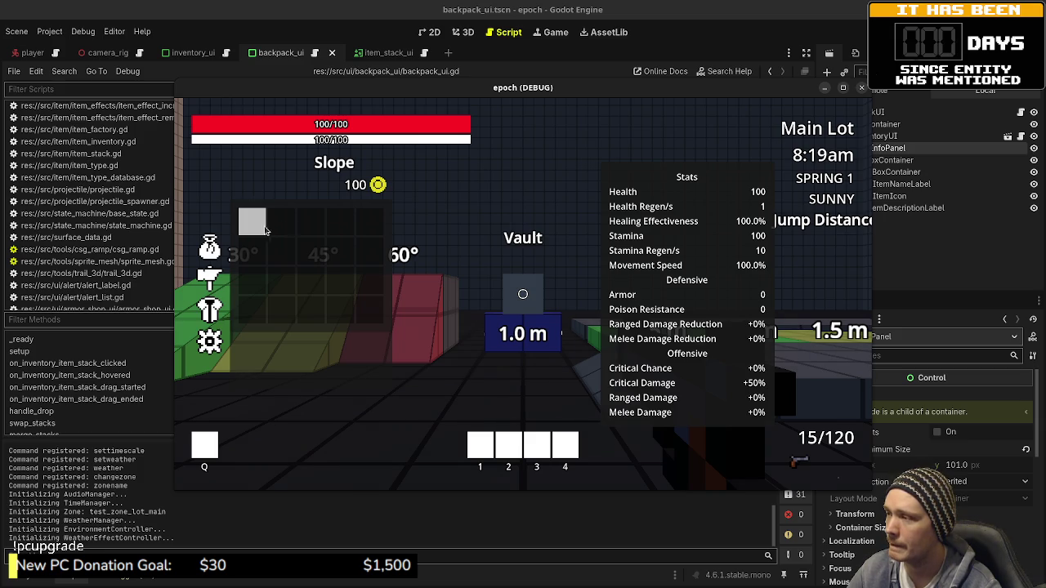
pyautogui.moveTo(262, 230)
pyautogui.mouseDown()
pyautogui.moveTo(276, 230)
pyautogui.moveTo(259, 233)
pyautogui.mouseUp()
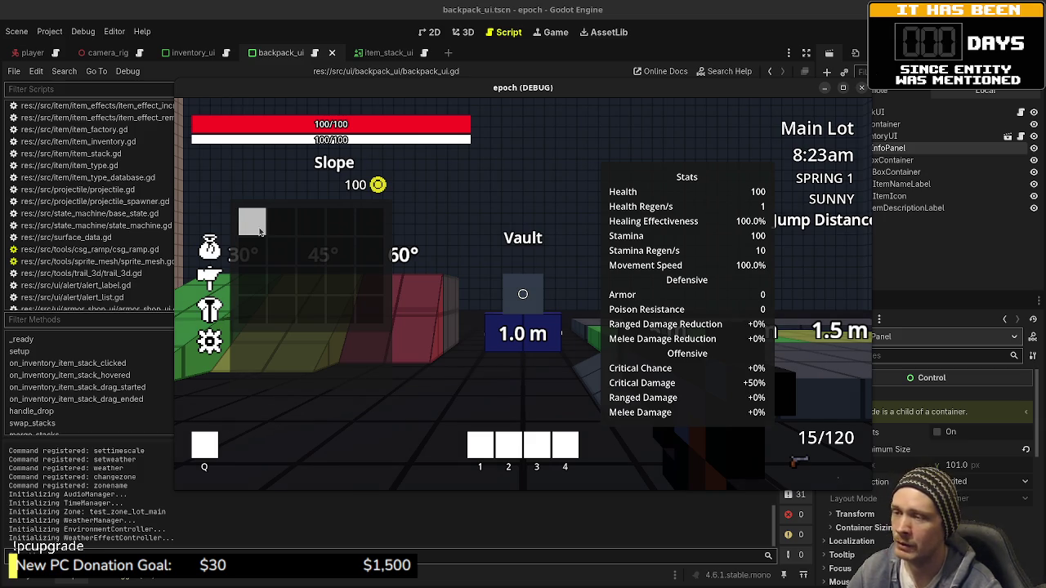
pyautogui.moveTo(260, 232)
pyautogui.mouseDown()
pyautogui.moveTo(343, 218)
pyautogui.moveTo(251, 228)
pyautogui.mouseUp()
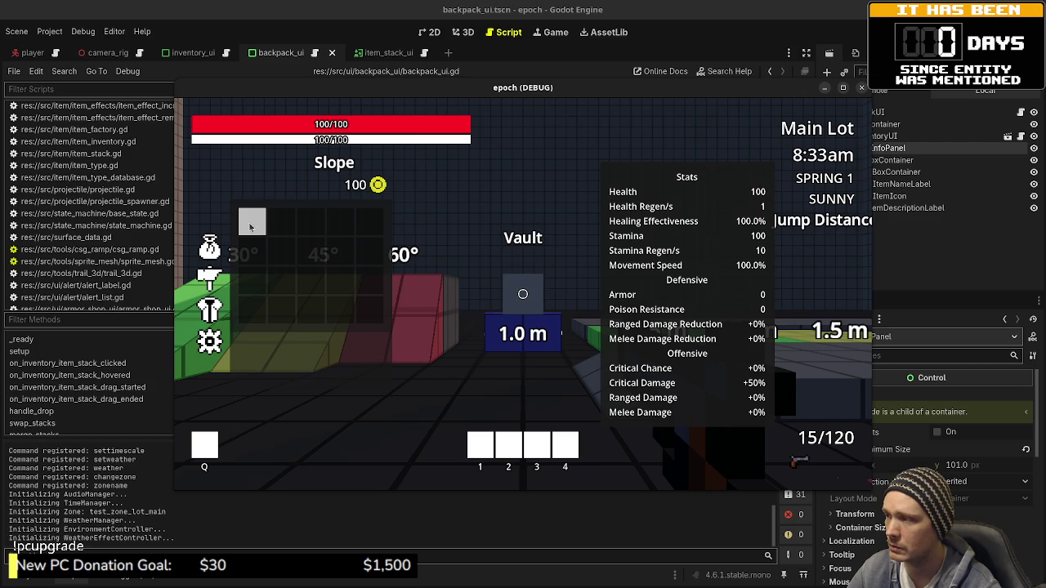
pyautogui.moveTo(269, 232)
pyautogui.mouseDown()
pyautogui.moveTo(309, 249)
pyautogui.moveTo(287, 245)
pyautogui.moveTo(331, 245)
pyautogui.moveTo(281, 237)
pyautogui.moveTo(349, 245)
pyautogui.mouseUp()
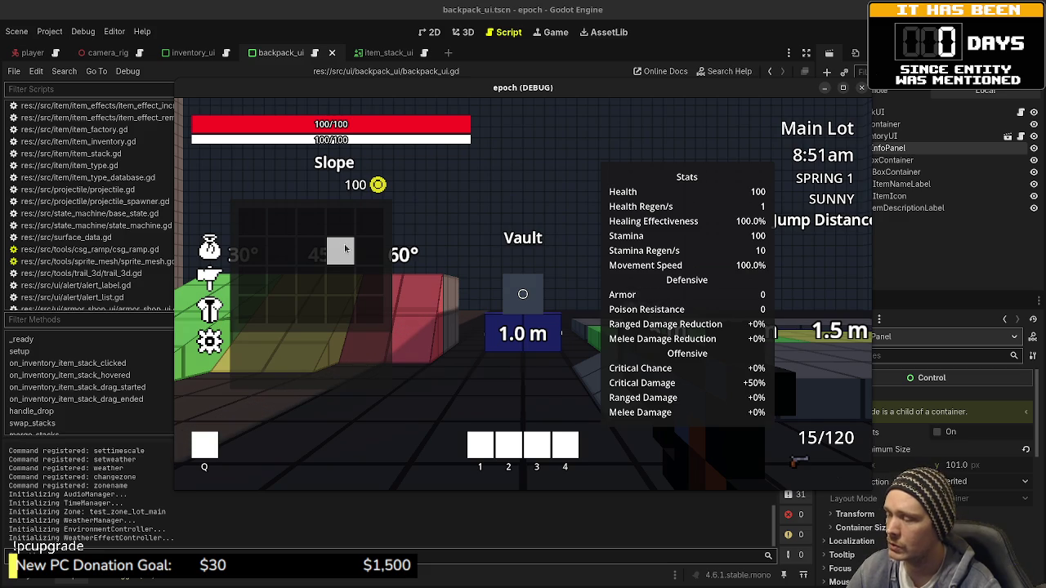
pyautogui.moveTo(345, 250)
pyautogui.mouseDown()
pyautogui.moveTo(308, 317)
pyautogui.moveTo(300, 296)
pyautogui.mouseUp()
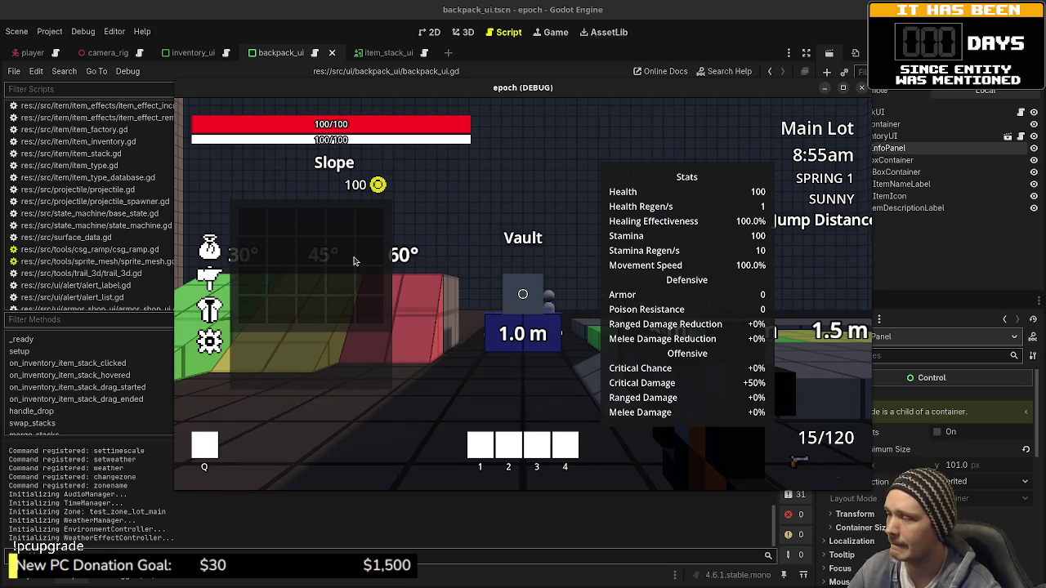
pyautogui.moveTo(339, 255)
pyautogui.mouseDown()
pyautogui.moveTo(318, 260)
pyautogui.moveTo(469, 306)
pyautogui.moveTo(282, 310)
pyautogui.moveTo(335, 253)
pyautogui.moveTo(317, 393)
pyautogui.mouseUp()
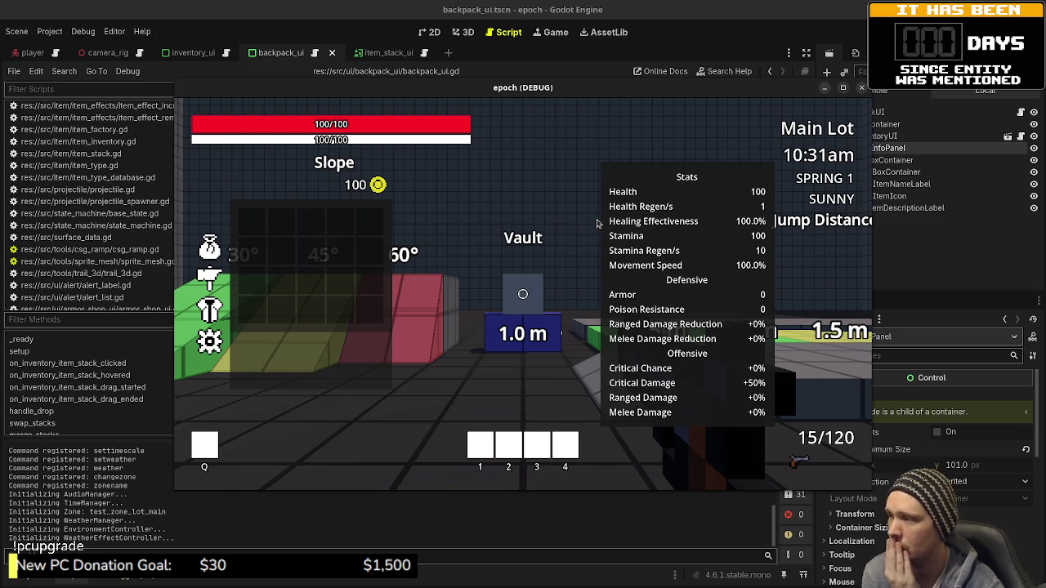
# - Stop the running epoch game with F8 to get back to backpack_ui.gd
pyautogui.press('F8')
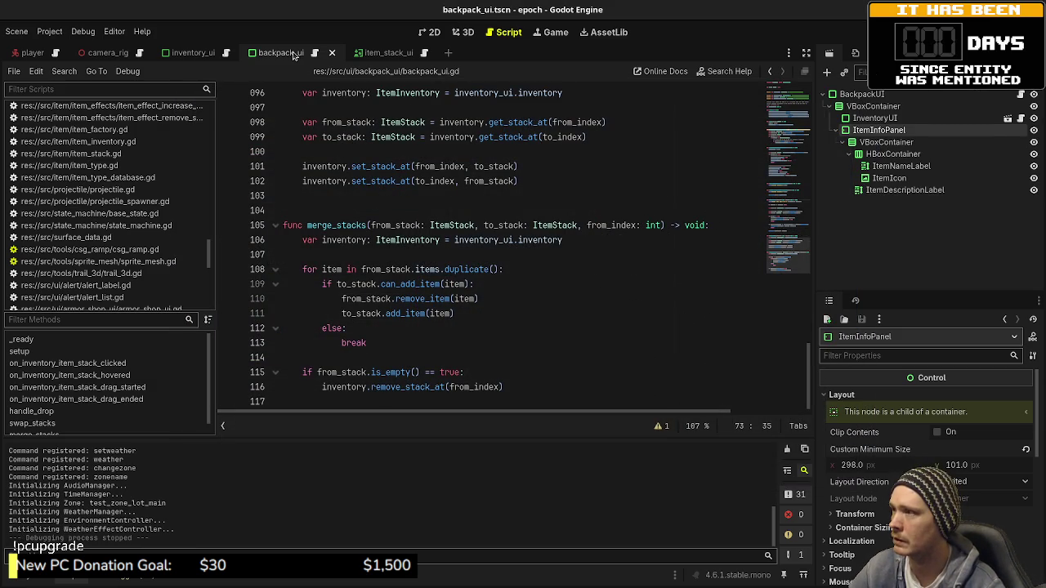
# - Open the item_stack_ui scene, view its layout in 2D, and open item_stack_ui.gd
pyautogui.click(372, 53)
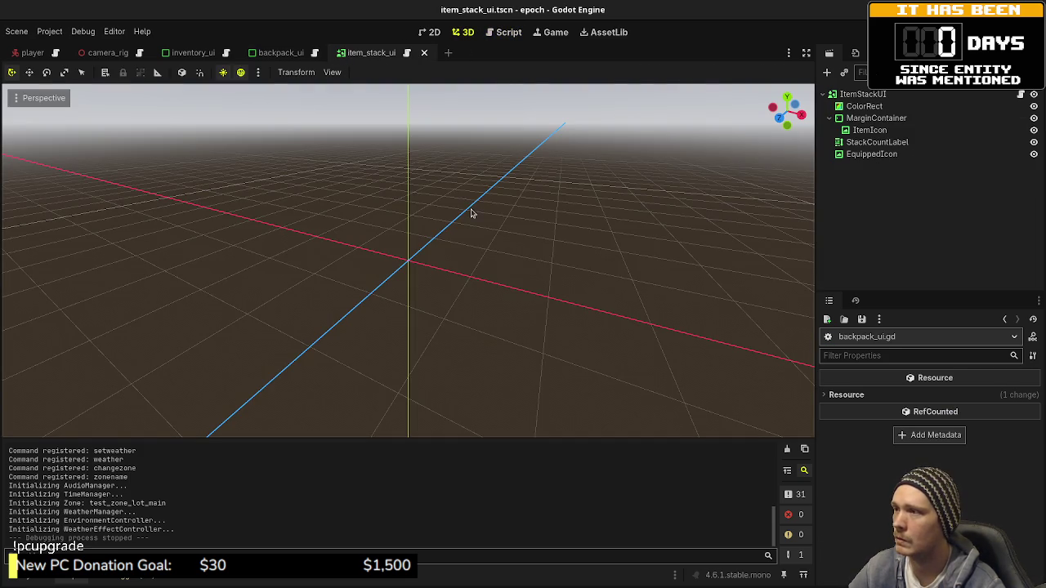
pyautogui.click(463, 32)
pyautogui.click(433, 31)
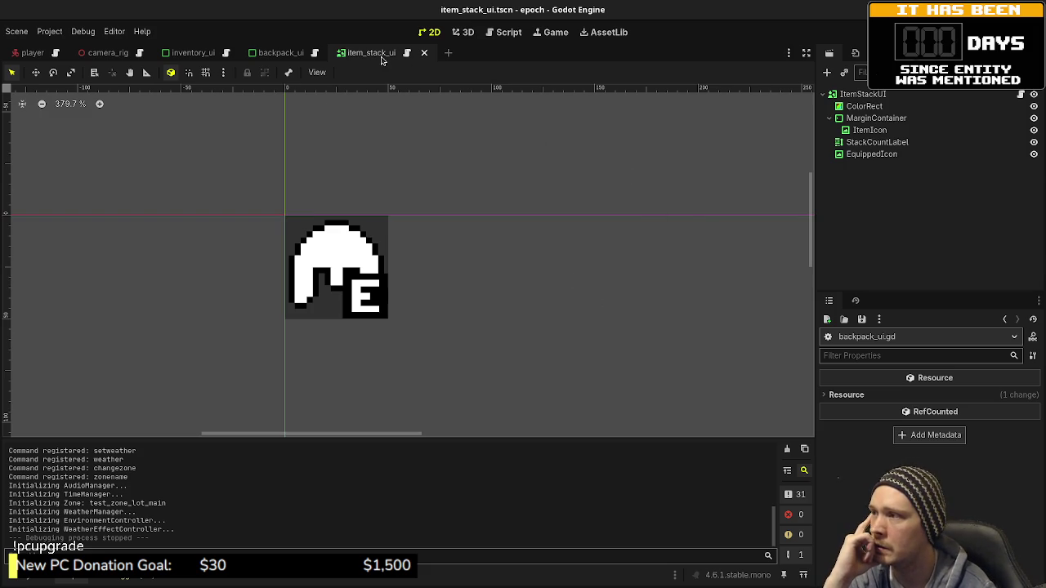
pyautogui.click(405, 53)
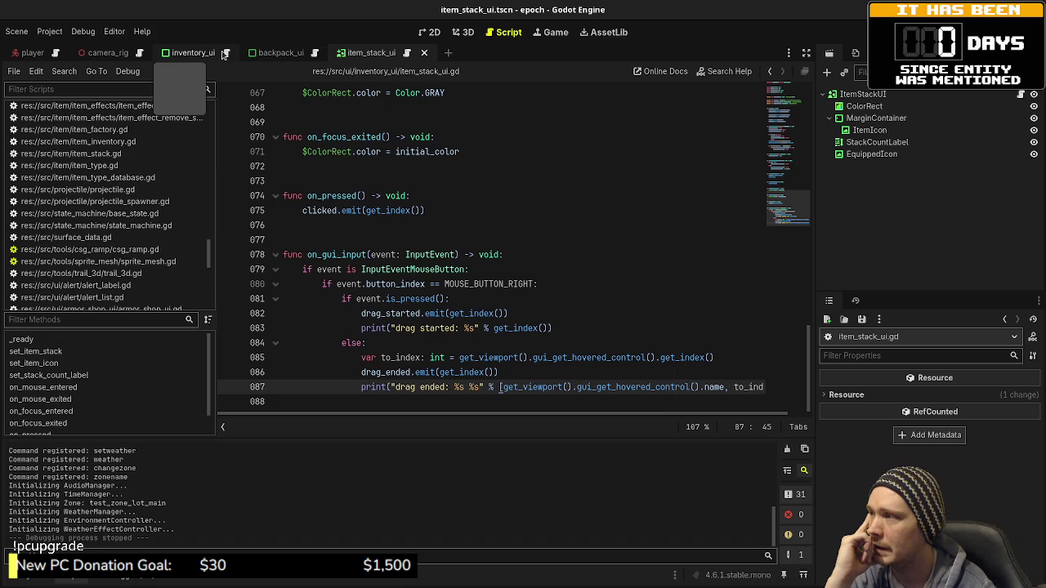
pyautogui.click(225, 52)
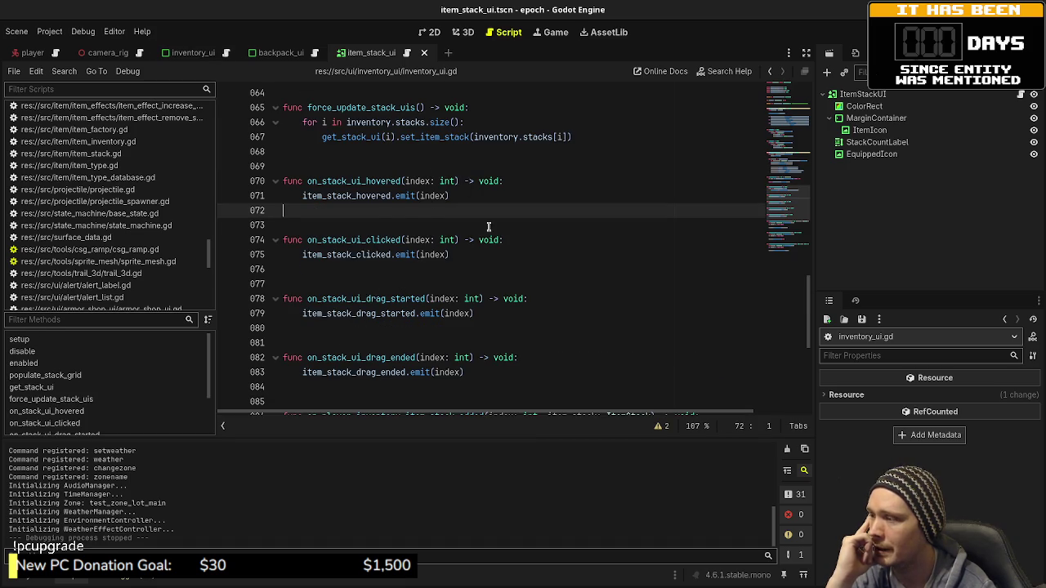
pyautogui.click(278, 53)
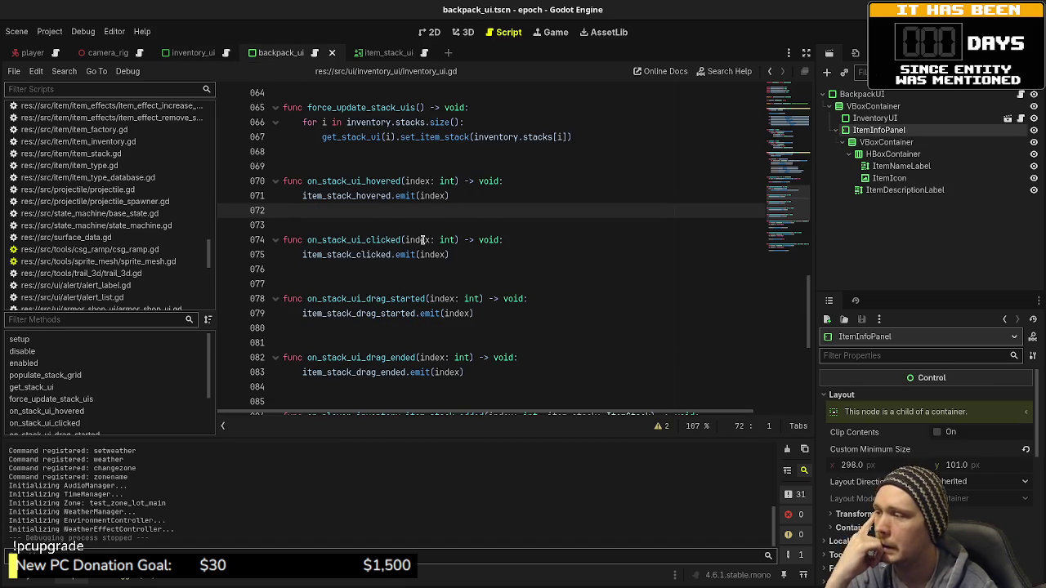
pyautogui.click(354, 250)
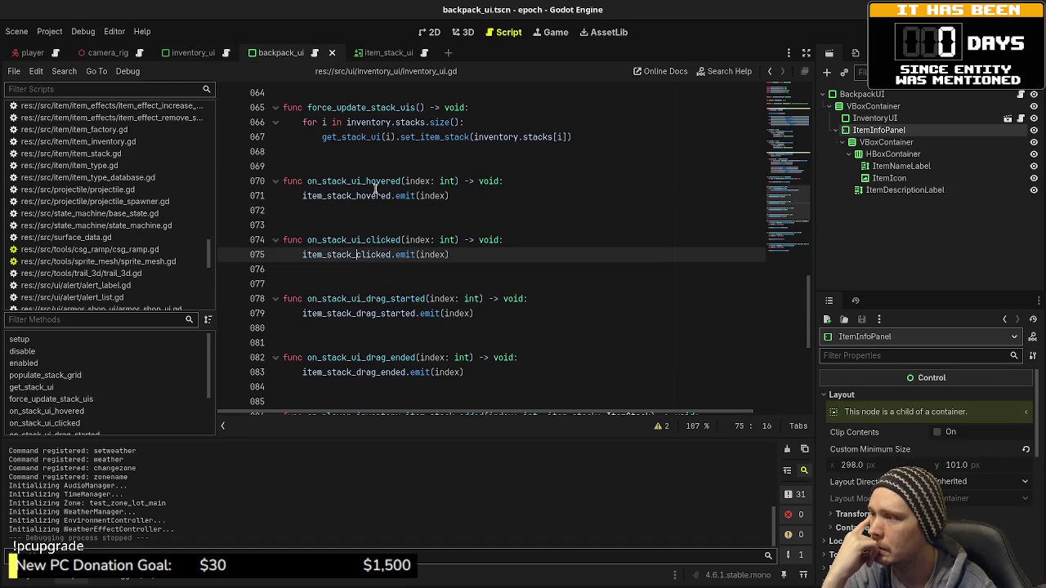
pyautogui.click(445, 255)
pyautogui.moveTo(493, 256); pyautogui.dragTo(334, 256)
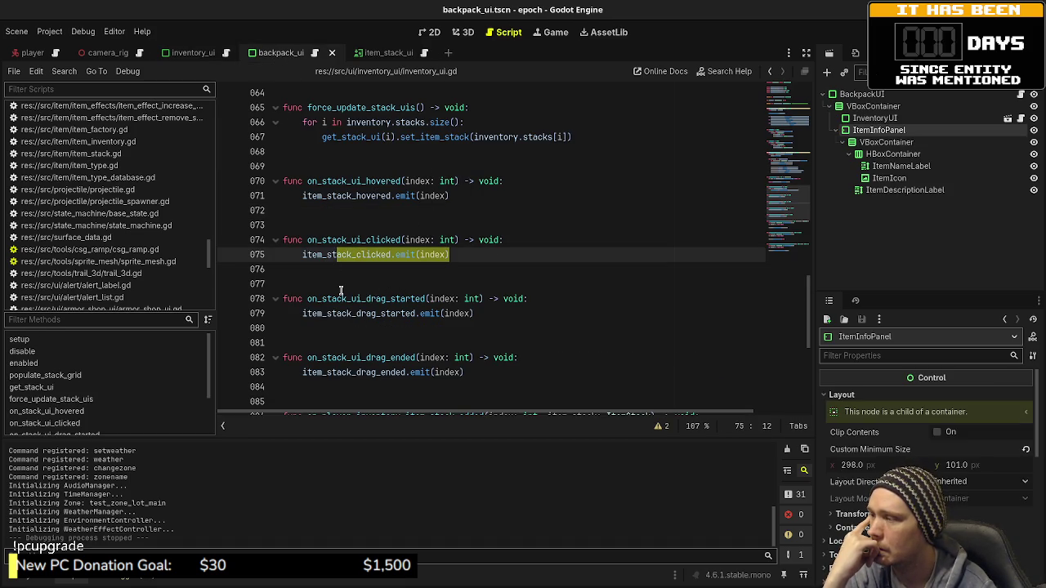
pyautogui.scroll(-4, 343, 290)
pyautogui.scroll(4, 343, 290)
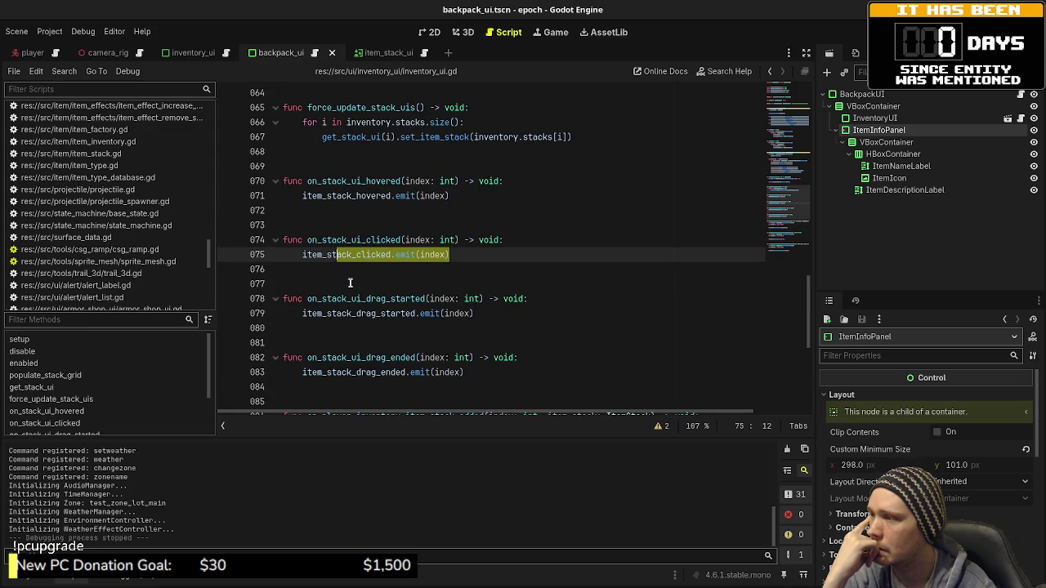
pyautogui.doubleClick(369, 240)
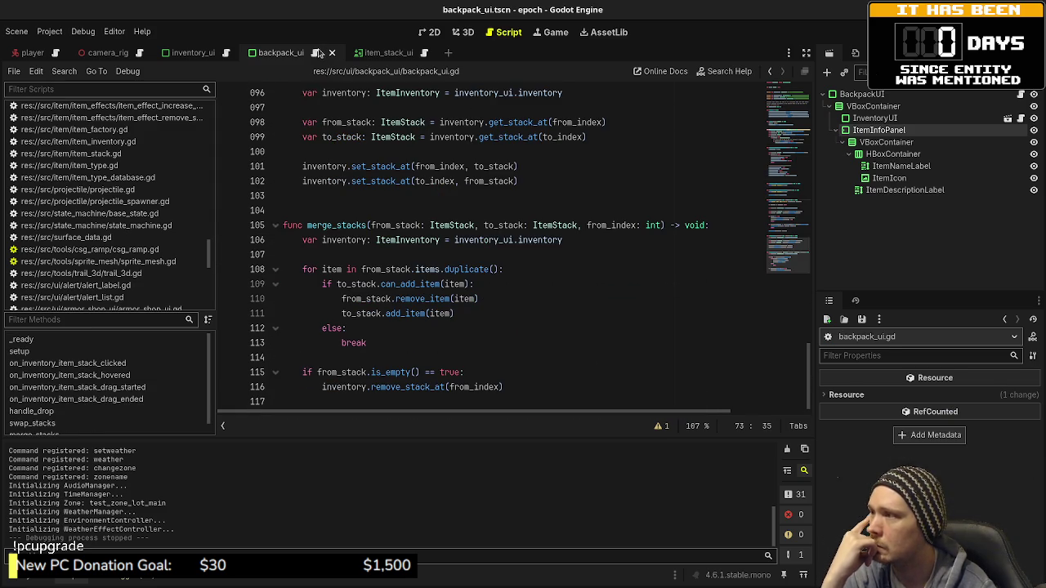
pyautogui.hotkey('alt', 'Left')
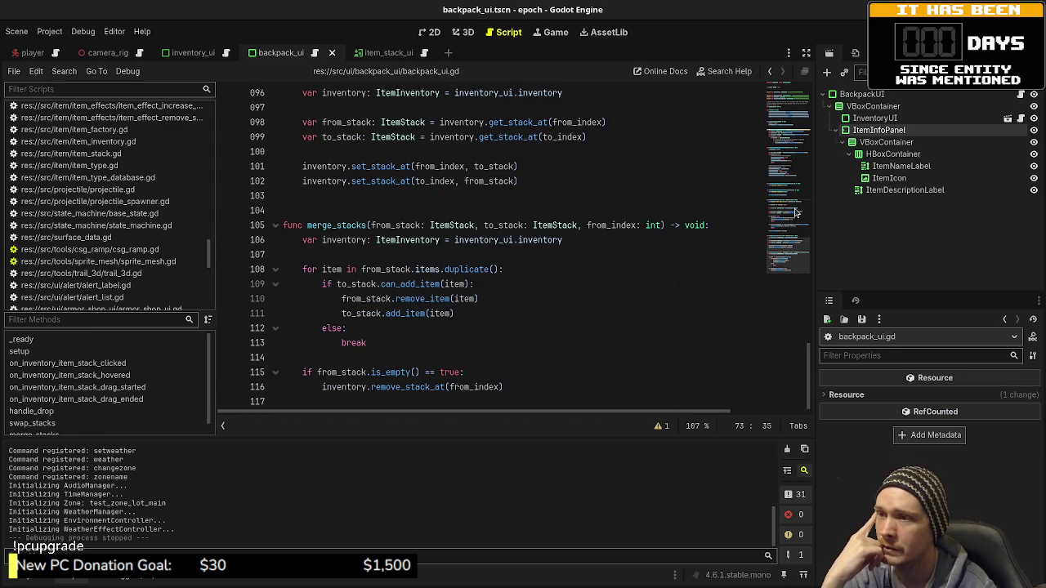
pyautogui.click(796, 85)
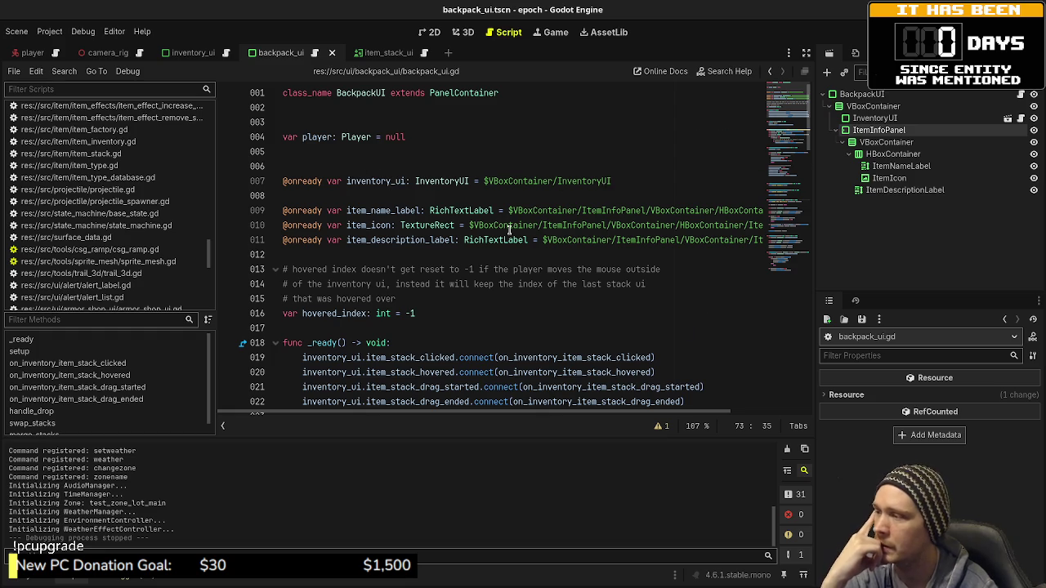
pyautogui.scroll(-4, 419, 200)
pyautogui.doubleClick(420, 181)
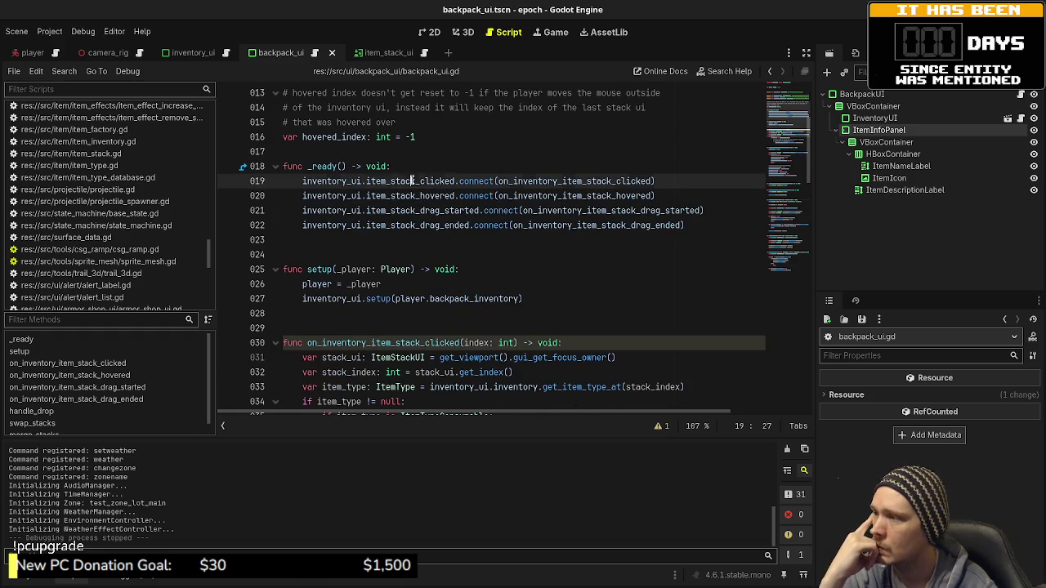
pyautogui.scroll(-2, 473, 283)
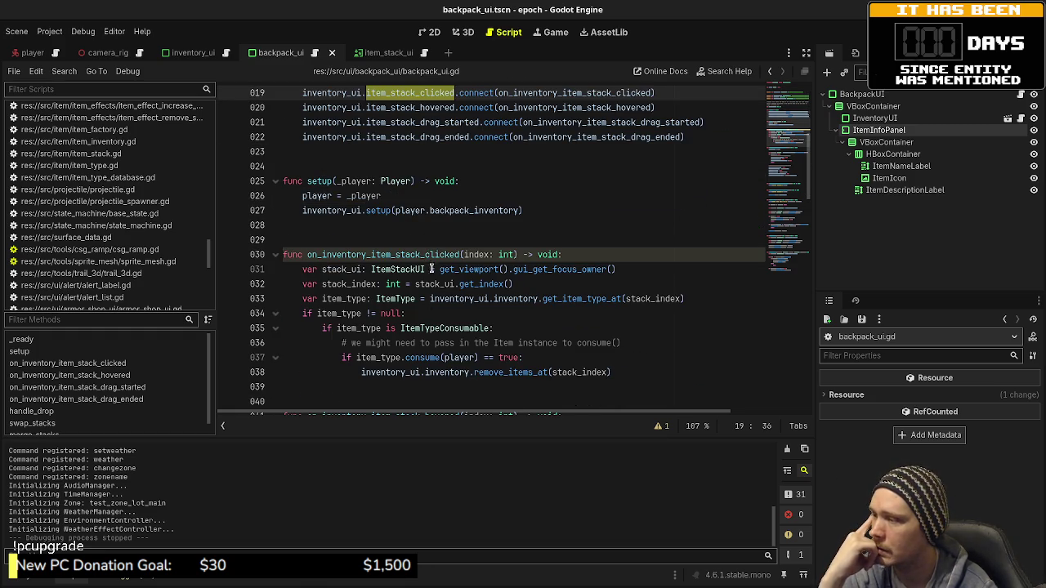
pyautogui.click(653, 256)
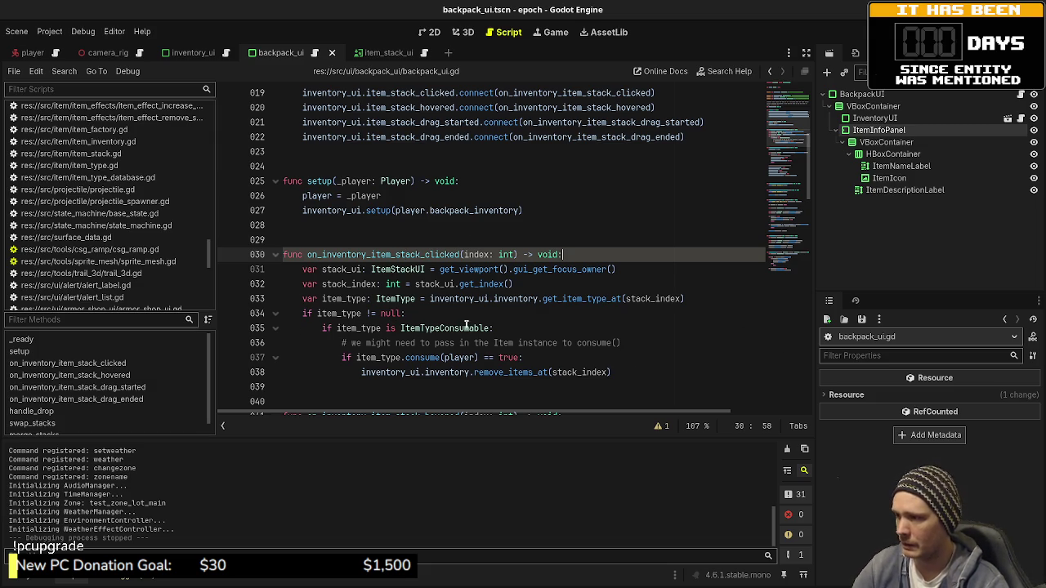
pyautogui.moveTo(341, 357); pyautogui.dragTo(607, 373)
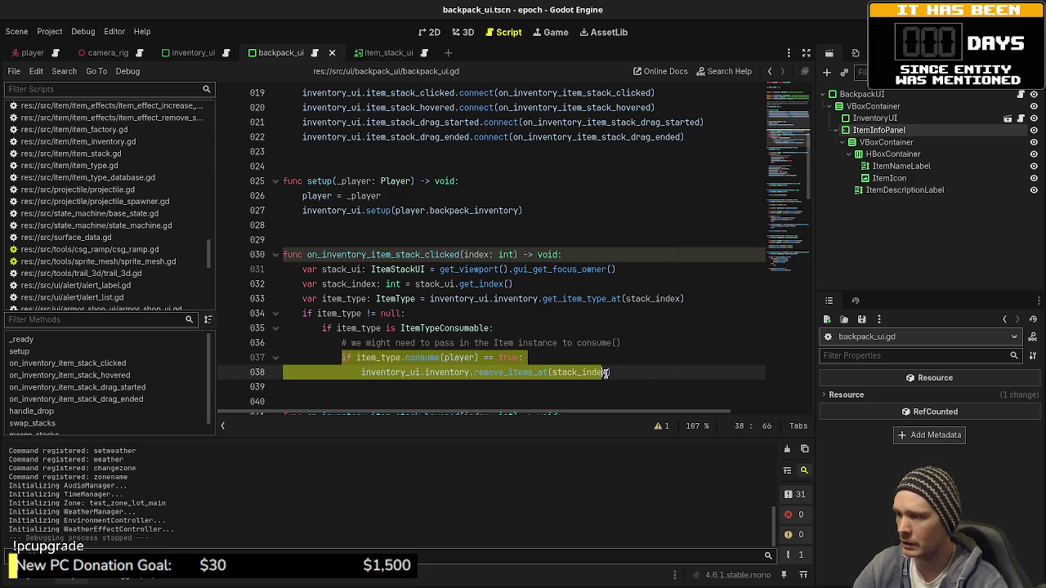
pyautogui.click(647, 374)
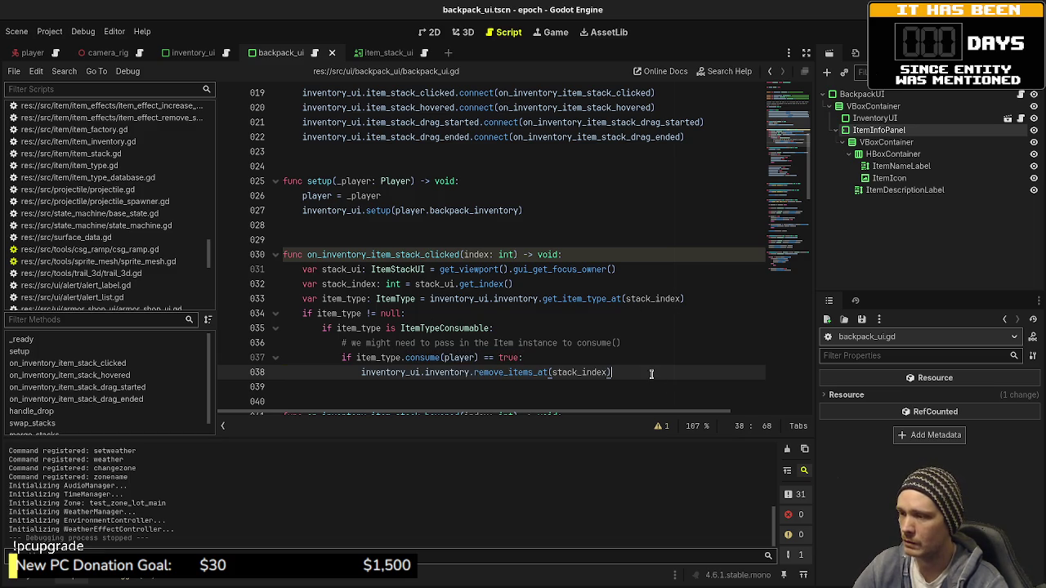
pyautogui.moveTo(651, 374)
pyautogui.mouseDown()
pyautogui.moveTo(383, 375)
pyautogui.moveTo(339, 361)
pyautogui.mouseUp()
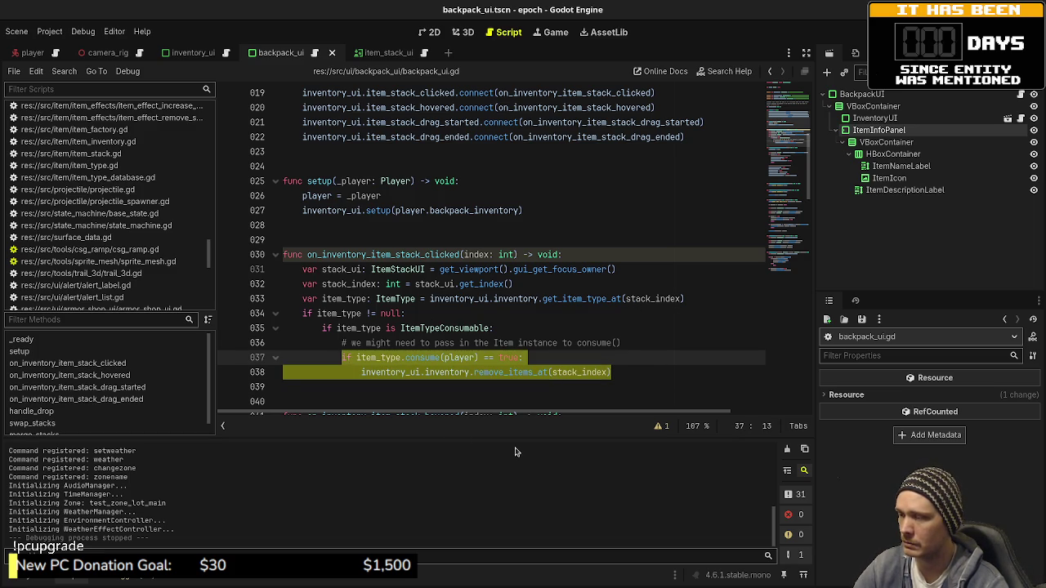
pyautogui.click(542, 333)
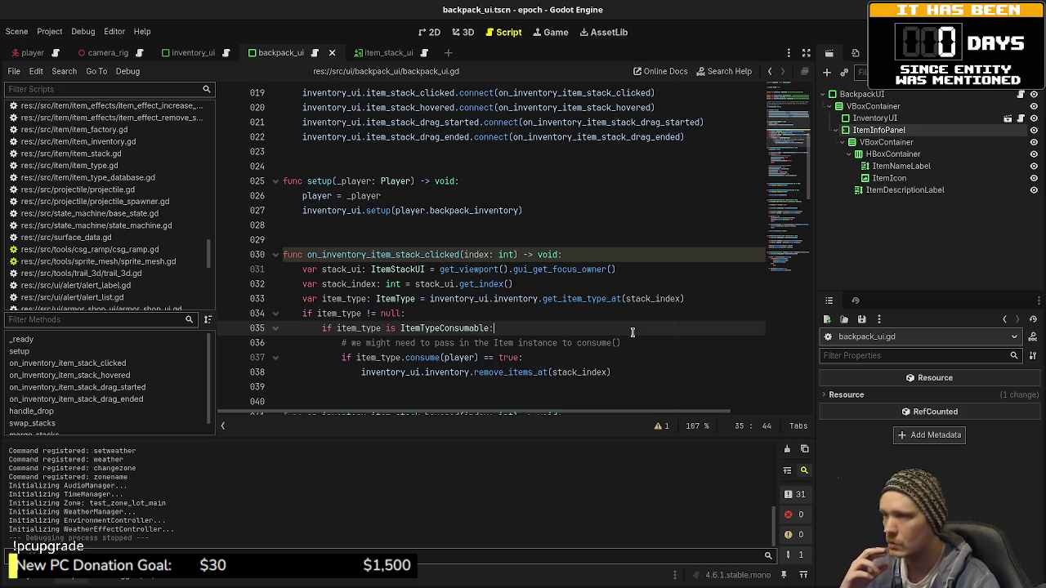
pyautogui.hotkey('alt', 'Tab')
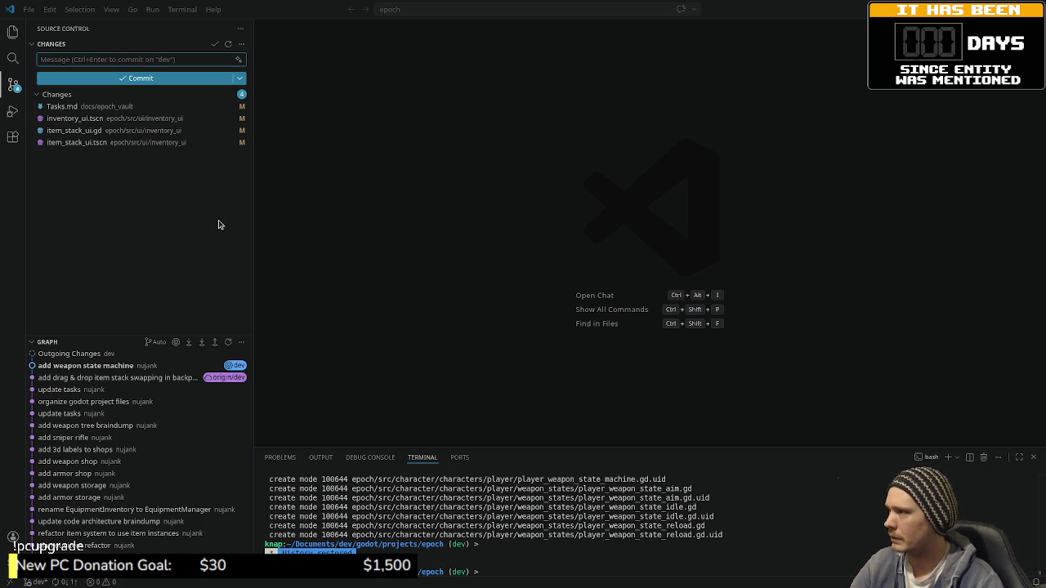
# - Review the diffs of inventory_ui.tscn, item_stack_ui.gd and item_stack_ui.tscn in Source Control
pyautogui.click(75, 118)
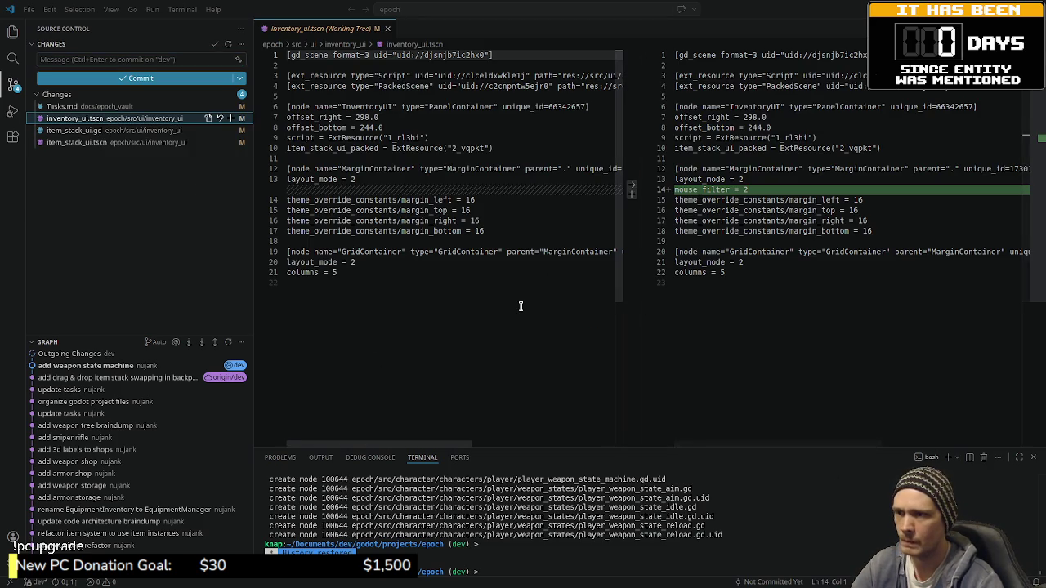
pyautogui.click(106, 130)
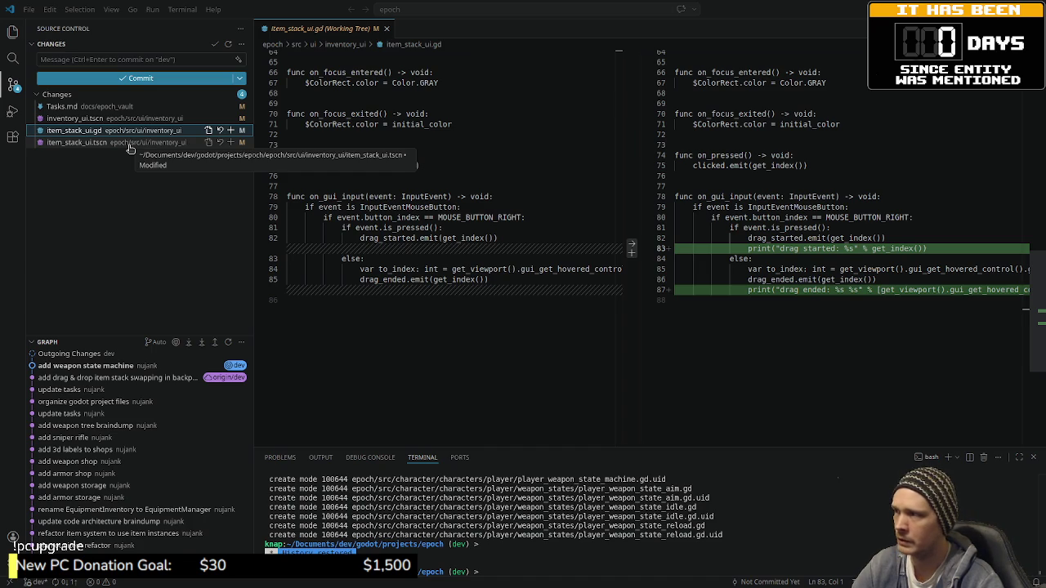
pyautogui.click(129, 143)
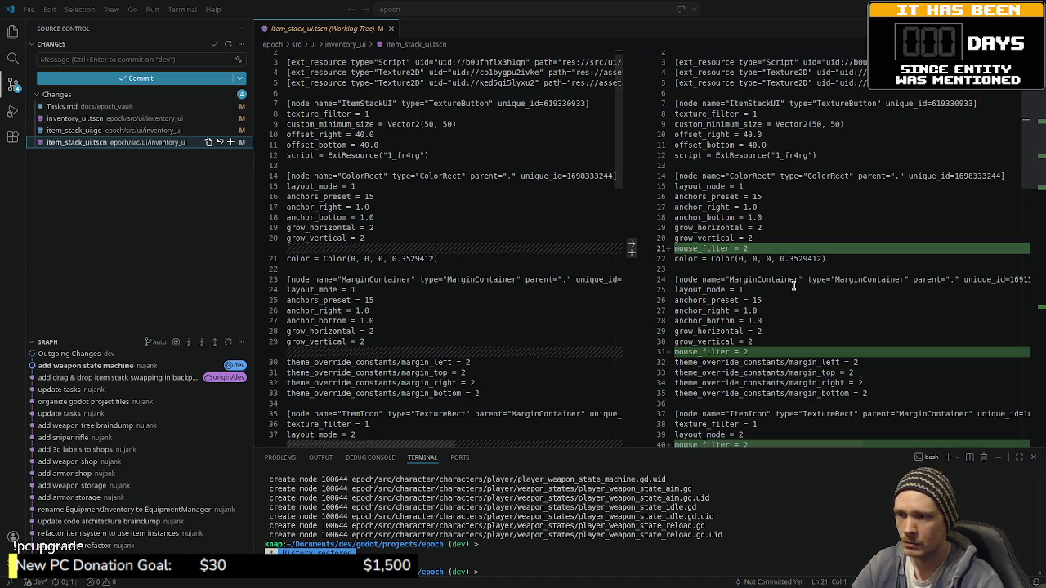
pyautogui.scroll(-15, 792, 284)
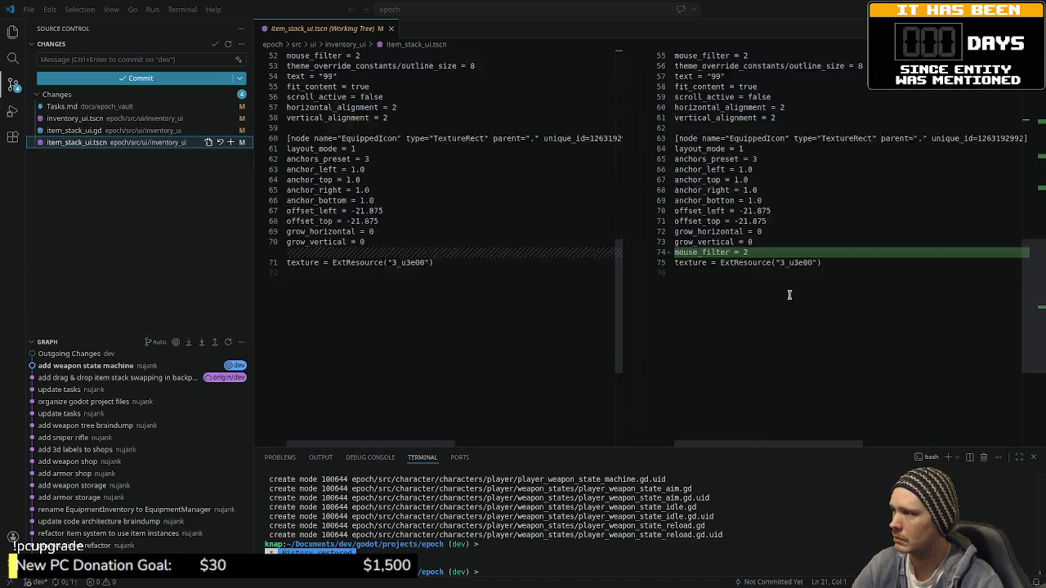
pyautogui.scroll(-5, 789, 295)
pyautogui.scroll(9, 789, 295)
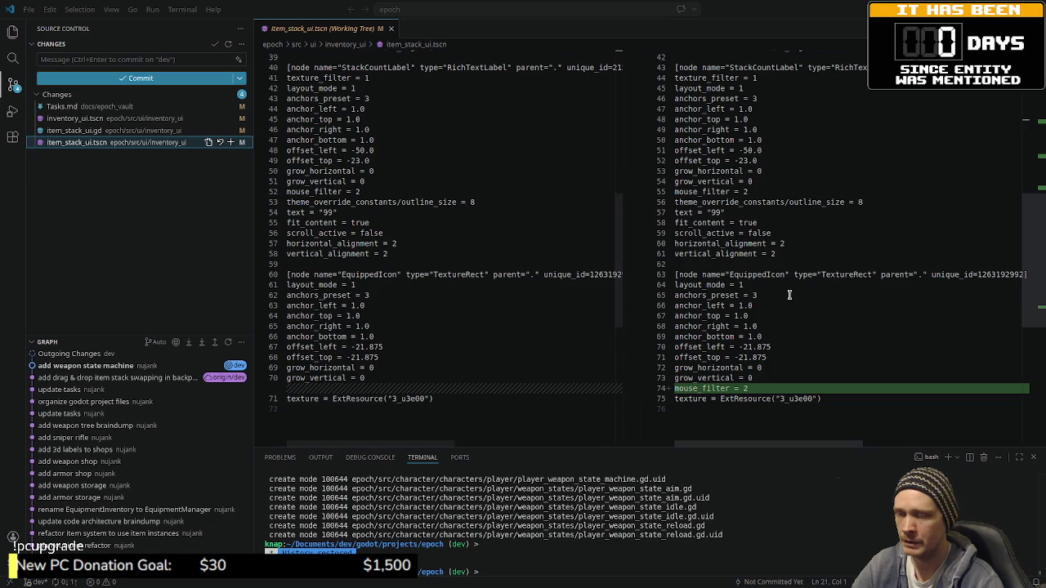
pyautogui.scroll(10, 789, 295)
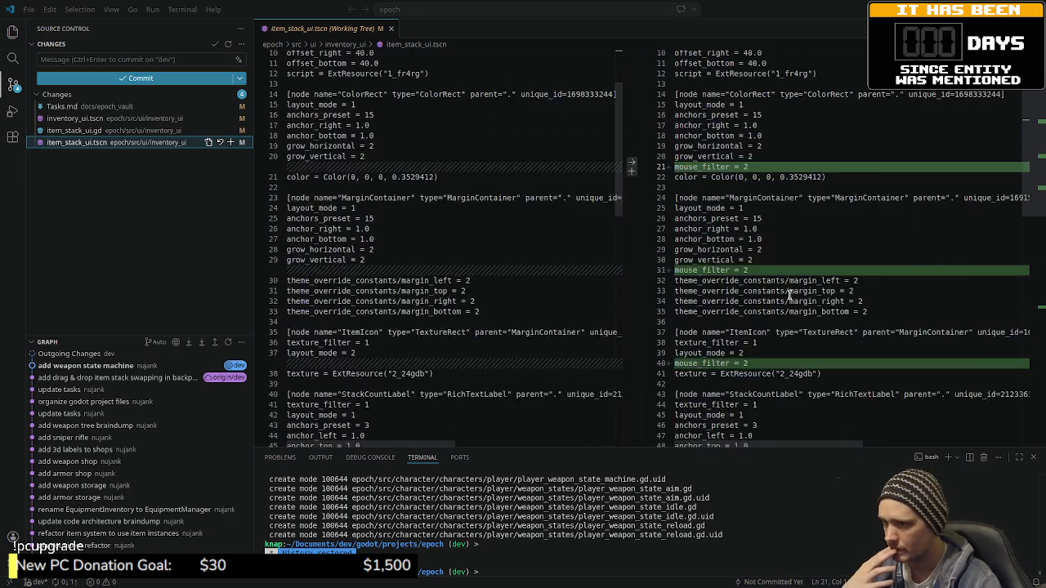
pyautogui.scroll(3, 789, 295)
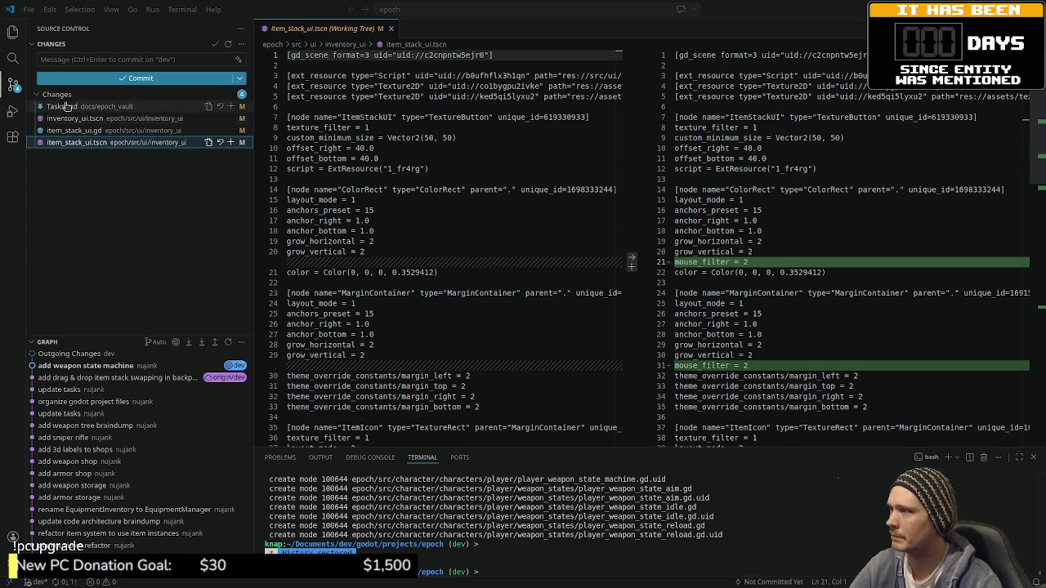
# - Stage docs/epoch_vault/Tasks.md and commit it with the message "update tasks"
pyautogui.click(667, 552)
pyautogui.write('g')
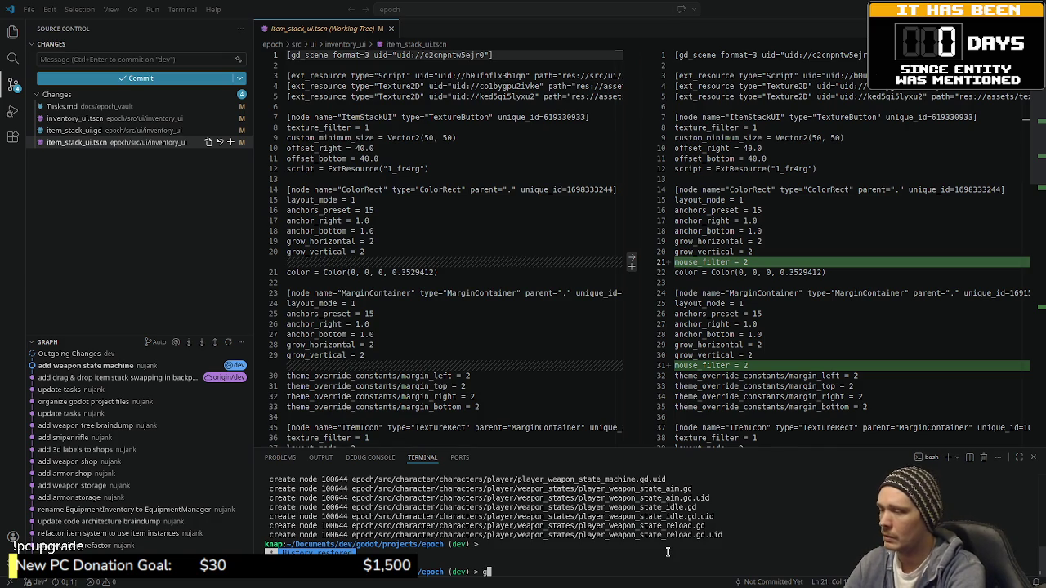
pyautogui.write('it add ')
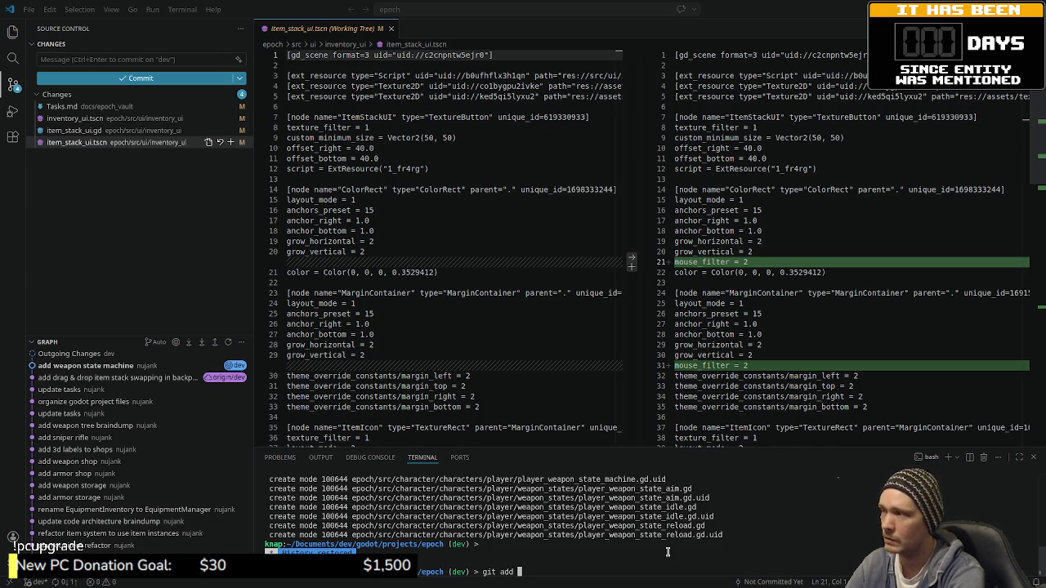
pyautogui.write('dos')
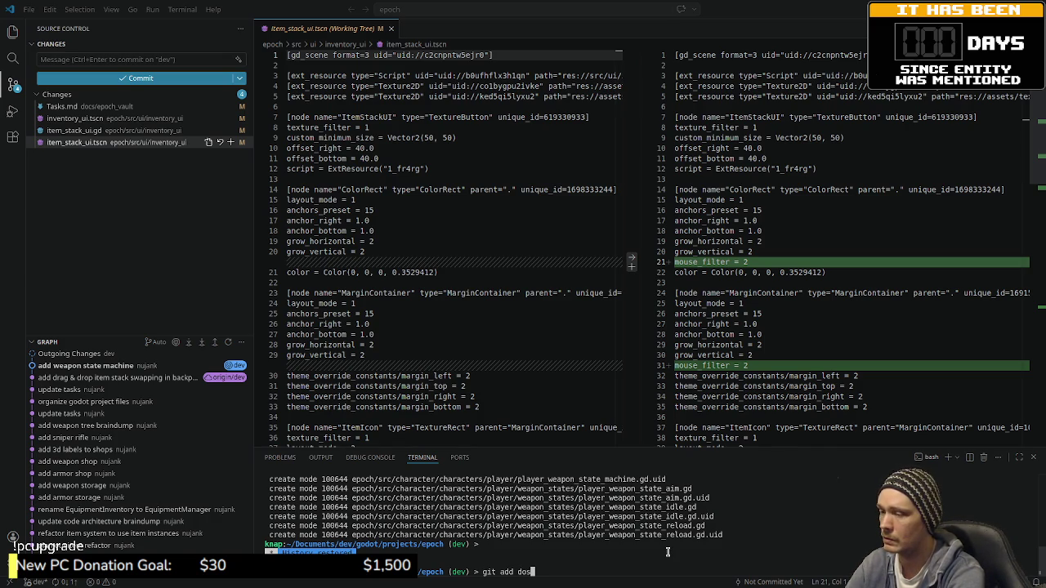
pyautogui.press('BackSpace')
pyautogui.press('Tab')
pyautogui.press('Tab')
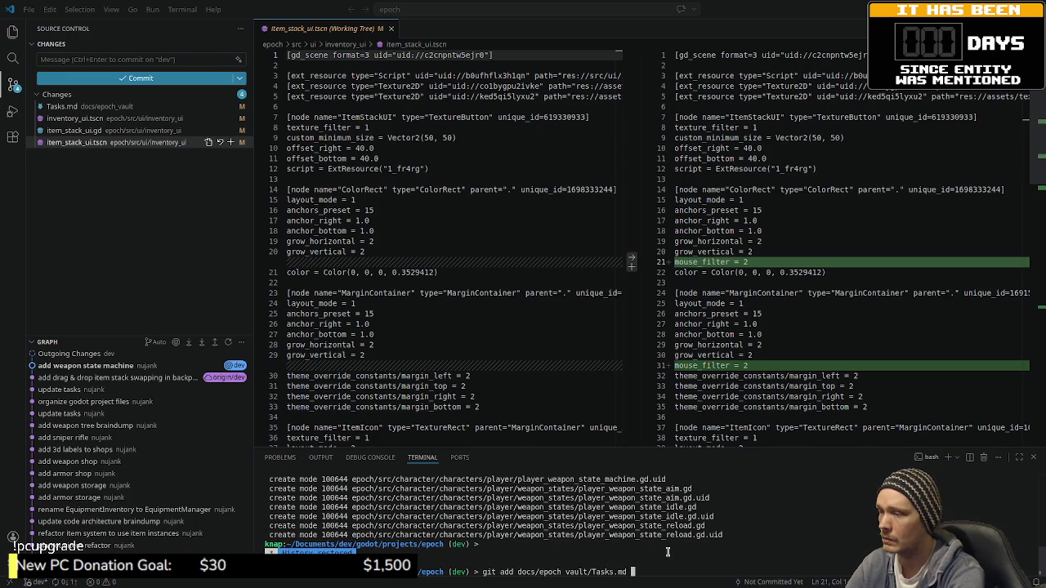
pyautogui.press('Return')
pyautogui.write('git commi')
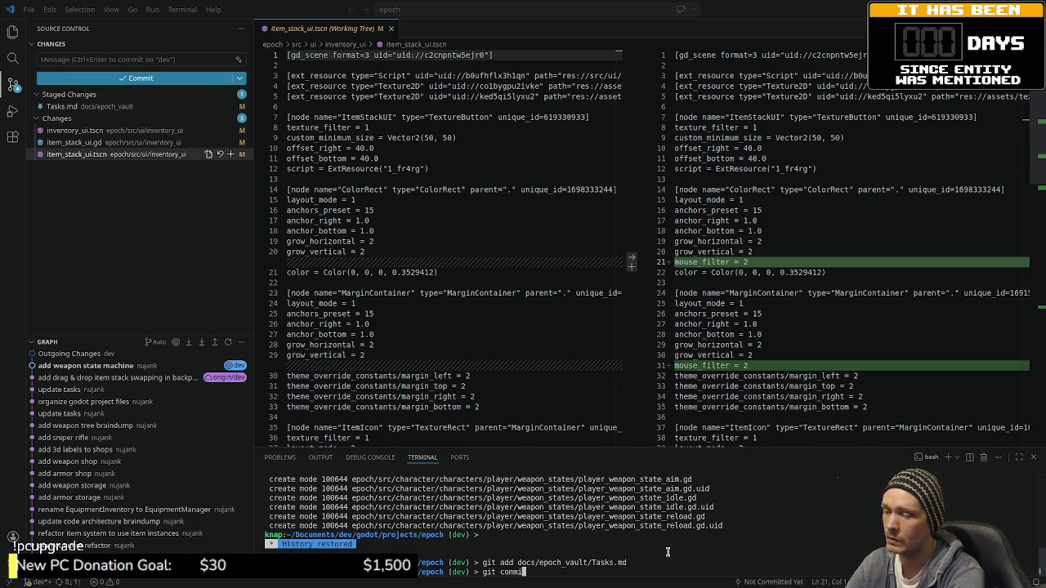
pyautogui.write('t -m "update tasks"')
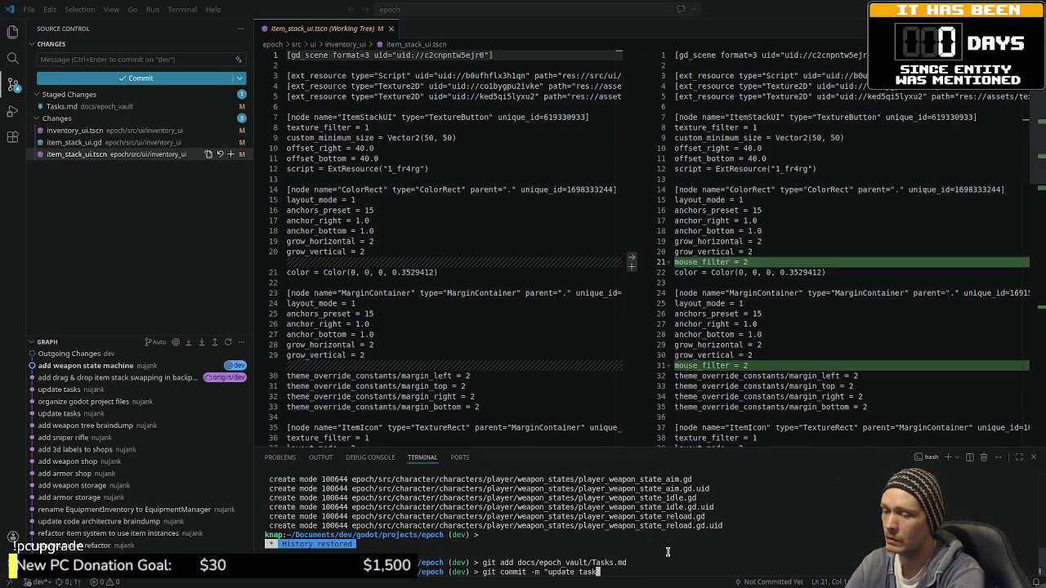
pyautogui.press('Return')
pyautogui.write('git')
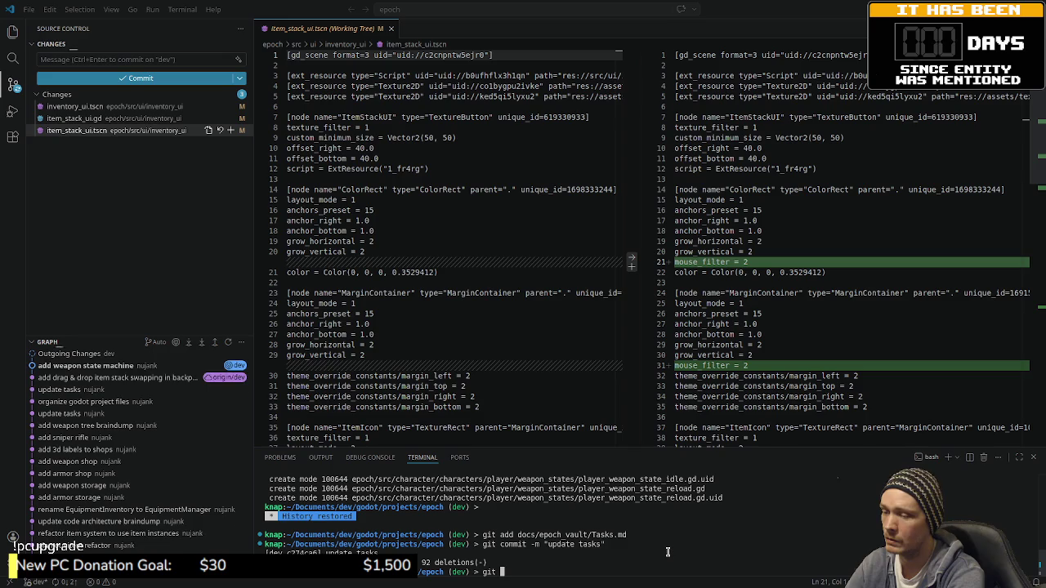
# - Stage all remaining changes and commit them as "fix item stack ui drag end control detection"
pyautogui.write('add .')
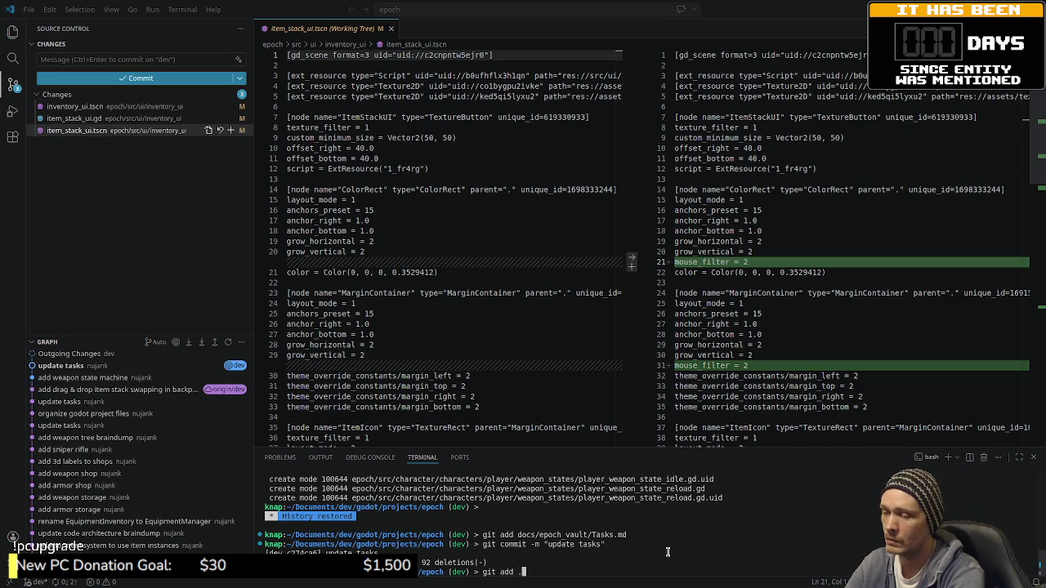
pyautogui.press('Return')
pyautogui.write('commit -m "')
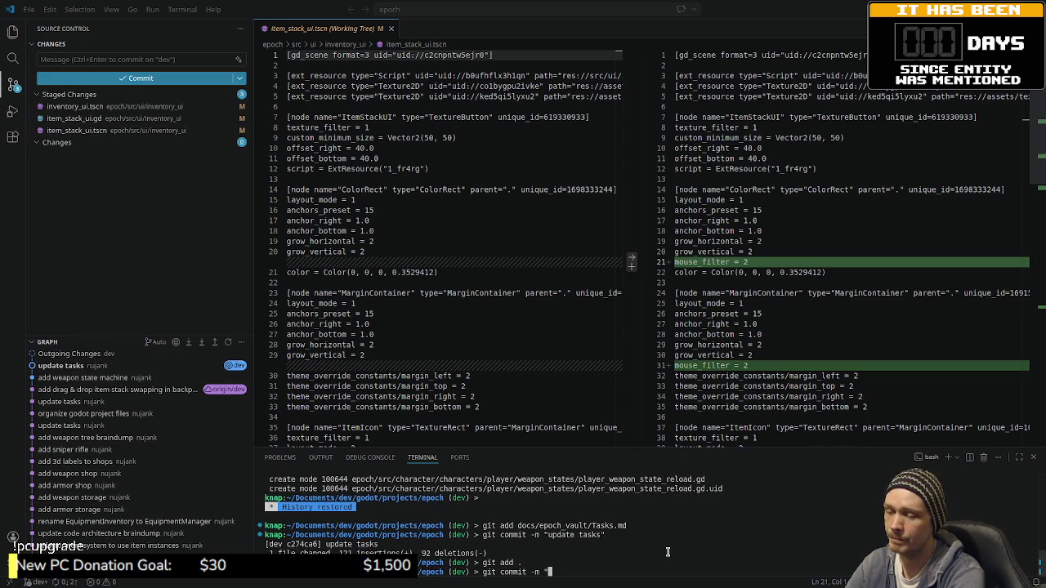
pyautogui.write('fix drag end ')
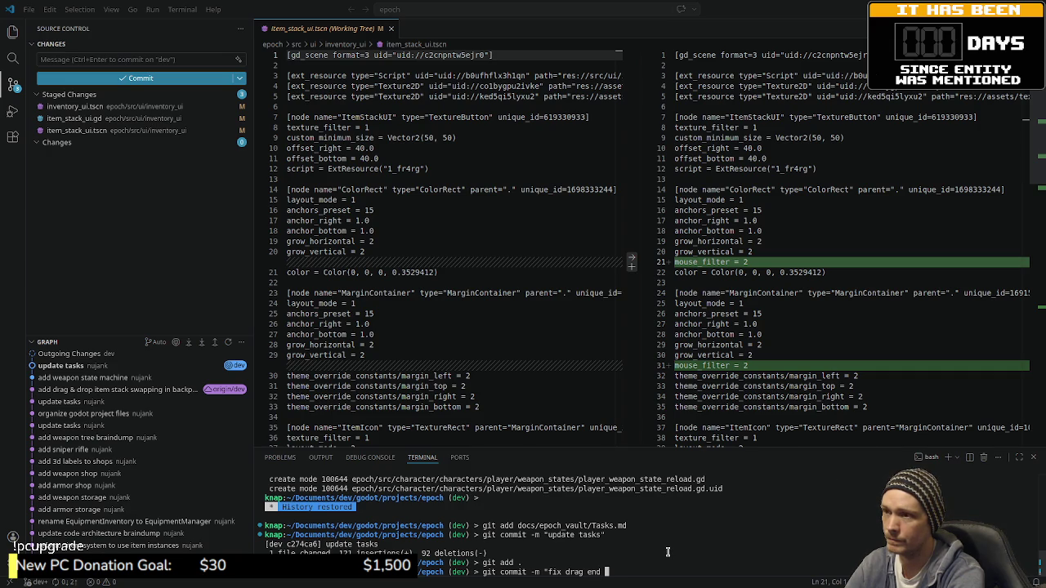
pyautogui.write('control dete')
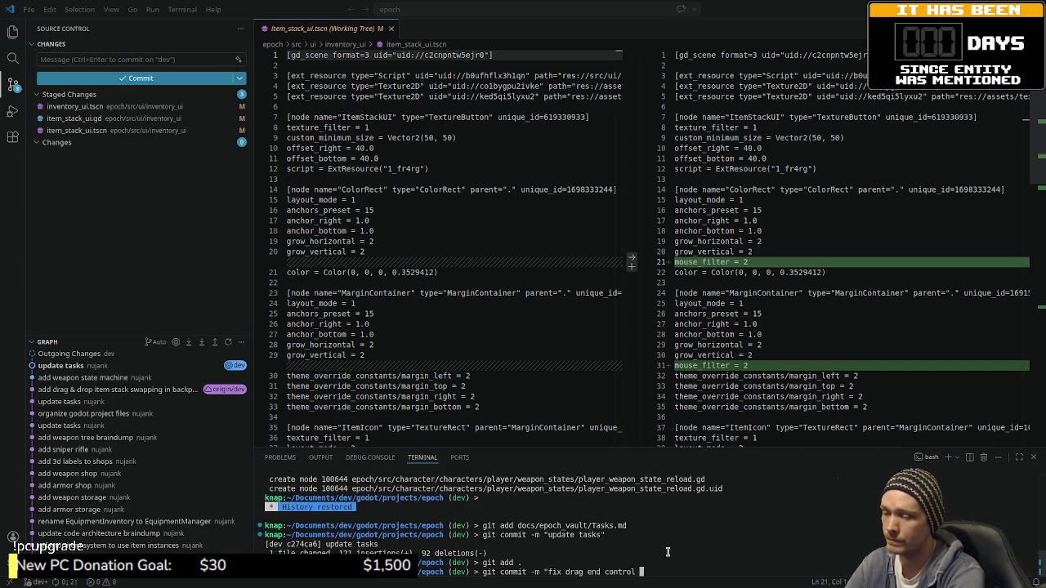
pyautogui.write('ction"')
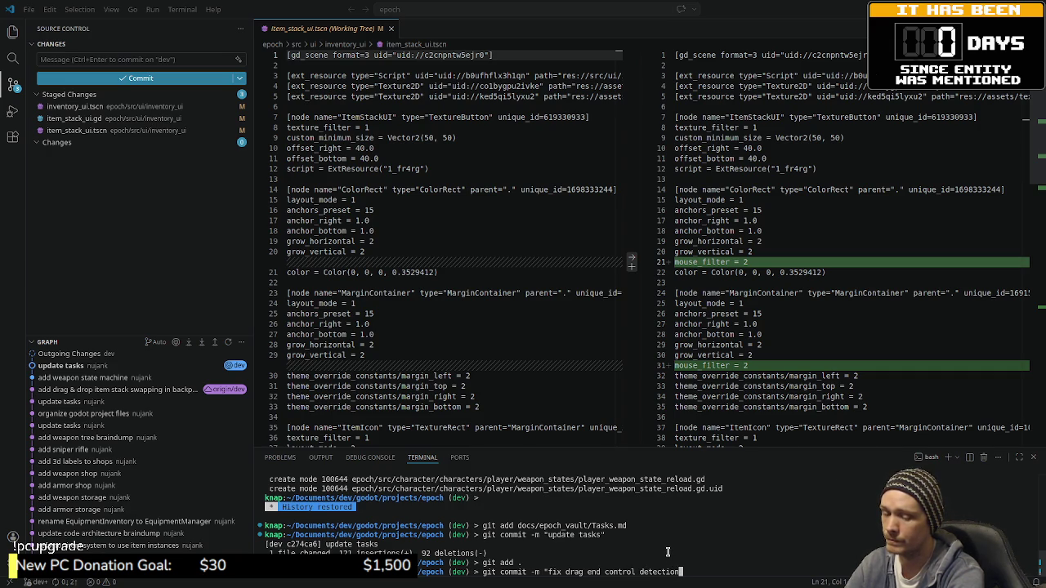
pyautogui.press('Left')
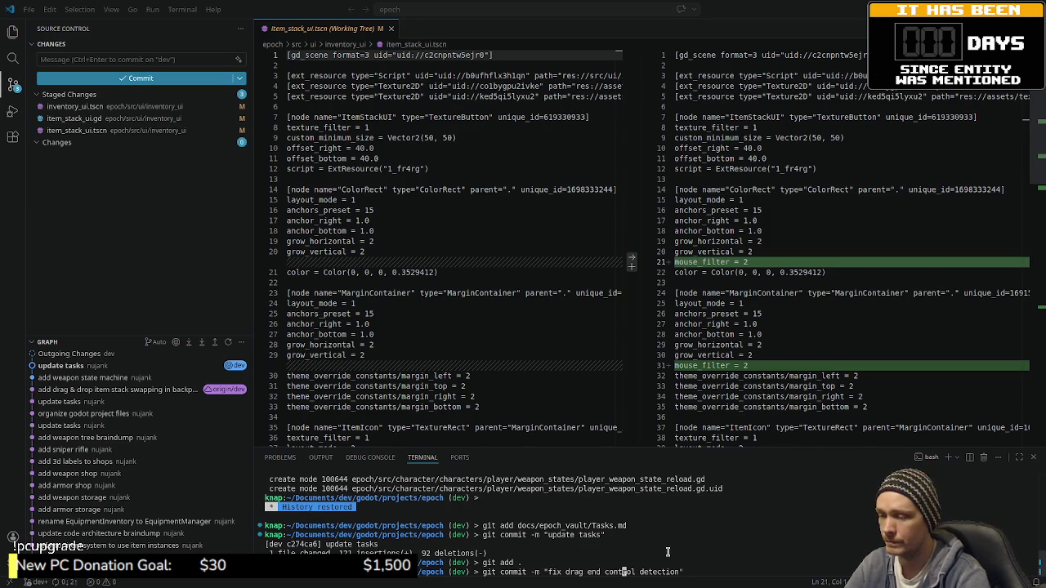
pyautogui.press('Left')
pyautogui.press('Left')
pyautogui.press('Left')
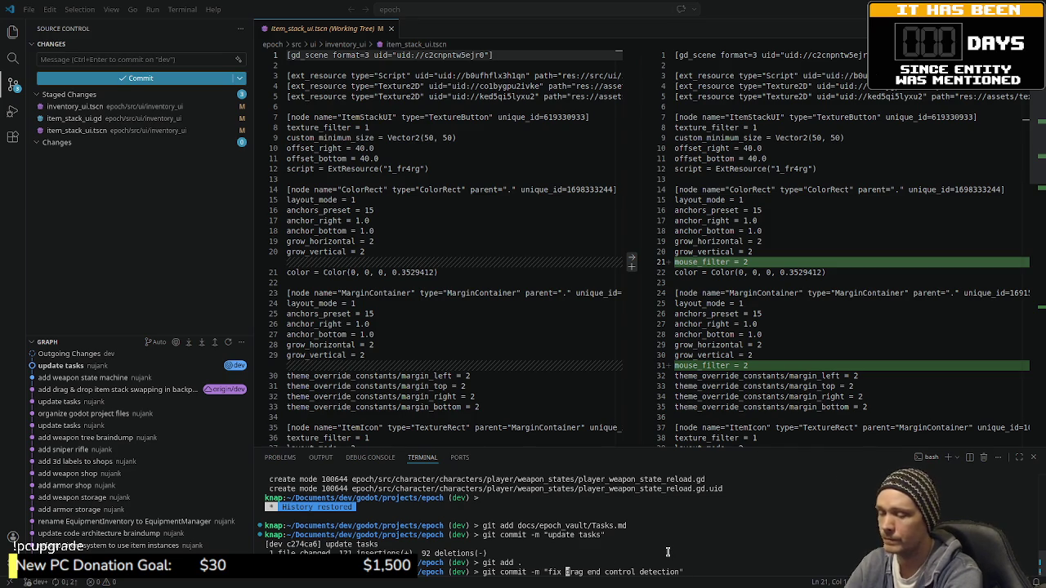
pyautogui.write('item stack ui')
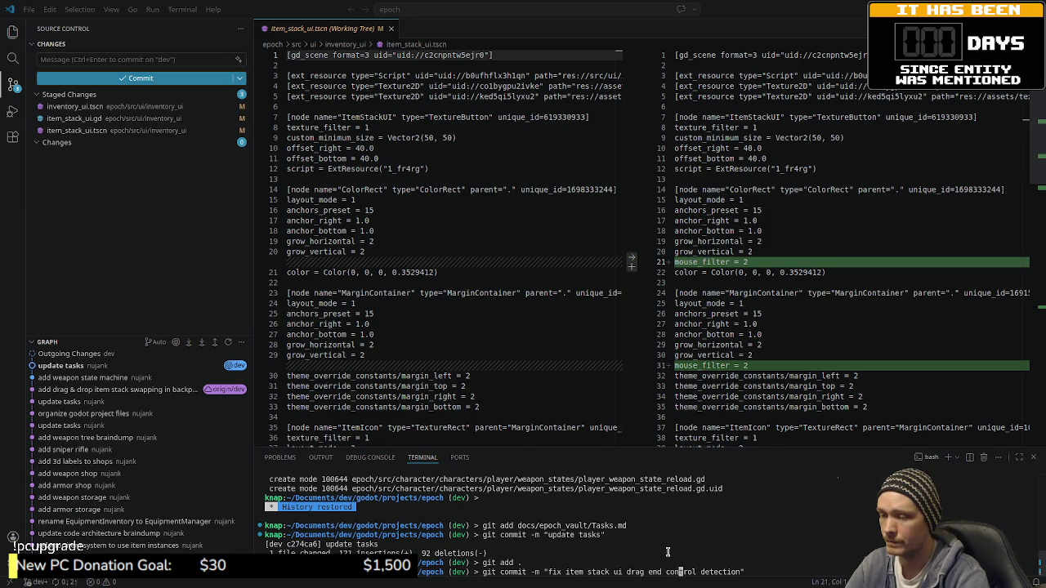
pyautogui.press('Right')
pyautogui.press('Right')
pyautogui.press('Right')
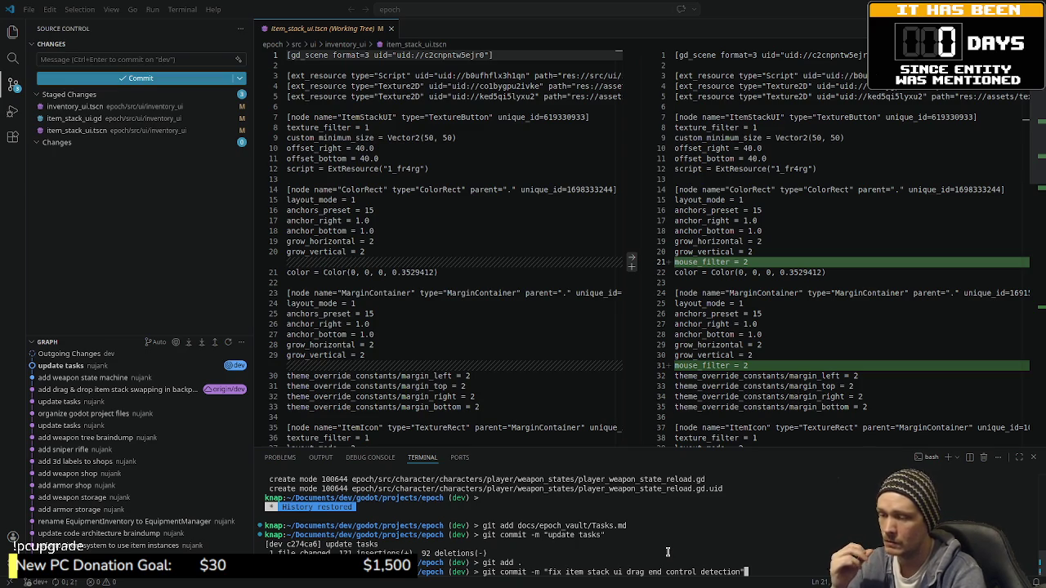
pyautogui.press('Return')
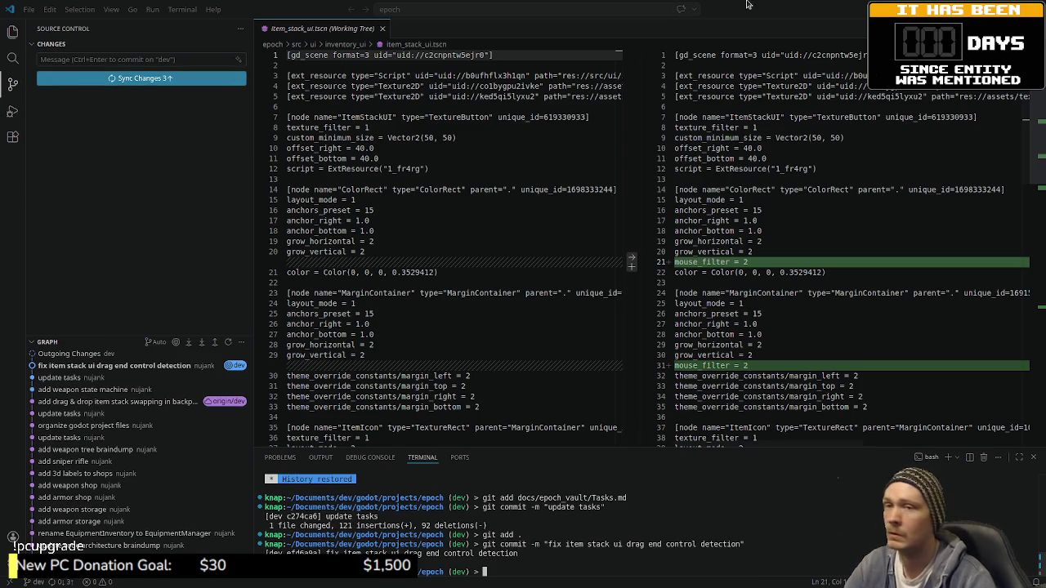
pyautogui.hotkey('alt', 'Tab')
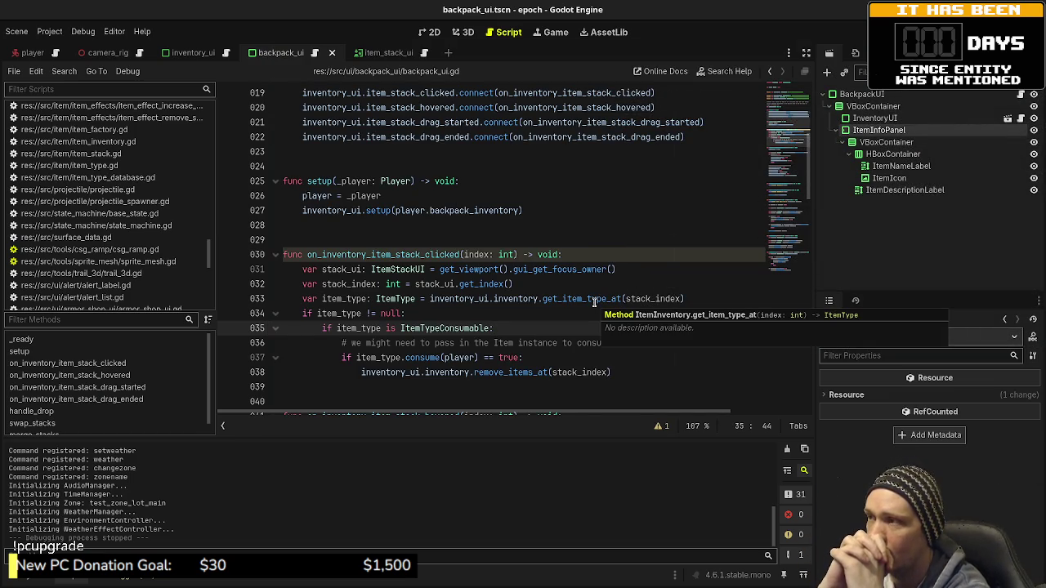
# - Create a User Interface scene in 2D, discard it without saving, and open a new empty scene
pyautogui.click(447, 54)
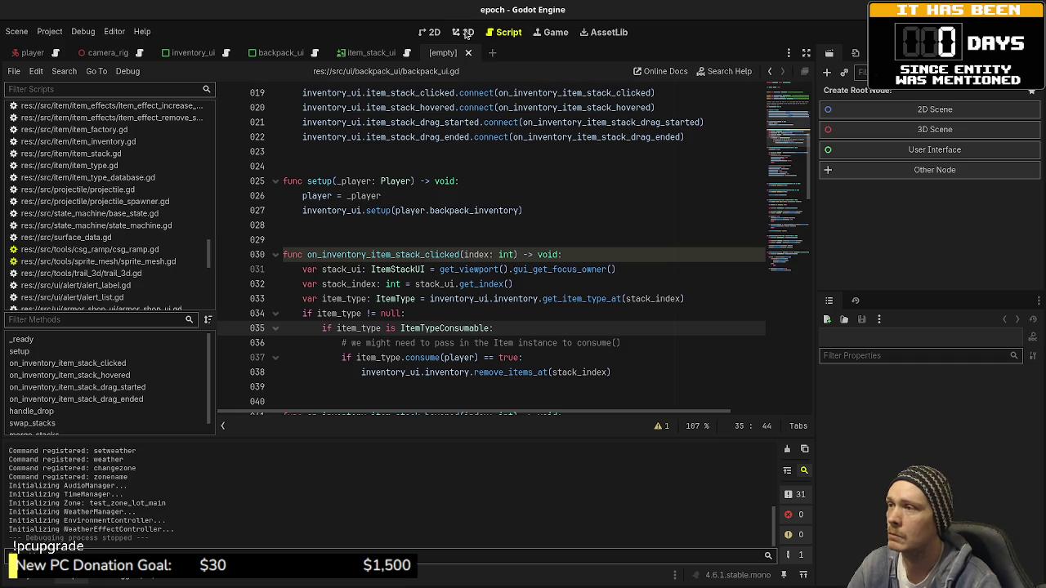
pyautogui.click(429, 35)
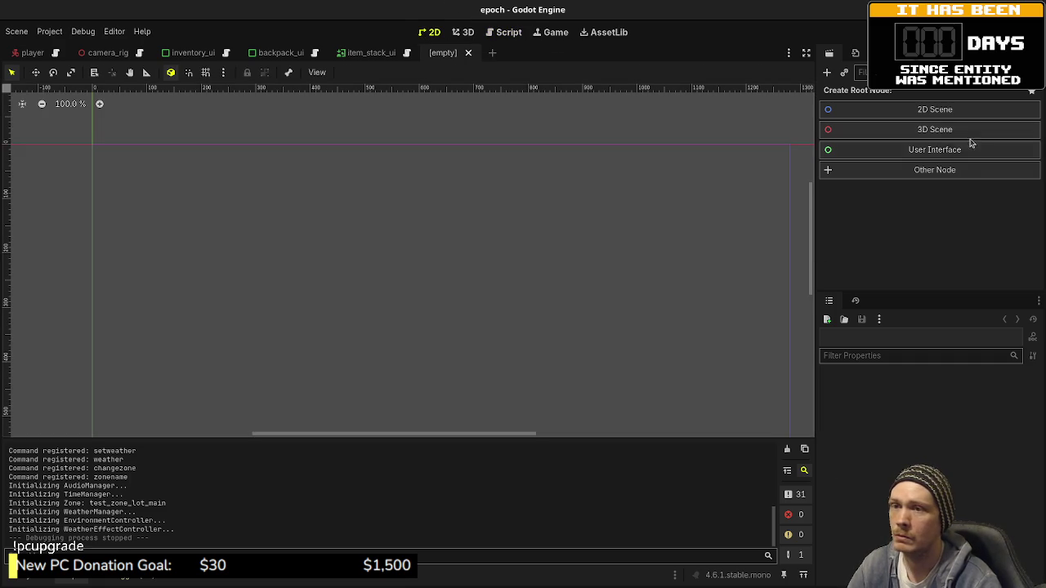
pyautogui.click(907, 153)
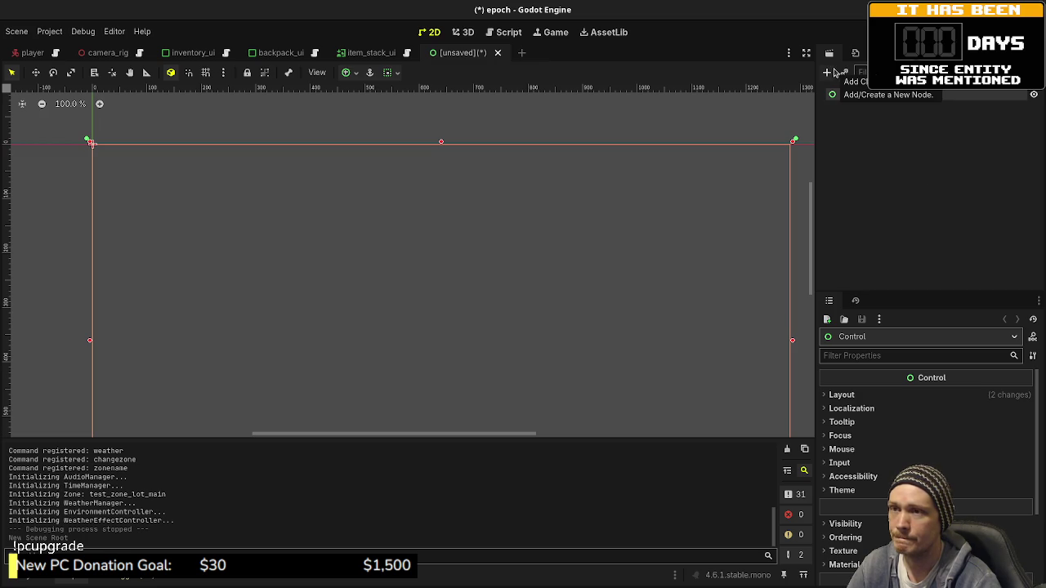
pyautogui.click(499, 53)
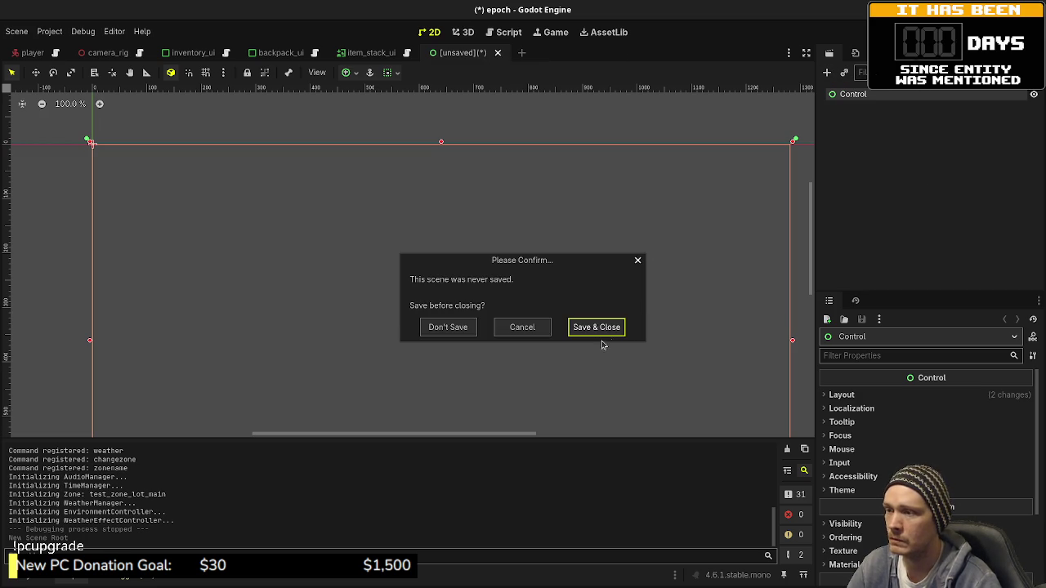
pyautogui.click(448, 327)
pyautogui.click(433, 52)
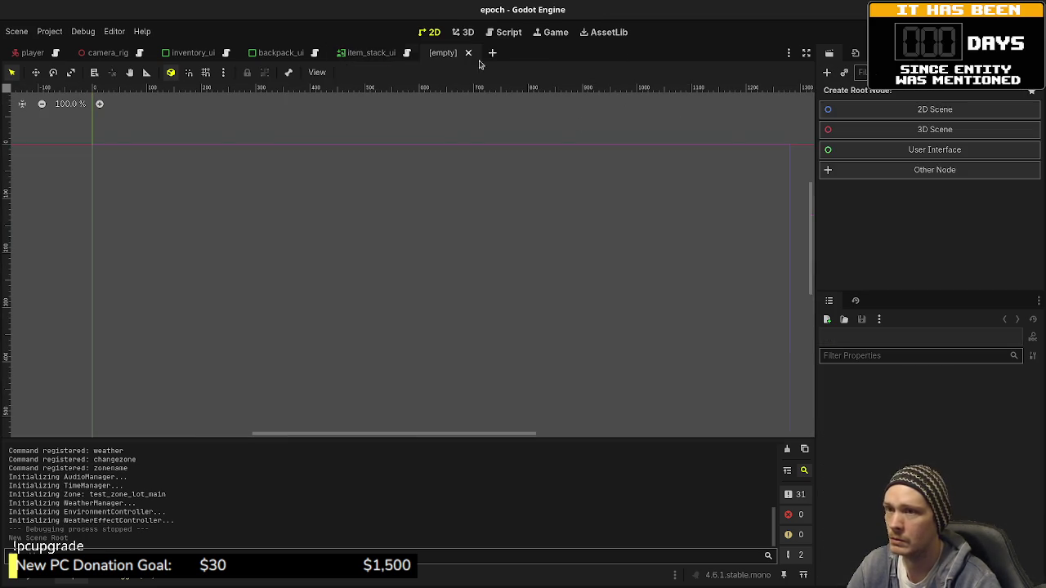
# - Create a PanelContainer root, add a MarginContainer child with a VBoxContainer inside, then select the root
pyautogui.click(878, 172)
pyautogui.write('panelcont')
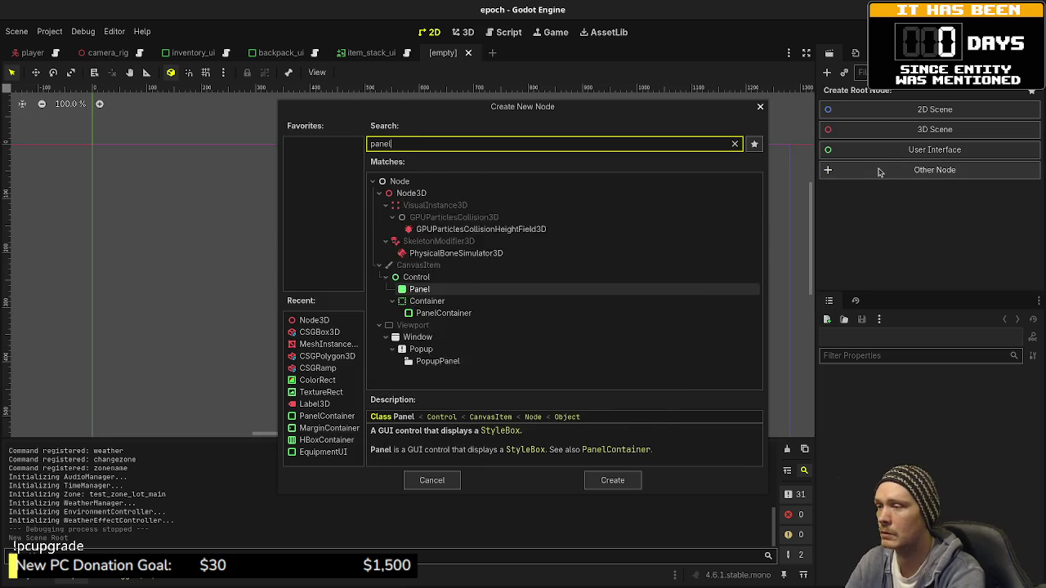
pyautogui.press('Return')
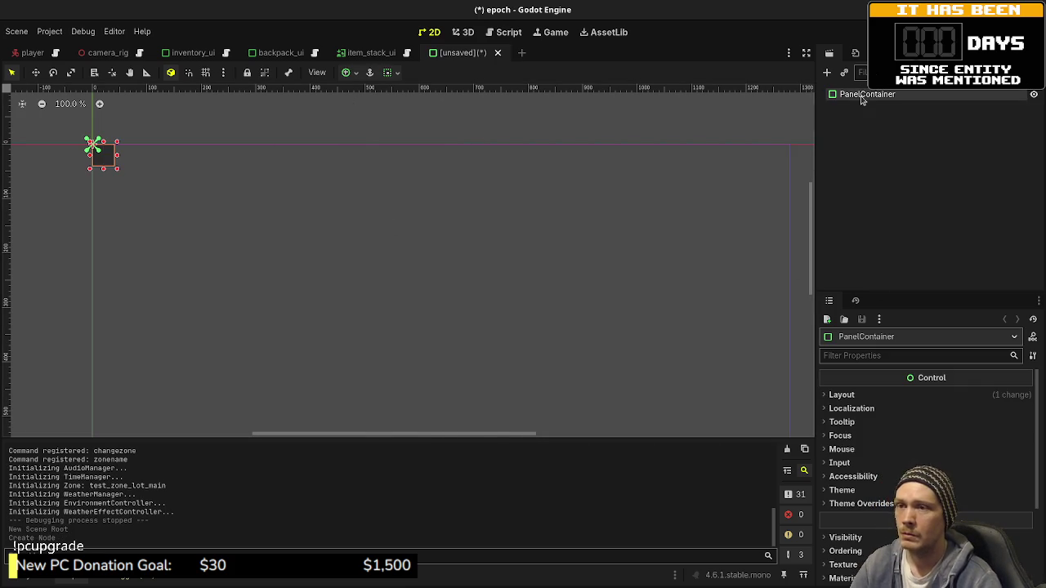
pyautogui.hotkey('ctrl', 'a')
pyautogui.write('margin')
pyautogui.press('Return')
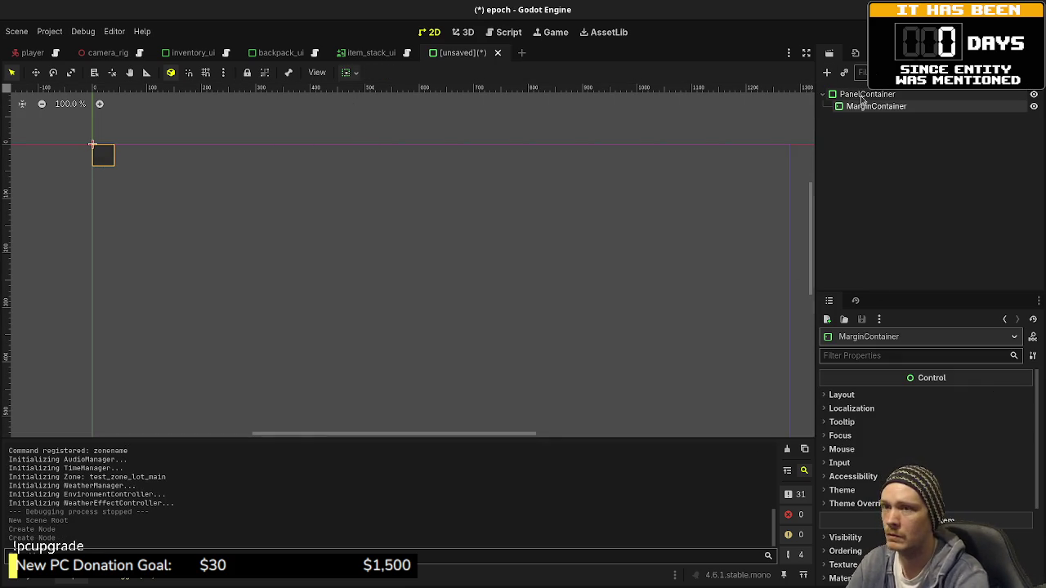
pyautogui.hotkey('ctrl', 'a')
pyautogui.write('vbox')
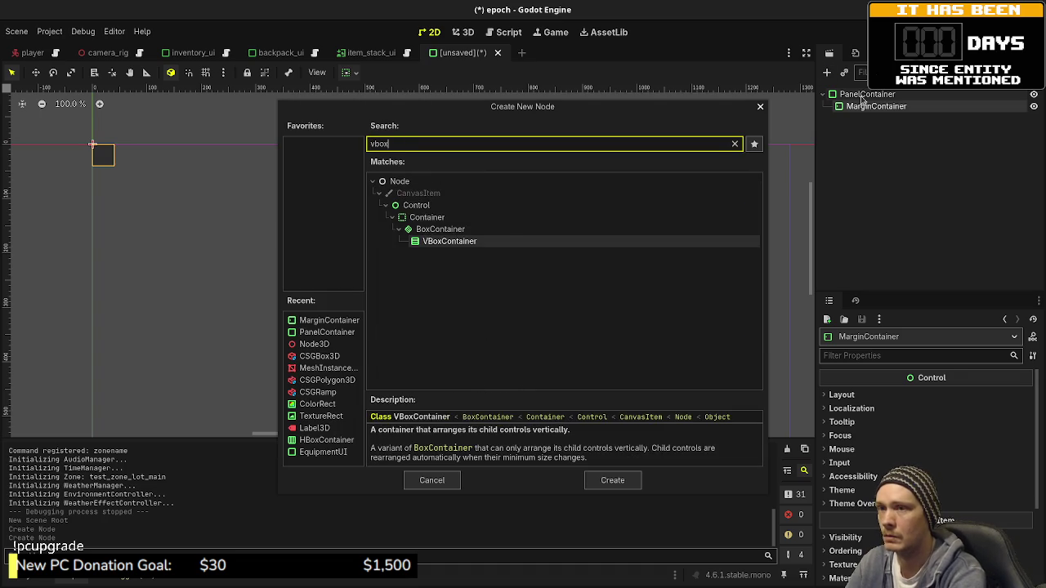
pyautogui.press('Return')
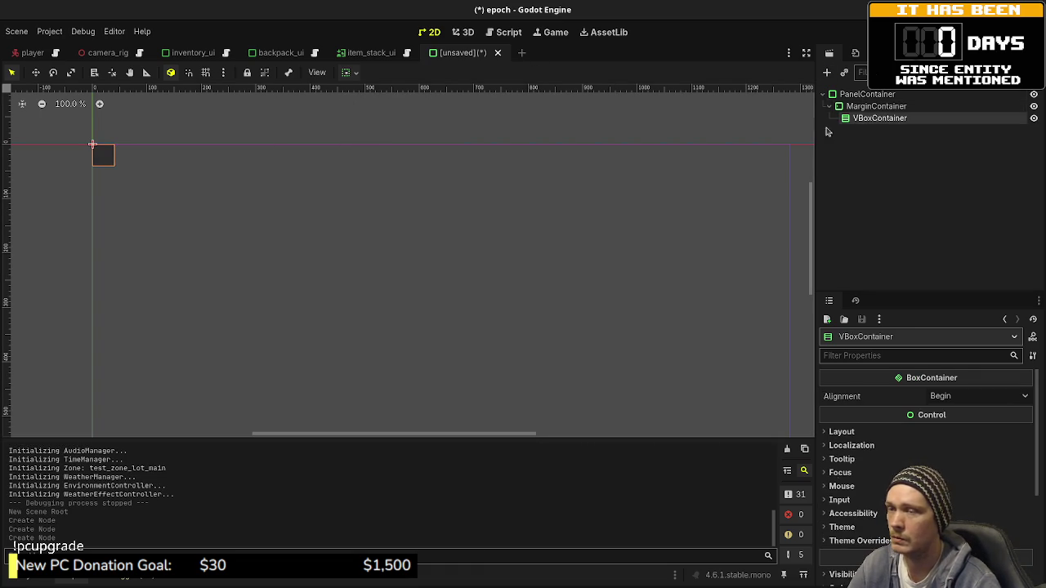
pyautogui.click(857, 94)
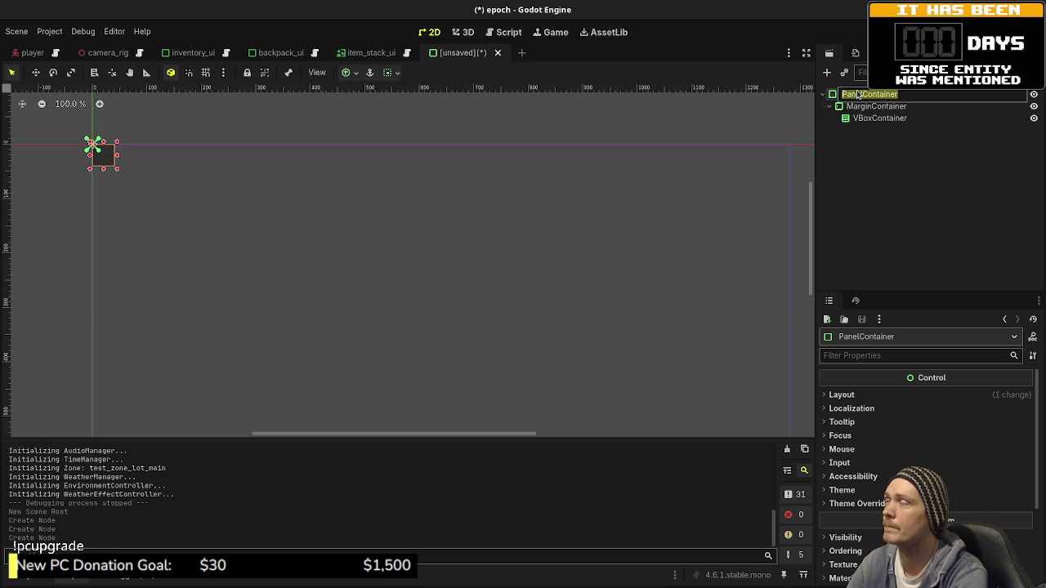
# - Rename the PanelContainer root node to ButtonList, correcting the mistyped attempts
pyautogui.write('Butt')
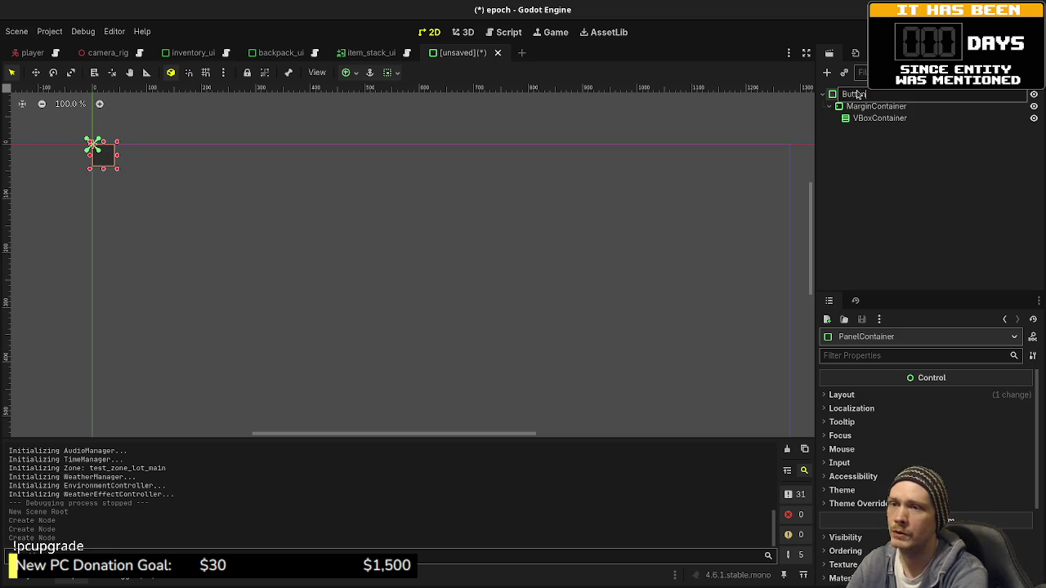
pyautogui.press('BackSpace')
pyautogui.press('BackSpace')
pyautogui.press('BackSpace')
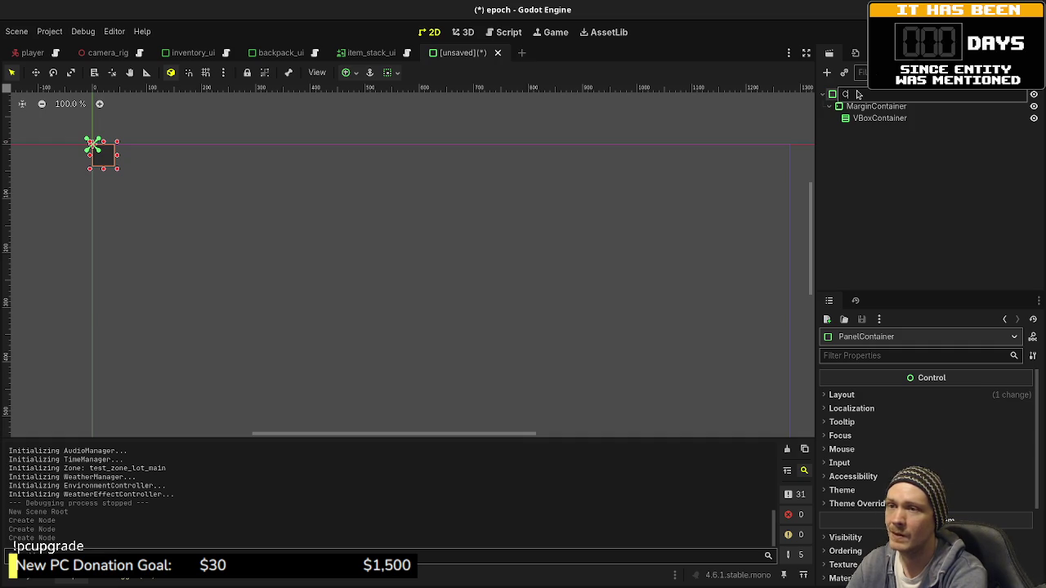
pyautogui.write('ontrol')
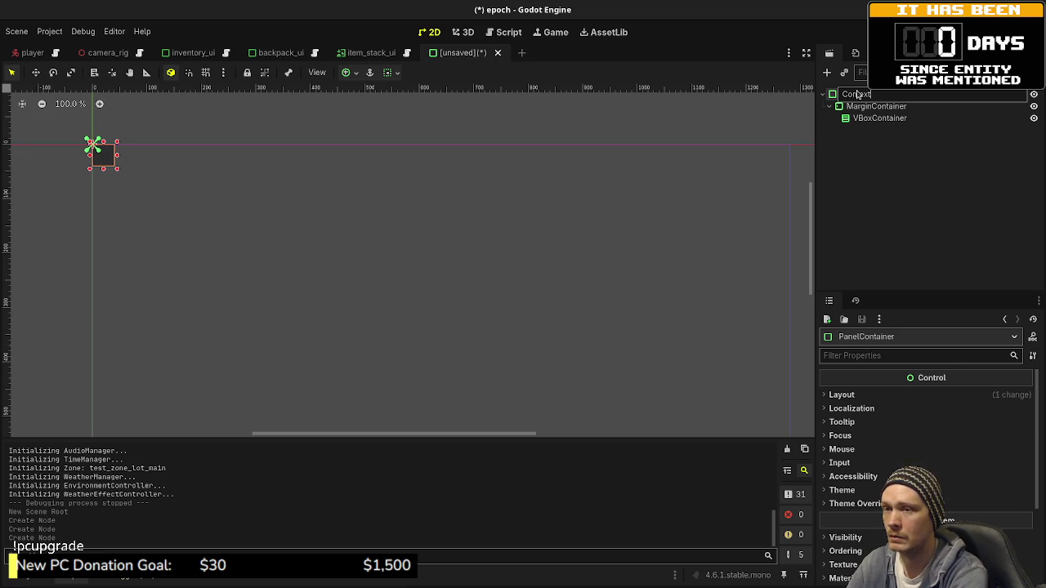
pyautogui.press('BackSpace')
pyautogui.press('BackSpace')
pyautogui.press('BackSpace')
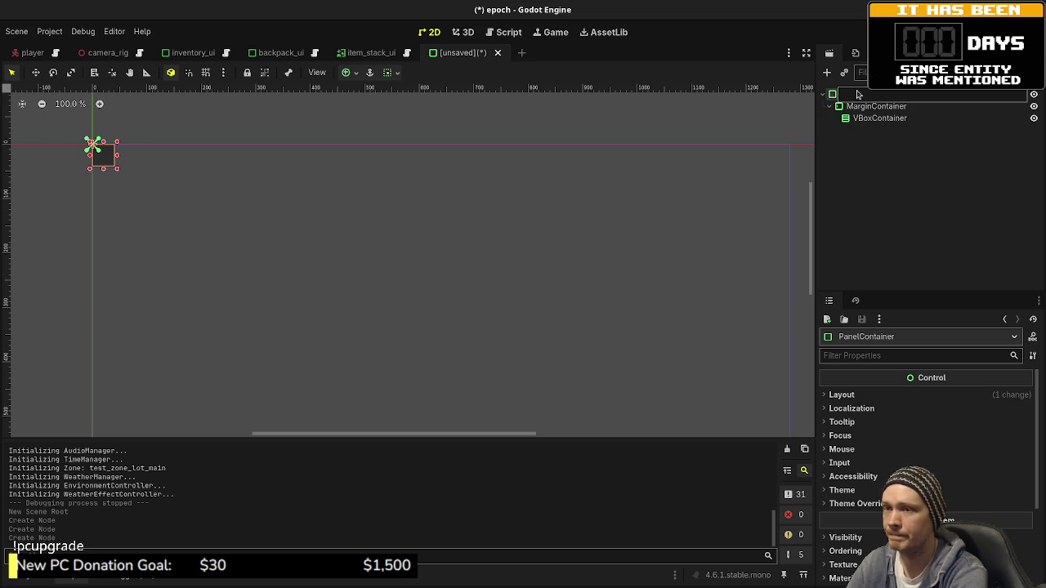
pyautogui.write('Button')
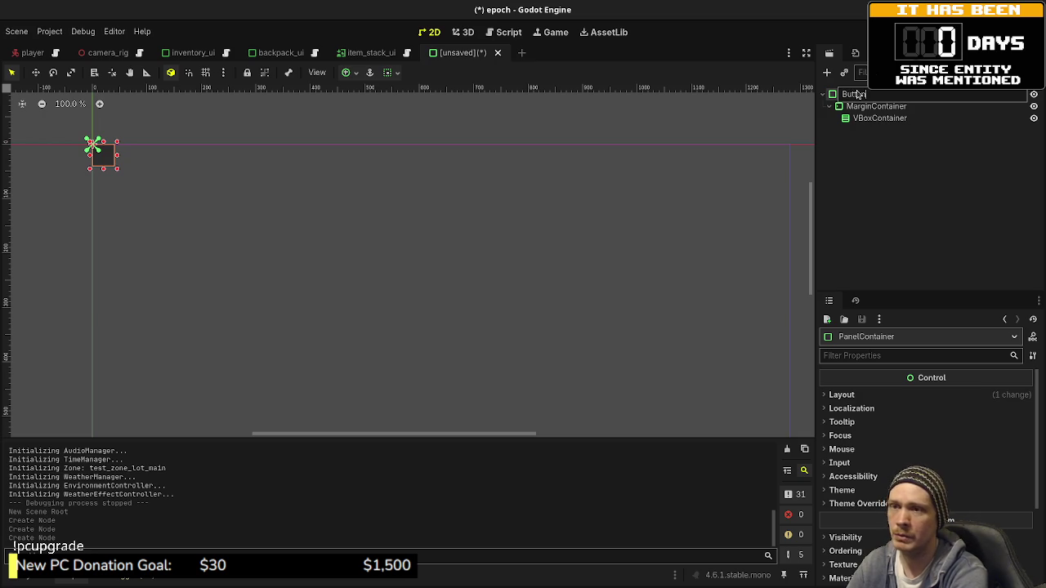
pyautogui.write('List')
pyautogui.press('Return')
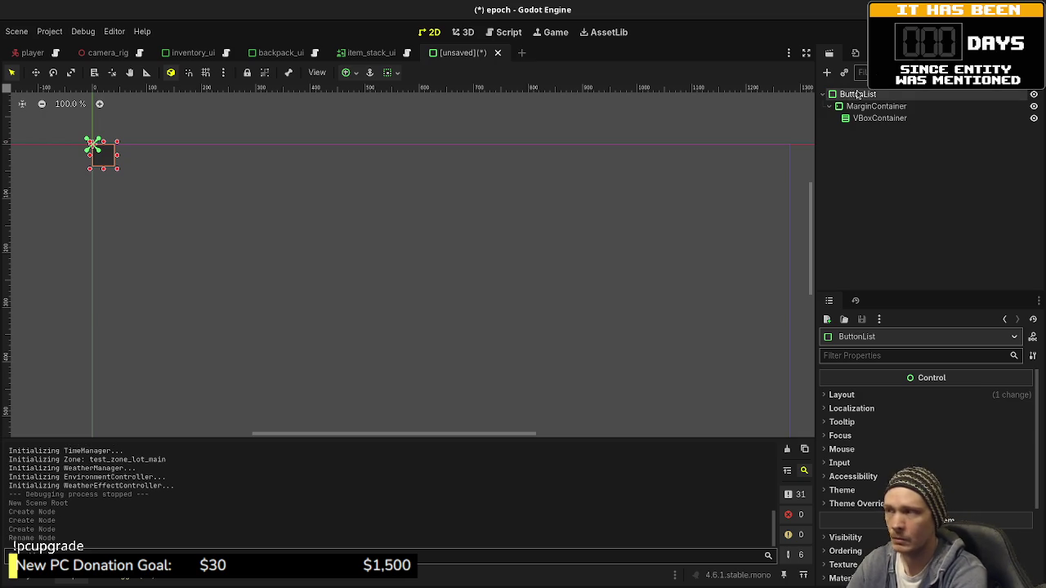
# - Save the scene as button_list.tscn in a new src/ui/button_list folder
pyautogui.hotkey('ctrl', 's')
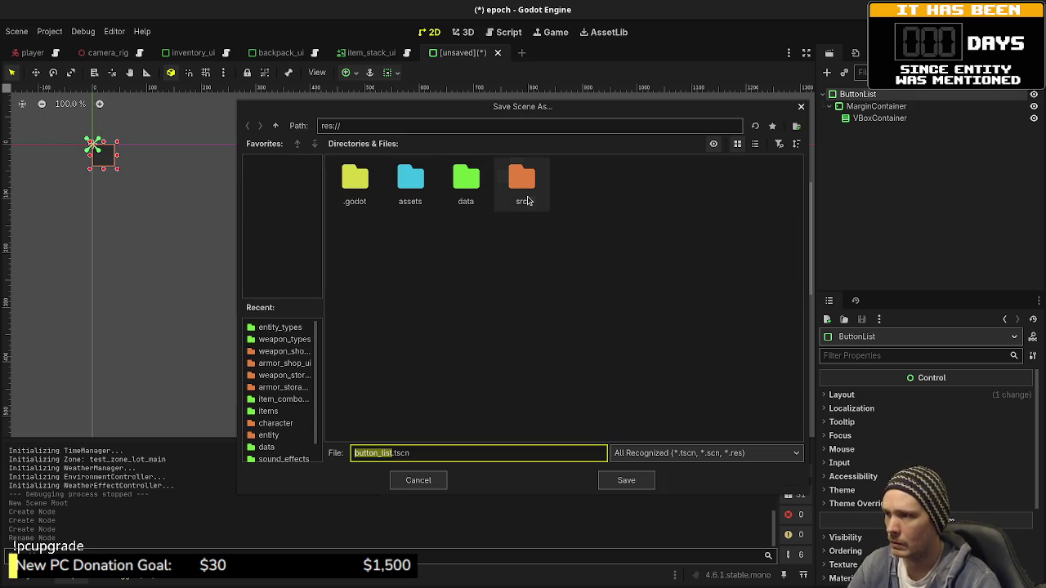
pyautogui.doubleClick(688, 249)
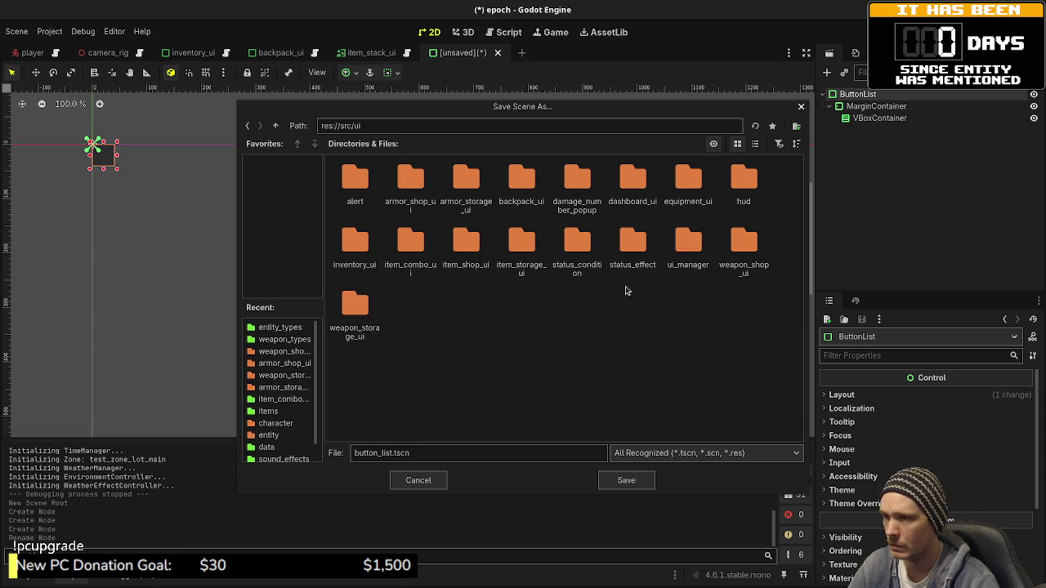
pyautogui.click(795, 127)
pyautogui.write('bu')
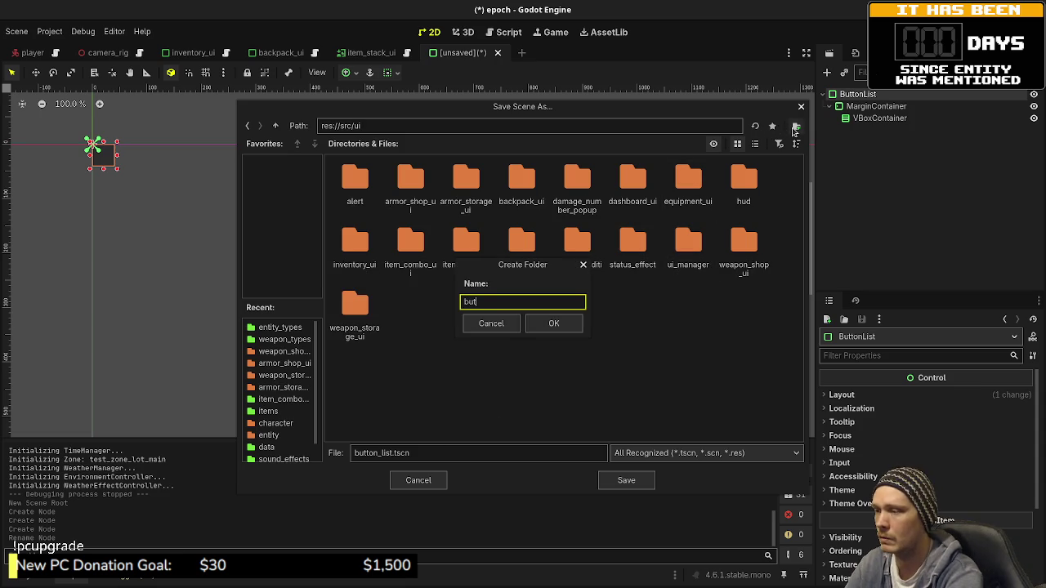
pyautogui.write('ton_list')
pyautogui.press('Return')
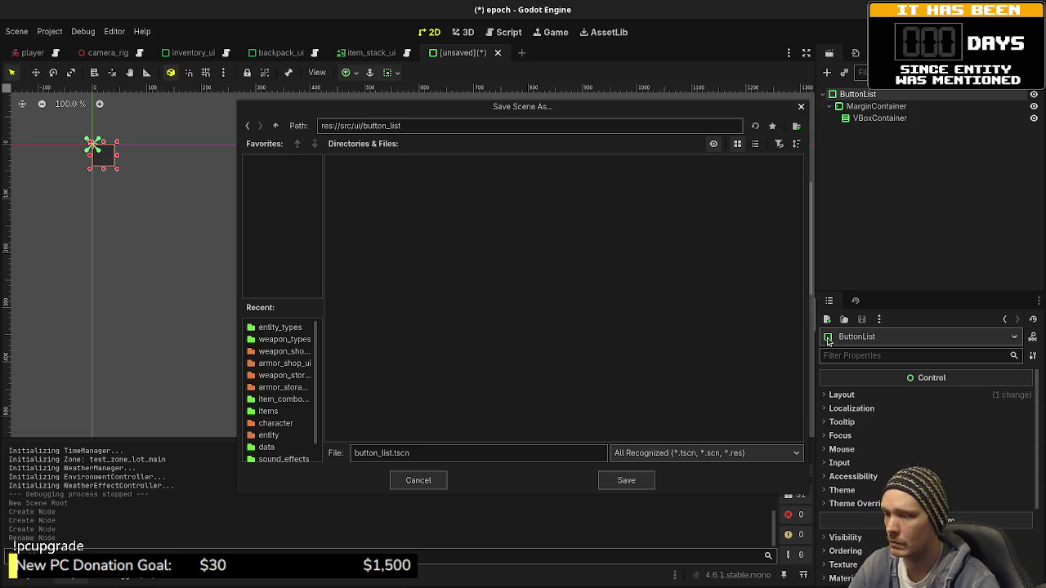
pyautogui.click(605, 483)
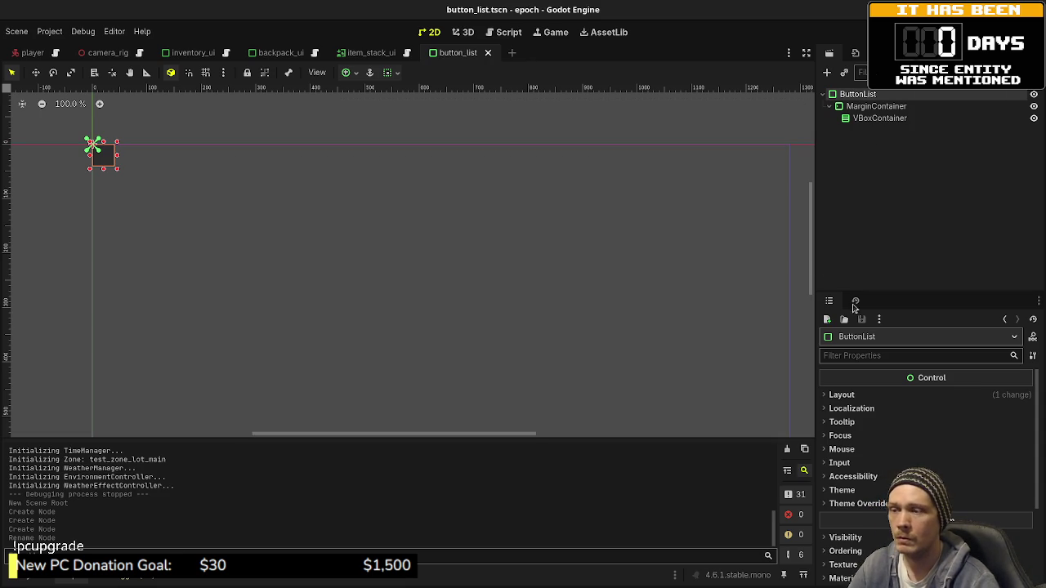
# - Attach a button_list.gd script declaring class_name ButtonList, save, and start a new scene
pyautogui.click(576, 411)
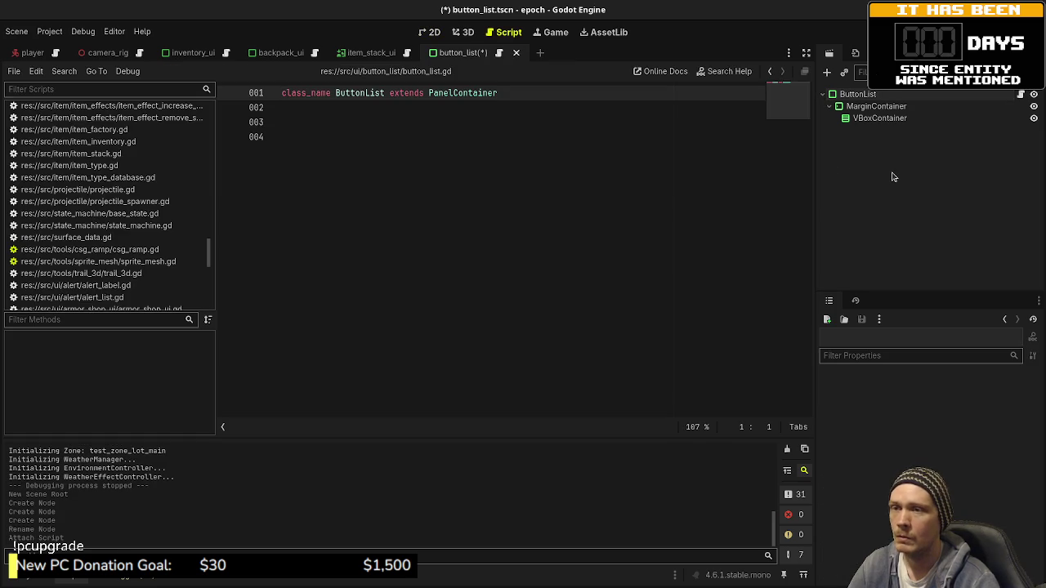
pyautogui.hotkey('ctrl', 's')
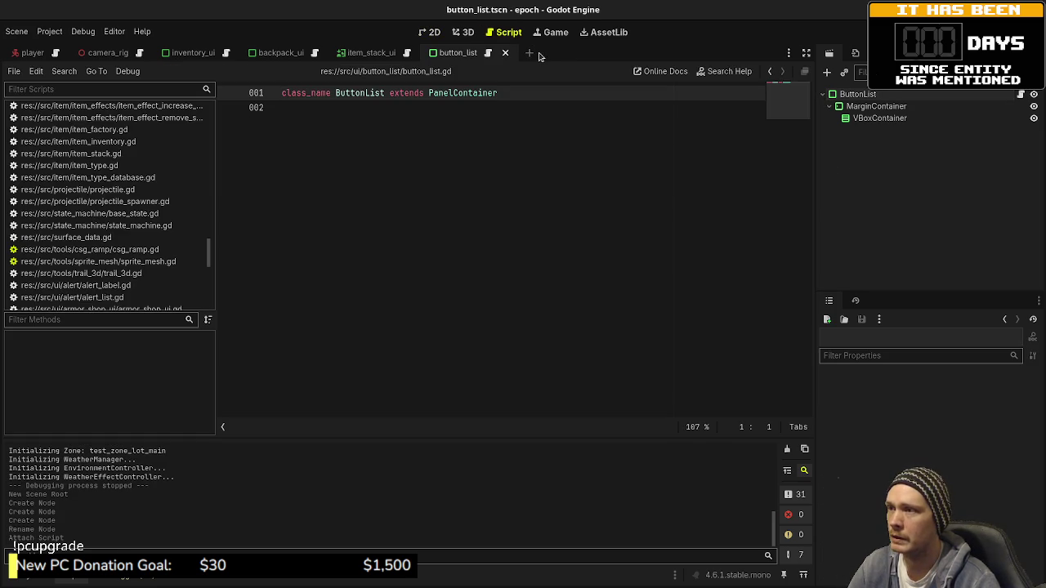
pyautogui.click(530, 53)
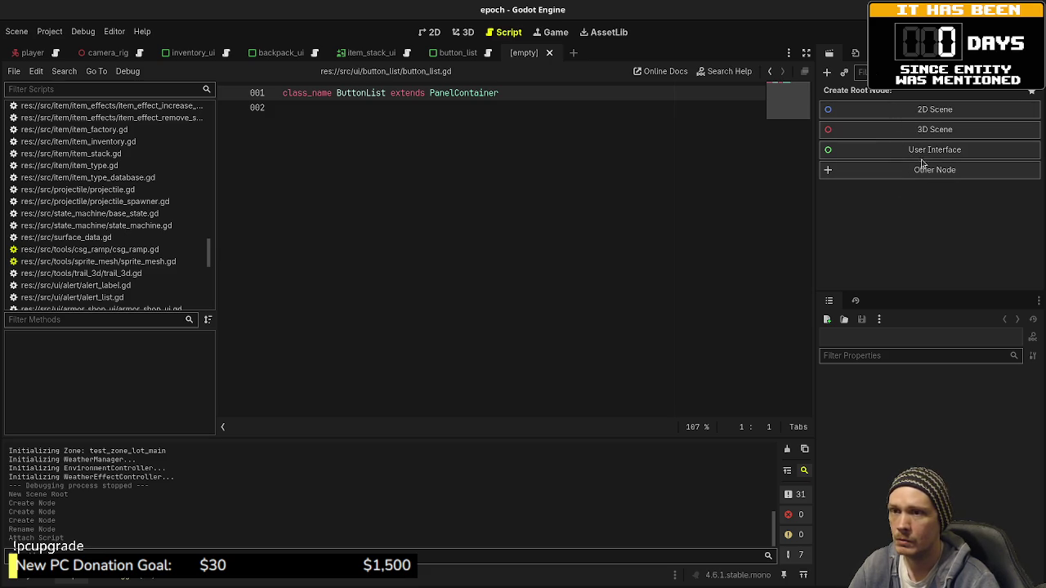
# - Create a Button as the new scene's root node
pyautogui.click(879, 173)
pyautogui.press('BackSpace')
pyautogui.press('BackSpace')
pyautogui.press('BackSpace')
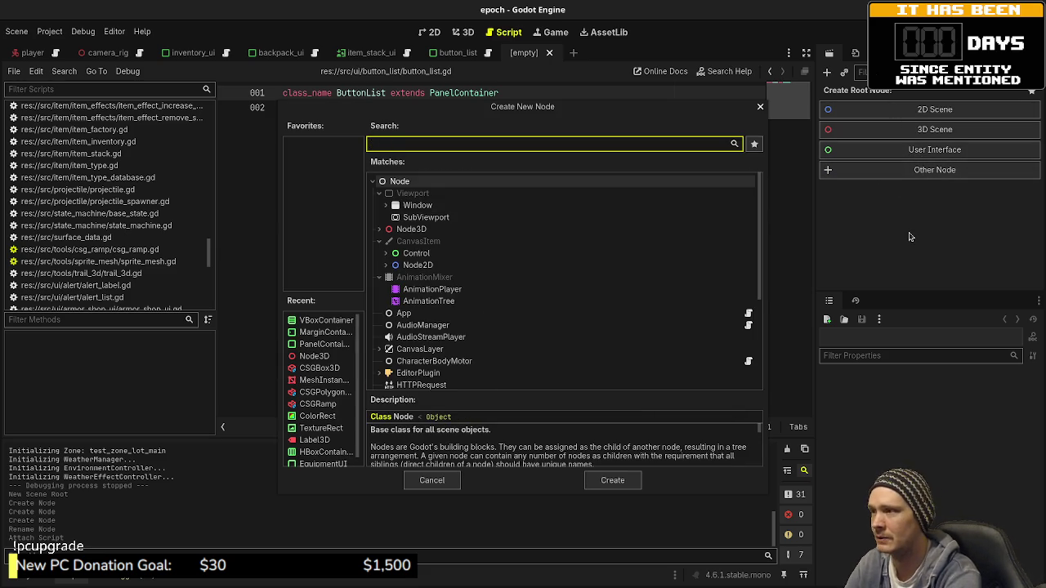
pyautogui.write('button')
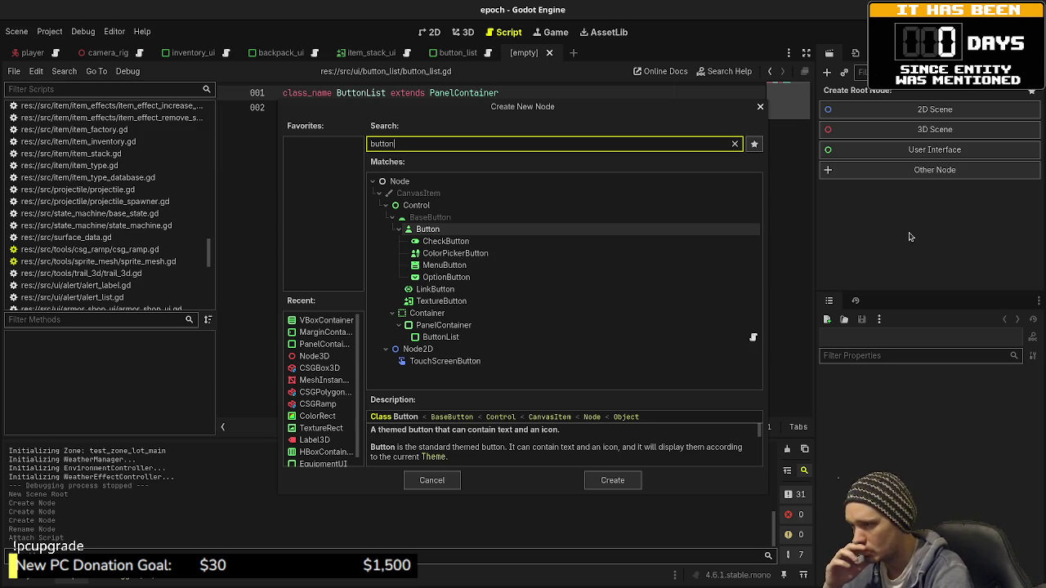
pyautogui.press('Return')
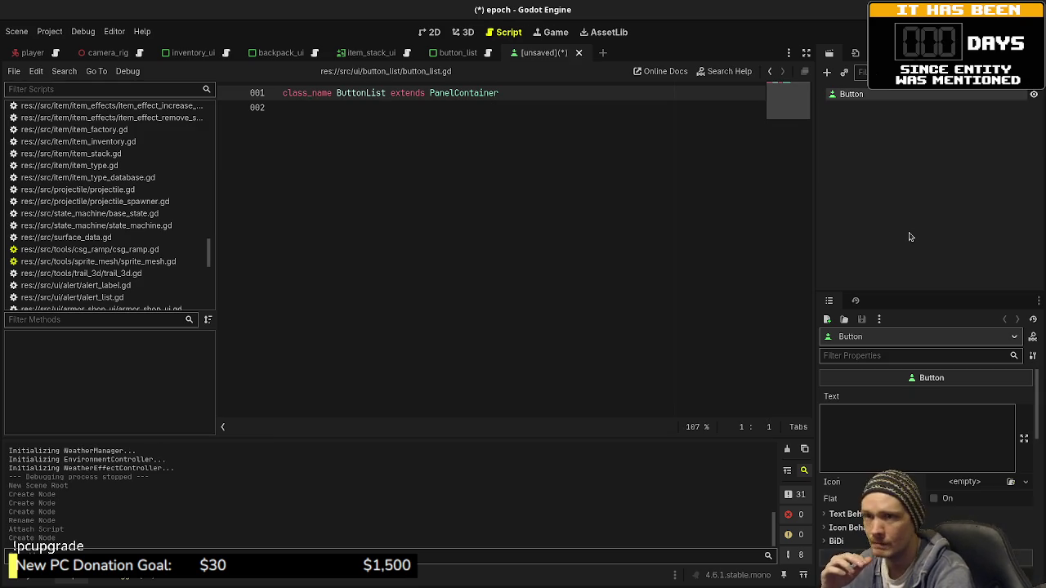
# - Rename the Button root to ButtonListButton and return to the button_list scene
pyautogui.press('F2')
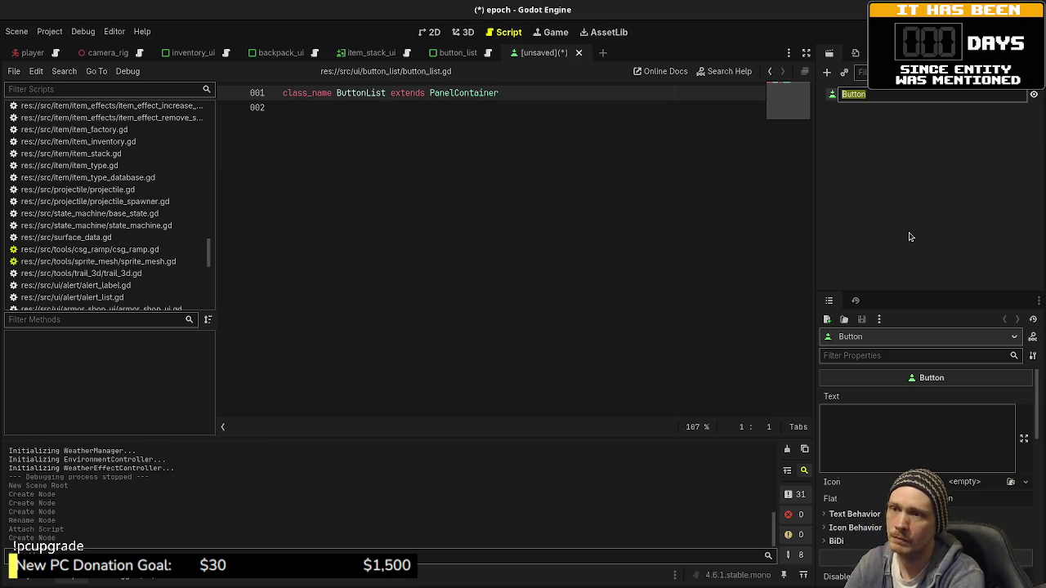
pyautogui.write('t')
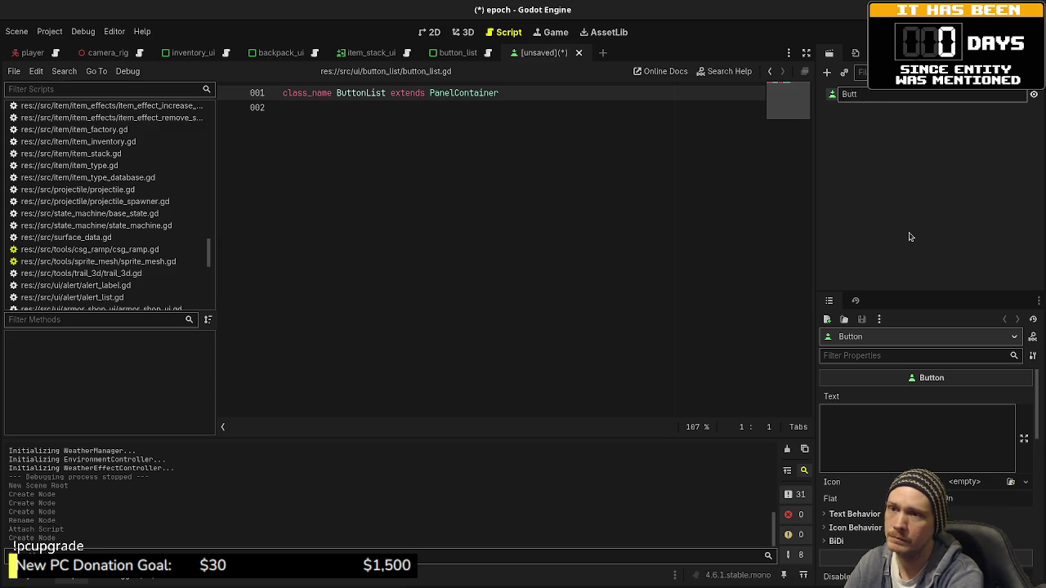
pyautogui.write('enonListBut')
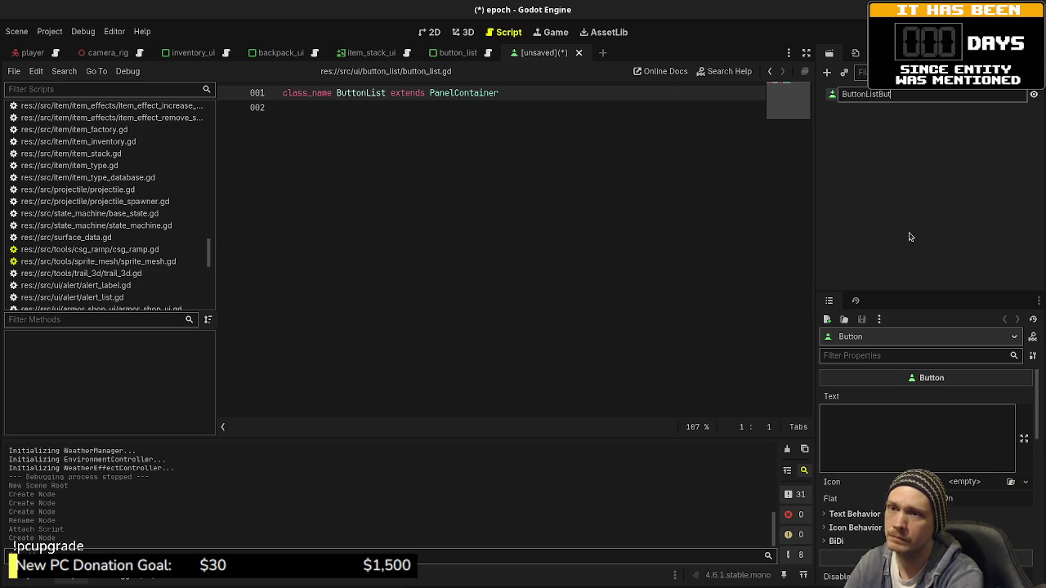
pyautogui.write('on')
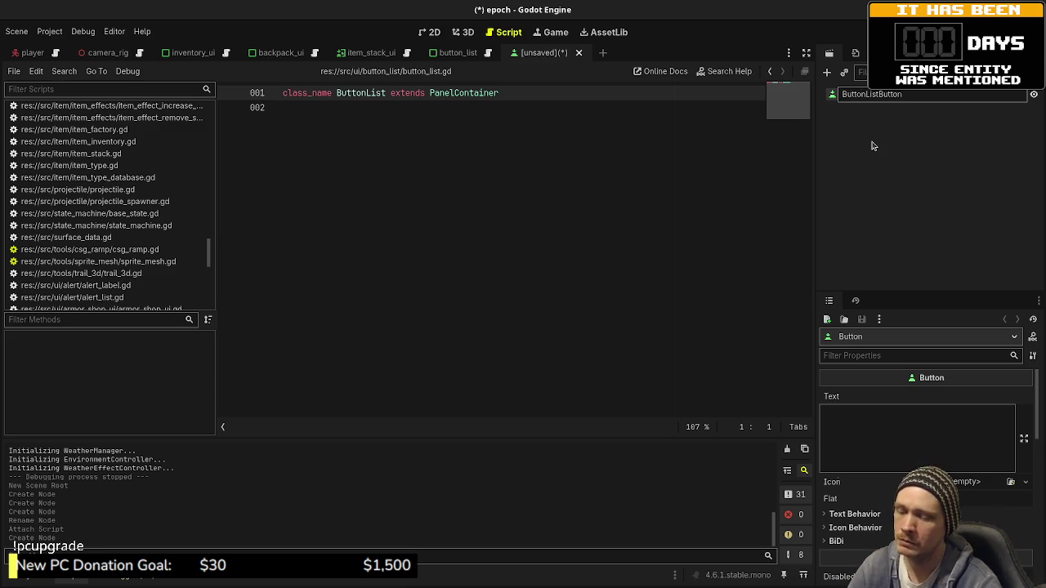
pyautogui.press('Return')
pyautogui.click(458, 52)
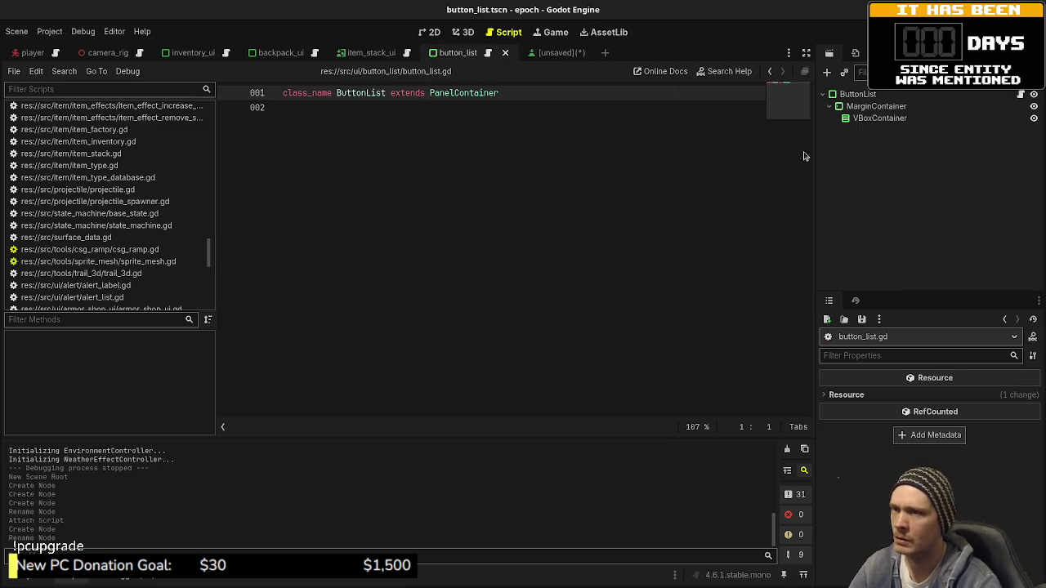
# - Rename the ButtonList root node to ContextMenu and save button_list.tscn
pyautogui.click(874, 94)
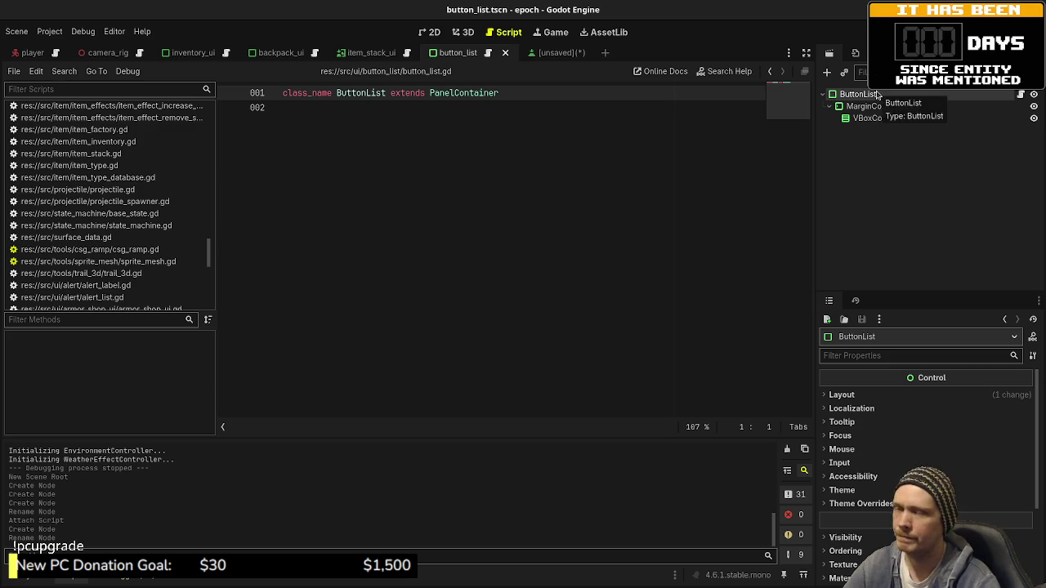
pyautogui.click(877, 94)
pyautogui.click(876, 94)
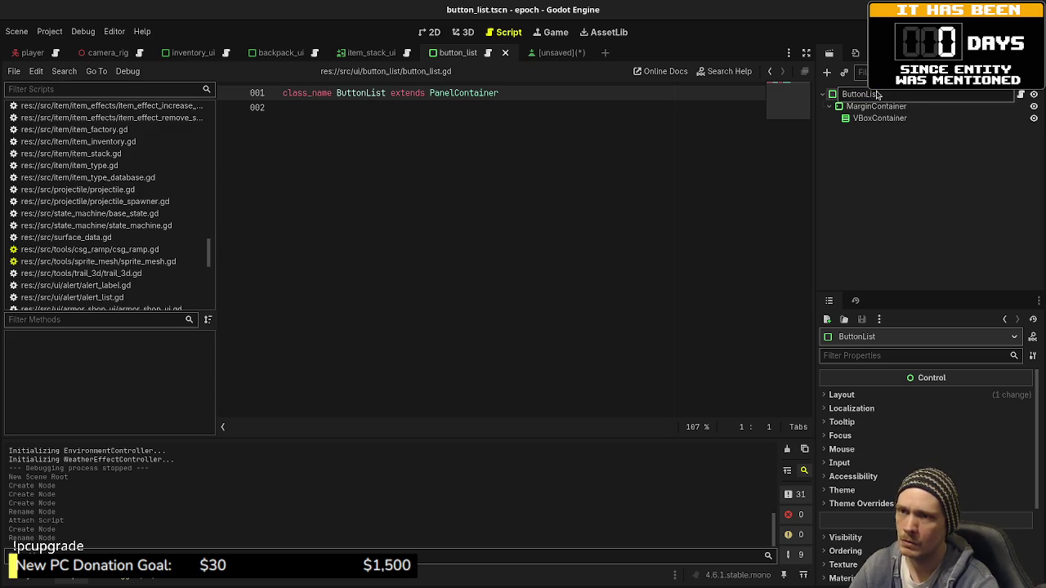
pyautogui.hotkey('shift', 'Right')
pyautogui.hotkey('shift', 'Right')
pyautogui.hotkey('shift', 'Right')
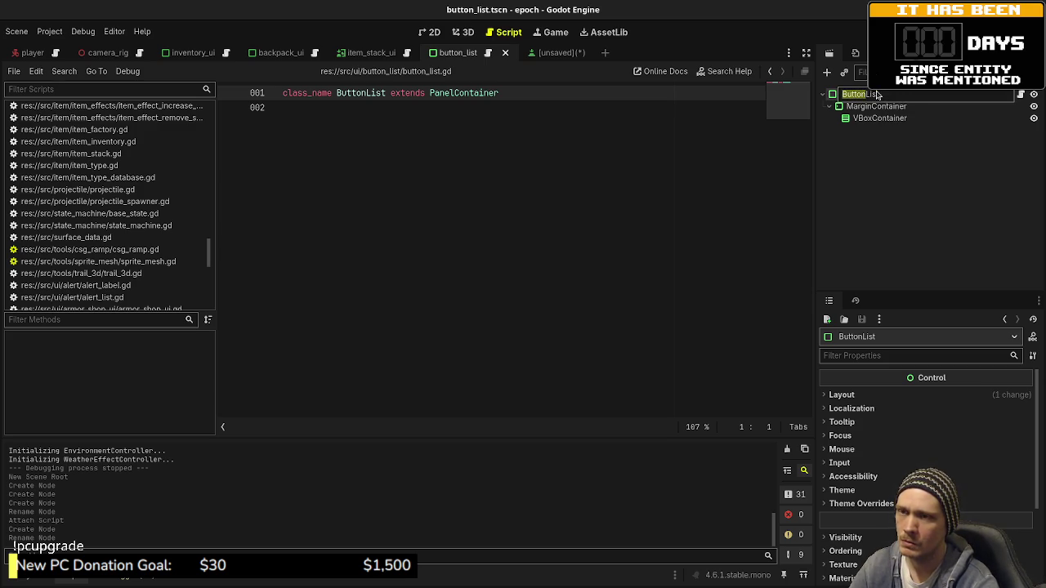
pyautogui.hotkey('shift', 'Right')
pyautogui.hotkey('shift', 'Right')
pyautogui.hotkey('shift', 'Right')
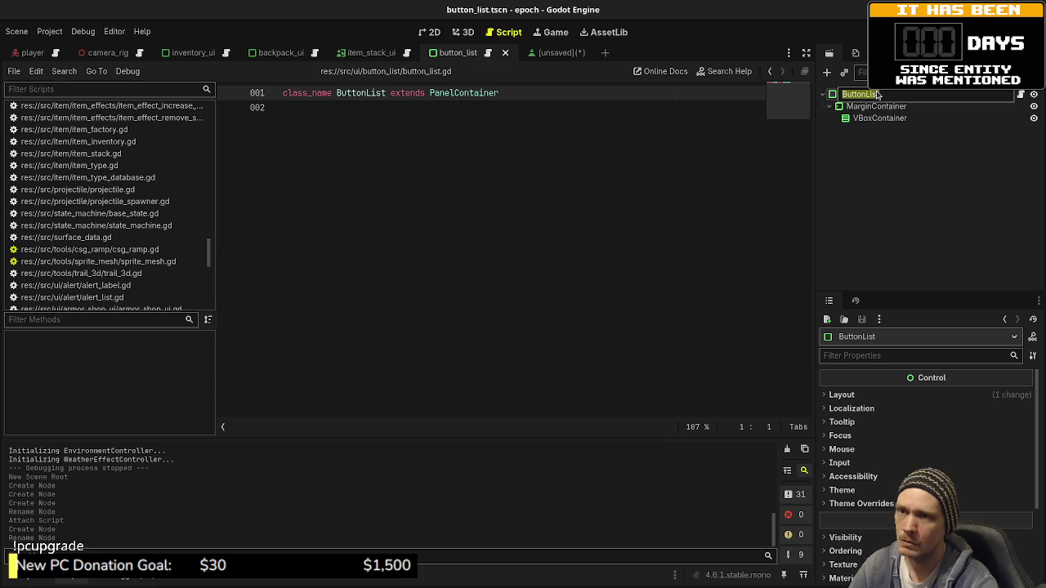
pyautogui.hotkey('shift', 'Right')
pyautogui.write('Conte')
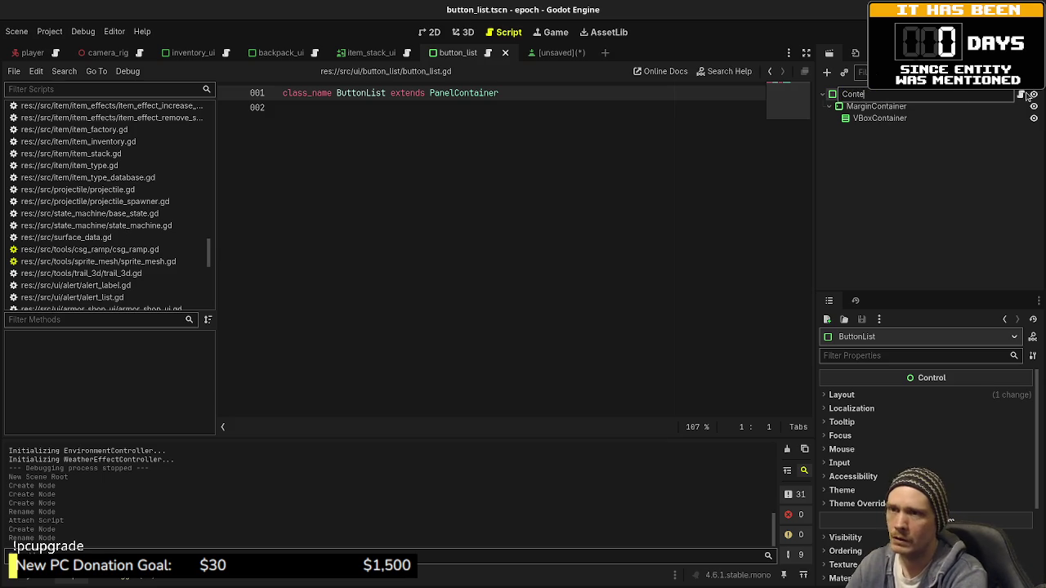
pyautogui.write('xtMenu')
pyautogui.press('Return')
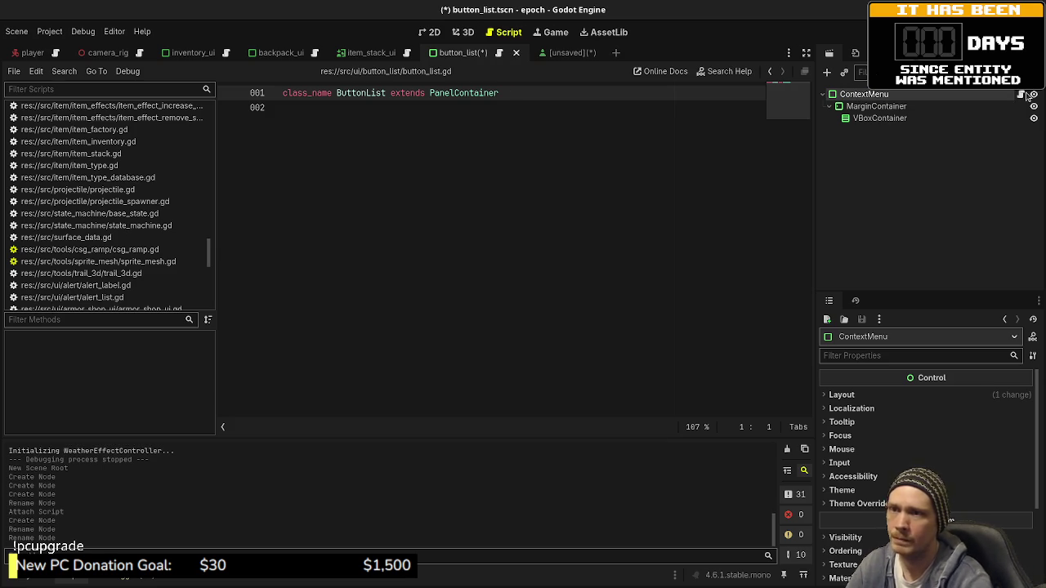
pyautogui.hotkey('ctrl', 's')
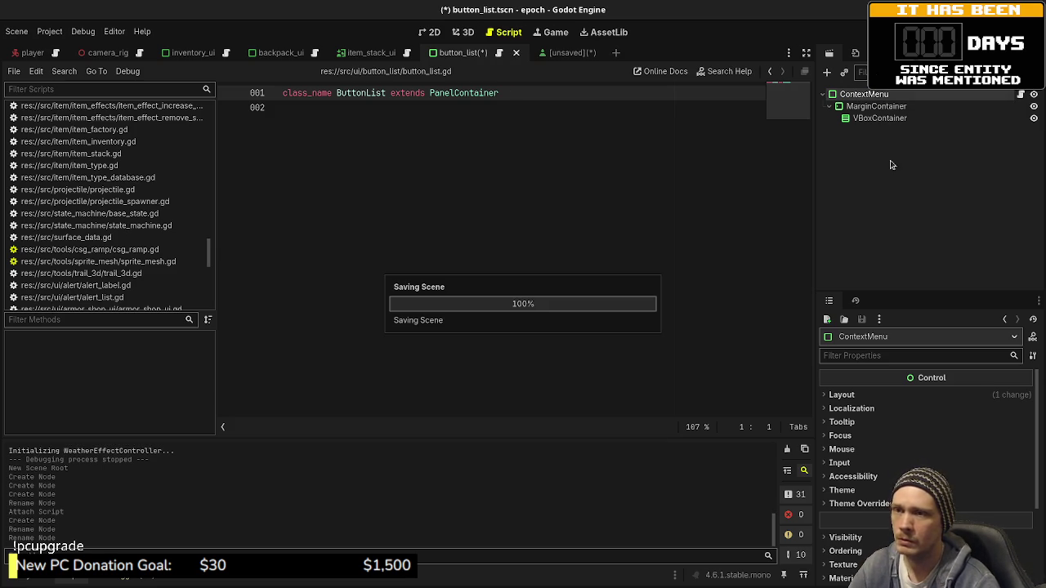
# - Rename the src/ui/button_list folder to context_menu in the FileSystem dock
pyautogui.click(36, 580)
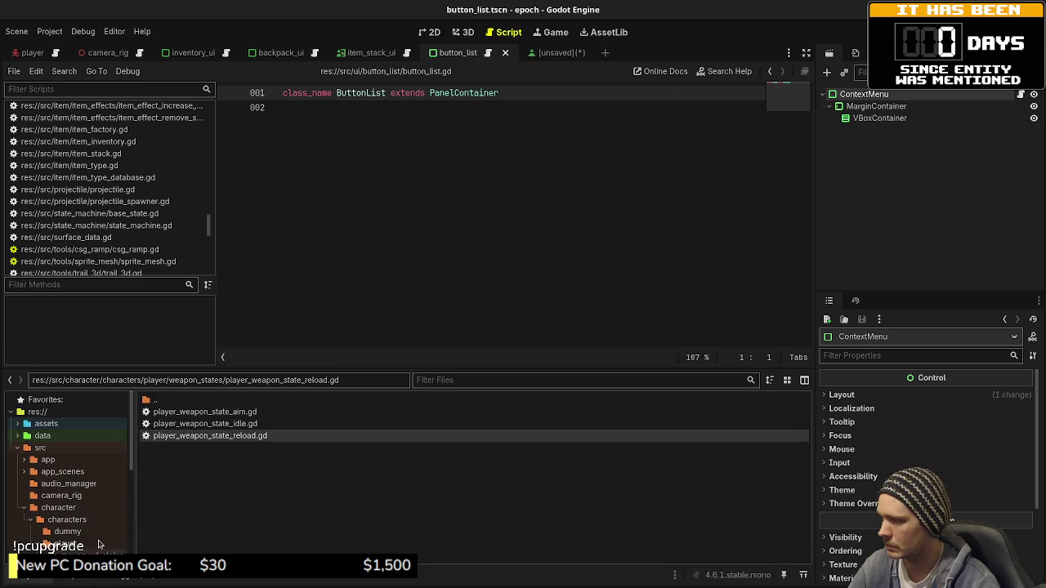
pyautogui.scroll(-5, 78, 501)
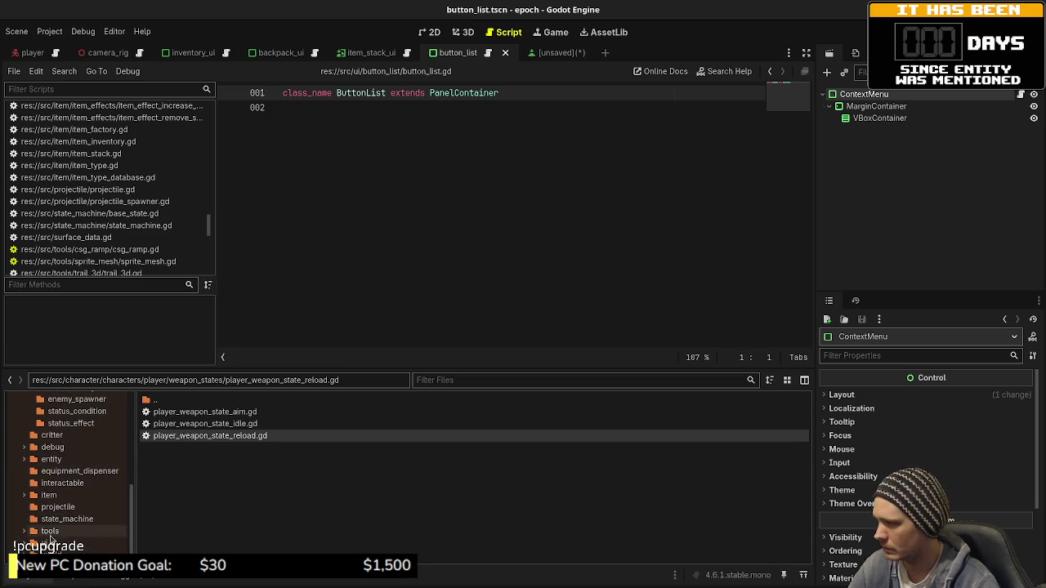
pyautogui.click(50, 542)
pyautogui.scroll(-3, 206, 521)
pyautogui.scroll(3, 206, 510)
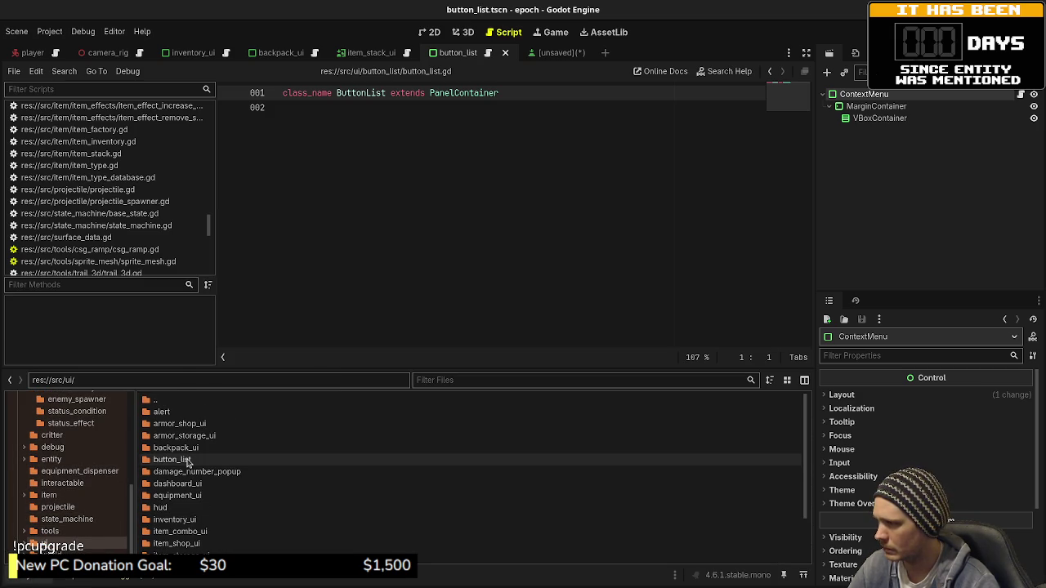
pyautogui.click(184, 460)
pyautogui.press('F2')
pyautogui.write('context_menu')
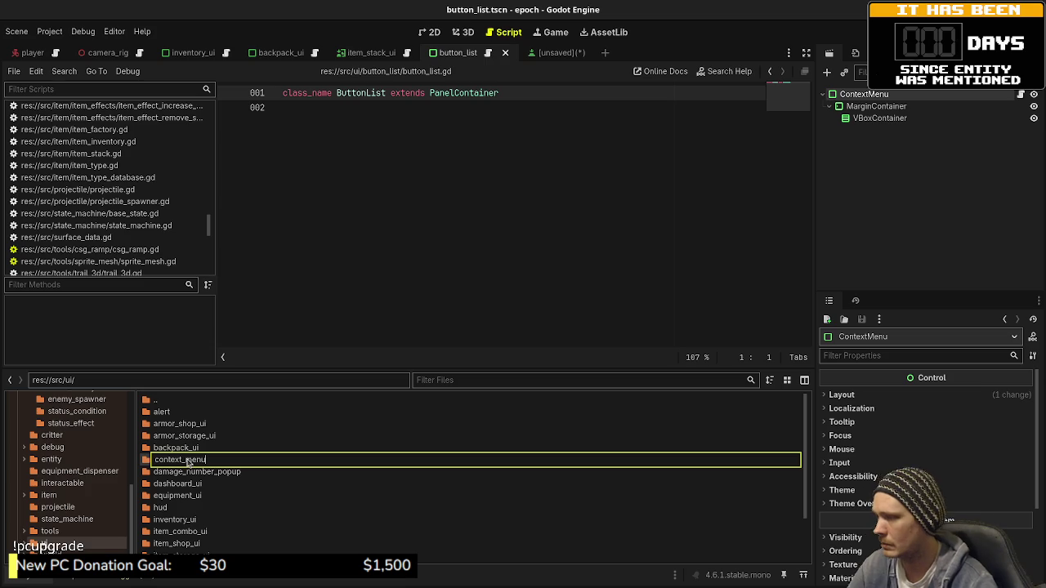
pyautogui.press('Return')
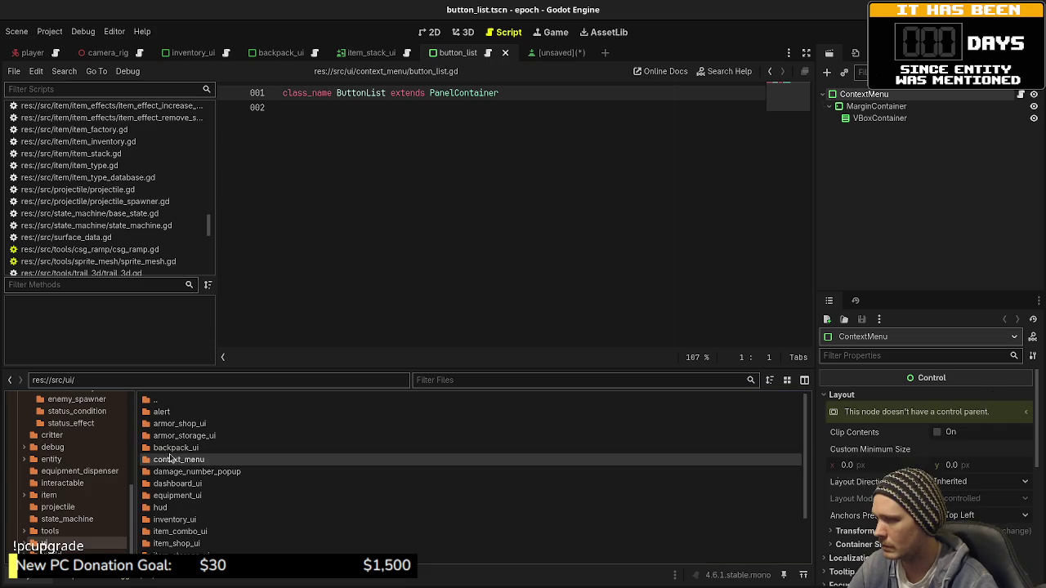
# - Rename button_list.gd and button_list.tscn to context_menu.gd and context_menu.tscn
pyautogui.doubleClick(180, 459)
pyautogui.press('F2')
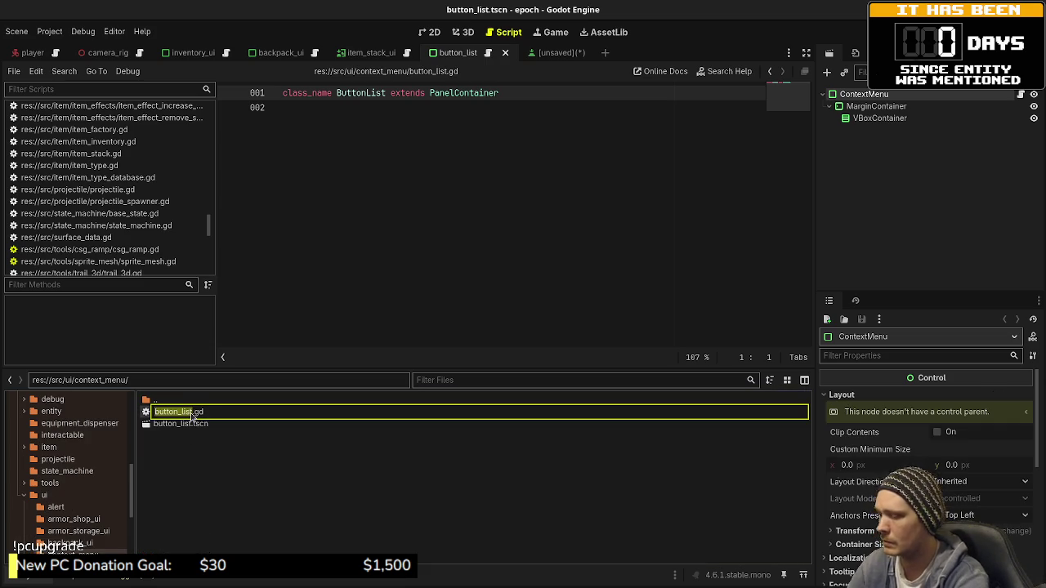
pyautogui.write('context_menu')
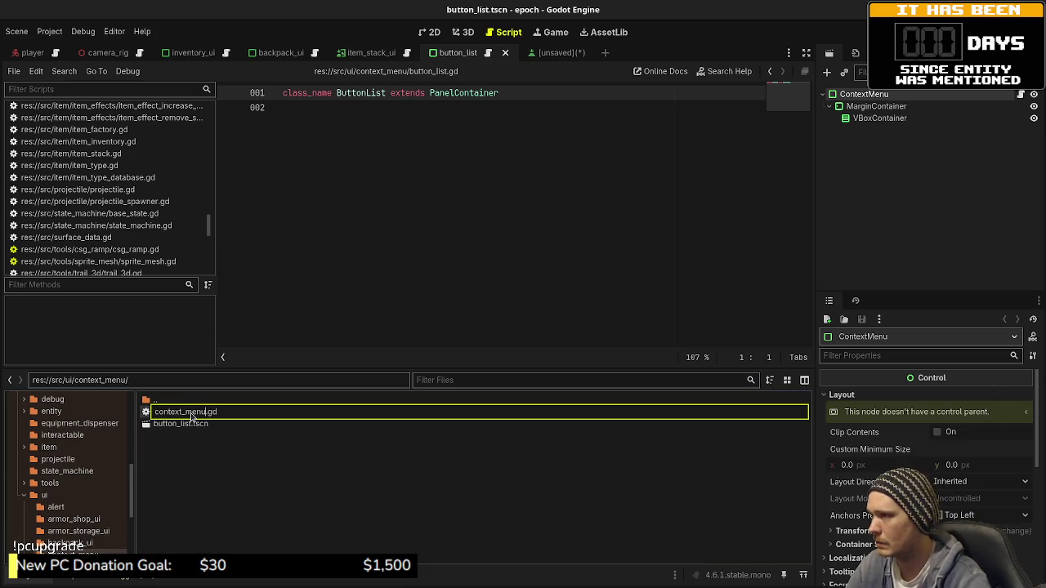
pyautogui.press('Return')
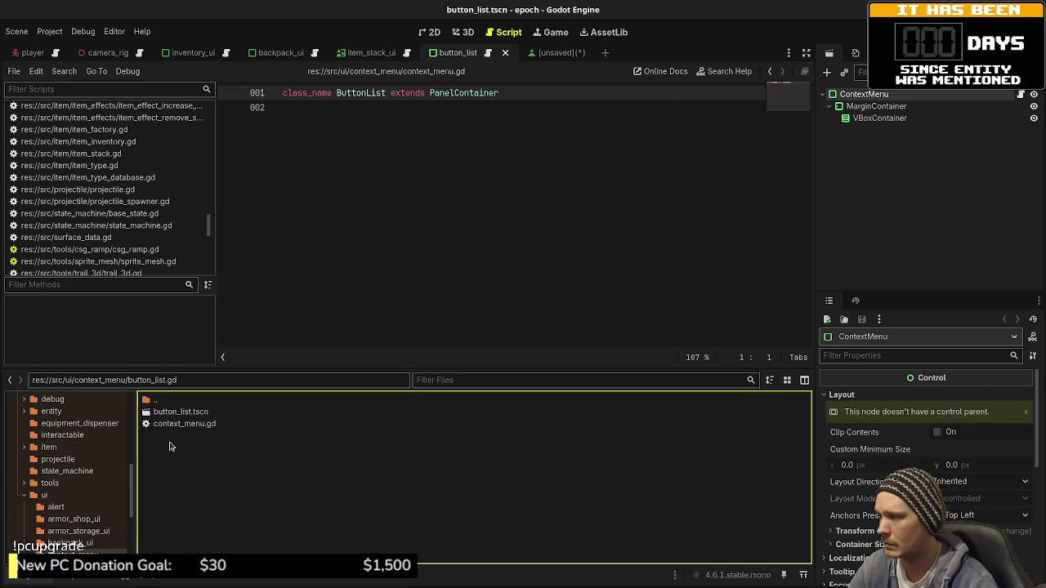
pyautogui.press('F2')
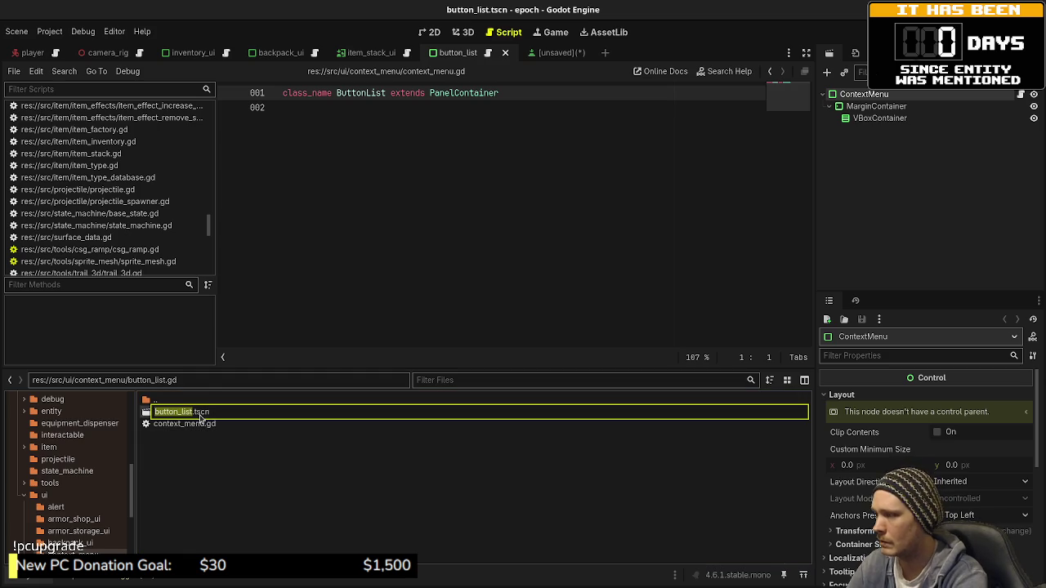
pyautogui.write('context_menu')
pyautogui.press('Return')
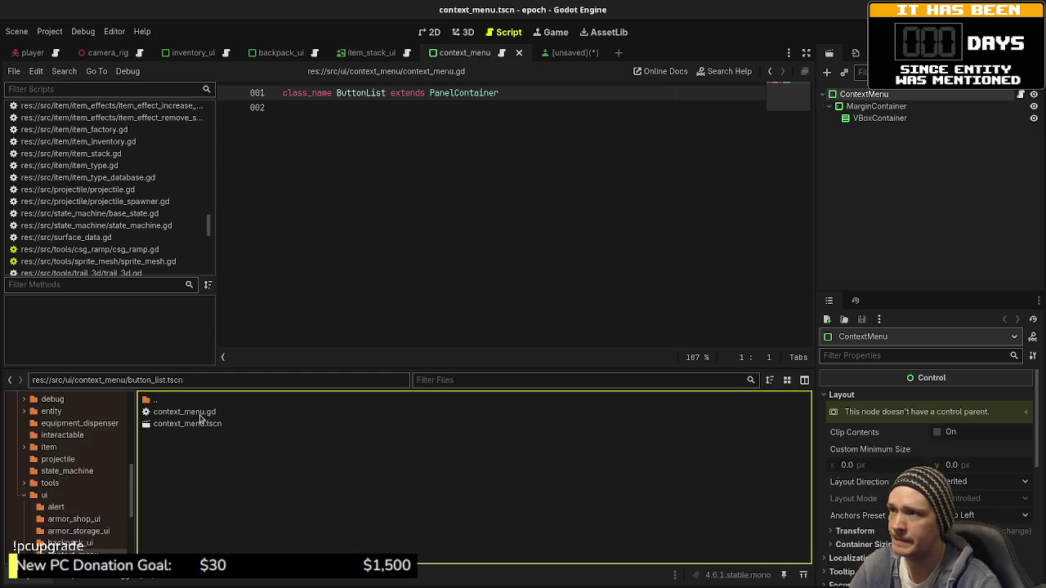
# - Change the script's class_name from ButtonList to ContextMenu and save
pyautogui.hotkey('ctrl', 's')
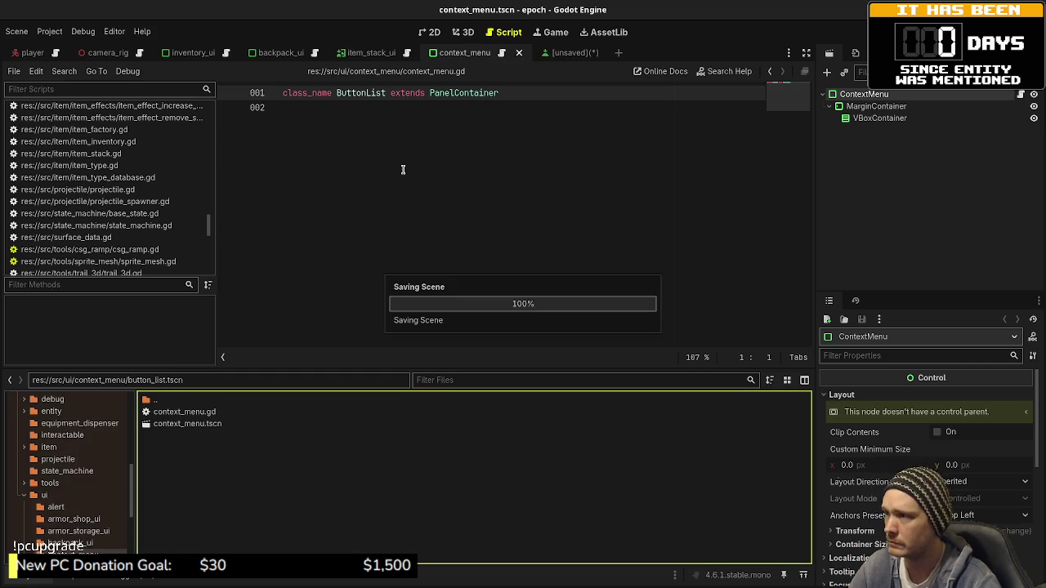
pyautogui.doubleClick(375, 89)
pyautogui.write('ContextMen')
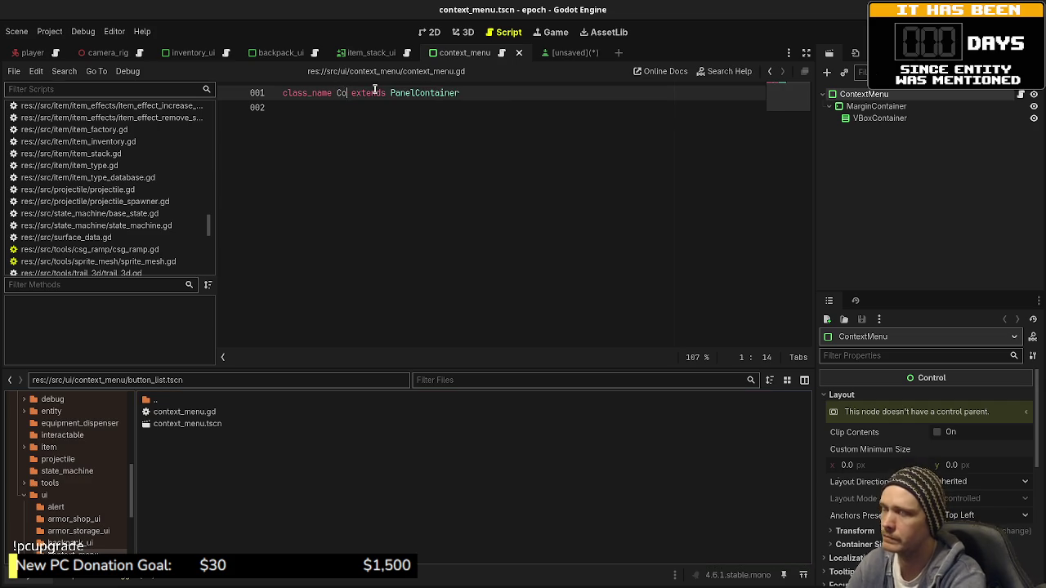
pyautogui.write('u')
pyautogui.hotkey('ctrl', 's')
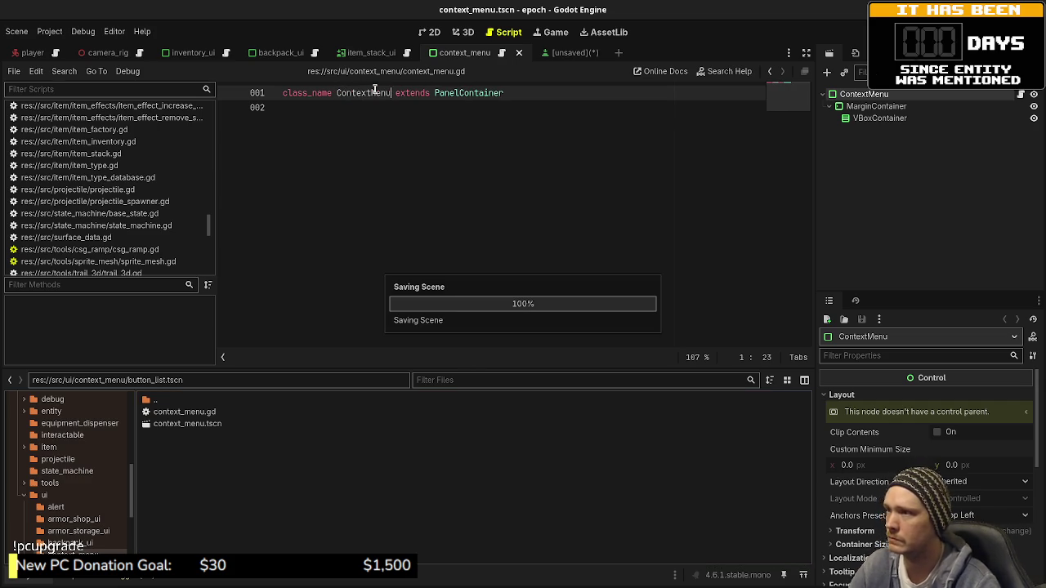
# - Rename the unsaved button scene's root node from ButtonListButton to ContextMenuButton
pyautogui.click(571, 53)
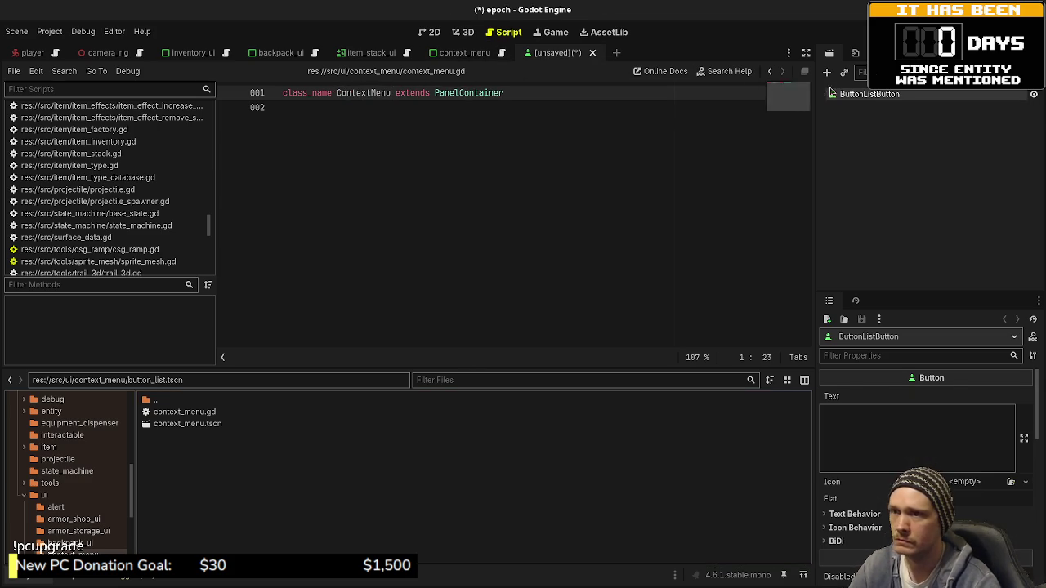
pyautogui.doubleClick(870, 93)
pyautogui.write('Context')
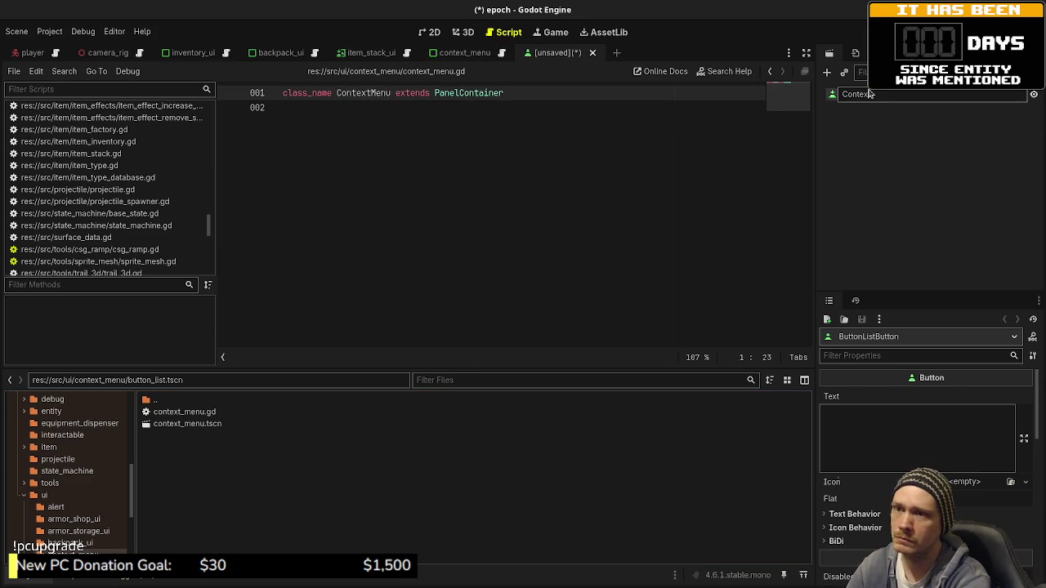
pyautogui.write('MenuButton')
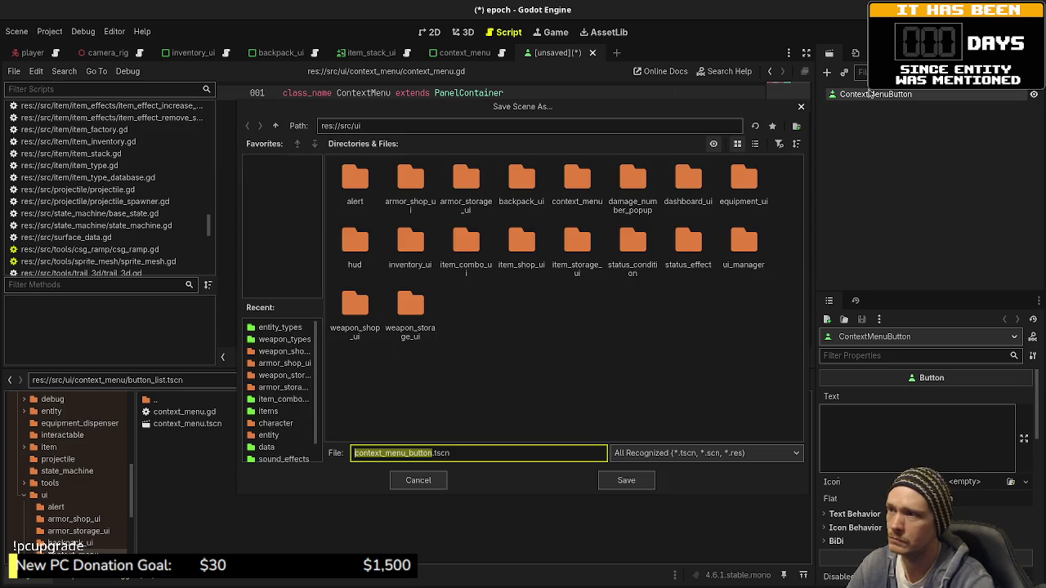
pyautogui.press('Return')
# - Save the button scene as context_menu_button.tscn in the context_menu folder
pyautogui.hotkey('ctrl', 's')
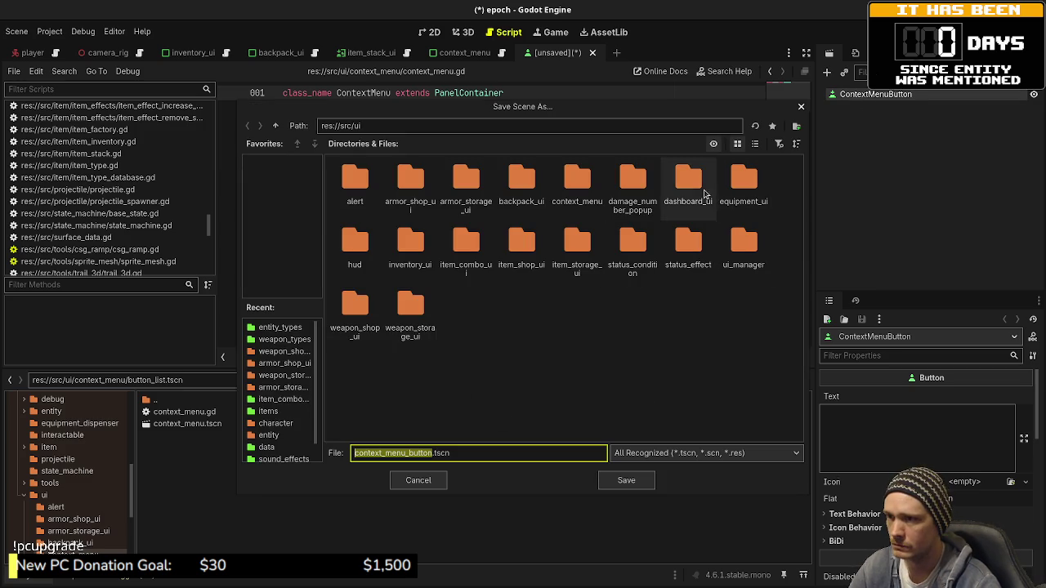
pyautogui.doubleClick(558, 190)
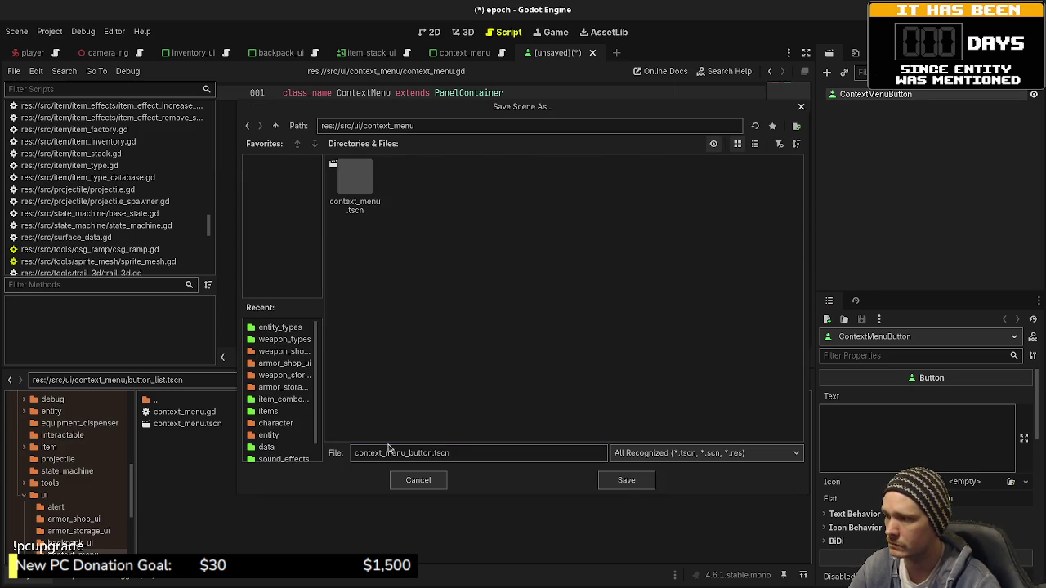
pyautogui.click(626, 480)
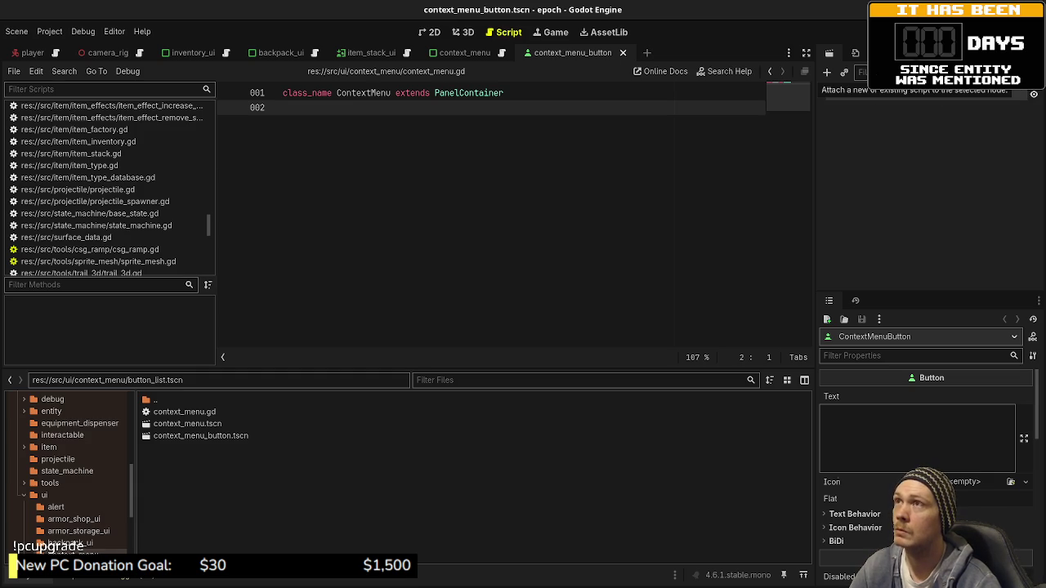
pyautogui.click(472, 37)
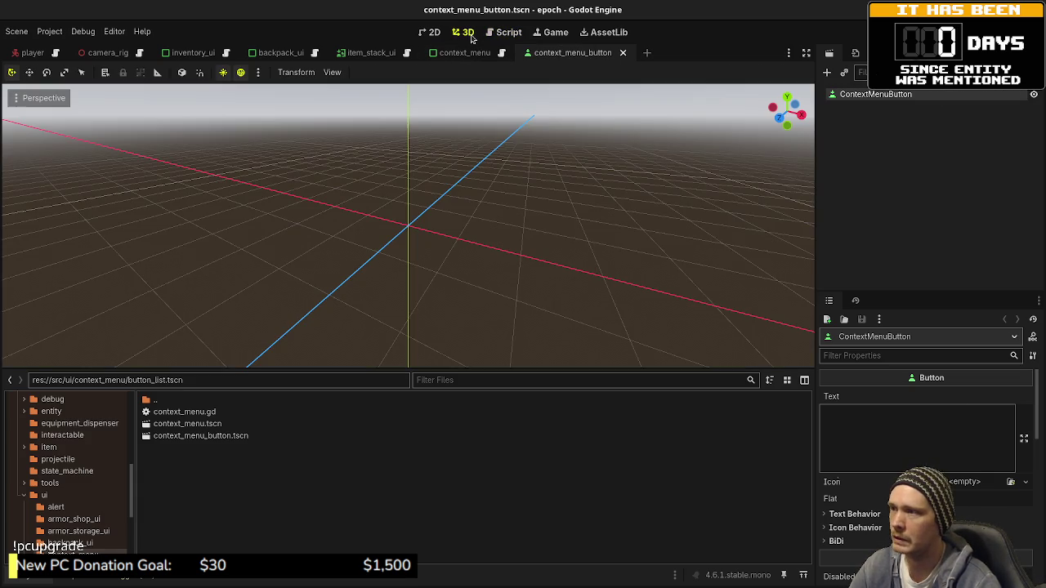
# - Set the ContextMenuButton's text to Combine
pyautogui.click(430, 32)
pyautogui.click(936, 439)
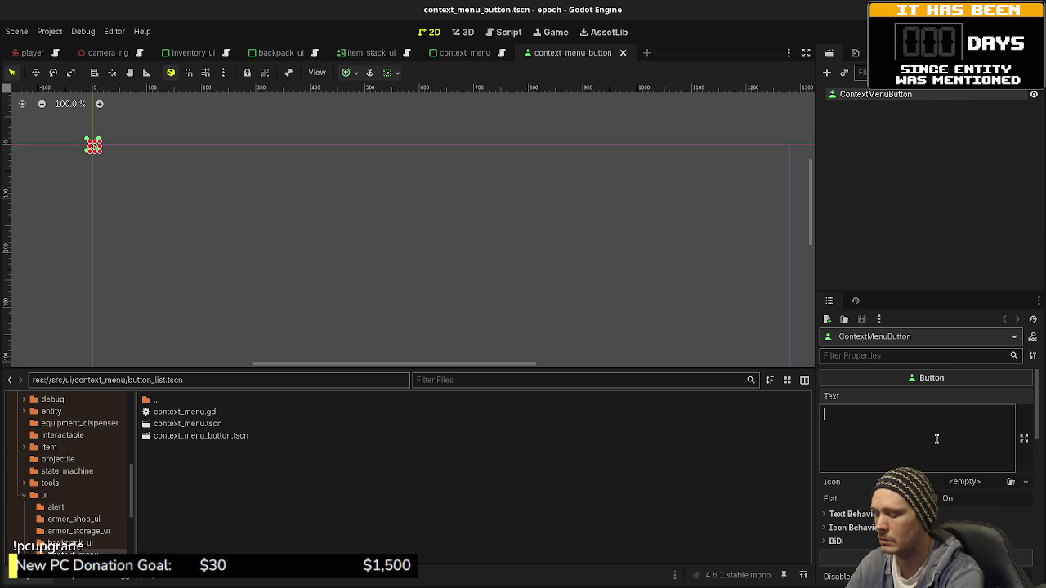
pyautogui.write('Combine')
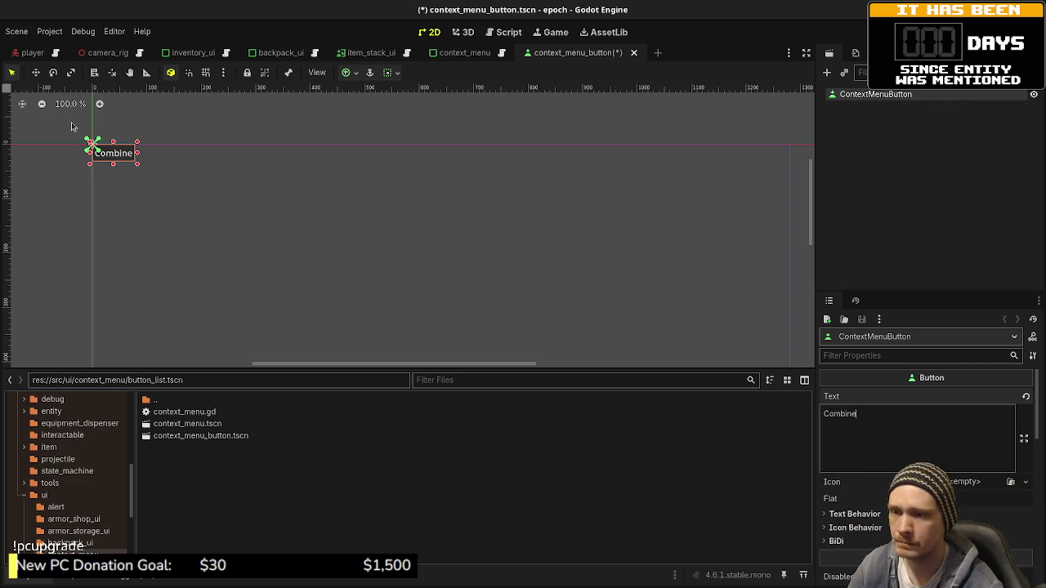
# - Set the button's Layout > Transform Size x to 100
pyautogui.scroll(-6, 836, 450)
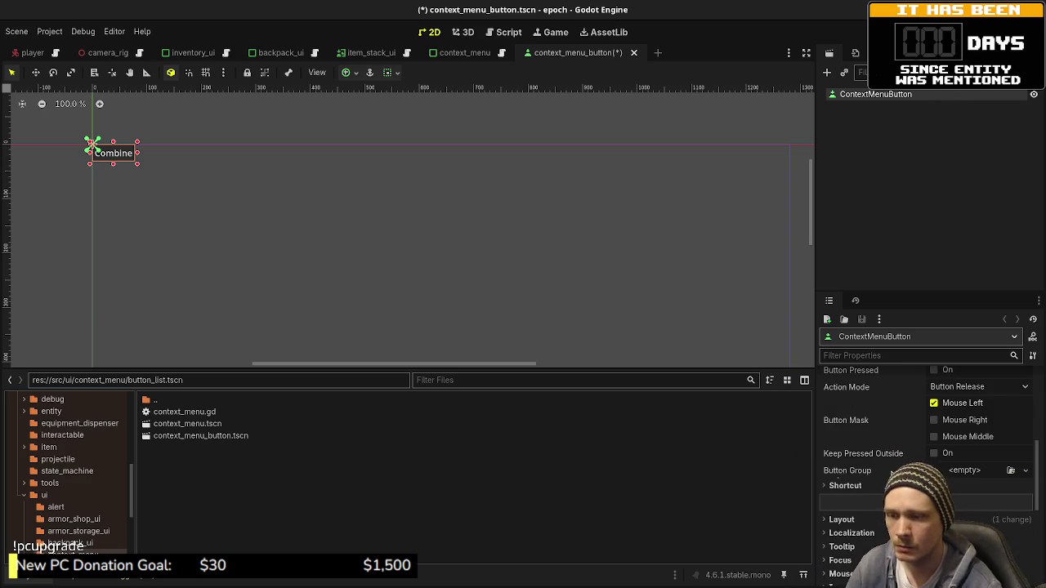
pyautogui.scroll(-2, 837, 449)
pyautogui.click(841, 440)
pyautogui.scroll(-3, 842, 440)
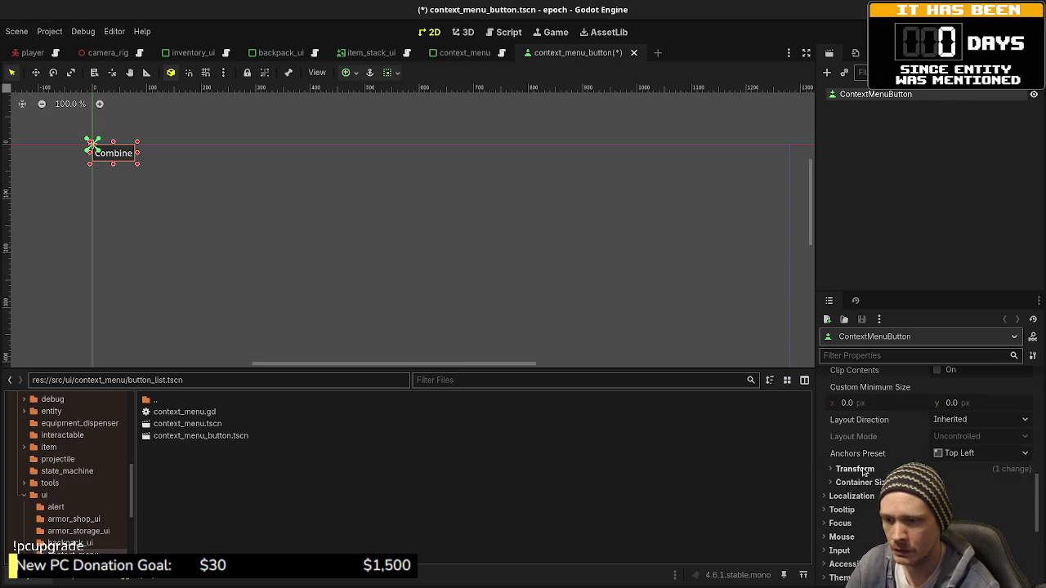
pyautogui.click(854, 469)
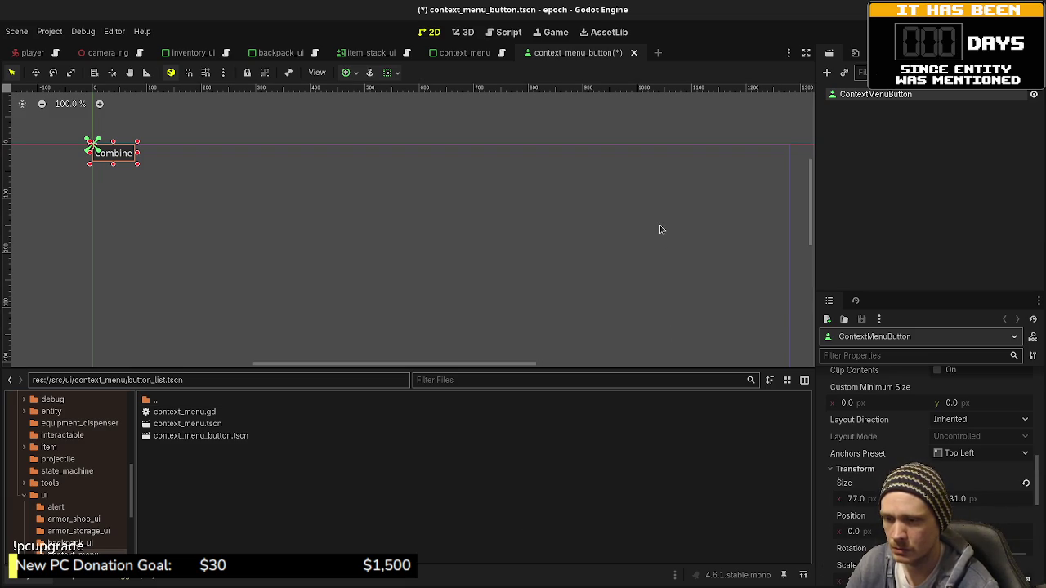
pyautogui.click(880, 497)
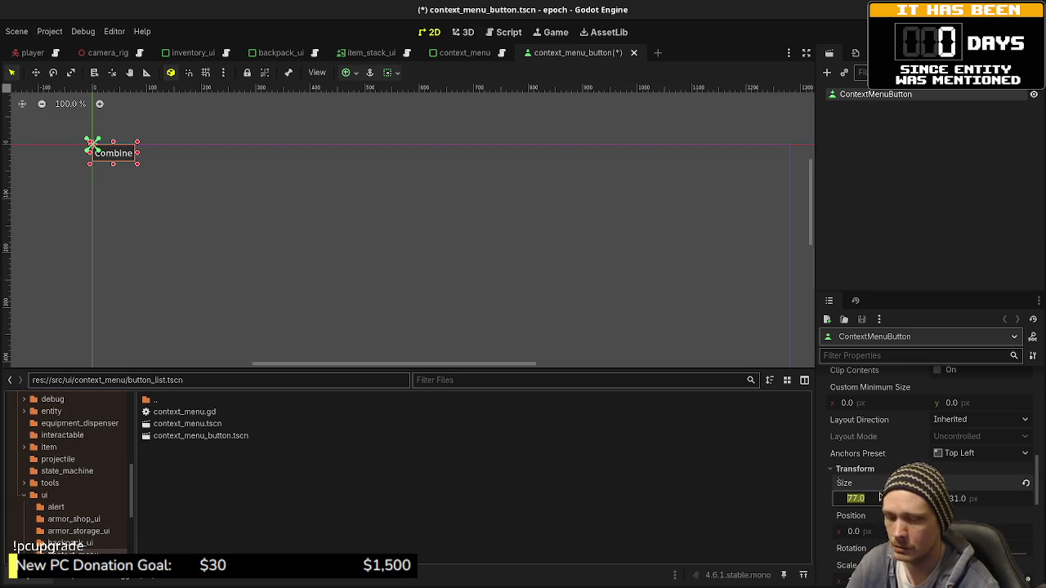
pyautogui.write('10')
pyautogui.press('Return')
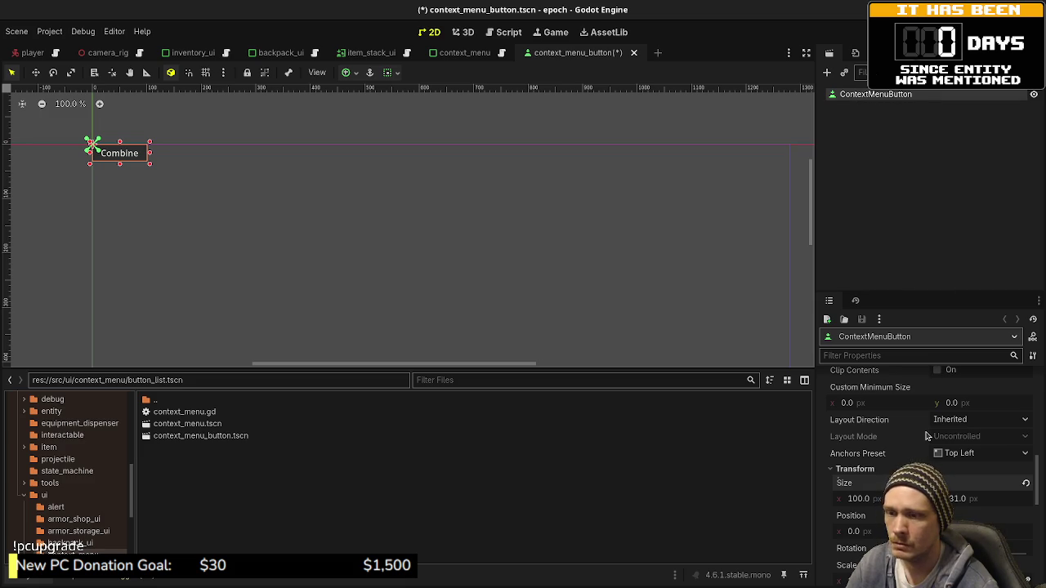
# - Expand the button's Theme Overrides section in the Inspector
pyautogui.scroll(5, 880, 479)
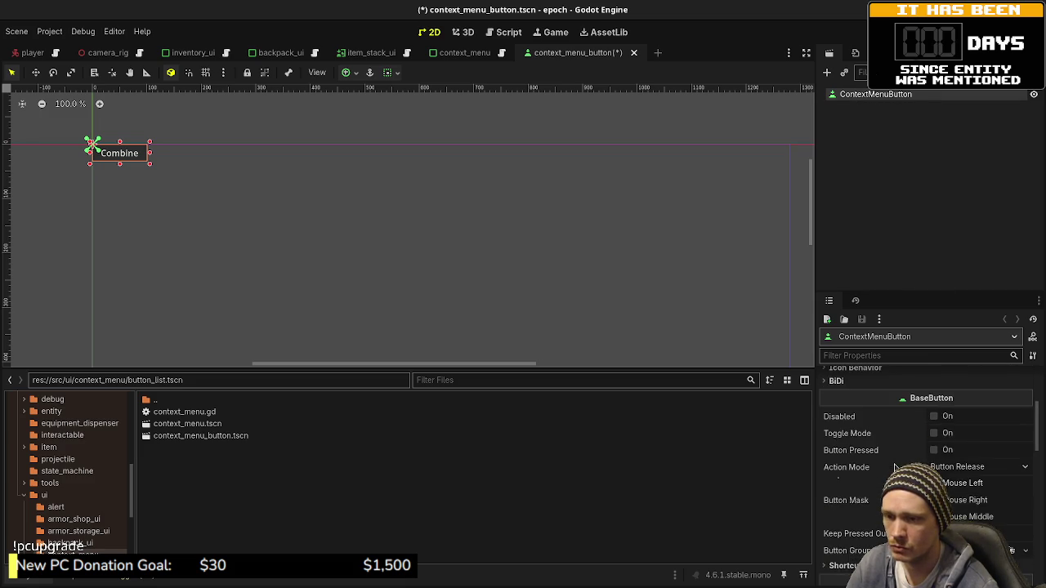
pyautogui.scroll(-3, 895, 468)
pyautogui.scroll(5, 894, 467)
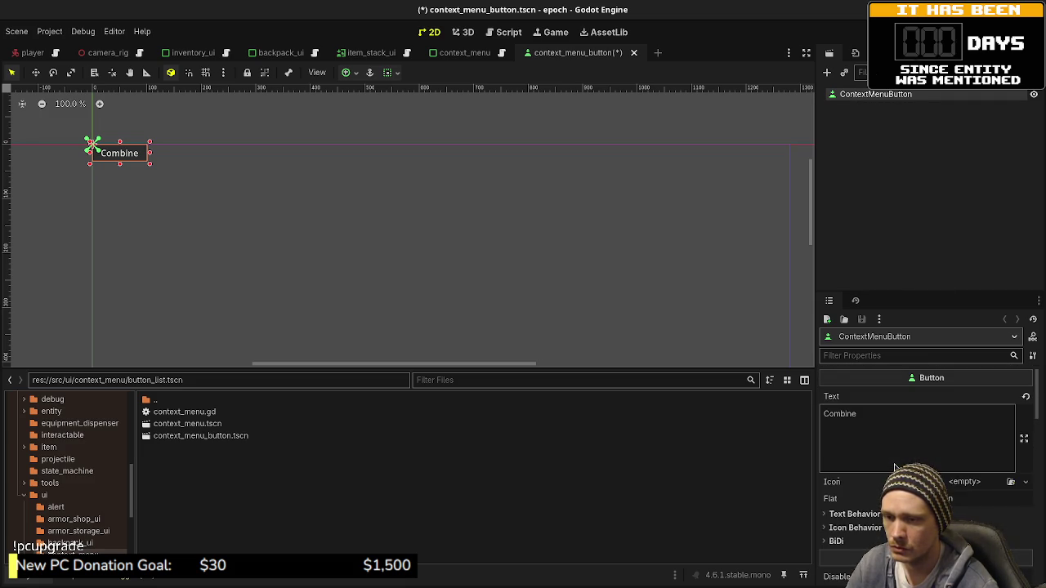
pyautogui.scroll(-2, 894, 467)
pyautogui.scroll(-2, 895, 467)
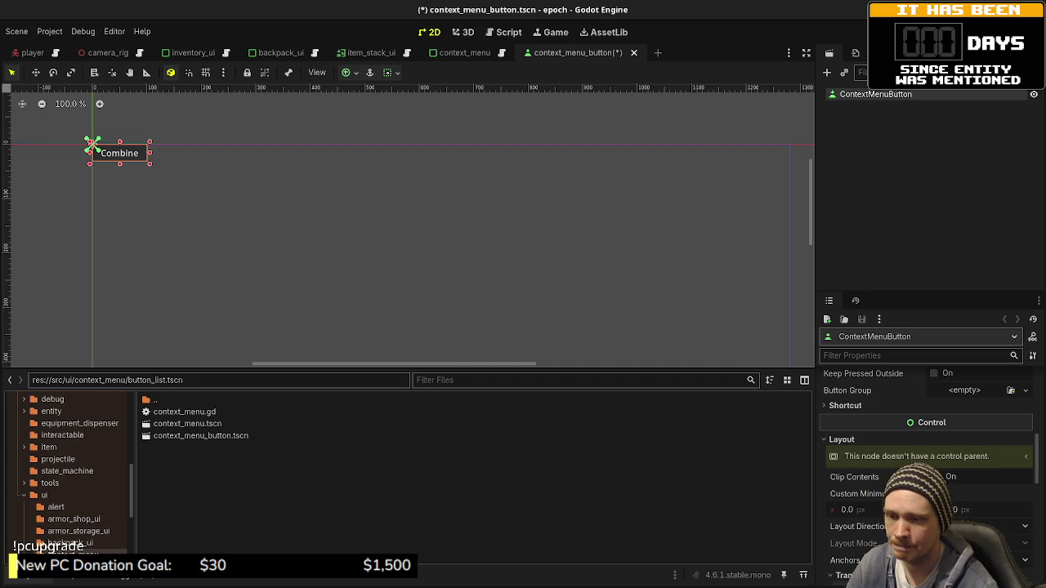
pyautogui.scroll(-2, 926, 460)
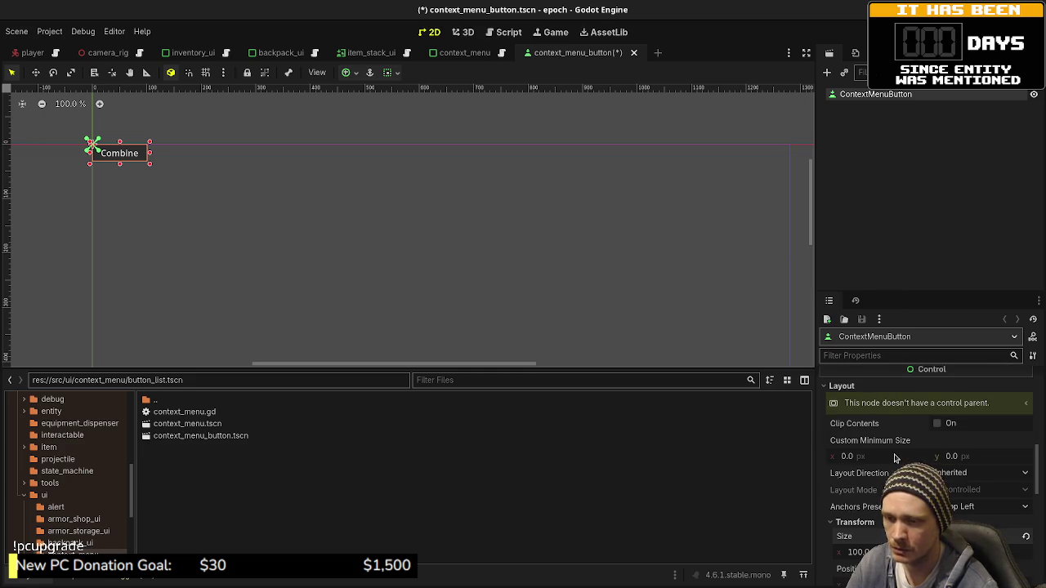
pyautogui.scroll(-8, 894, 459)
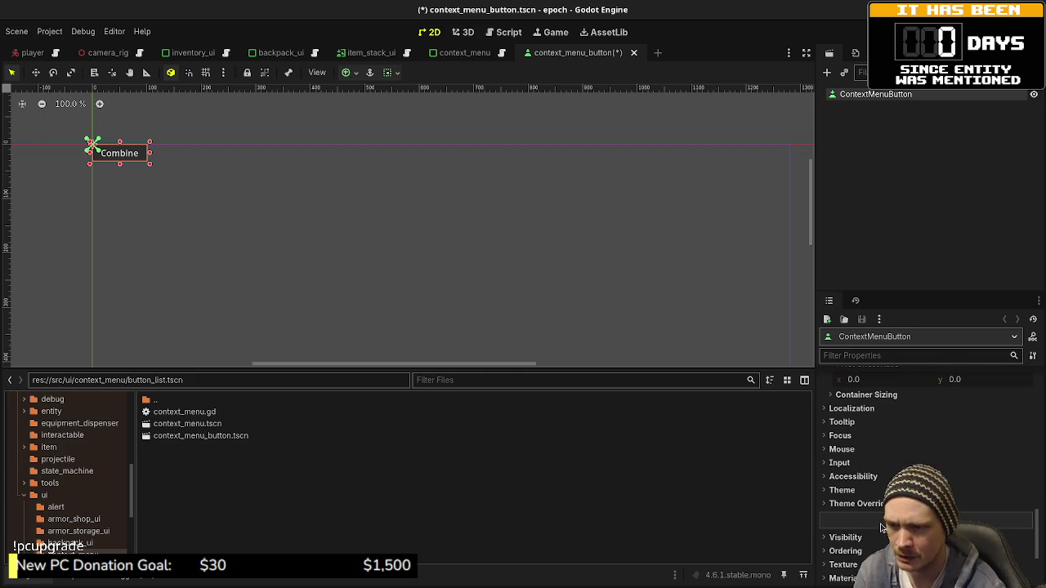
pyautogui.click(856, 504)
pyautogui.scroll(-2, 866, 490)
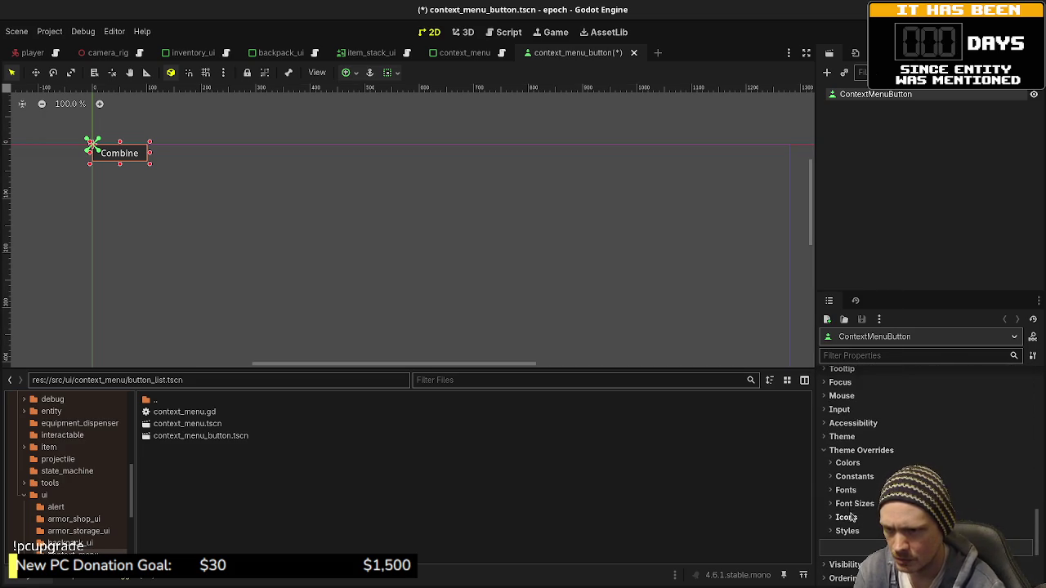
# - Look through the Theme Overrides Constants and Styles sections
pyautogui.click(853, 477)
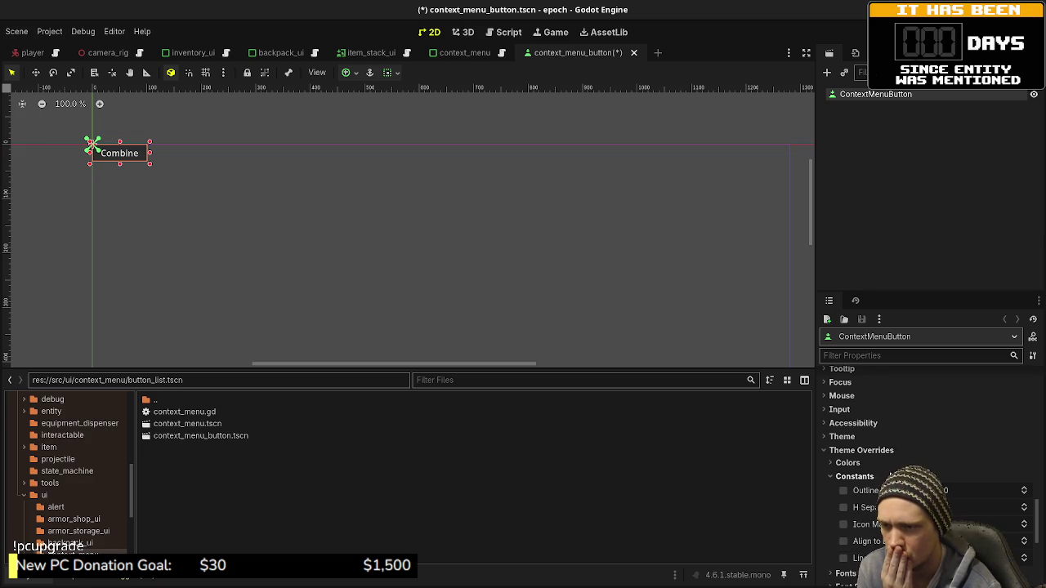
pyautogui.scroll(-2, 923, 466)
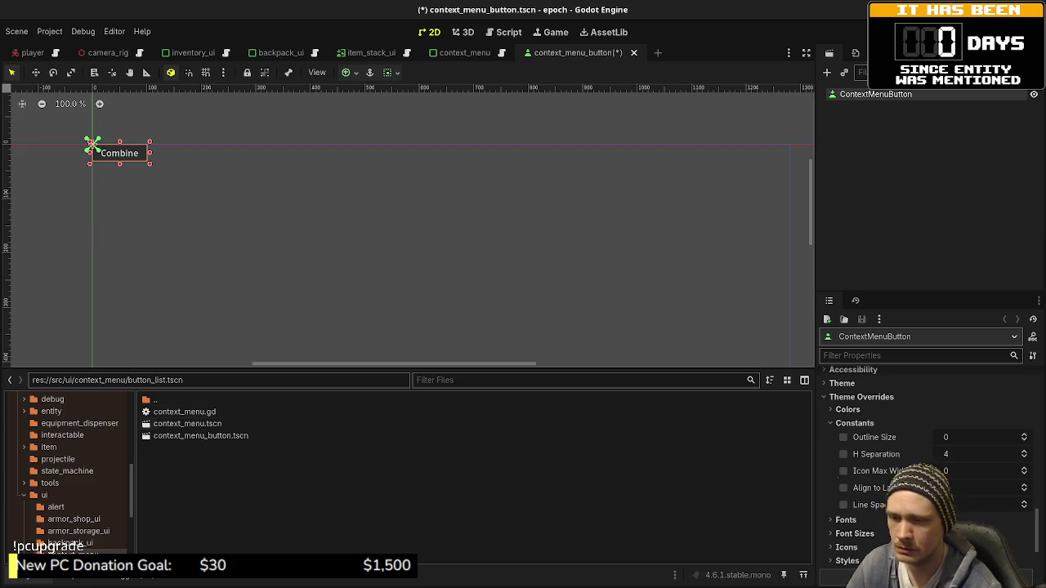
pyautogui.moveTo(874, 507)
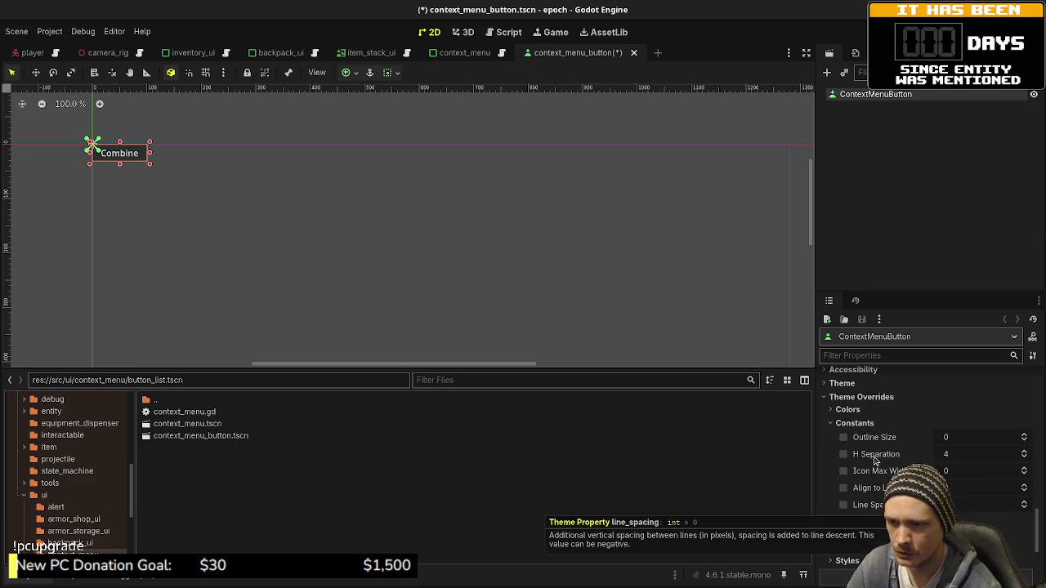
pyautogui.moveTo(874, 462)
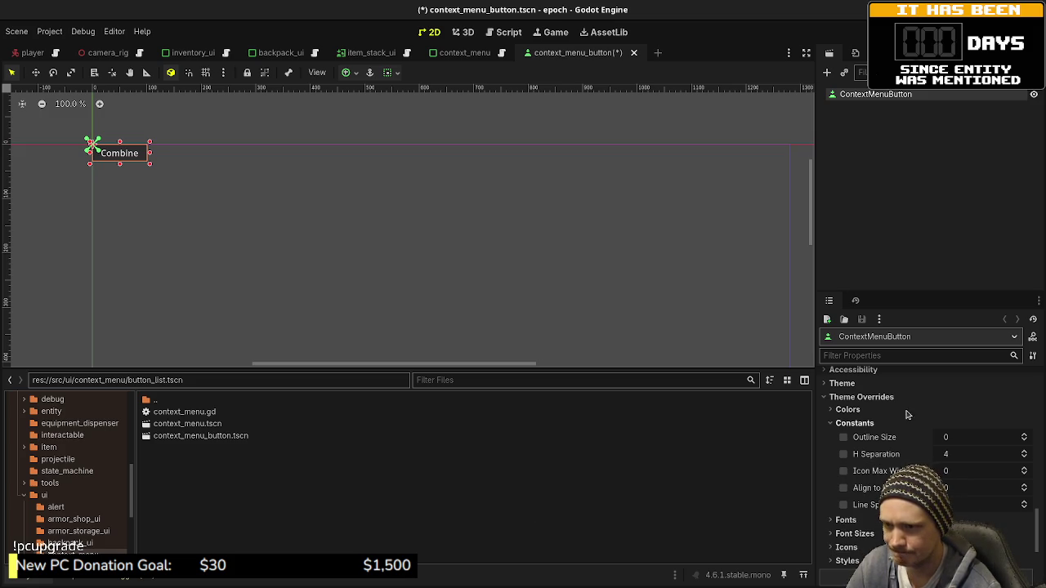
pyautogui.click(847, 560)
pyautogui.scroll(-5, 847, 560)
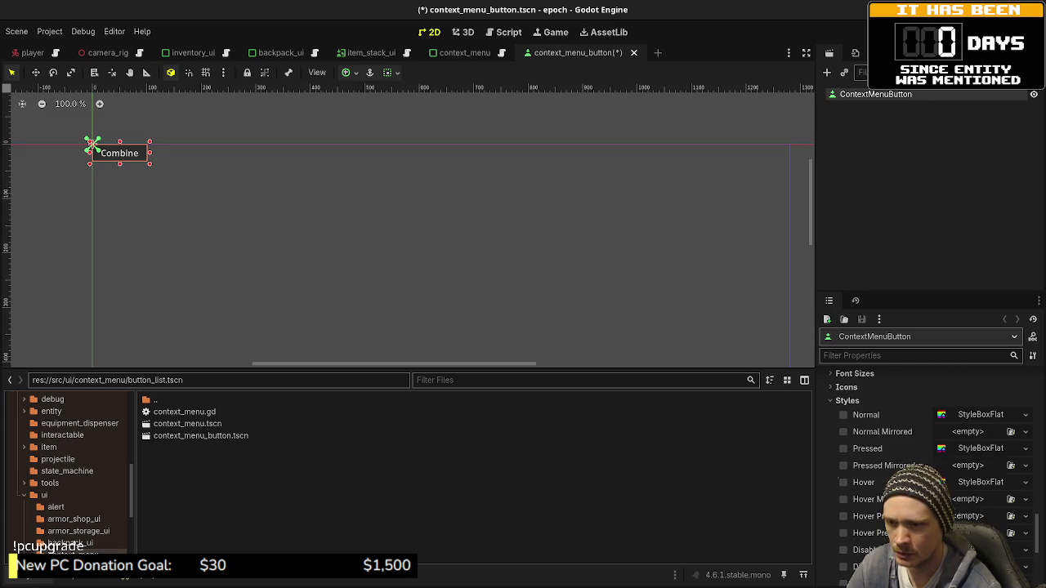
pyautogui.scroll(4, 878, 529)
pyautogui.scroll(10, 860, 536)
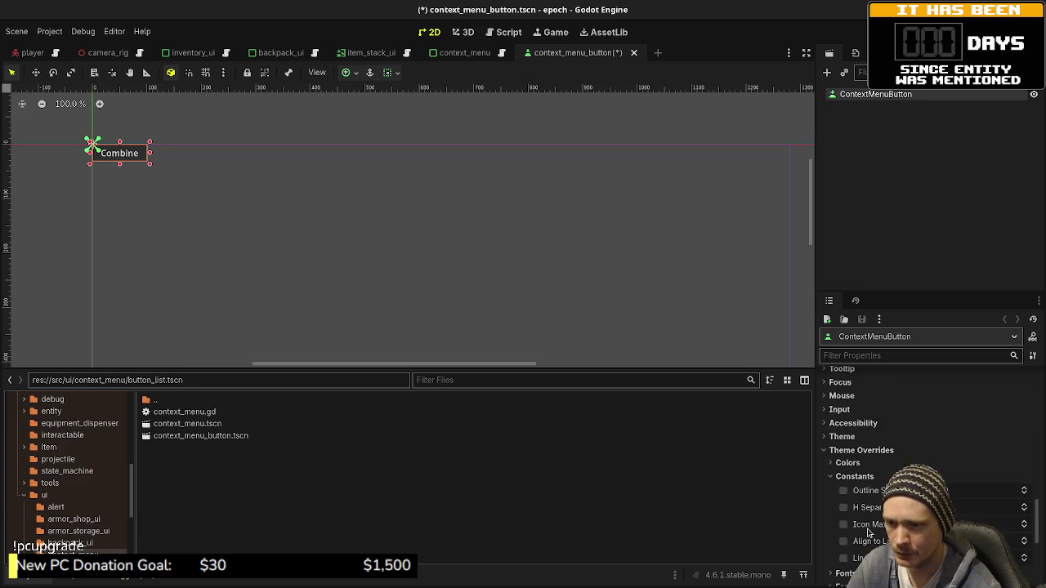
# - Check Container Sizing, then set Custom Minimum Size x to 100
pyautogui.click(873, 503)
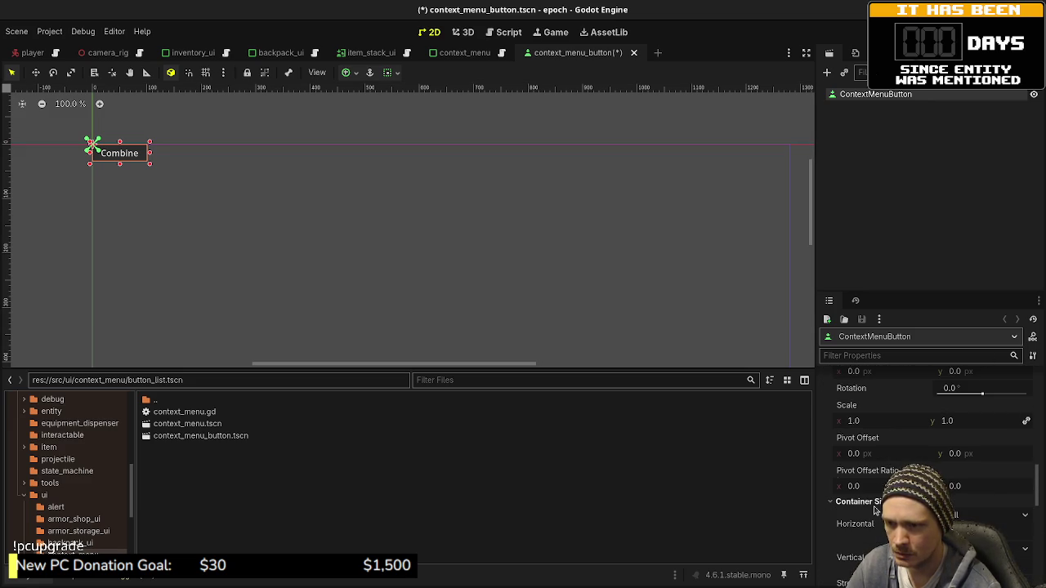
pyautogui.scroll(-2, 898, 491)
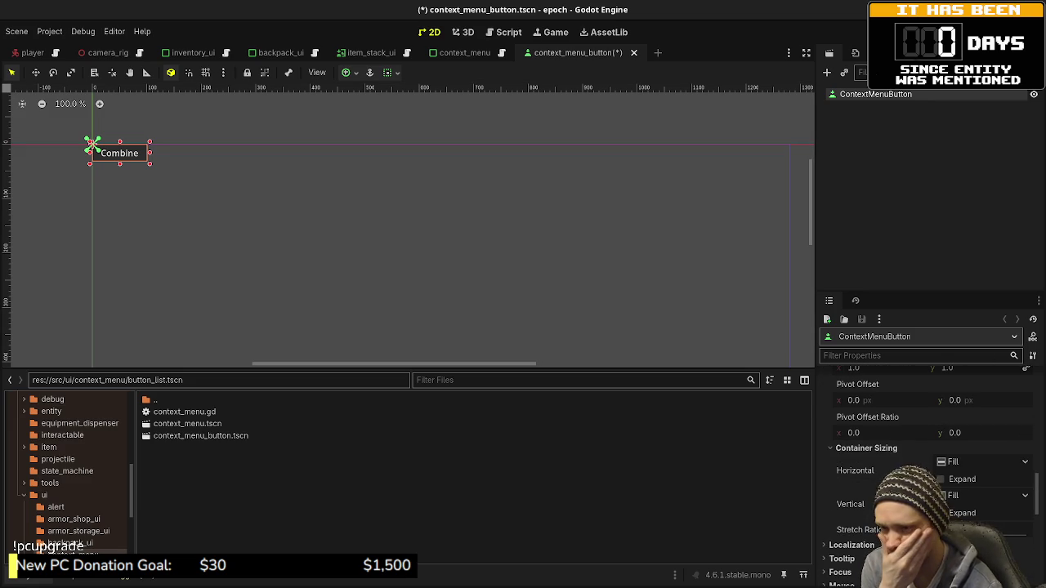
pyautogui.click(864, 449)
pyautogui.scroll(10, 863, 458)
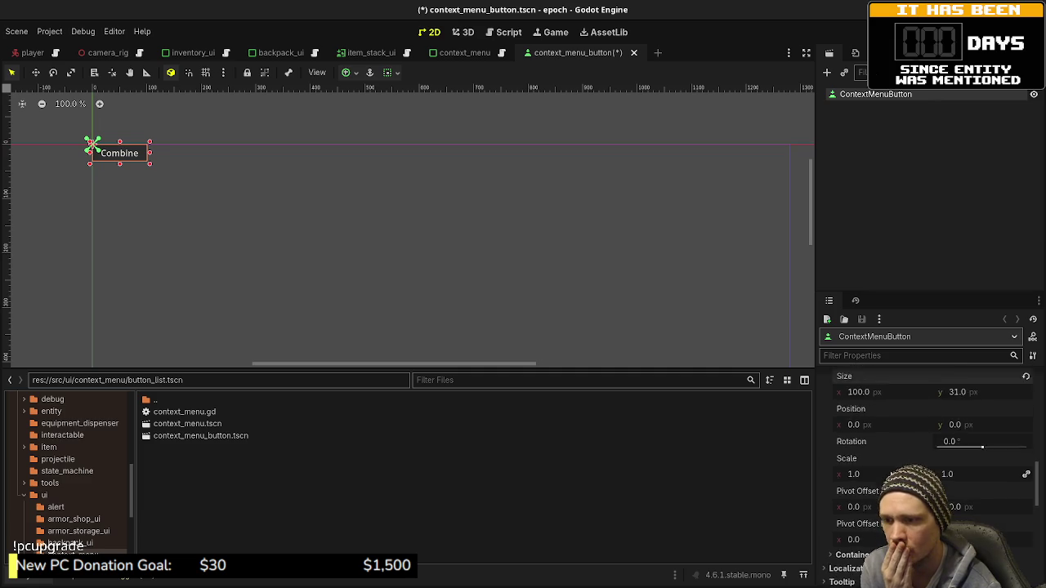
pyautogui.click(873, 460)
pyautogui.write('3')
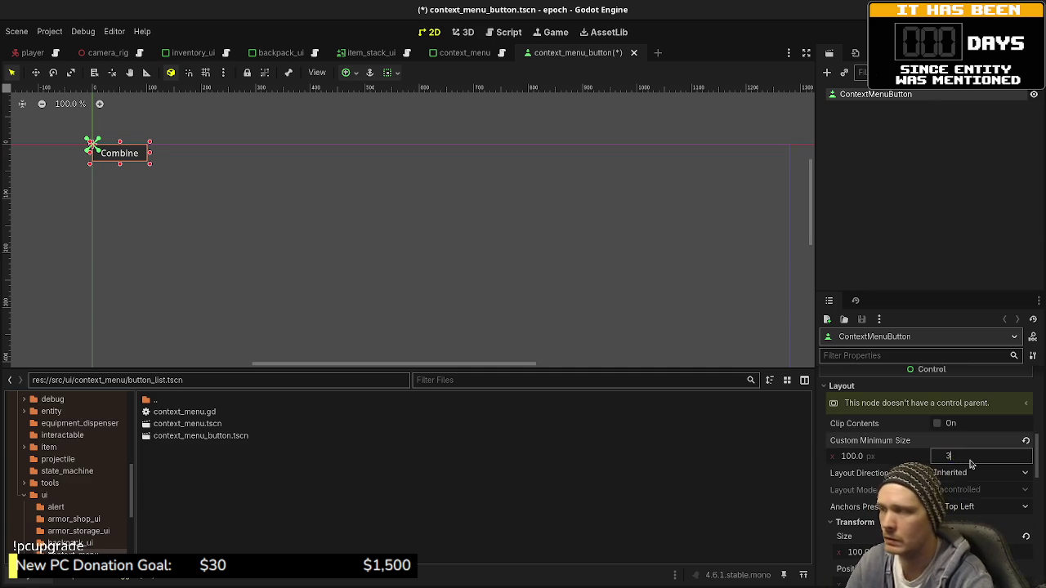
# - Set the button's custom minimum height to 32 px
pyautogui.write('2')
pyautogui.press('Return')
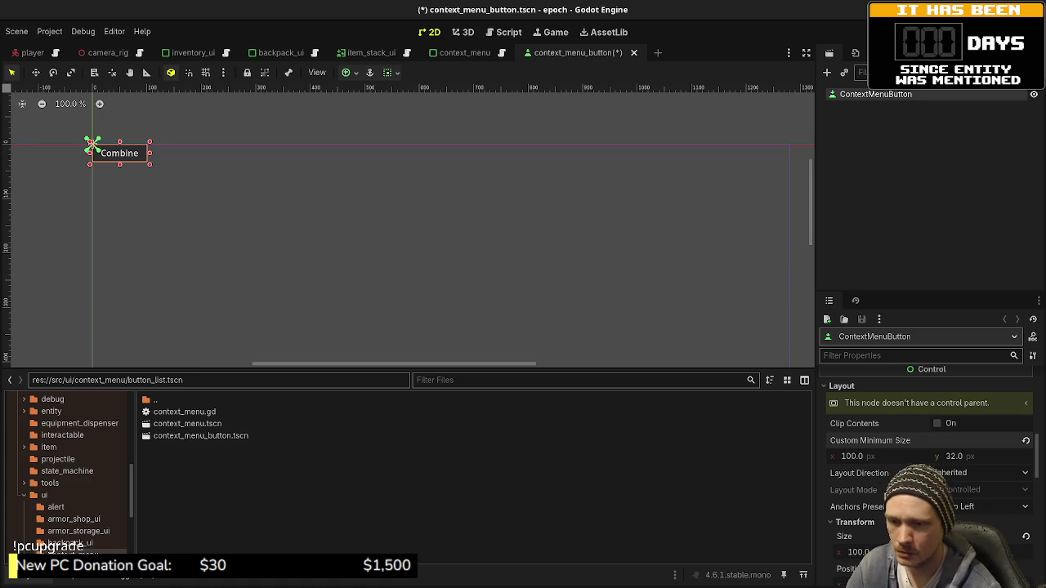
pyautogui.scroll(-1, 925, 438)
pyautogui.scroll(10, 865, 519)
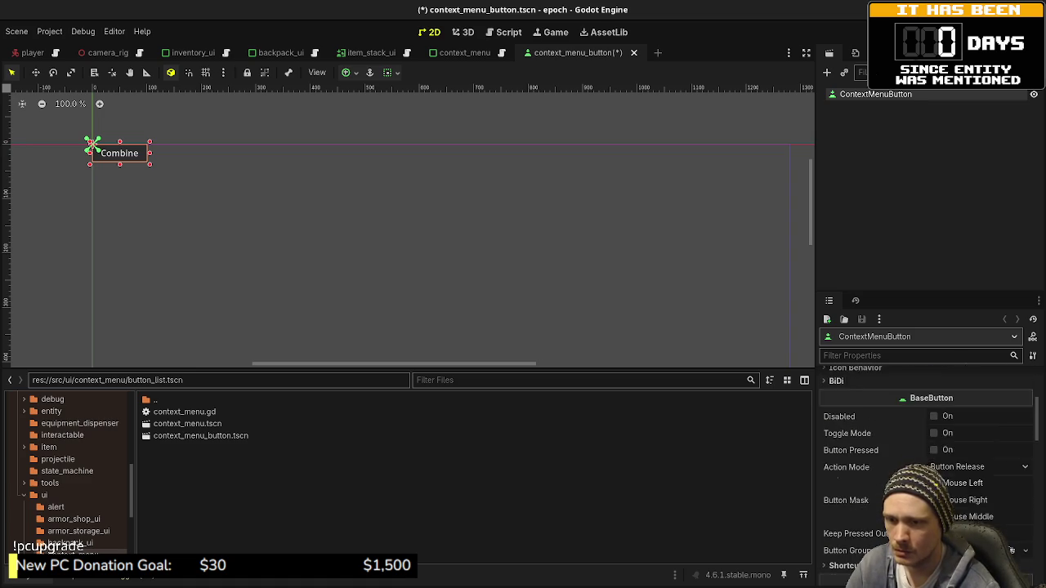
pyautogui.scroll(3, 836, 480)
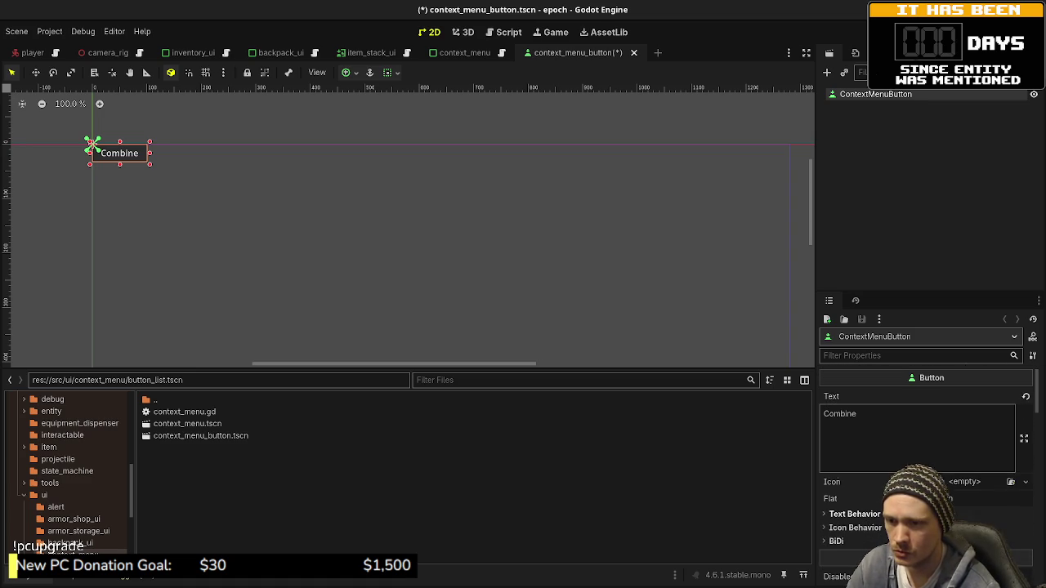
# - Clear the Combine text and save context_menu_button.tscn
pyautogui.click(889, 415)
pyautogui.hotkey('ctrl', 'a')
pyautogui.press('BackSpace')
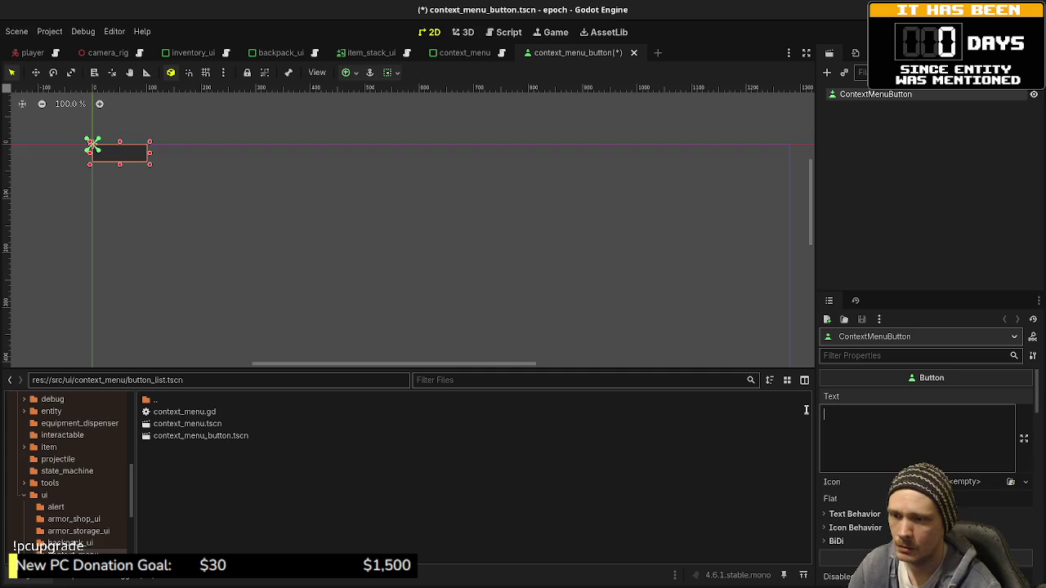
pyautogui.hotkey('ctrl', 's')
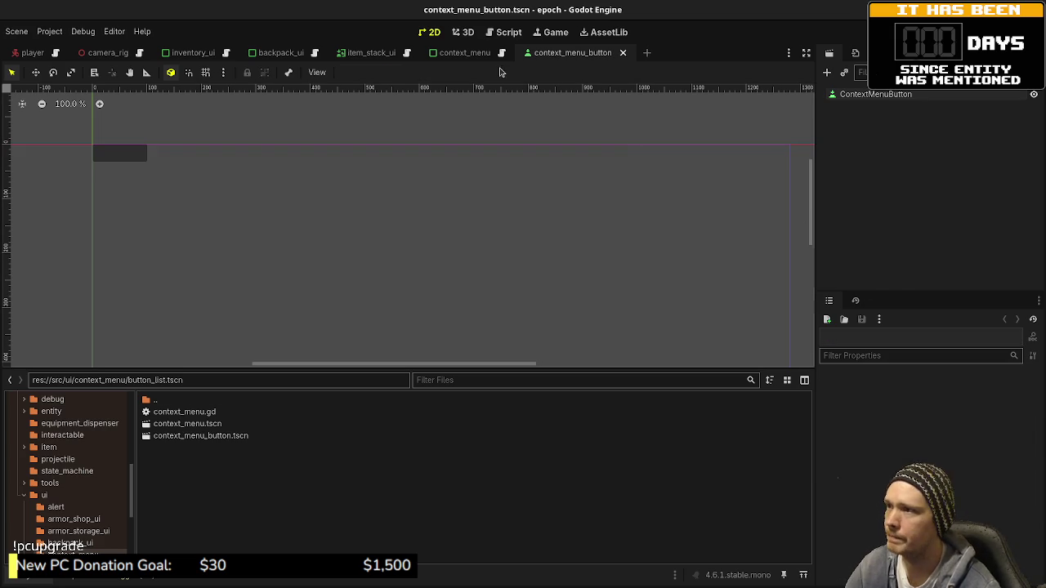
pyautogui.click(459, 52)
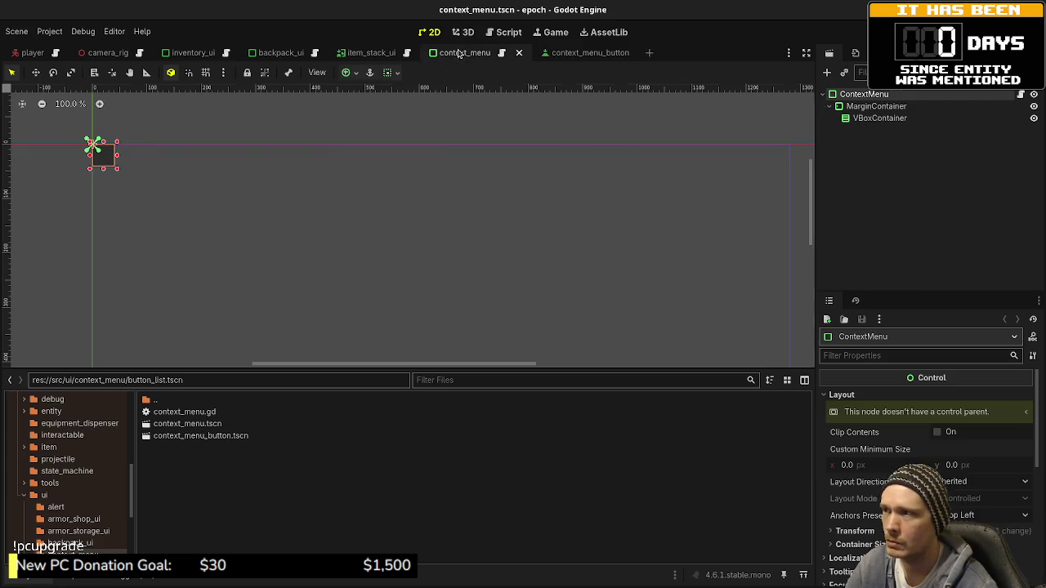
pyautogui.click(1020, 94)
pyautogui.press('Return')
pyautogui.press('Return')
pyautogui.write('@export var ')
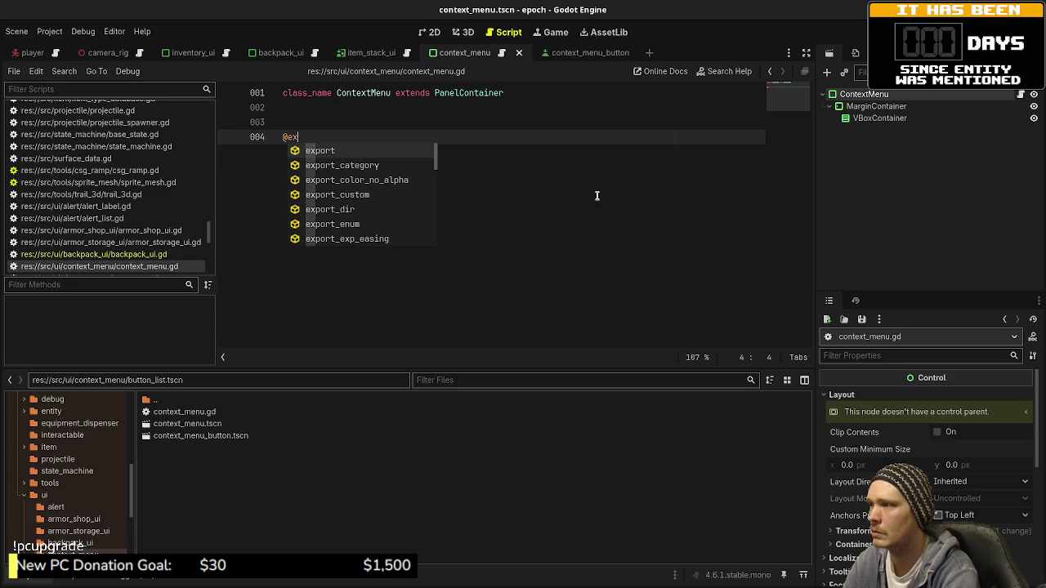
pyautogui.write('context')
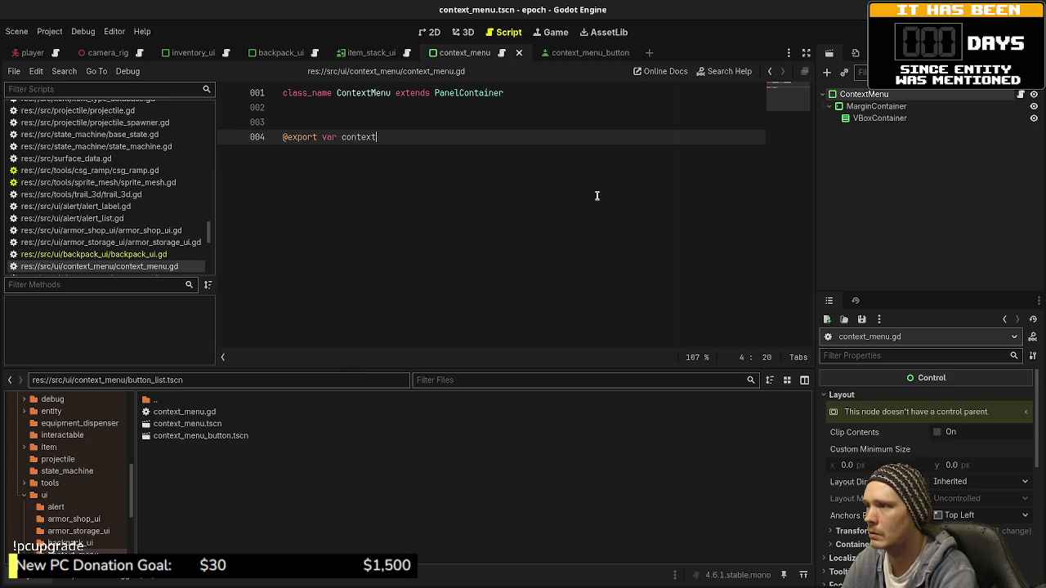
pyautogui.write('_menu_button_packed: P')
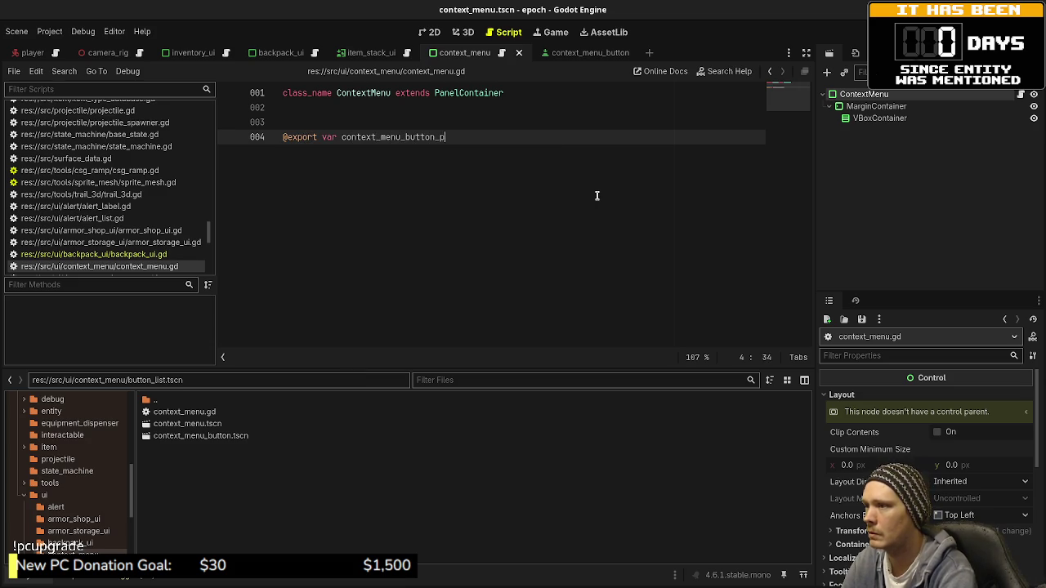
pyautogui.write('ackedSc')
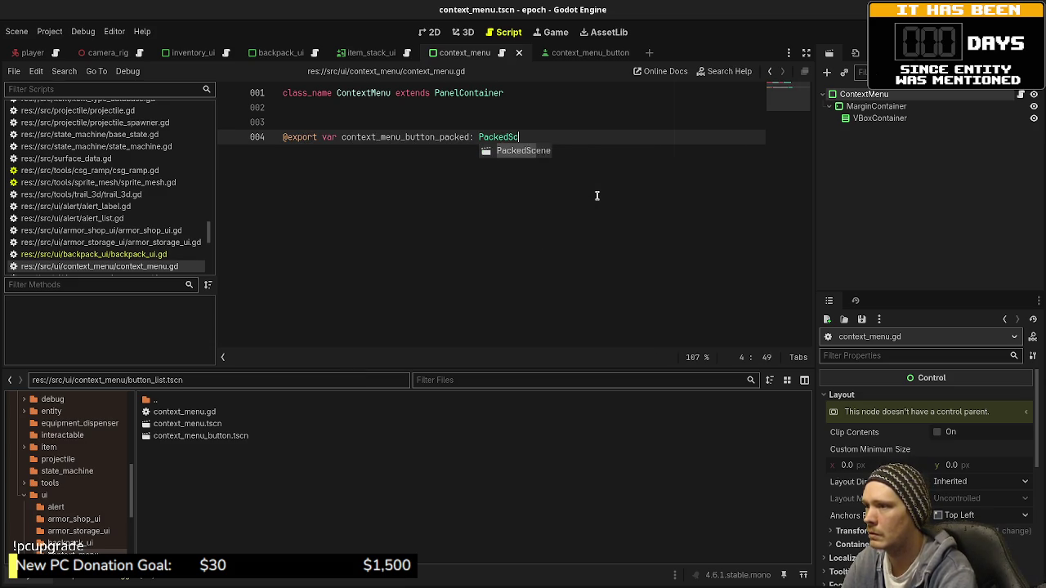
pyautogui.press('Return')
pyautogui.press('Return')
pyautogui.press('Return')
pyautogui.press('Return')
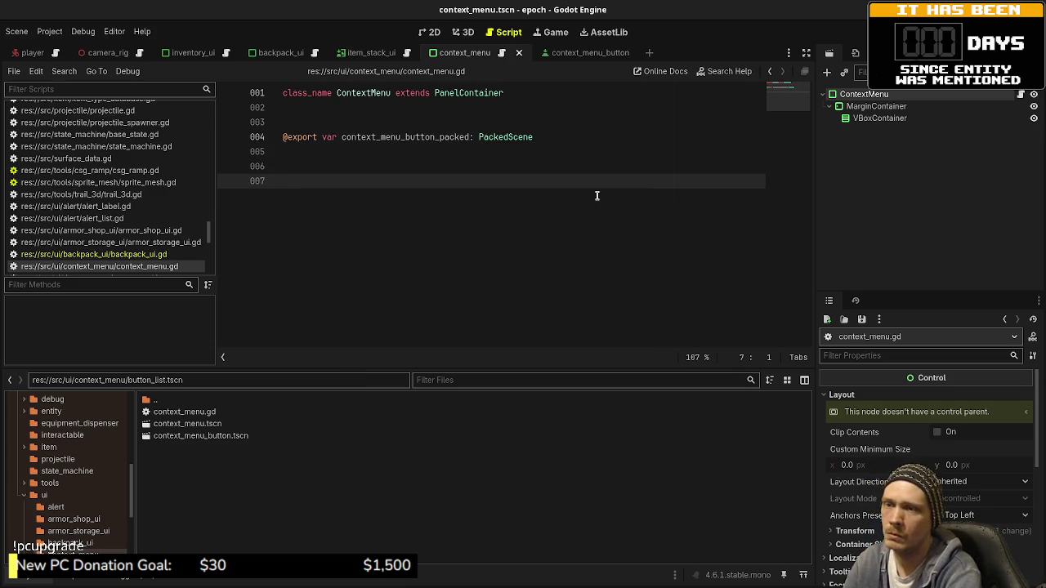
pyautogui.hotkey('ctrl', 's')
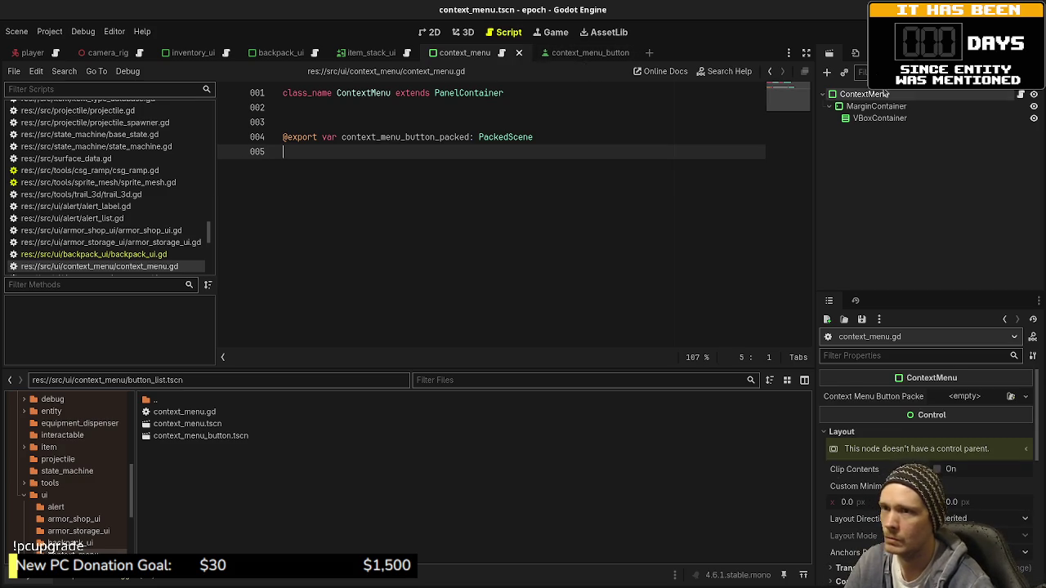
pyautogui.click(868, 118)
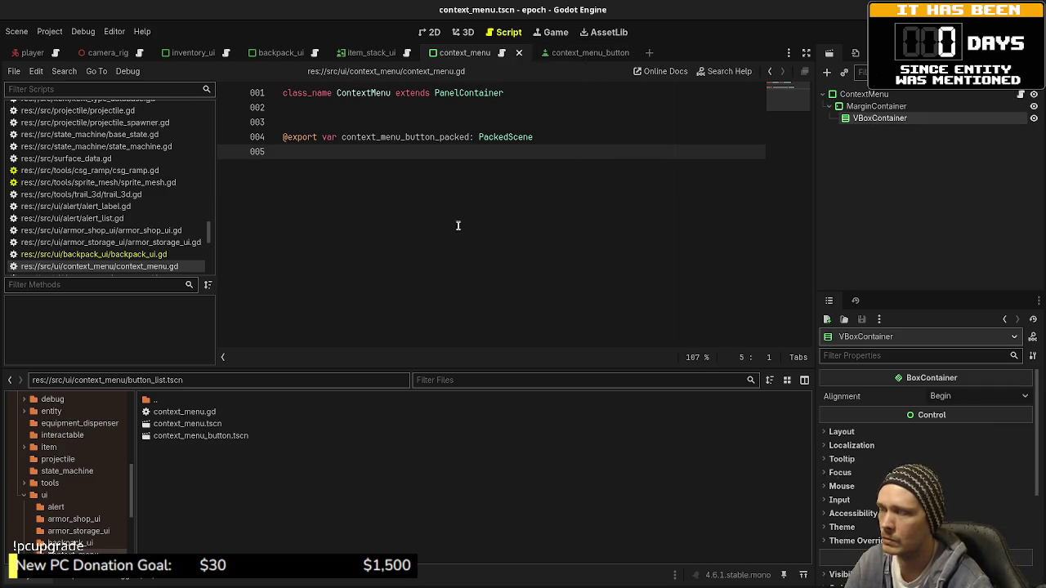
pyautogui.press('Return')
pyautogui.press('Return')
pyautogui.moveTo(881, 118)
pyautogui.mouseDown()
pyautogui.moveTo(480, 244)
pyautogui.moveTo(492, 204)
pyautogui.mouseUp()
pyautogui.hotkey('ctrl', 's')
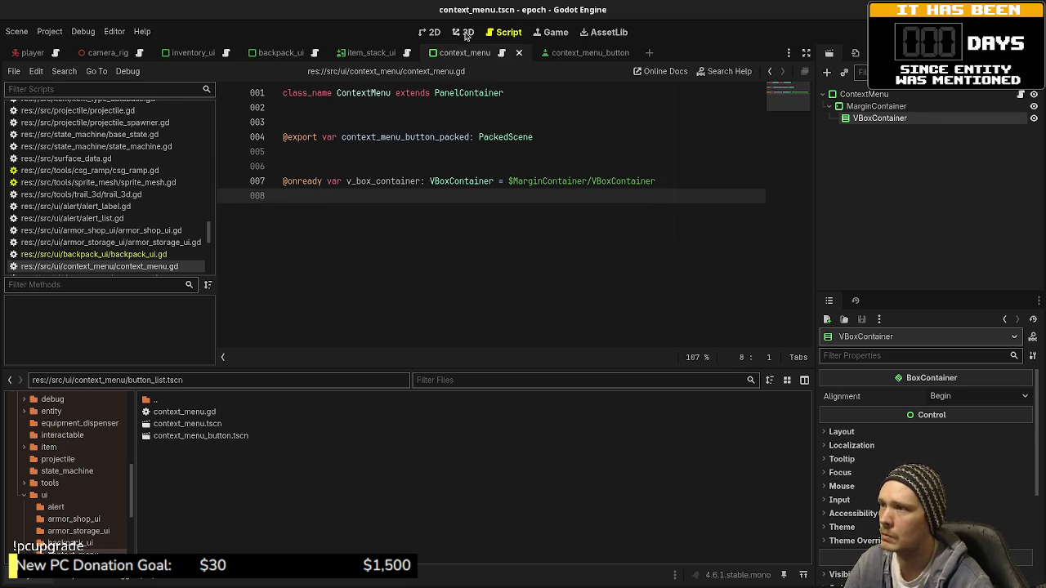
pyautogui.click(463, 33)
# - Instance context_menu_button.tscn as a child in the ContextMenu scene and save
pyautogui.click(431, 32)
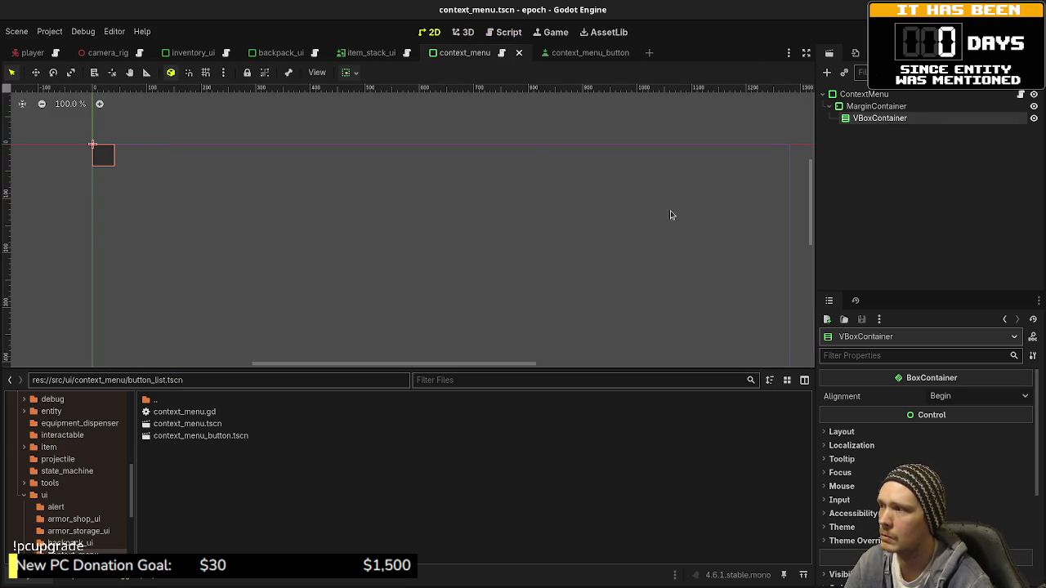
pyautogui.click(843, 75)
pyautogui.write('contextmenu')
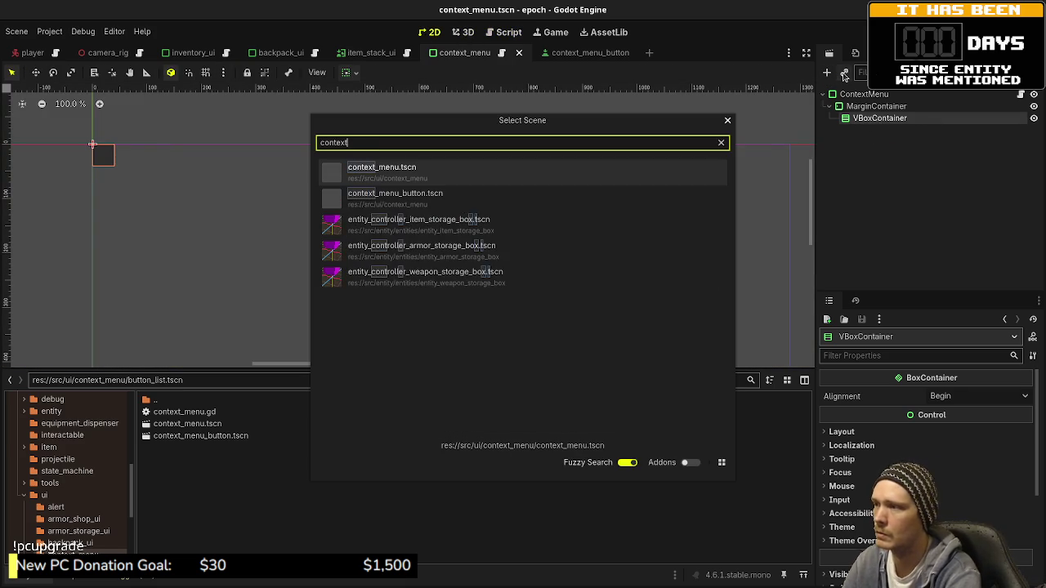
pyautogui.write('btt')
pyautogui.press('Return')
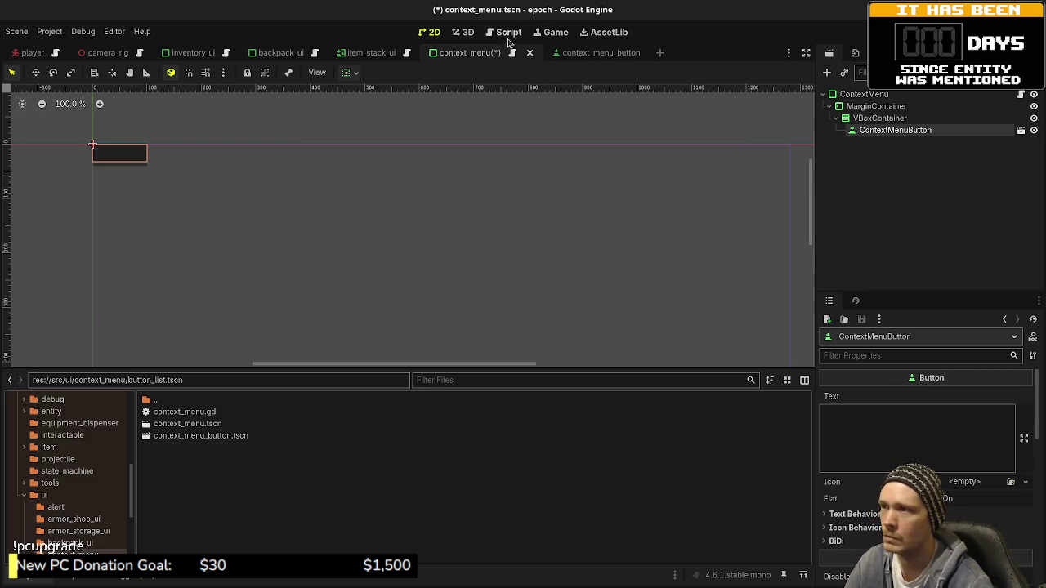
pyautogui.hotkey('ctrl', 's')
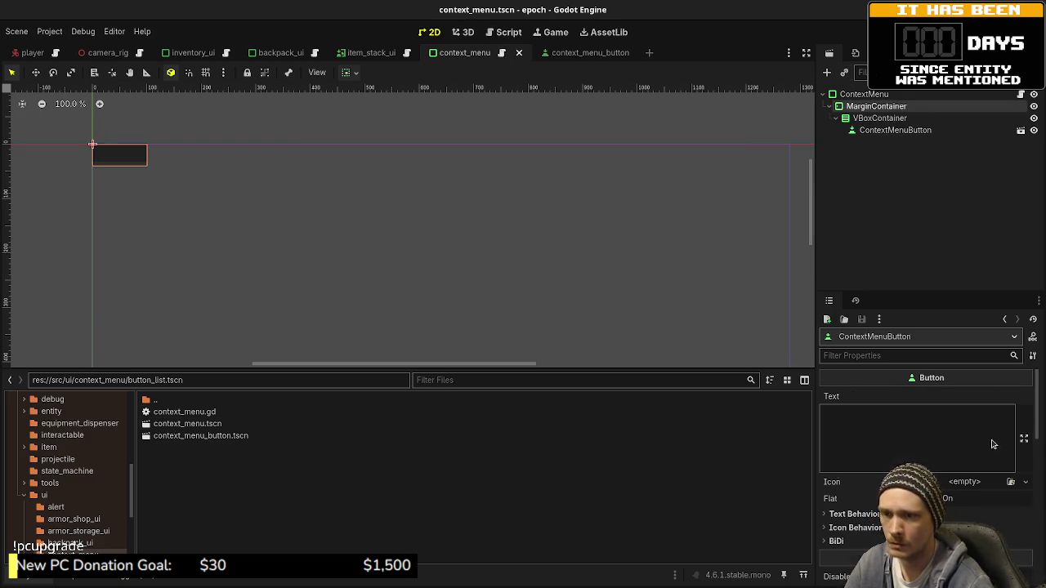
# - Set the MarginContainer's margin constant overrides to 8
pyautogui.scroll(-3, 893, 436)
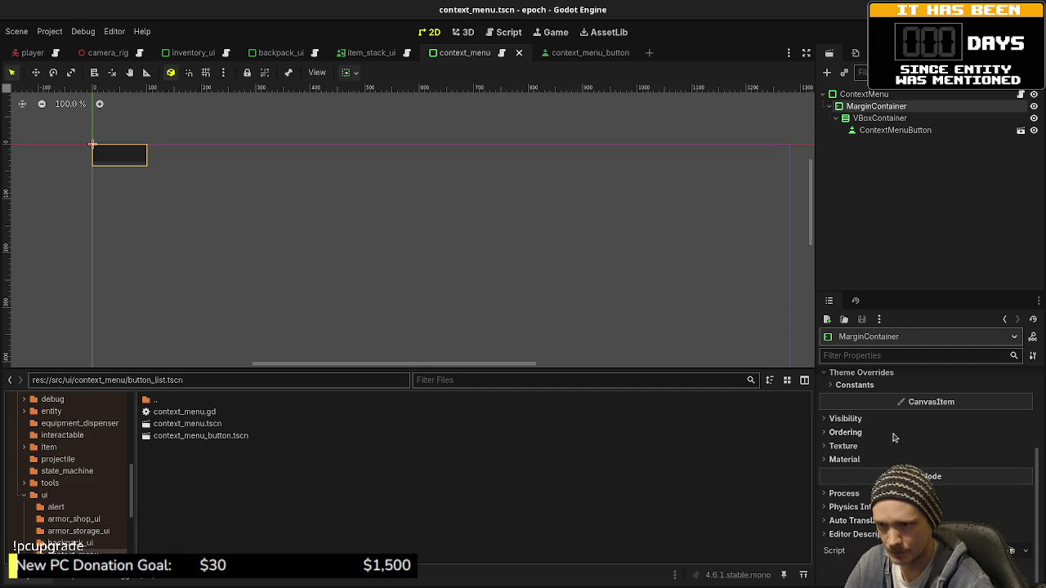
pyautogui.click(854, 385)
pyautogui.click(959, 399)
pyautogui.write('8')
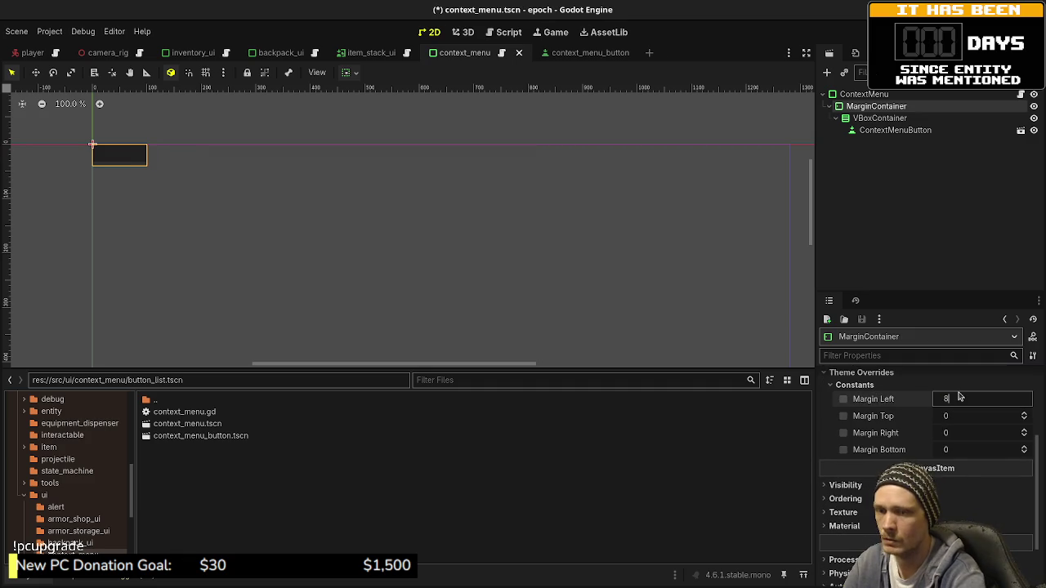
pyautogui.press('Tab')
pyautogui.write('8')
pyautogui.press('Tab')
pyautogui.write('8')
pyautogui.press('Tab')
pyautogui.write('8')
pyautogui.press('Return')
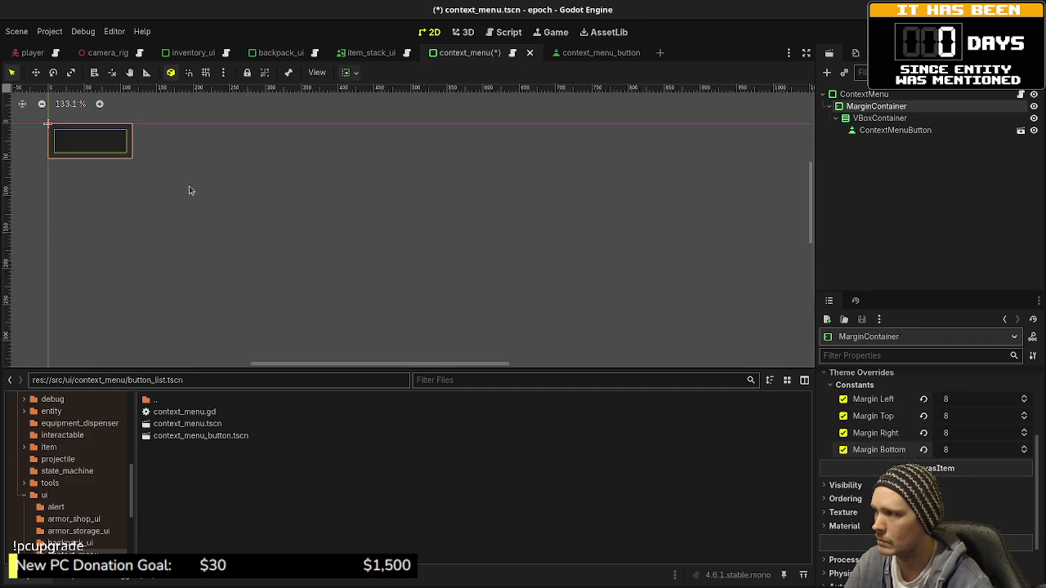
pyautogui.scroll(5, 189, 192)
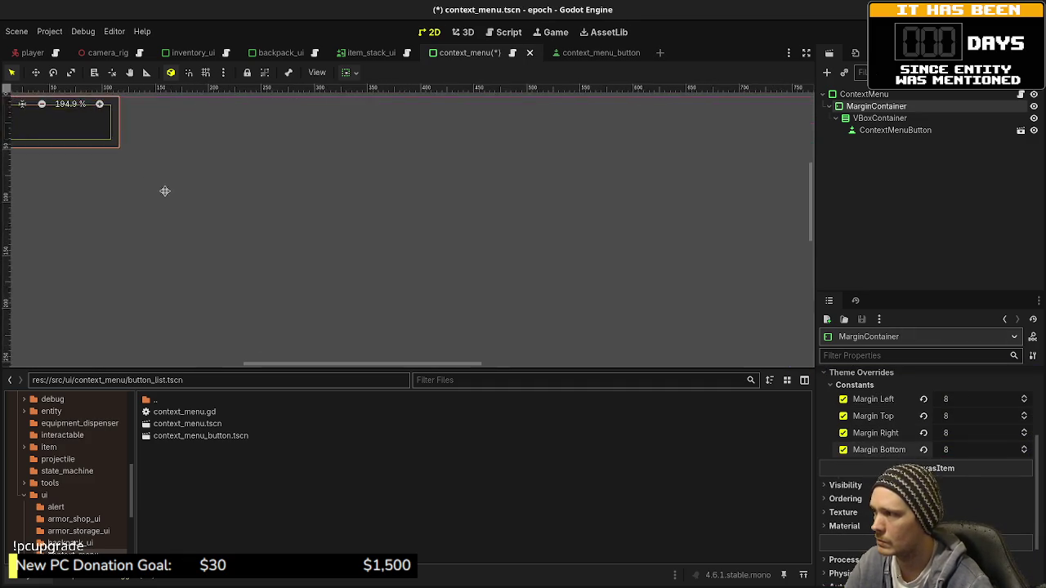
# - Set the ContextMenuButton's Text to 'Combine'
pyautogui.click(871, 120)
pyautogui.click(877, 131)
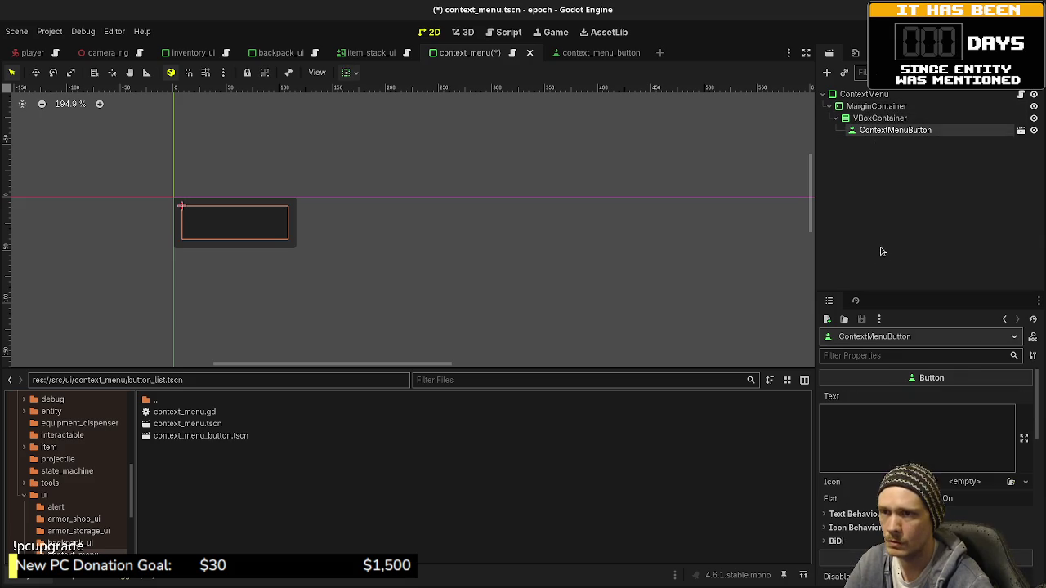
pyautogui.click(891, 424)
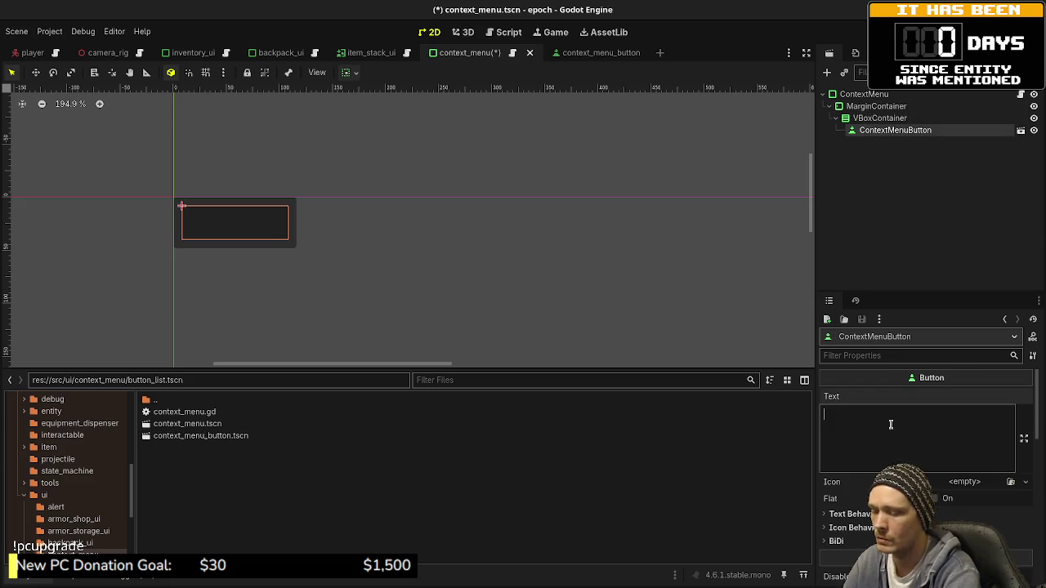
pyautogui.write('Combine')
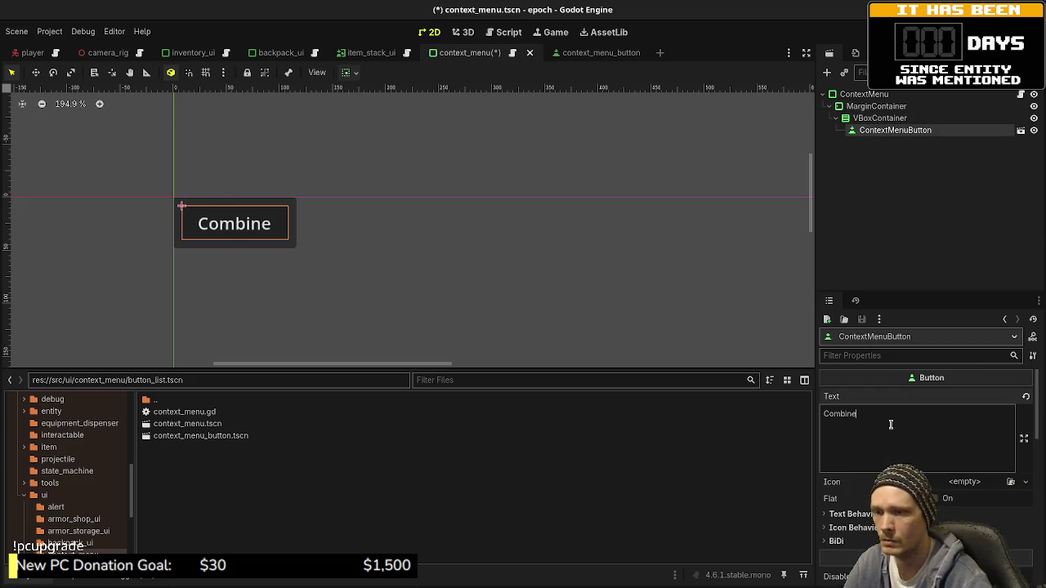
# - Duplicate the Combine button and relabel the copy 'Drop'
pyautogui.click(878, 137)
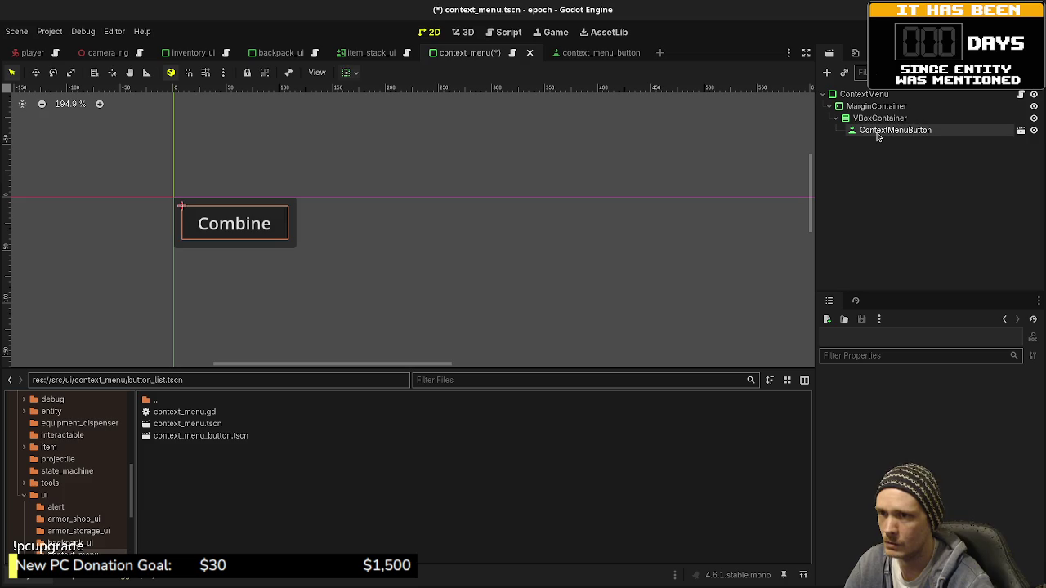
pyautogui.hotkey('ctrl', 'd')
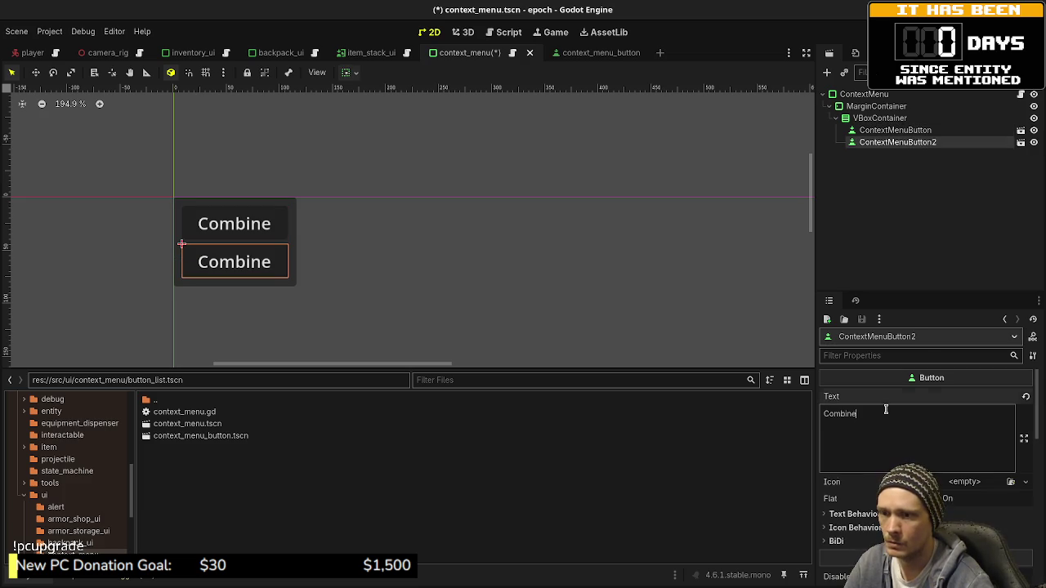
pyautogui.moveTo(887, 413); pyautogui.dragTo(814, 413)
pyautogui.write('Drop')
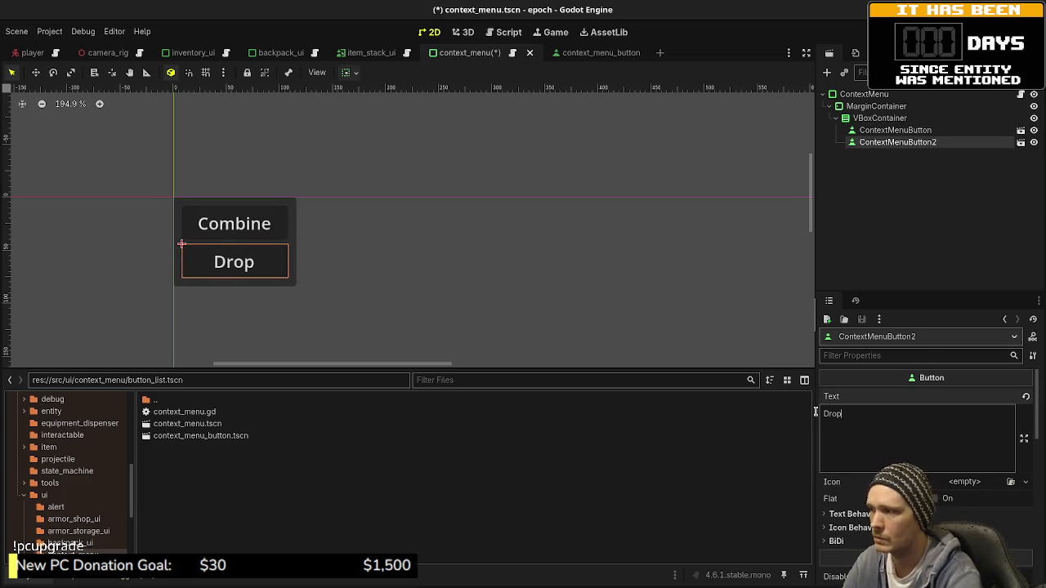
pyautogui.click(875, 222)
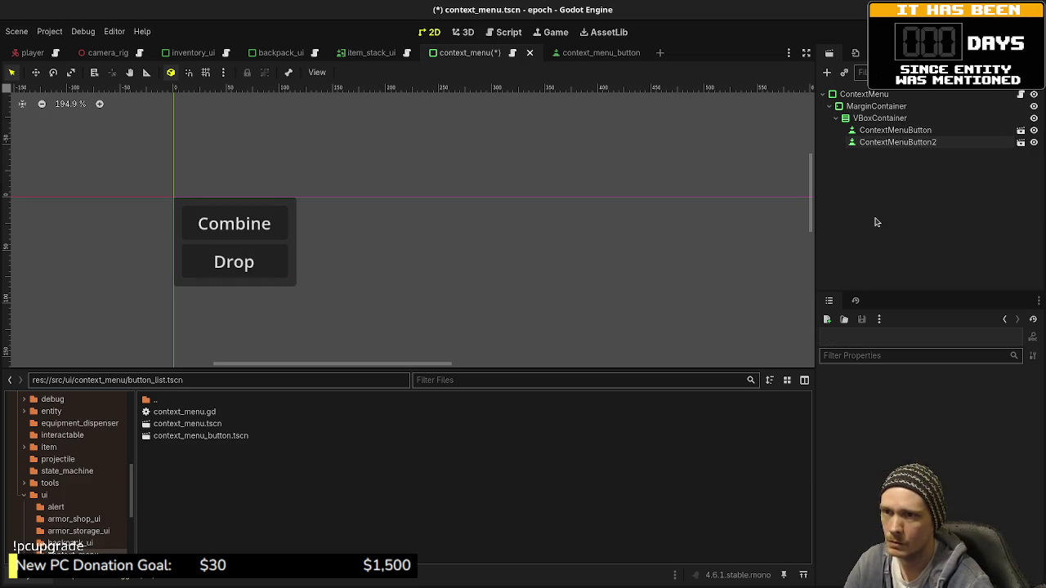
# - Duplicate the Combine button again and label the first button 'Equip Primary'
pyautogui.click(878, 130)
pyautogui.hotkey('ctrl', 'd')
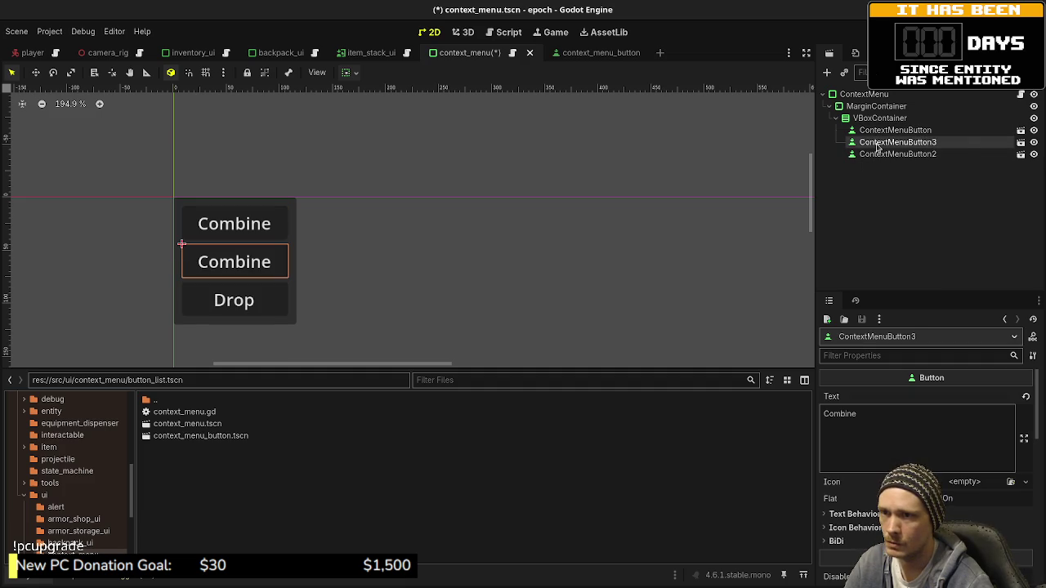
pyautogui.moveTo(878, 142)
pyautogui.mouseDown()
pyautogui.moveTo(883, 131)
pyautogui.moveTo(879, 143)
pyautogui.mouseUp()
pyautogui.click(878, 133)
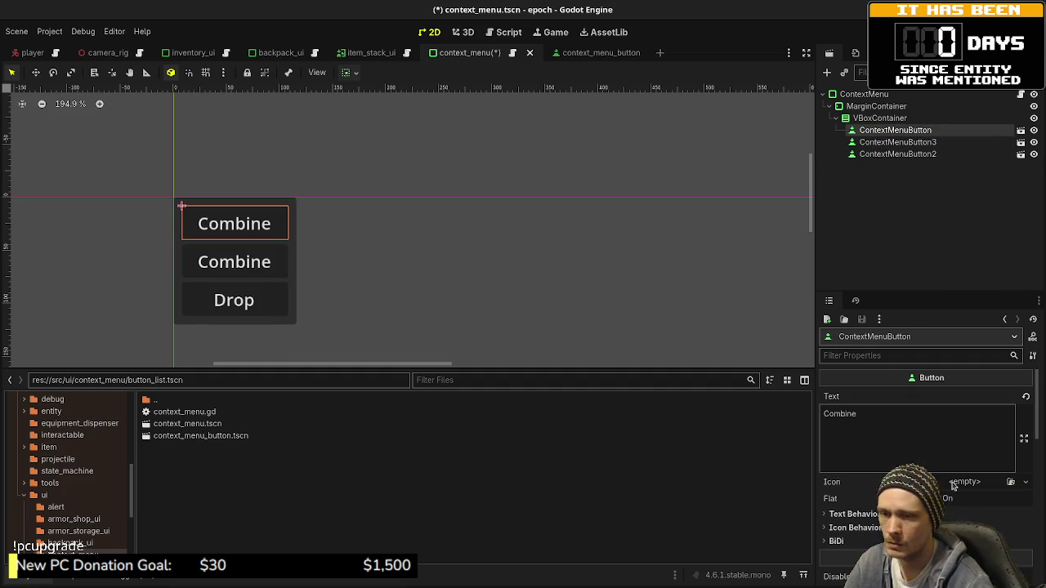
pyautogui.doubleClick(839, 414)
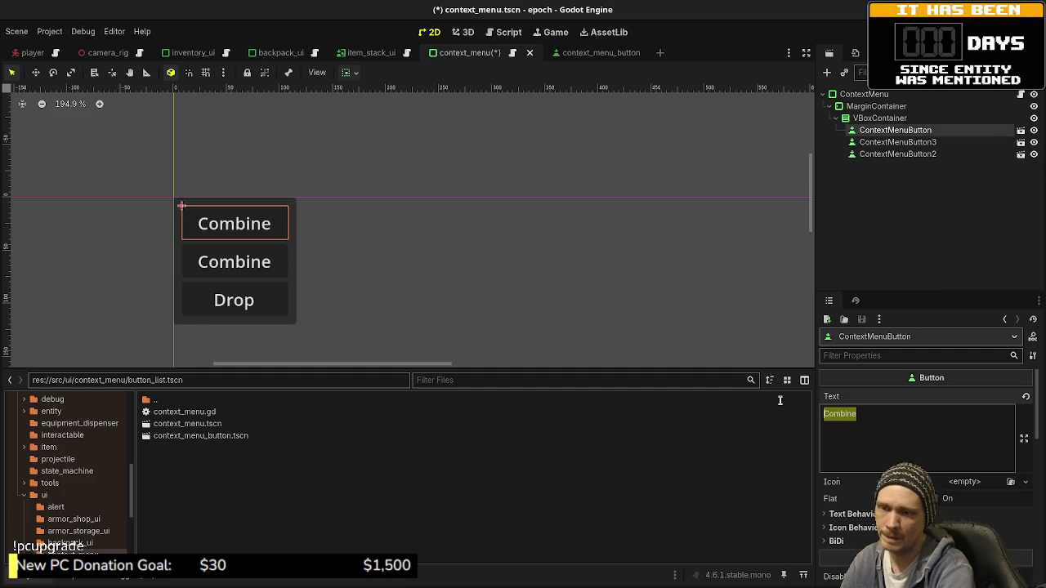
pyautogui.write('Equip')
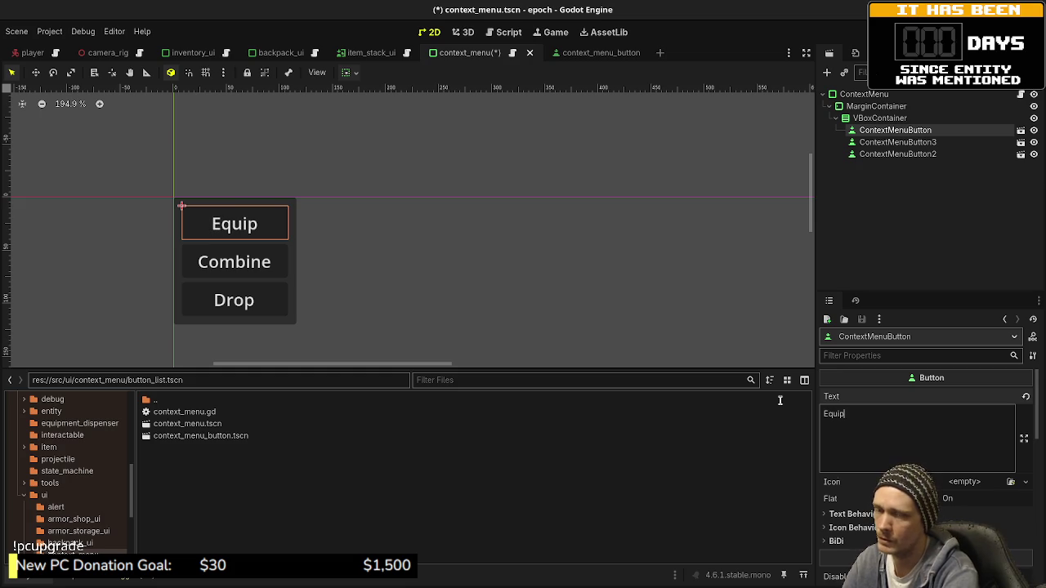
pyautogui.write(' Primary')
pyautogui.click(872, 133)
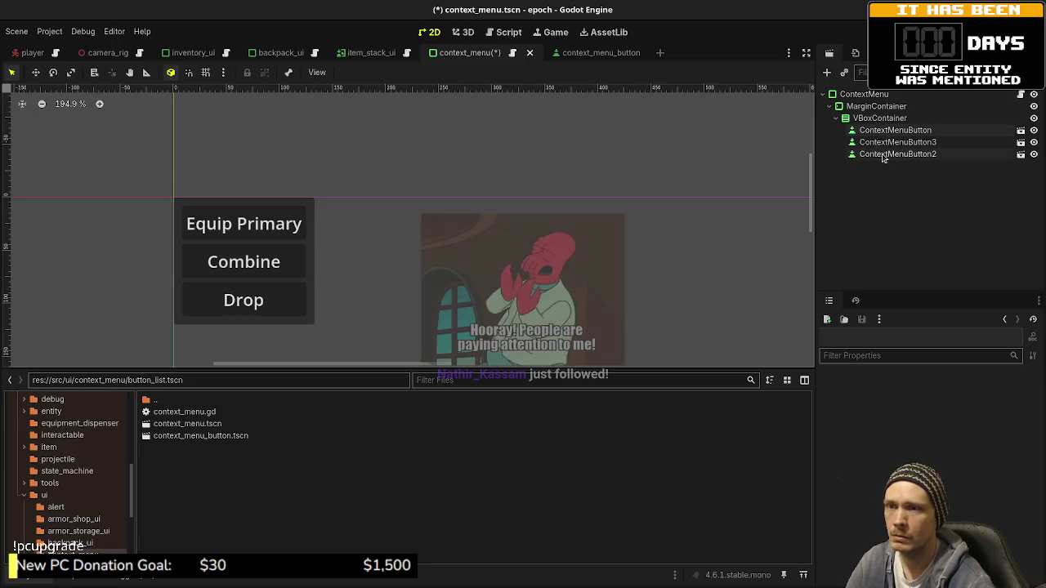
# - Shift-select all three buttons: Equip Primary, Combine and Drop
pyautogui.click(882, 154)
pyautogui.keyDown('shift'); pyautogui.click(895, 130); pyautogui.keyUp('shift')
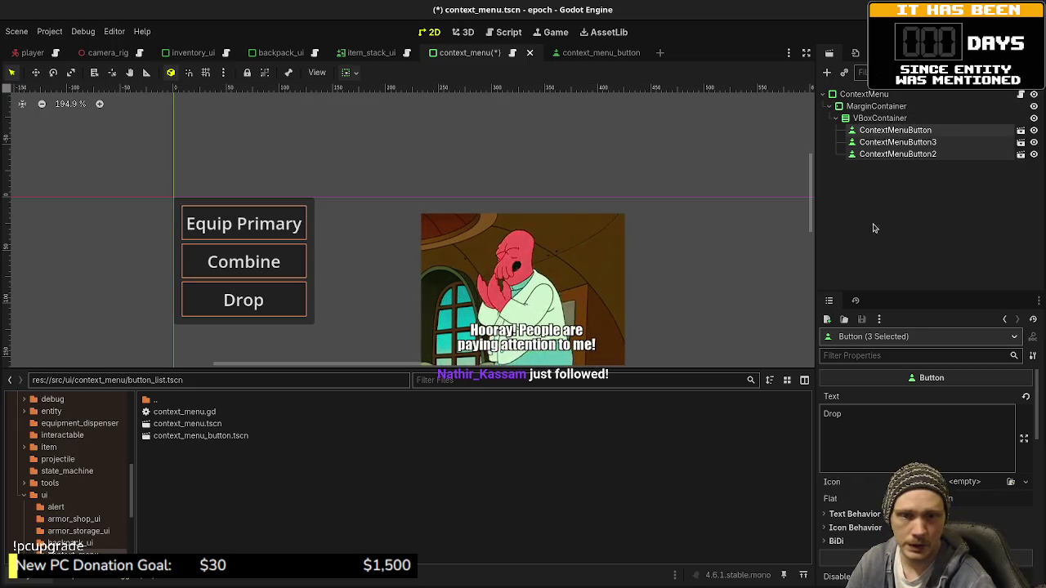
pyautogui.click(868, 157)
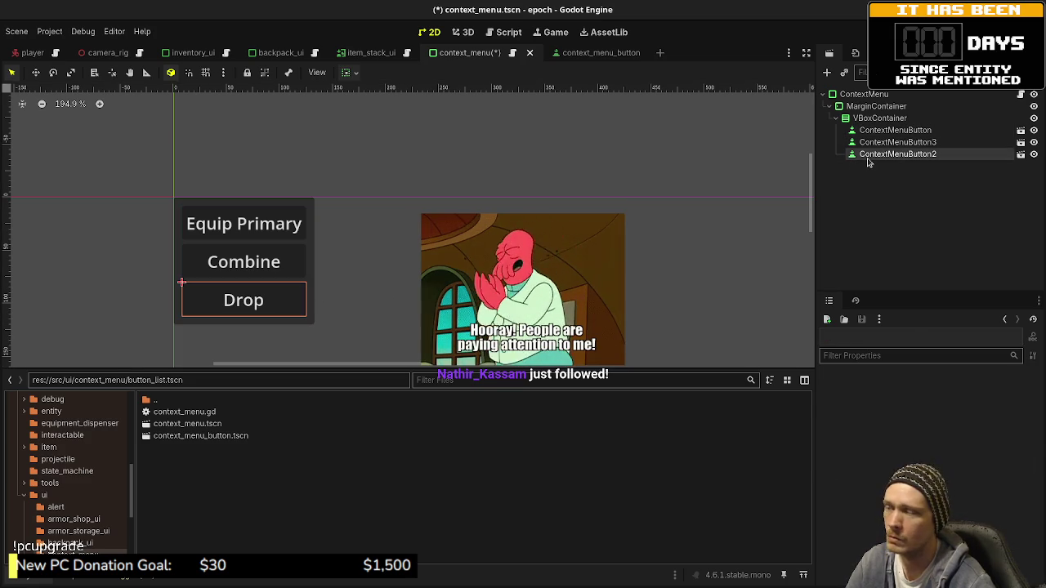
pyautogui.keyDown('shift'); pyautogui.click(868, 131); pyautogui.keyUp('shift')
pyautogui.click(868, 131)
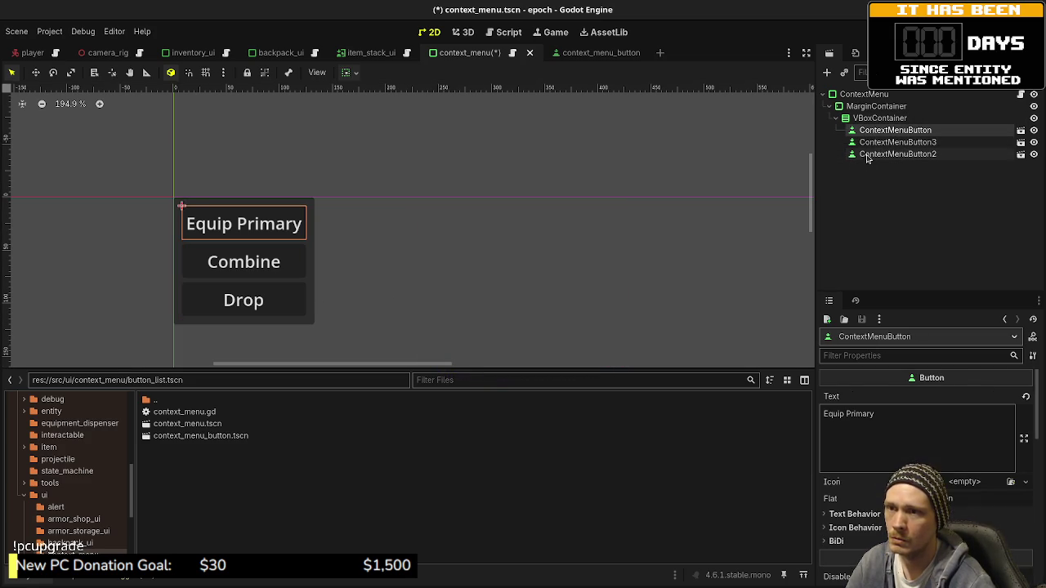
pyautogui.keyDown('shift'); pyautogui.click(870, 156); pyautogui.keyUp('shift')
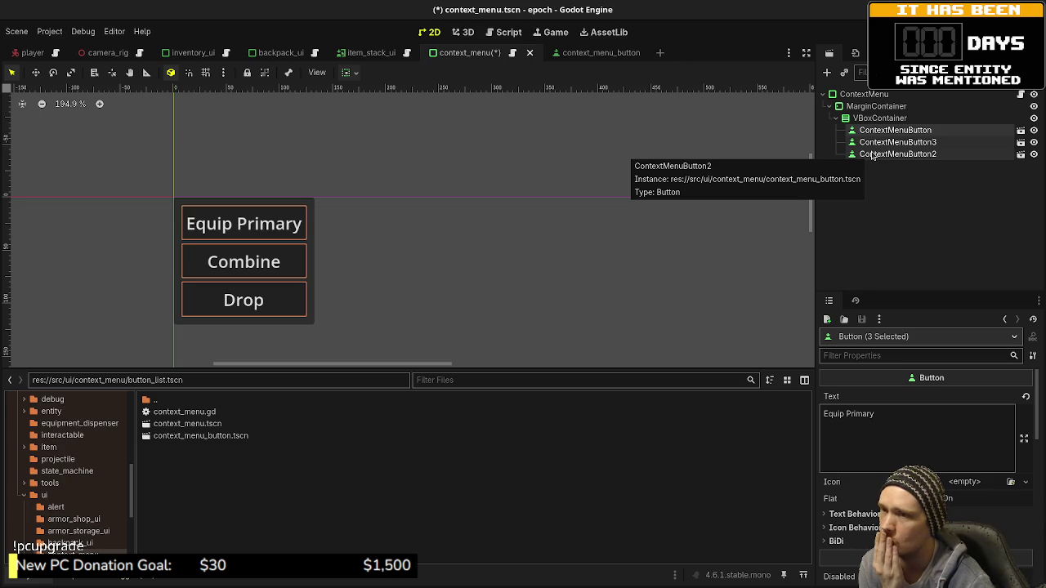
# - Delete the three selected ContextMenuButton instances and confirm the deletion
pyautogui.rightClick(872, 155)
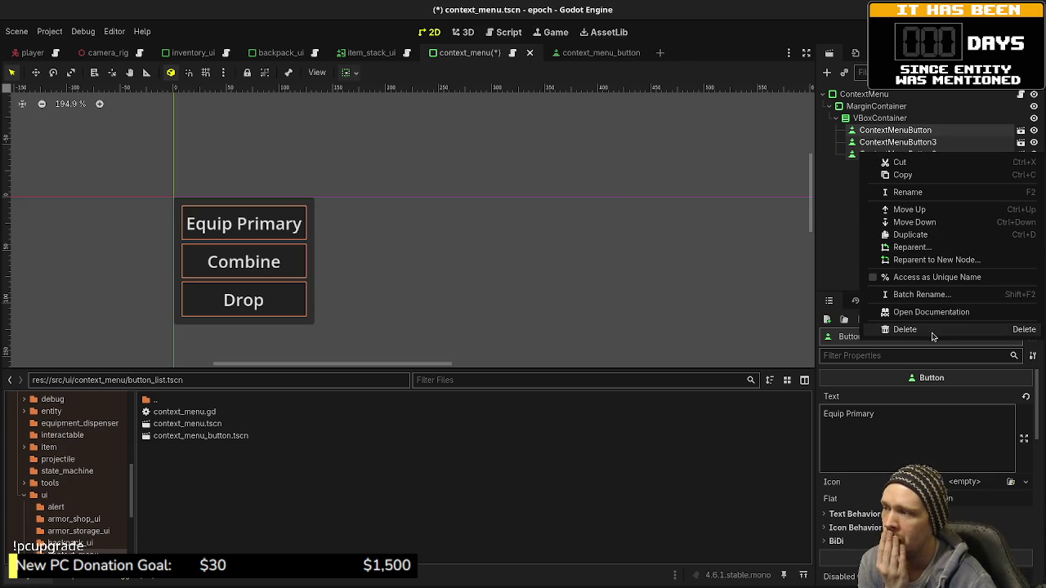
pyautogui.click(932, 330)
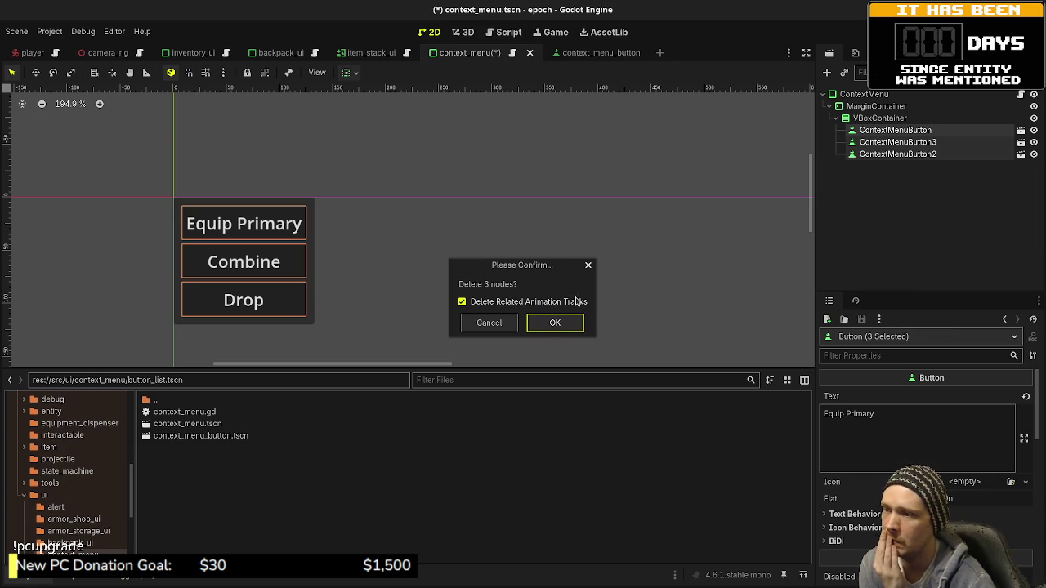
pyautogui.click(557, 327)
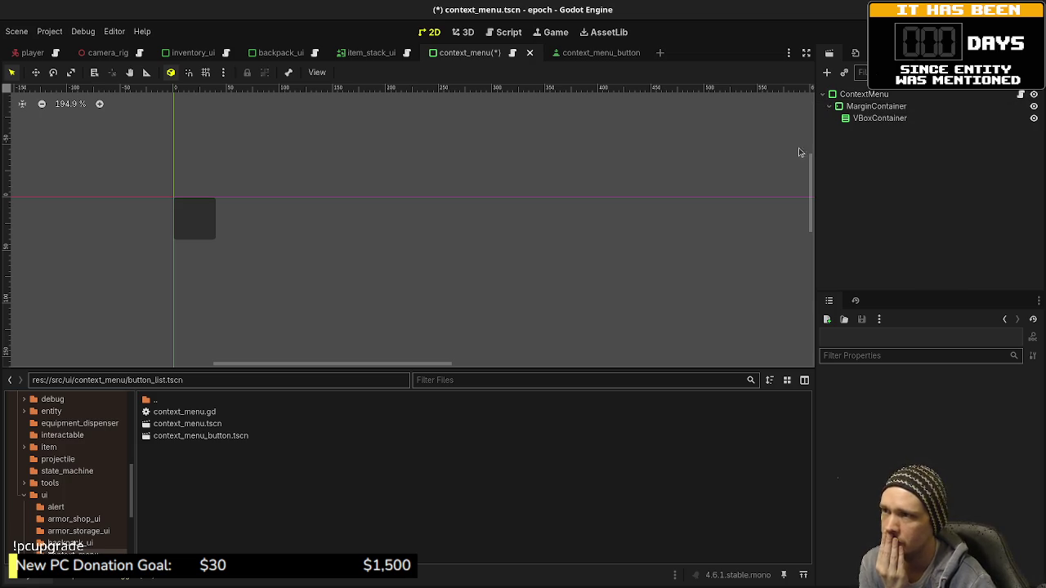
# - Add func add_button(label: String, callback: Callable) -> void: with a pass body, then save
pyautogui.hotkey('ctrl', 's')
pyautogui.click(1020, 94)
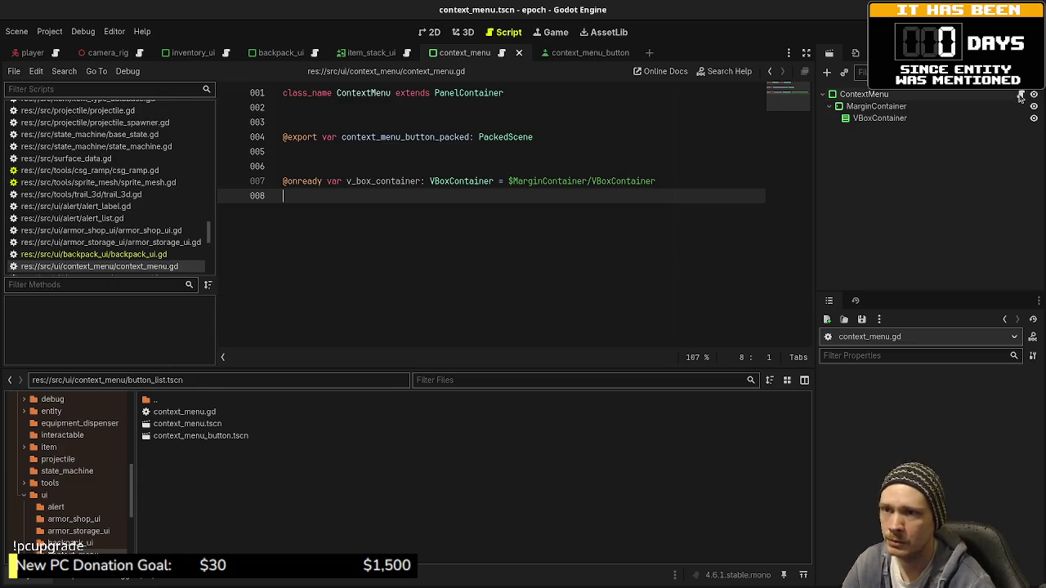
pyautogui.press('Return')
pyautogui.press('Return')
pyautogui.press('Return')
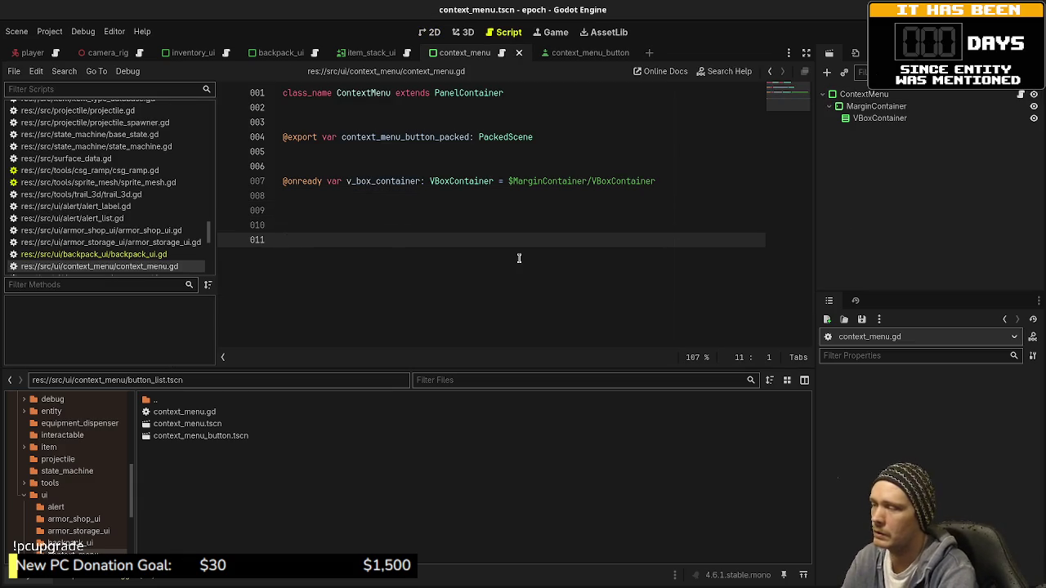
pyautogui.write('func ')
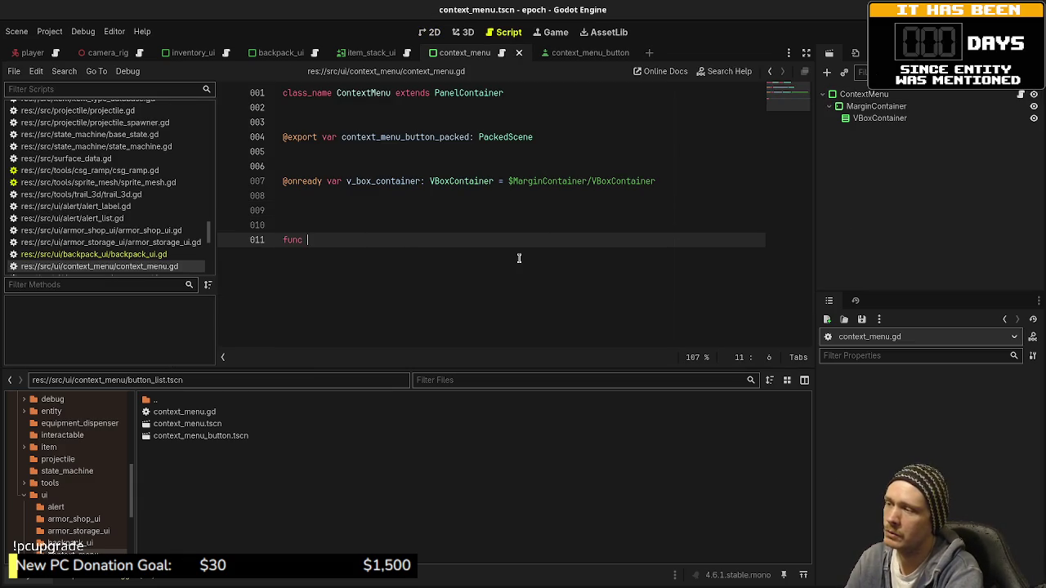
pyautogui.write('add_button(')
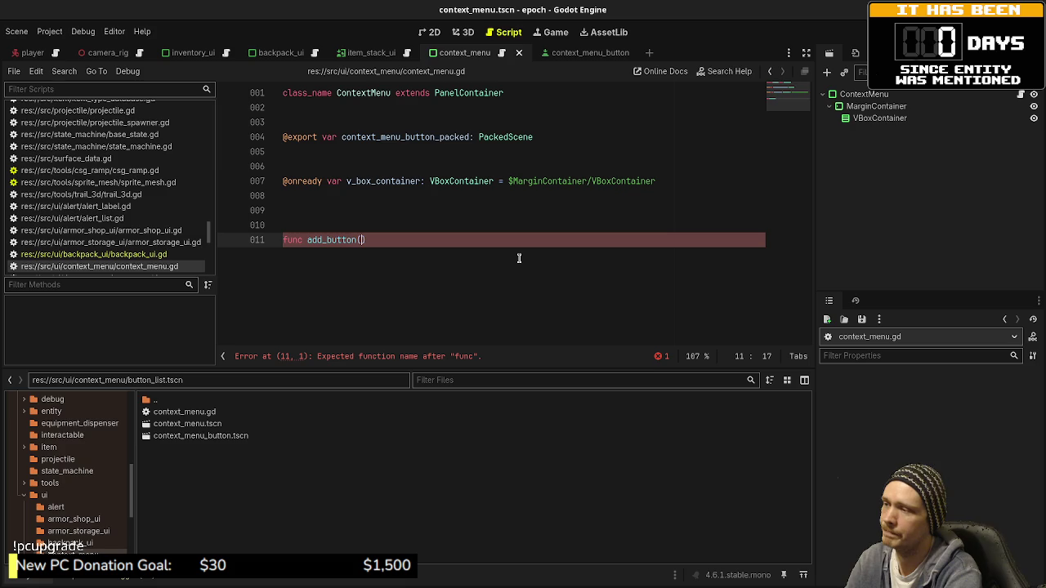
pyautogui.write('"')
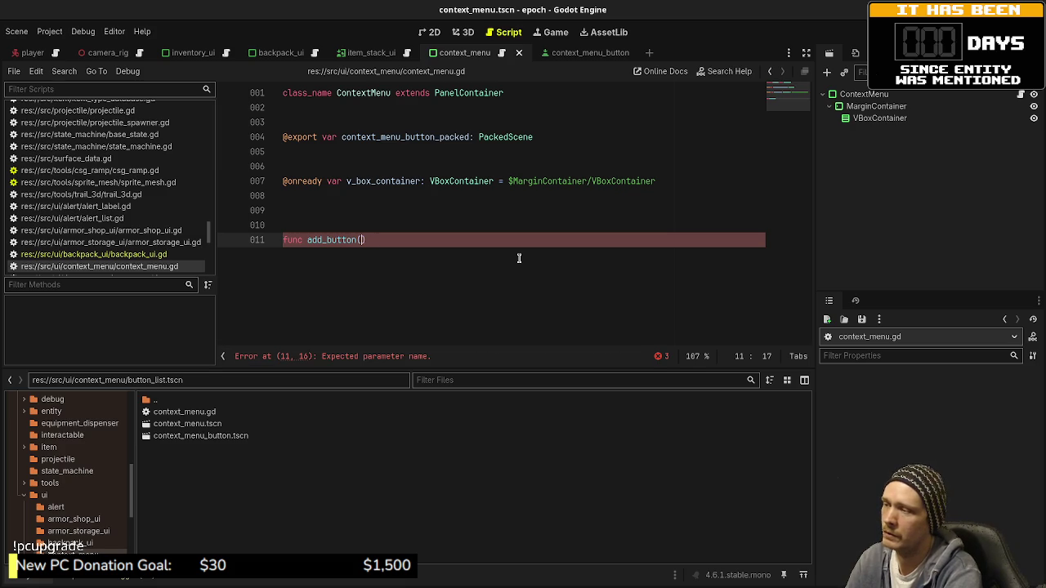
pyautogui.write('label: ')
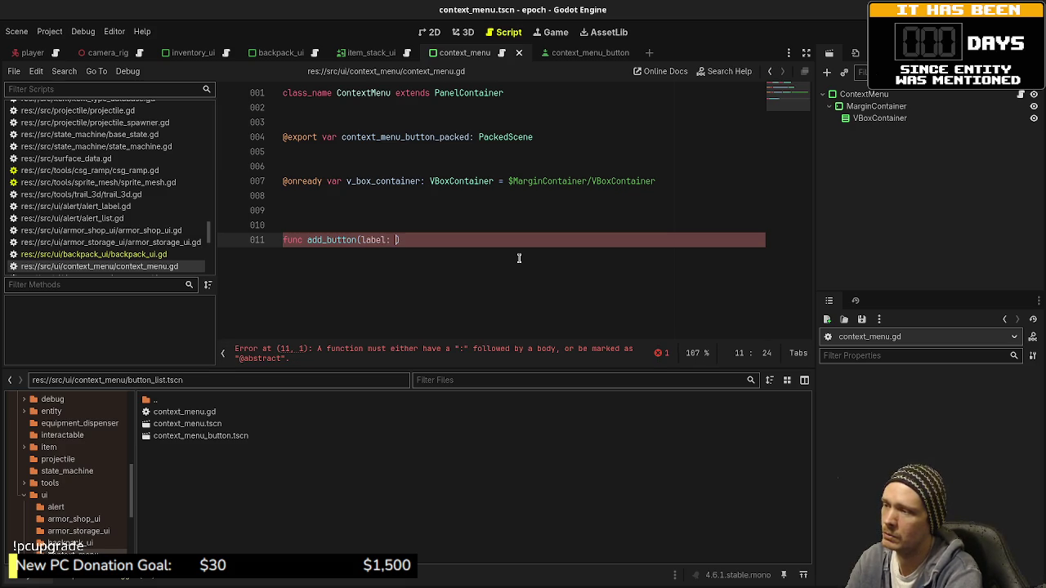
pyautogui.write('String')
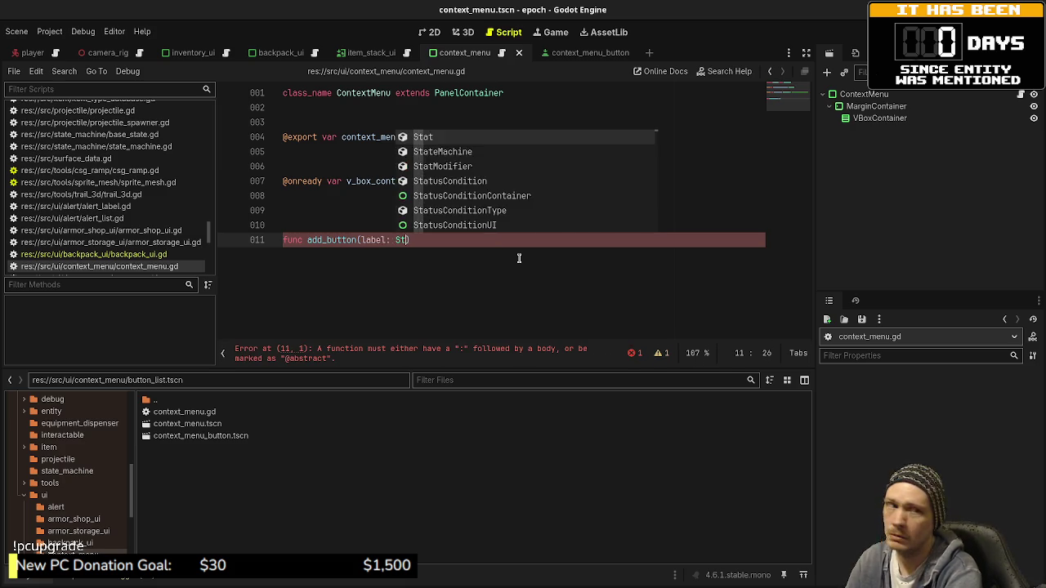
pyautogui.write(', ')
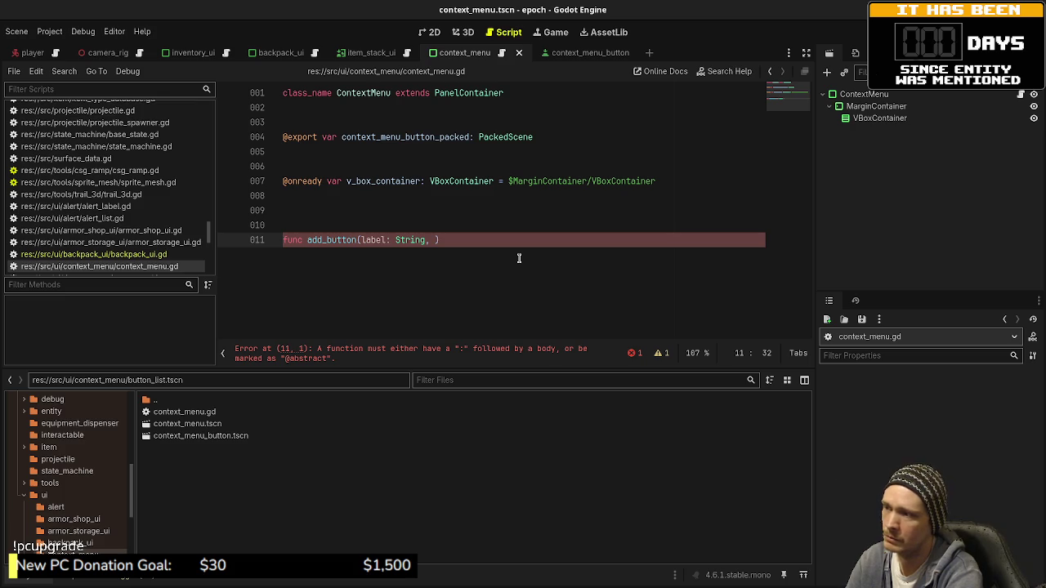
pyautogui.write('callba')
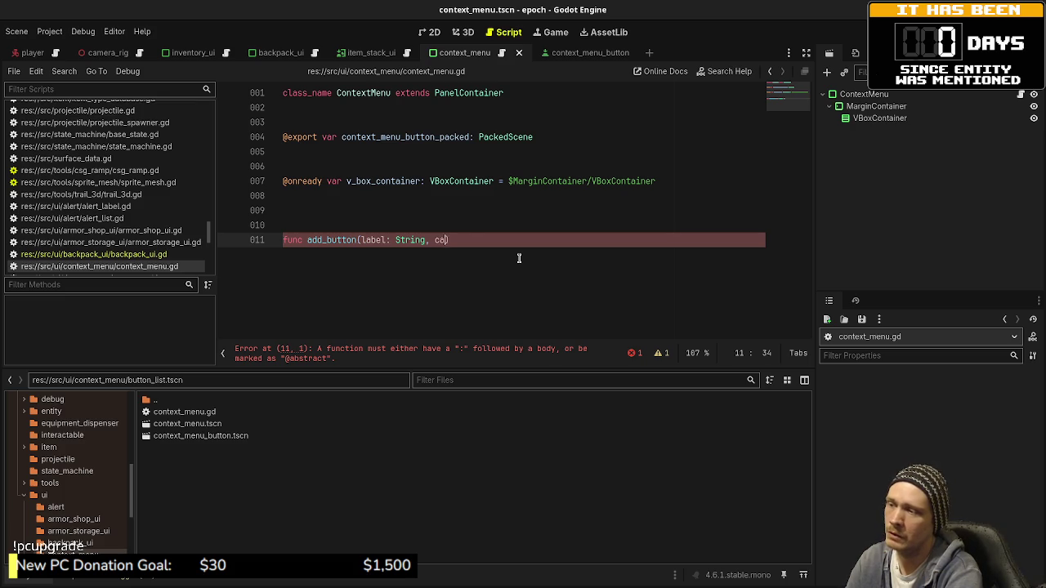
pyautogui.write('ck: Callable)')
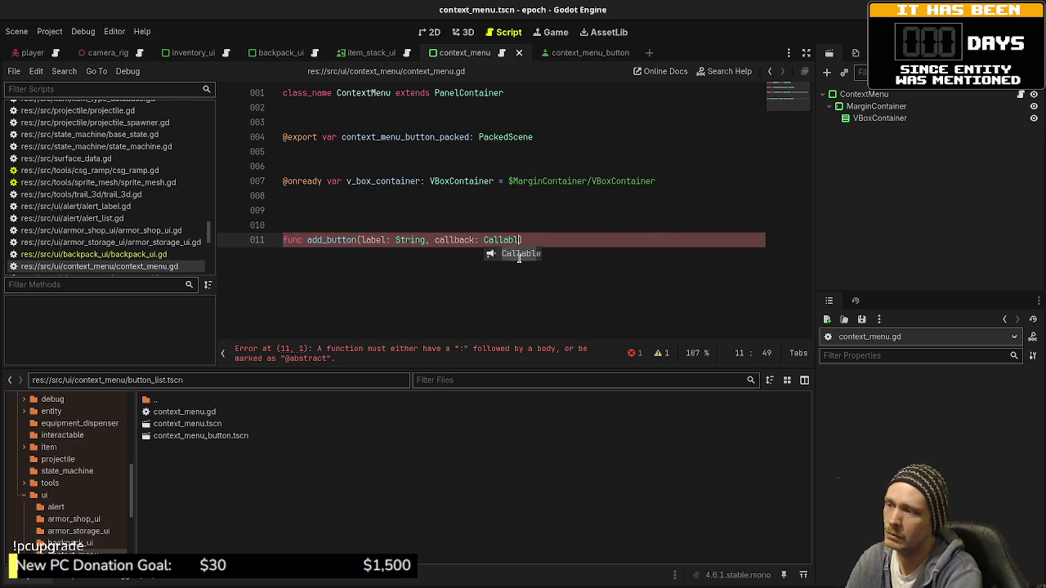
pyautogui.write(' -> void:')
pyautogui.press('Return')
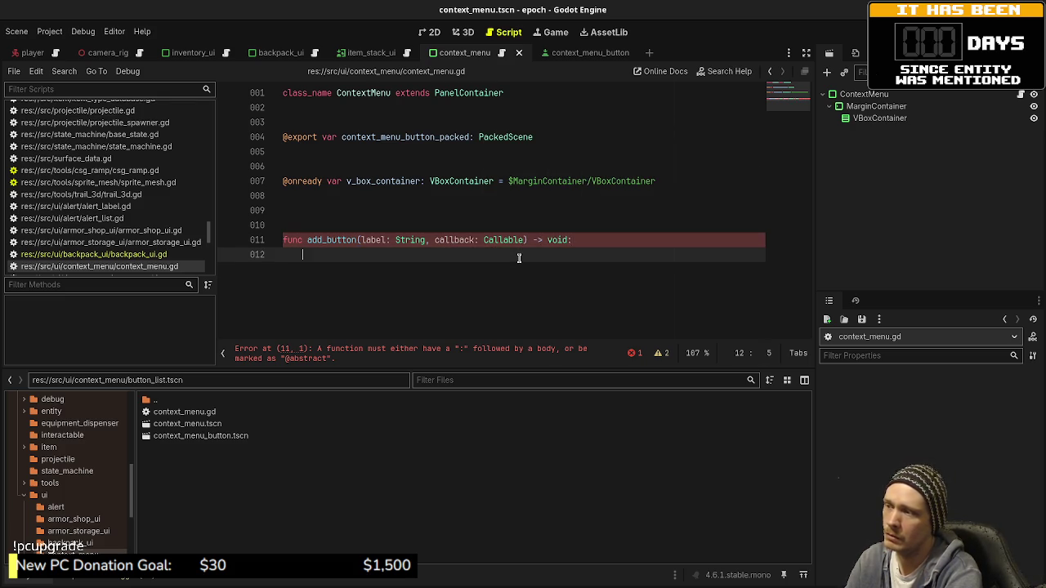
pyautogui.write('pass')
pyautogui.hotkey('ctrl', 's')
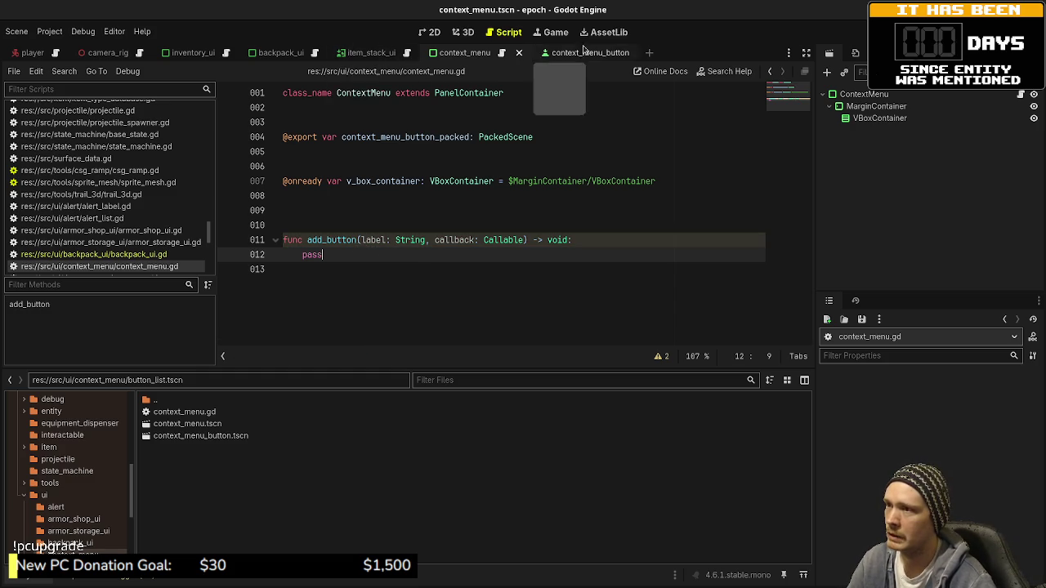
# - Inspect backpack_ui.gd's stack-clicked handler, highlighting its consume-and-remove-items lines
pyautogui.click(265, 56)
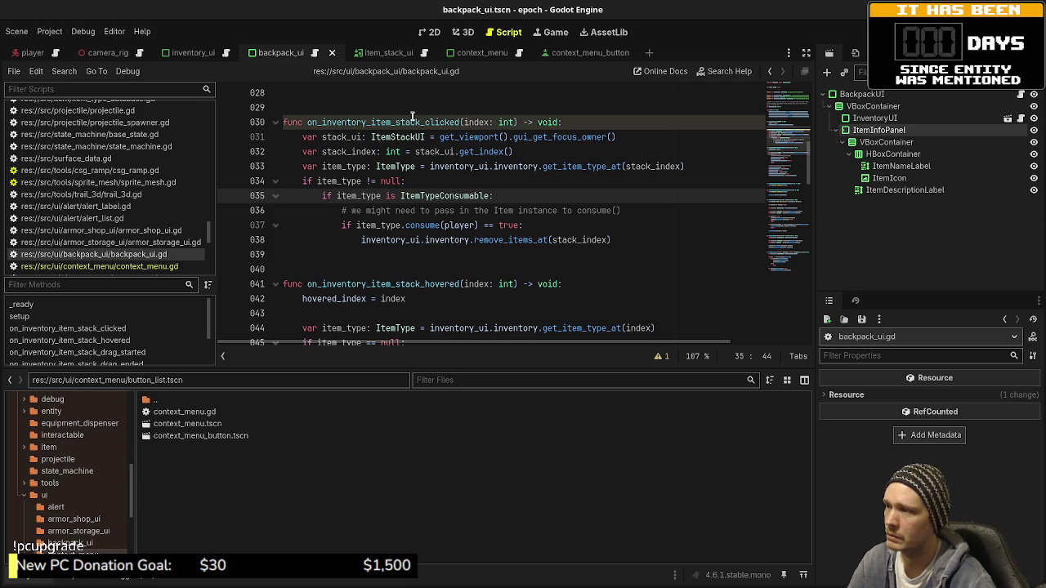
pyautogui.click(585, 123)
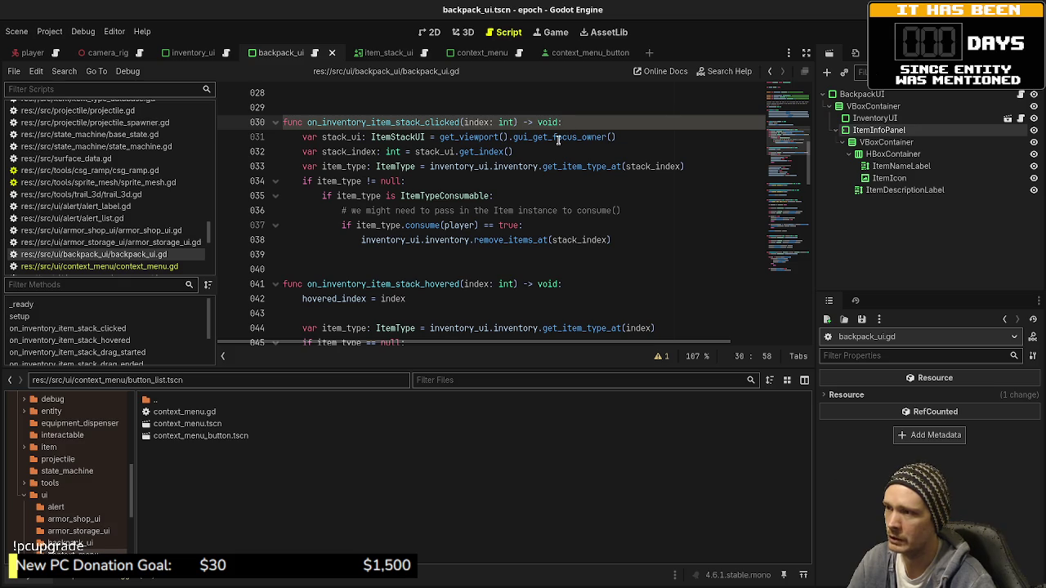
pyautogui.moveTo(558, 137)
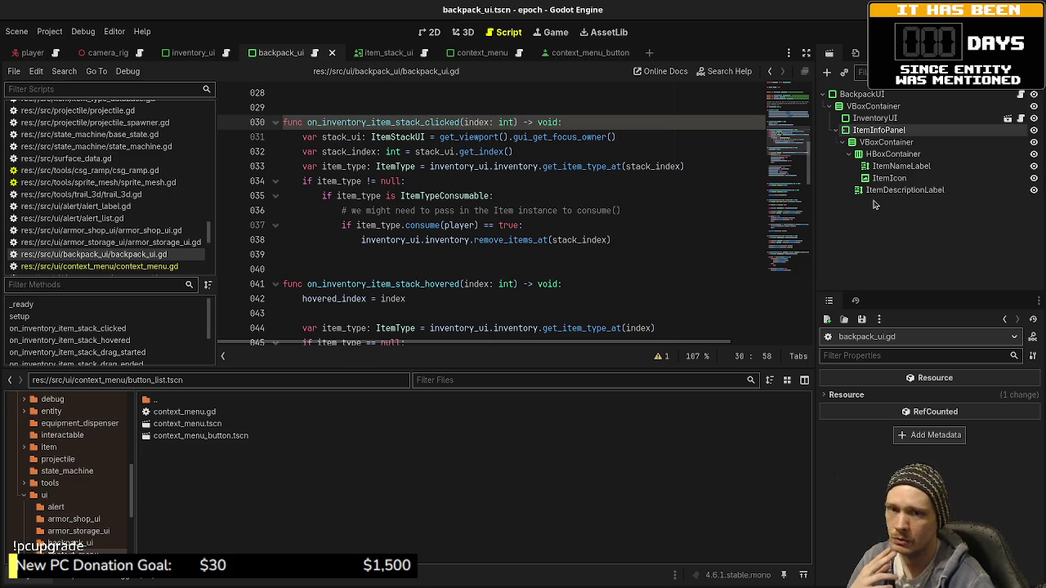
pyautogui.moveTo(611, 239); pyautogui.dragTo(345, 225)
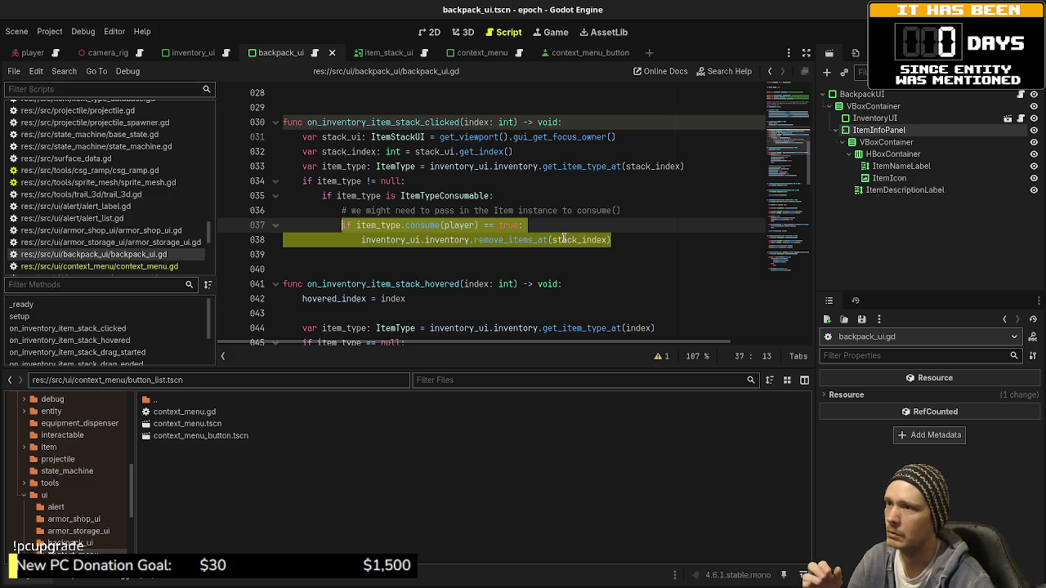
# - Replace add_button's pass with 'var button_inst: ContextMenuButton'
pyautogui.click(483, 53)
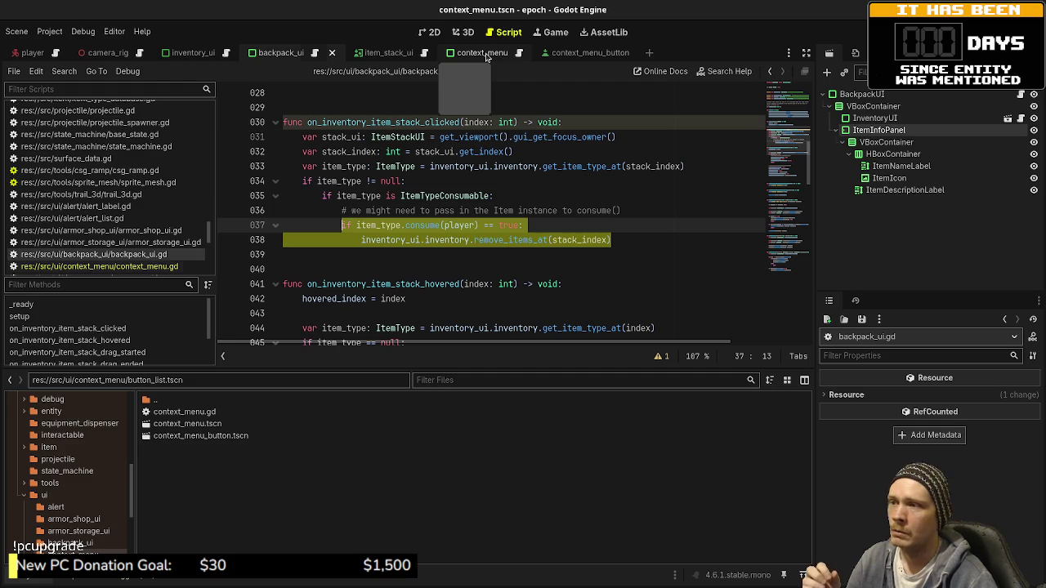
pyautogui.click(499, 54)
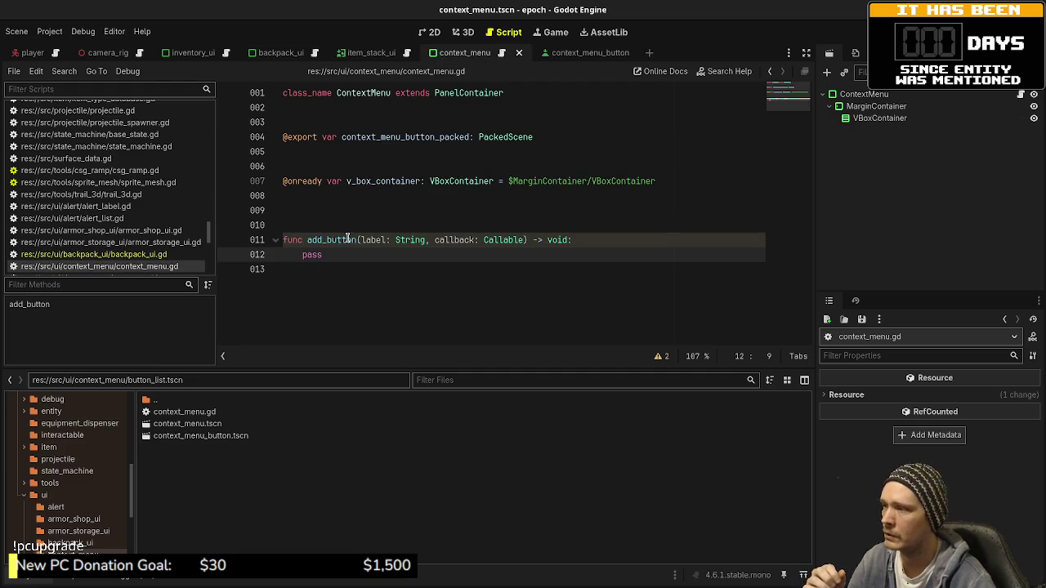
pyautogui.press('Return')
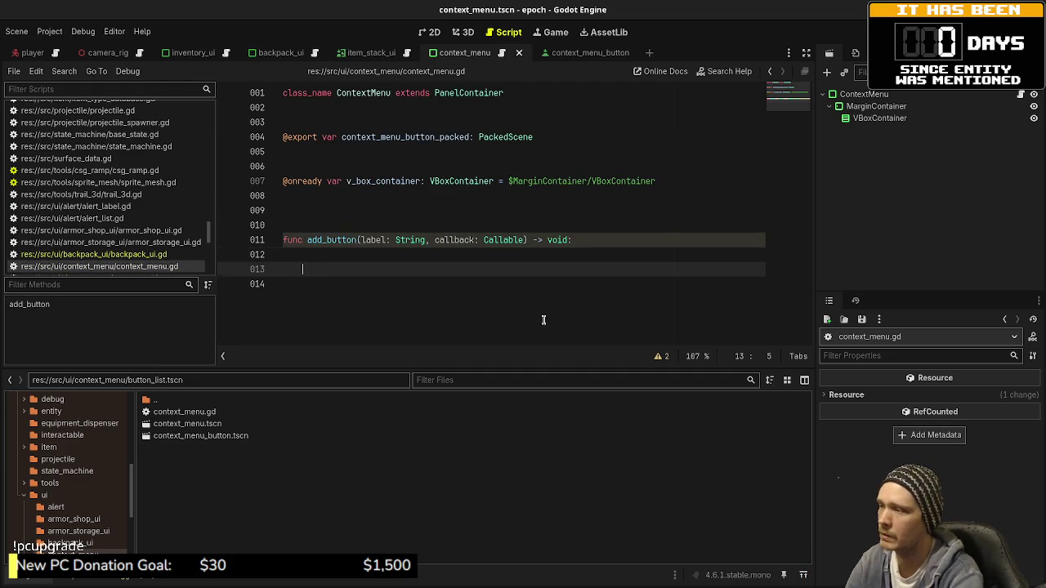
pyautogui.press('BackSpace')
pyautogui.write('var ')
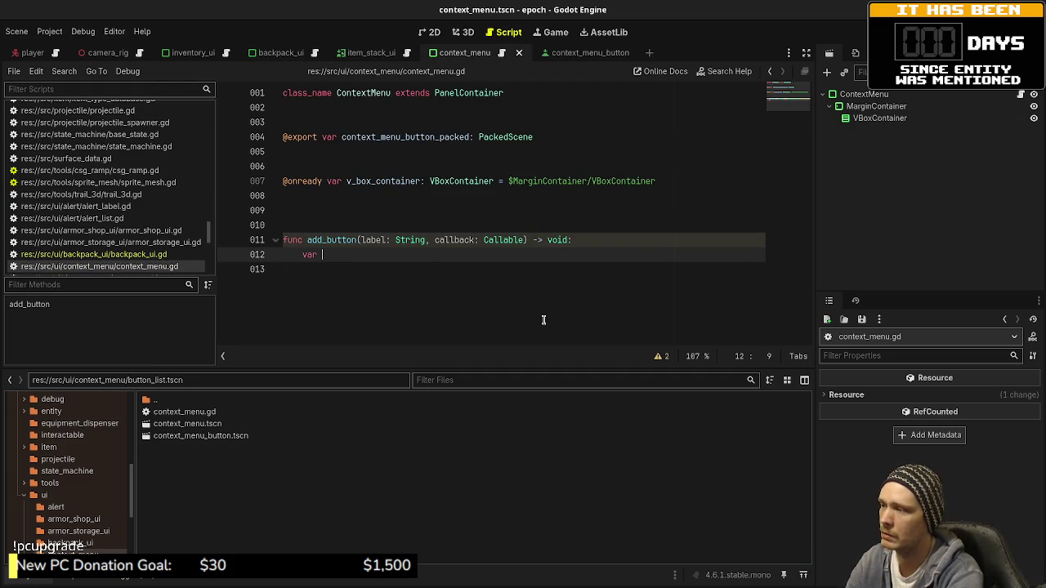
pyautogui.write('button_inst: ')
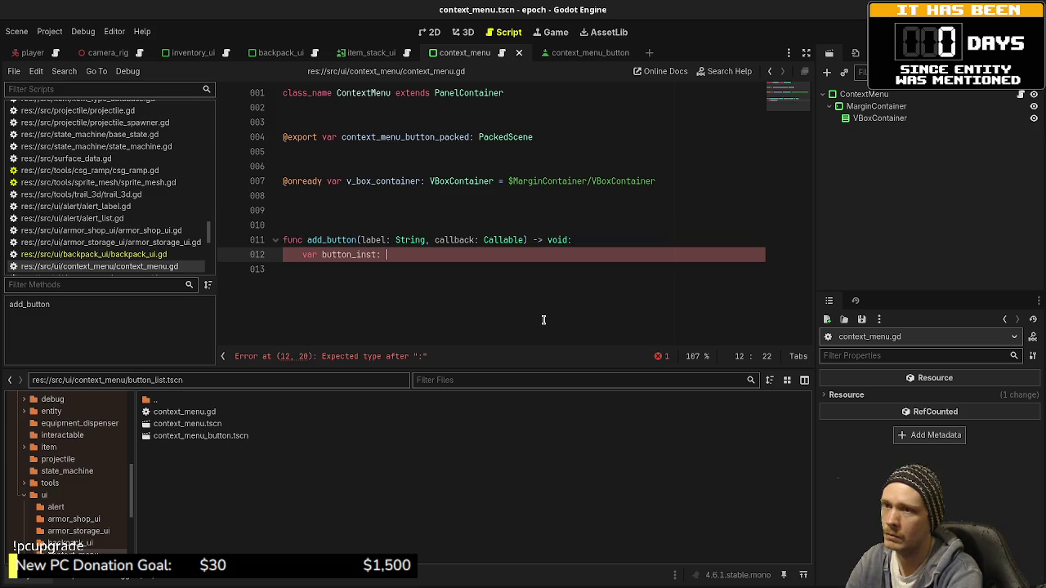
pyautogui.write('Context')
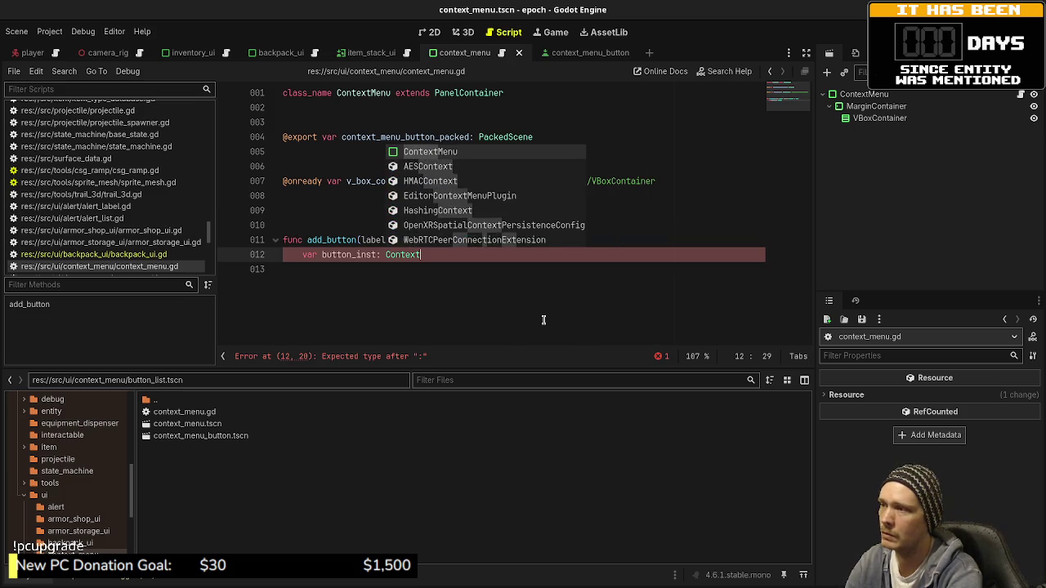
pyautogui.write('MenuButton')
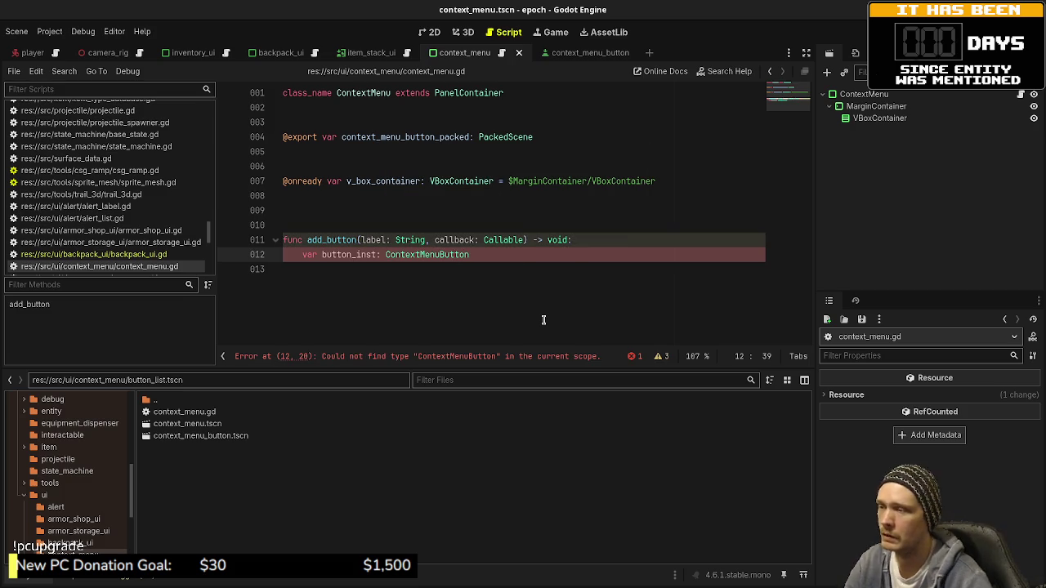
pyautogui.click(574, 56)
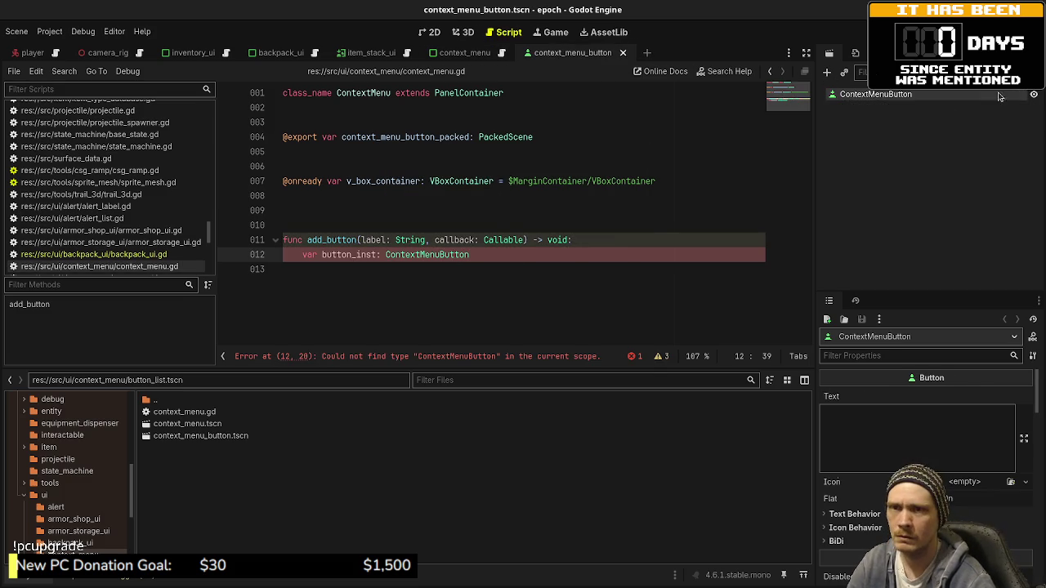
# - Attach a new context_menu_button.gd script extending Button to the ContextMenuButton root
pyautogui.click(1019, 72)
pyautogui.click(575, 403)
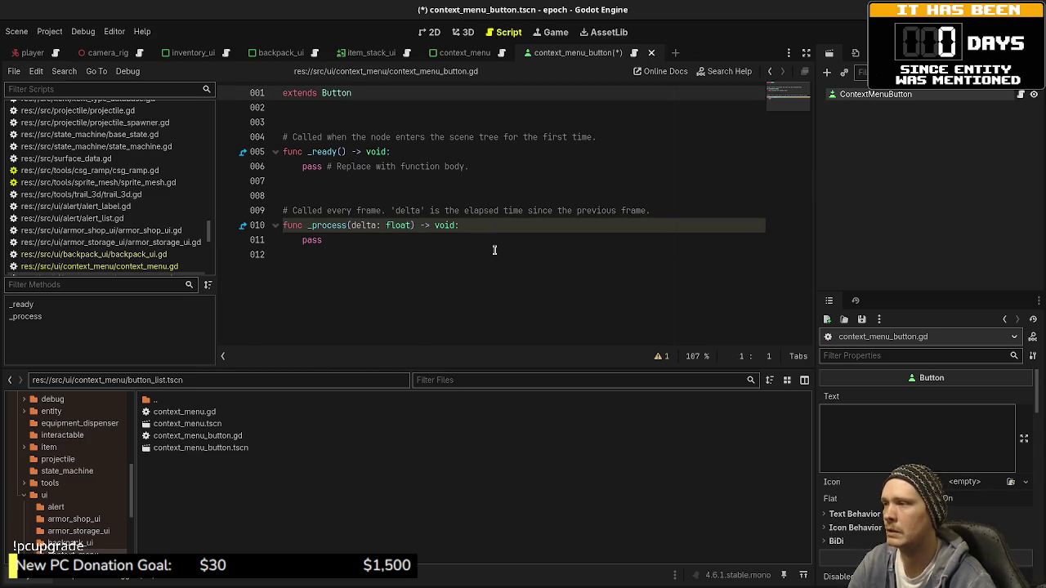
pyautogui.moveTo(487, 255)
pyautogui.mouseDown()
pyautogui.moveTo(269, 211)
pyautogui.moveTo(276, 143)
pyautogui.mouseUp()
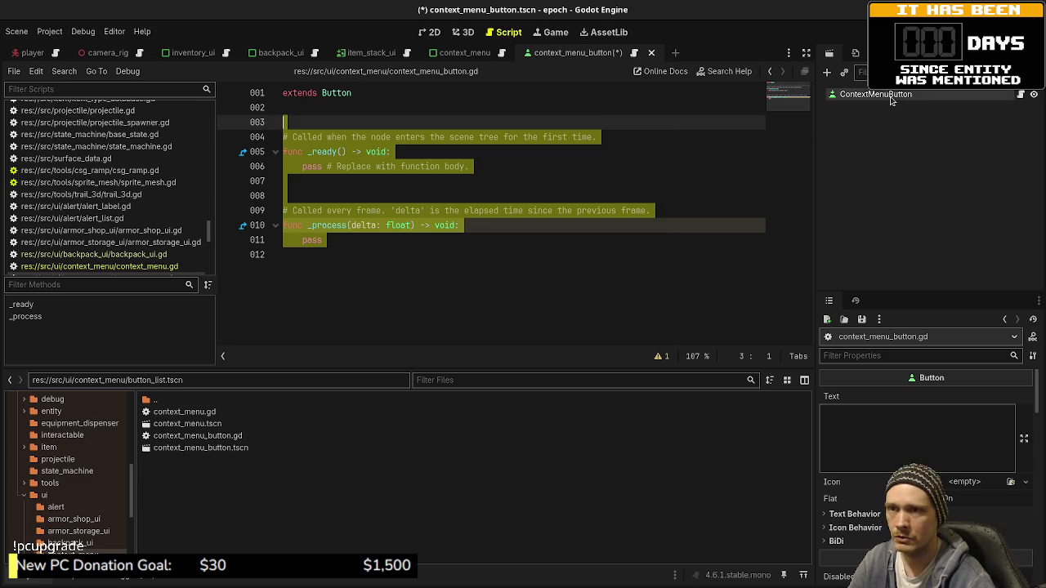
pyautogui.click(226, 436)
pyautogui.rightClick(208, 439)
# - Close context_menu_button.gd, save, and detach the script from the ContextMenuButton node
pyautogui.click(237, 376)
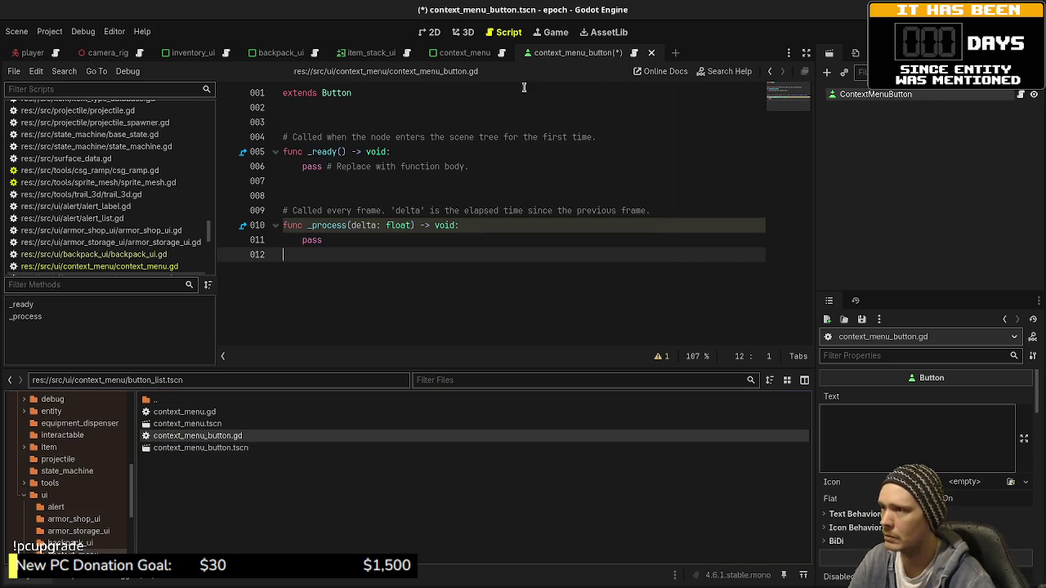
pyautogui.scroll(-1, 143, 272)
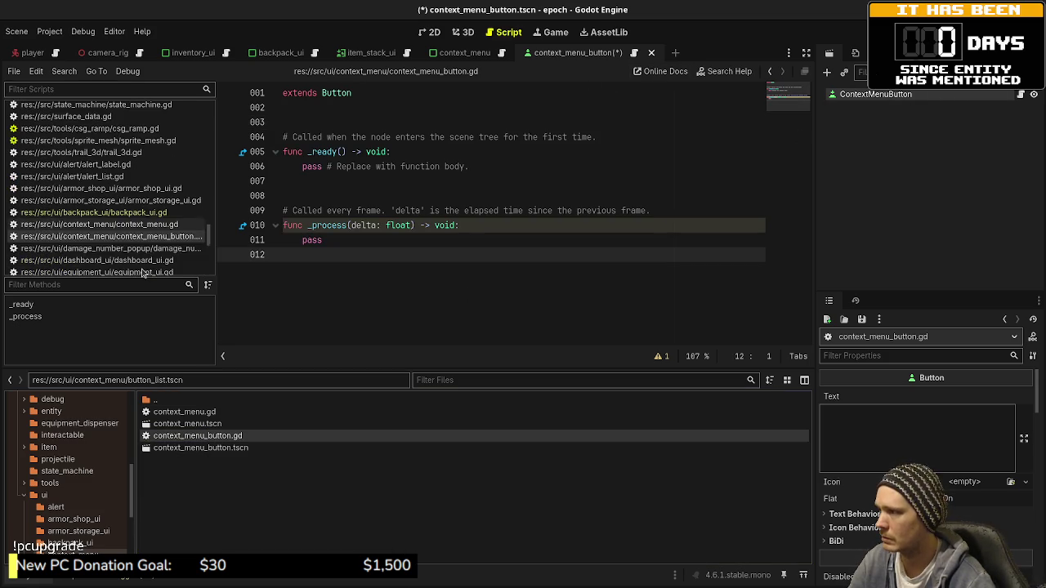
pyautogui.click(155, 224)
pyautogui.click(151, 236)
pyautogui.rightClick(147, 237)
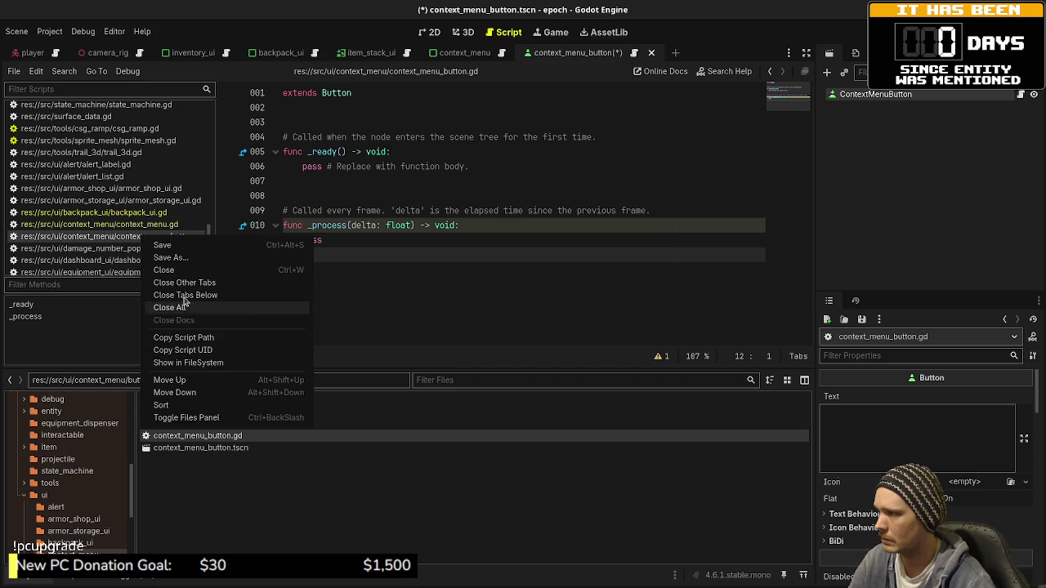
pyautogui.click(168, 270)
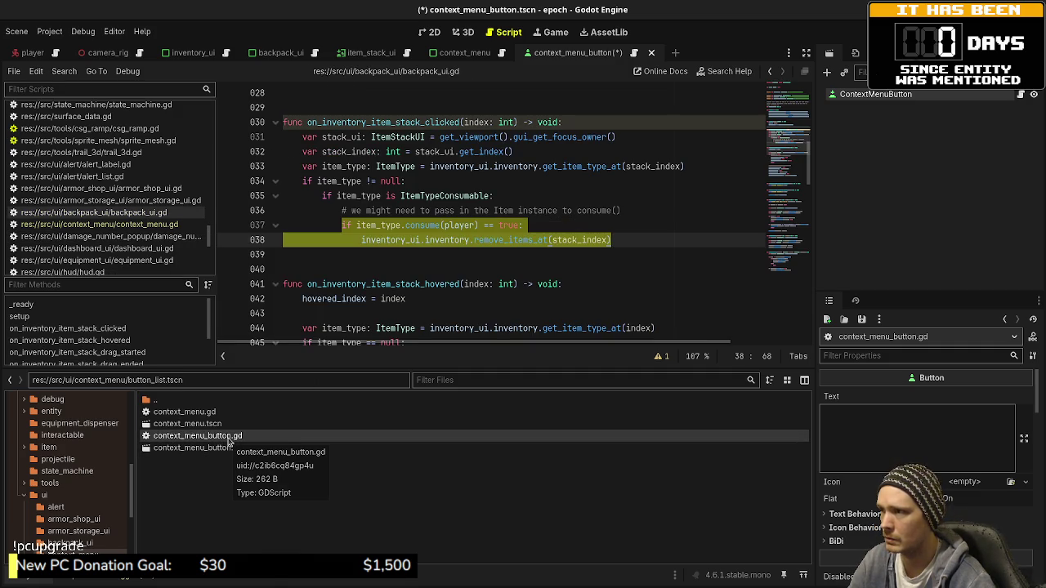
pyautogui.rightClick(229, 441)
pyautogui.click(581, 239)
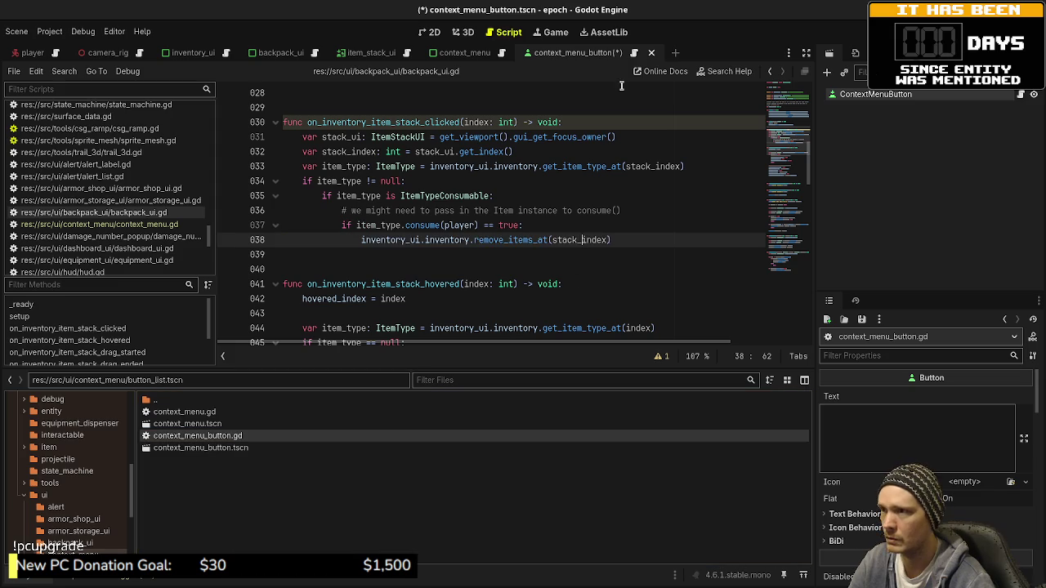
pyautogui.hotkey('ctrl', 's')
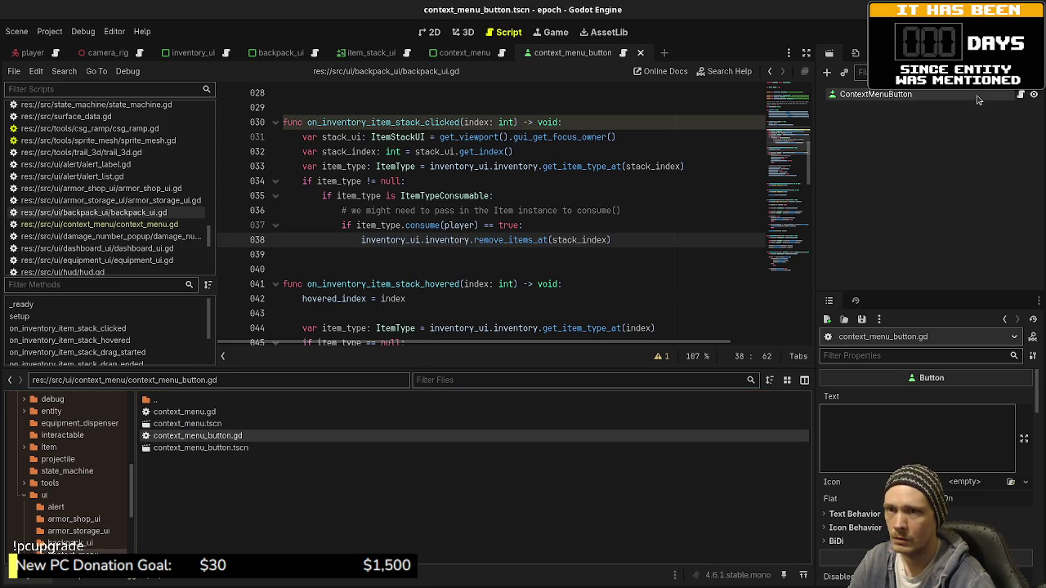
pyautogui.rightClick(985, 95)
pyautogui.click(908, 222)
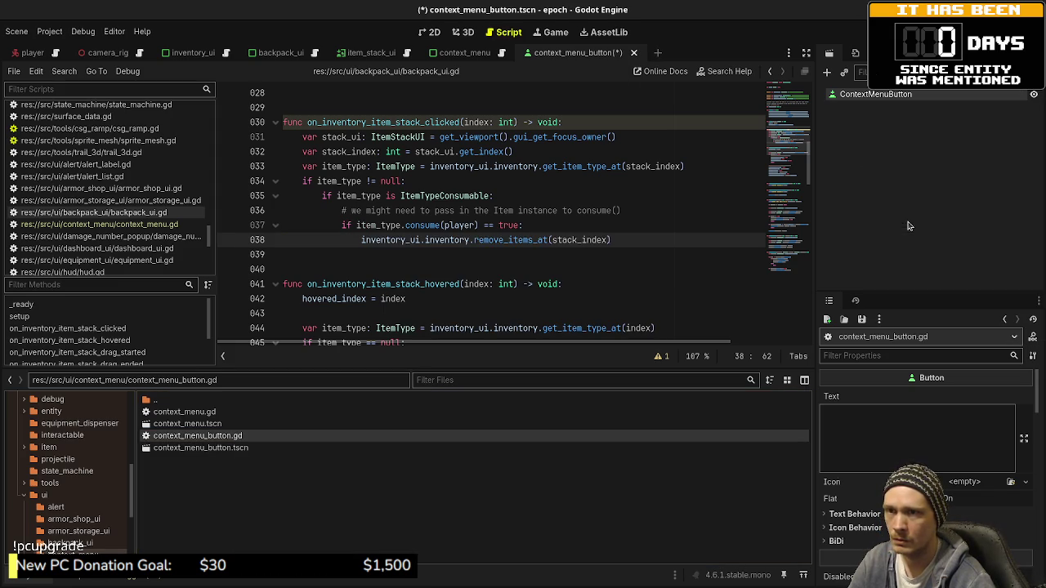
# - Delete context_menu_button.gd from the context_menu folder, confirming Remove
pyautogui.click(236, 448)
pyautogui.rightClick(238, 435)
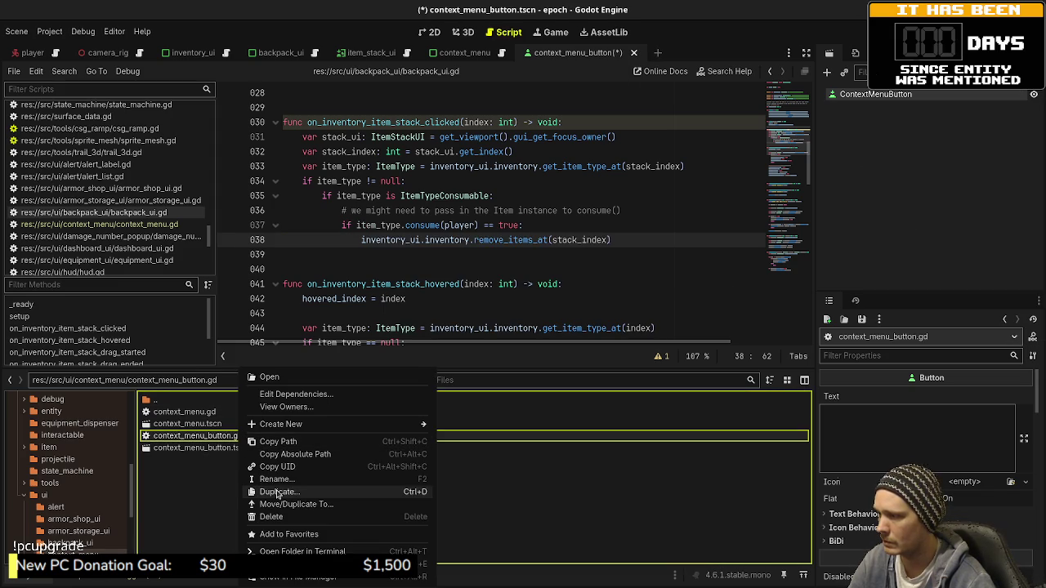
pyautogui.click(272, 516)
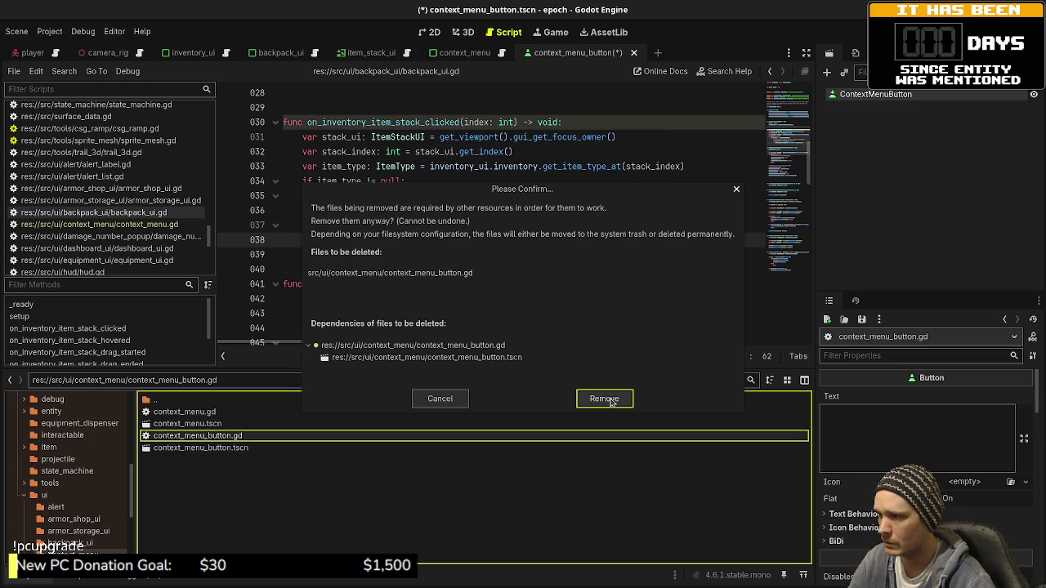
pyautogui.click(441, 399)
pyautogui.click(524, 225)
pyautogui.hotkey('ctrl', 's')
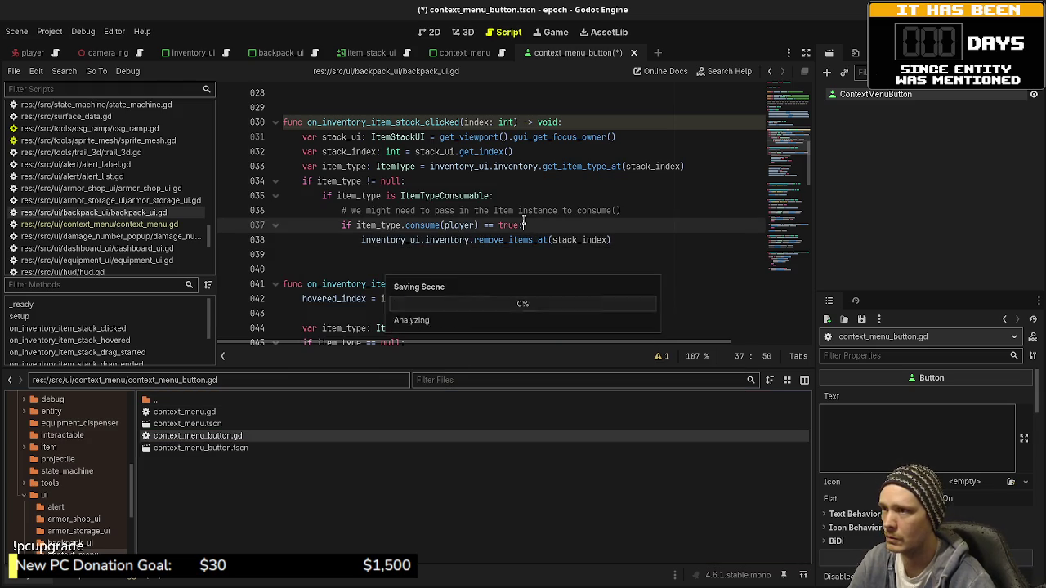
pyautogui.rightClick(233, 440)
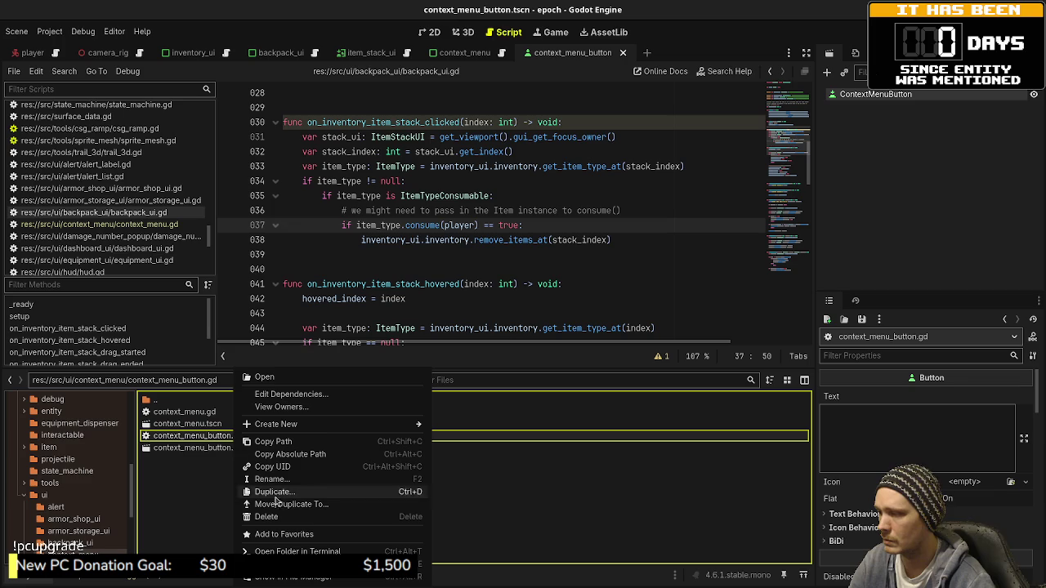
pyautogui.click(278, 516)
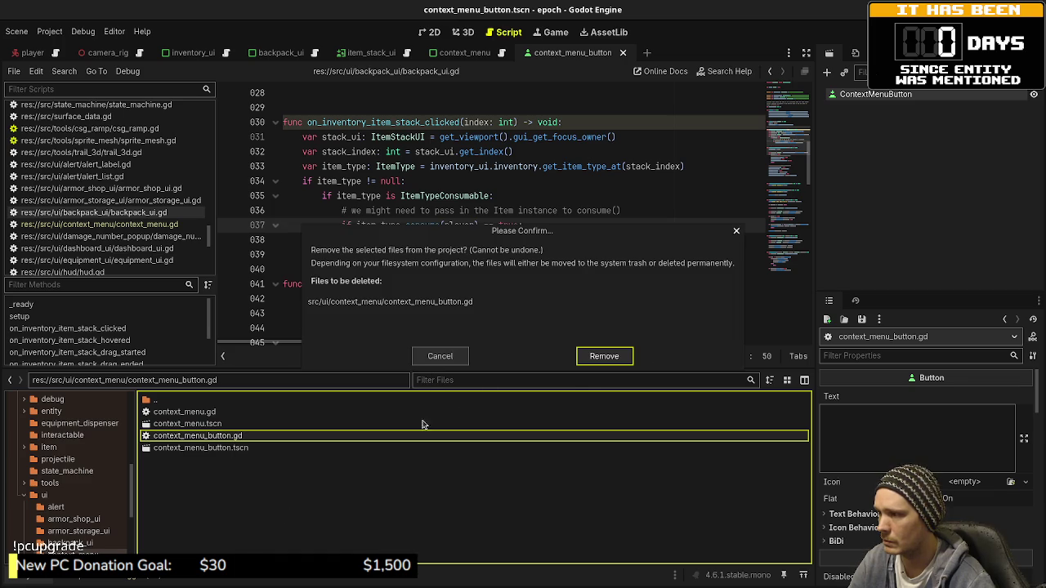
pyautogui.click(605, 359)
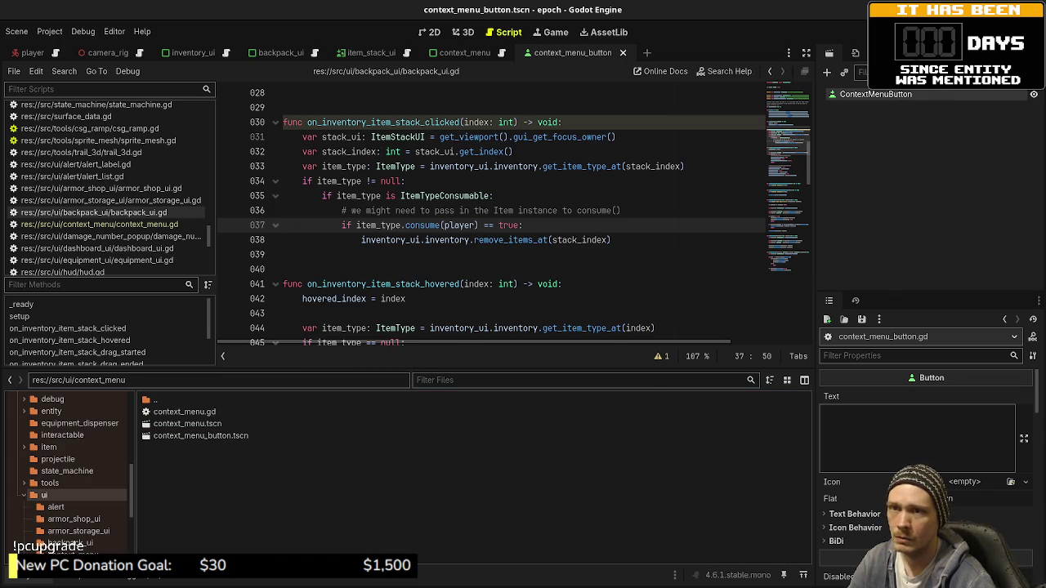
# - Attach a script from the 'Object: Empty Class Name' template (class_name ContextMenuButton extends Button) and save
pyautogui.click(855, 300)
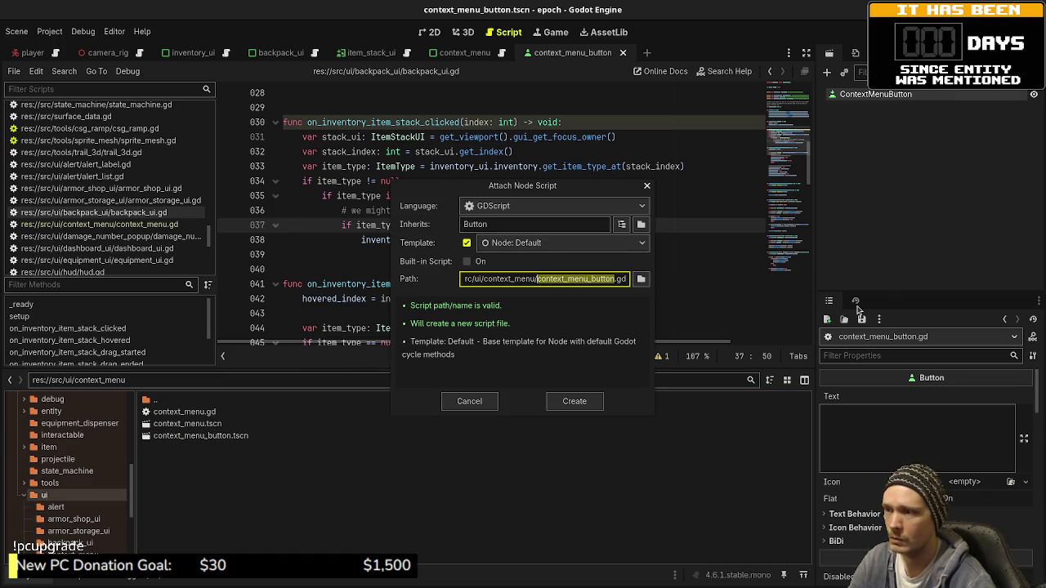
pyautogui.click(496, 243)
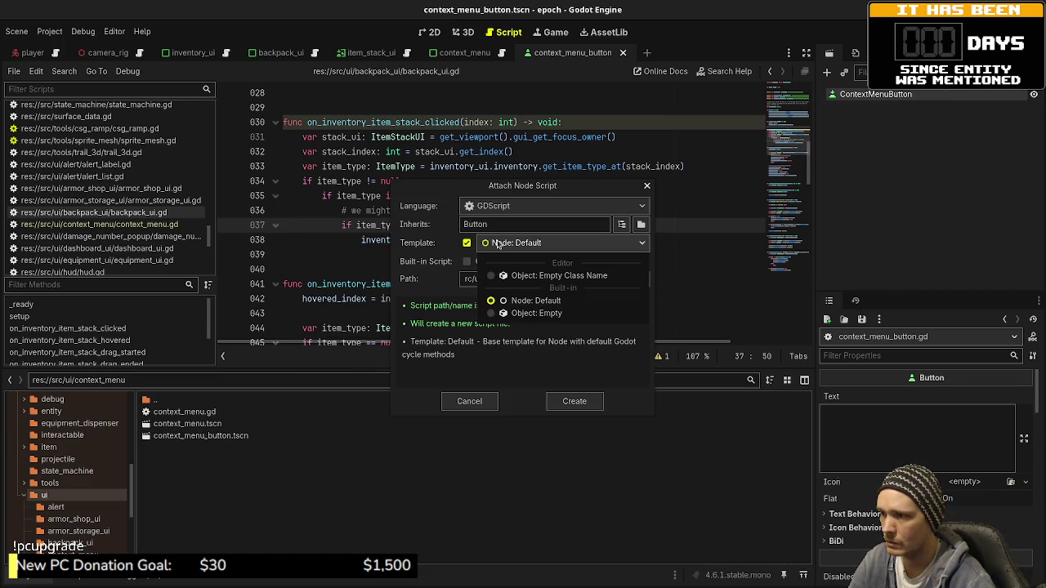
pyautogui.click(542, 275)
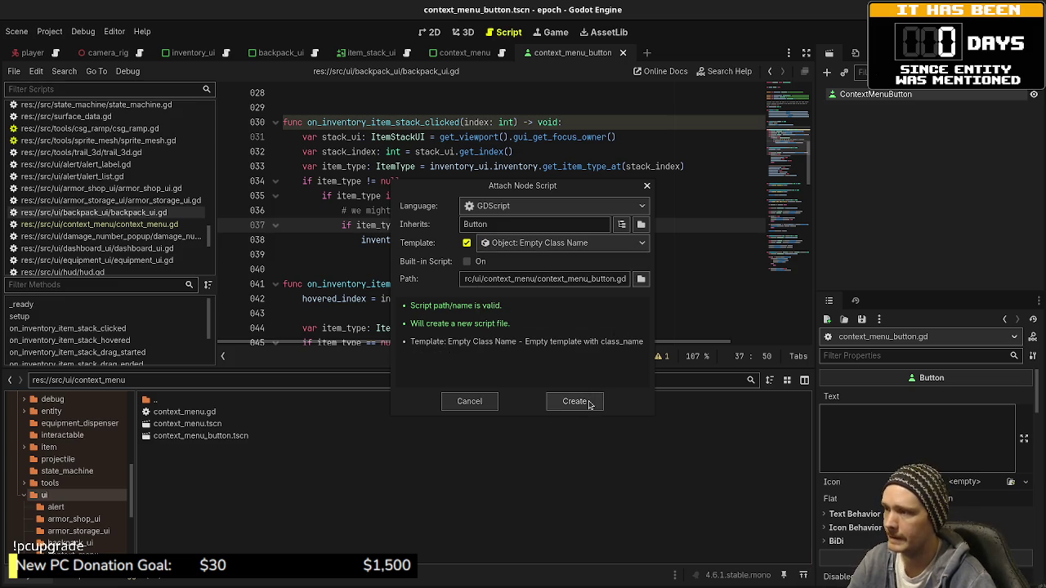
pyautogui.click(574, 401)
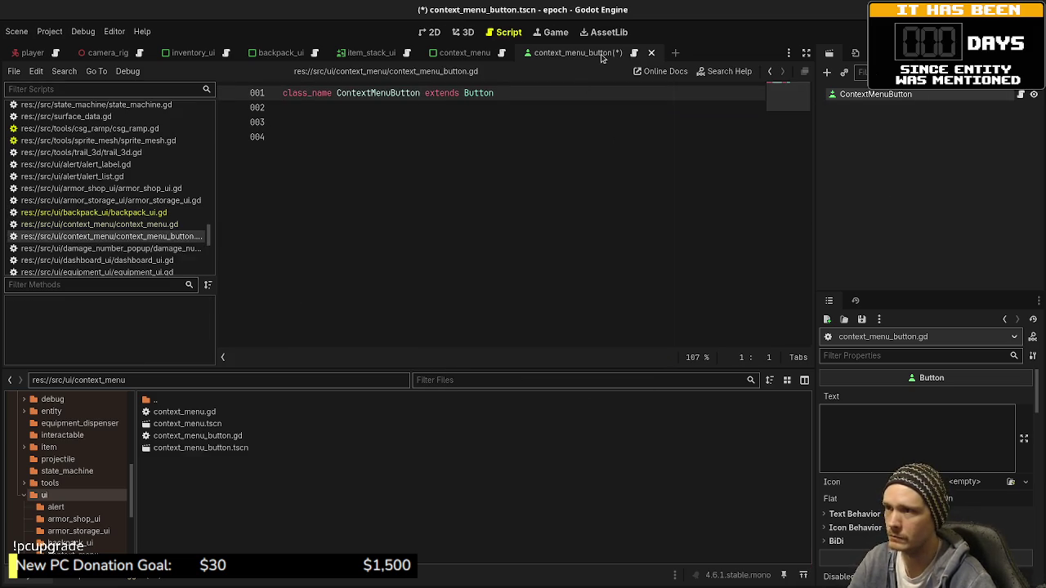
pyautogui.hotkey('ctrl', 's')
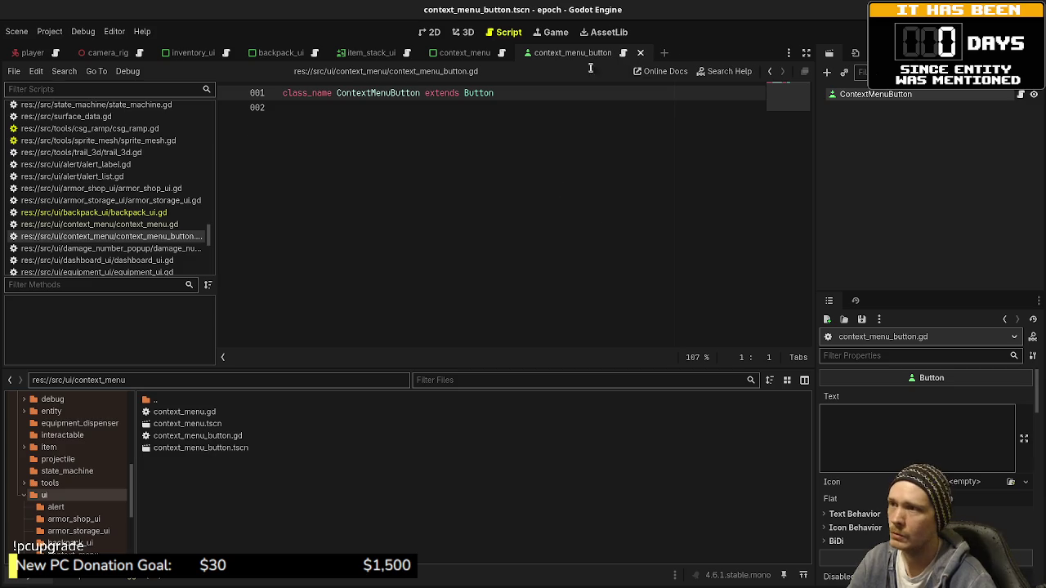
# - In context_menu.gd, assign button_inst = context_menu_button_packed.instantiate() as ContextMenuButton
pyautogui.click(464, 54)
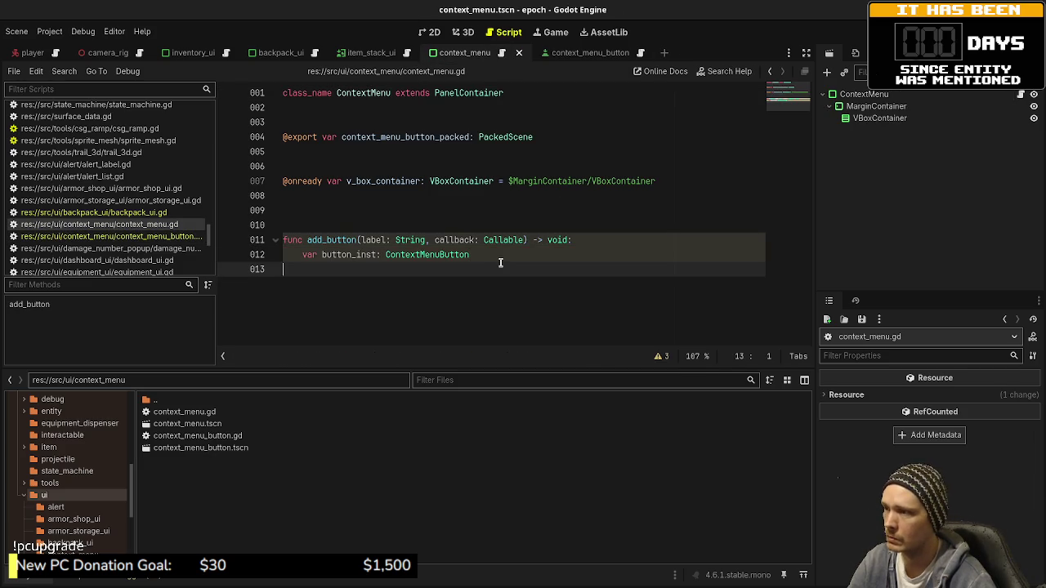
pyautogui.moveTo(516, 240)
pyautogui.write(' = conte')
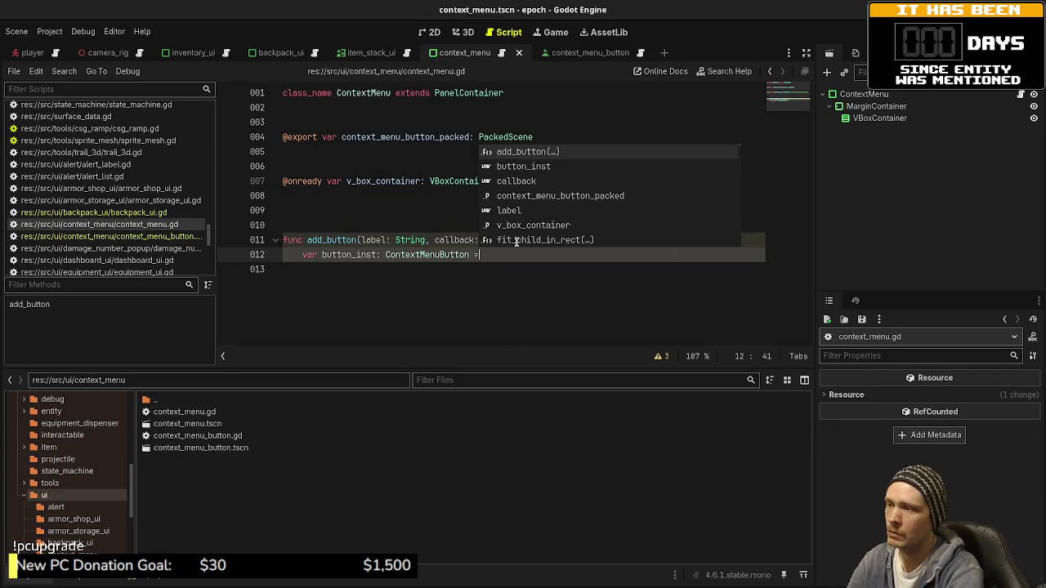
pyautogui.press('Return')
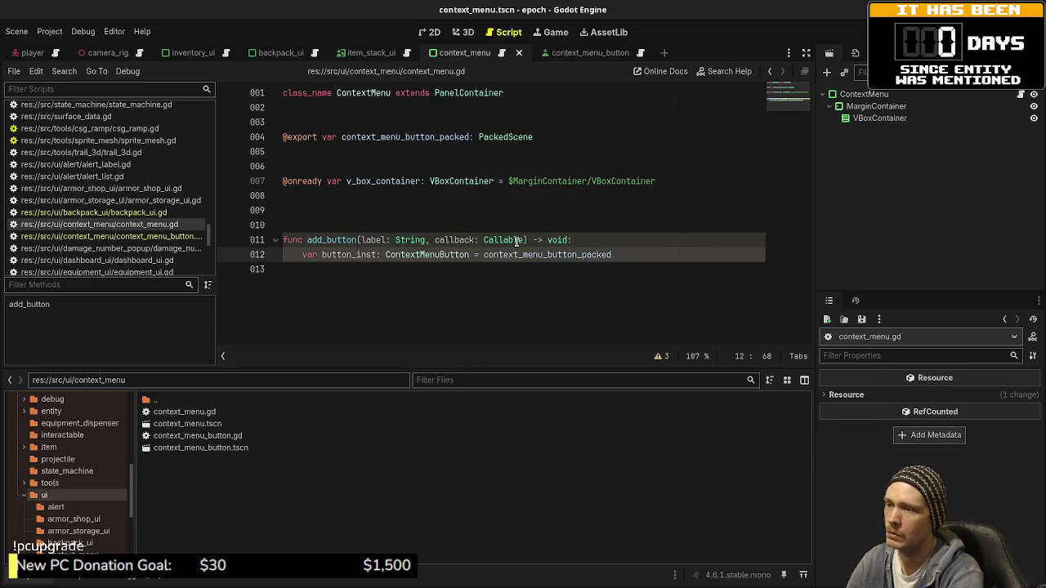
pyautogui.write('.inst')
pyautogui.press('Return')
pyautogui.press('Right')
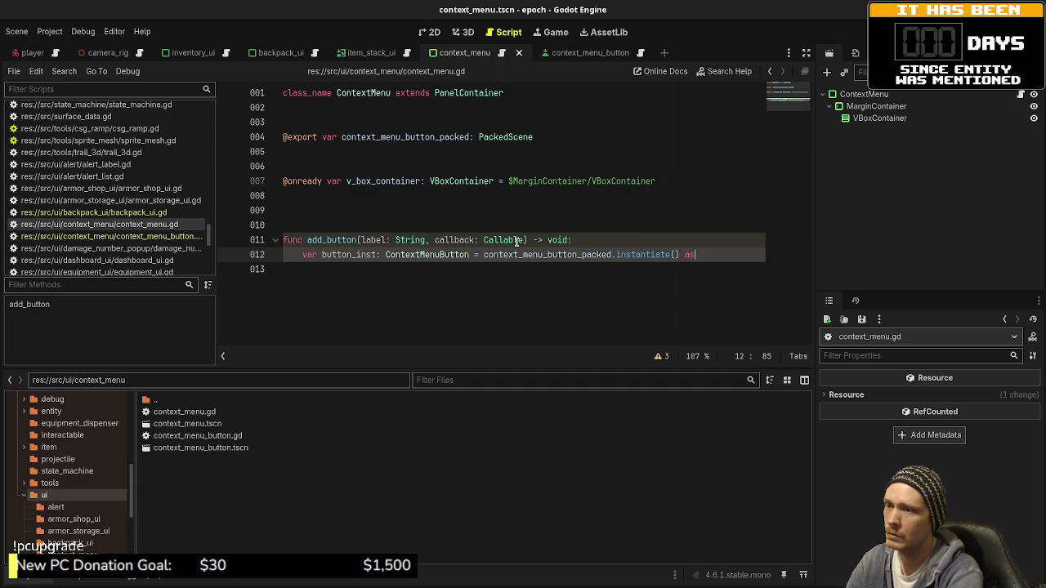
pyautogui.write('as ContextMenuButto')
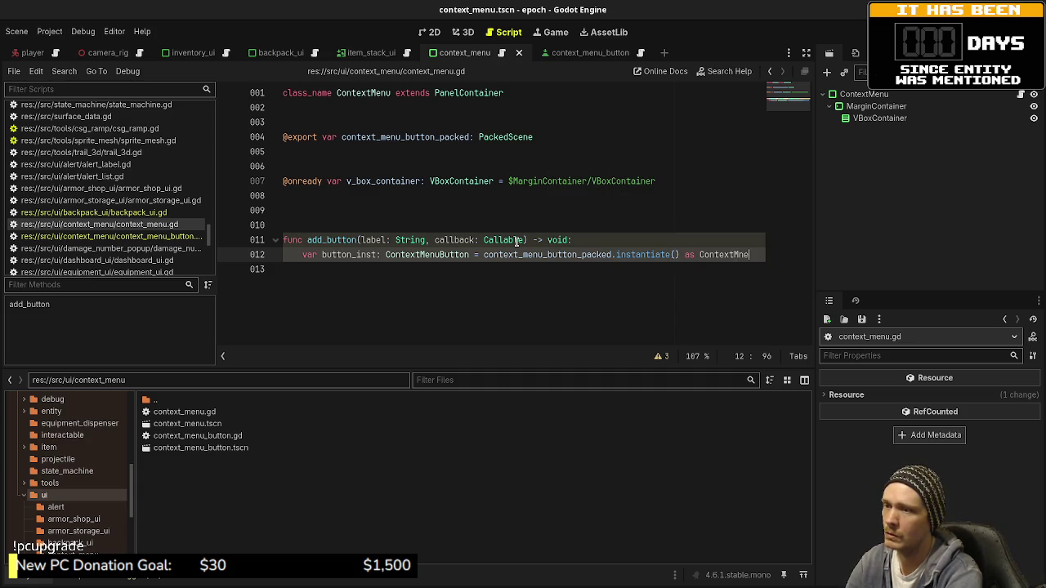
pyautogui.press('Return')
pyautogui.press('Return')
pyautogui.press('Return')
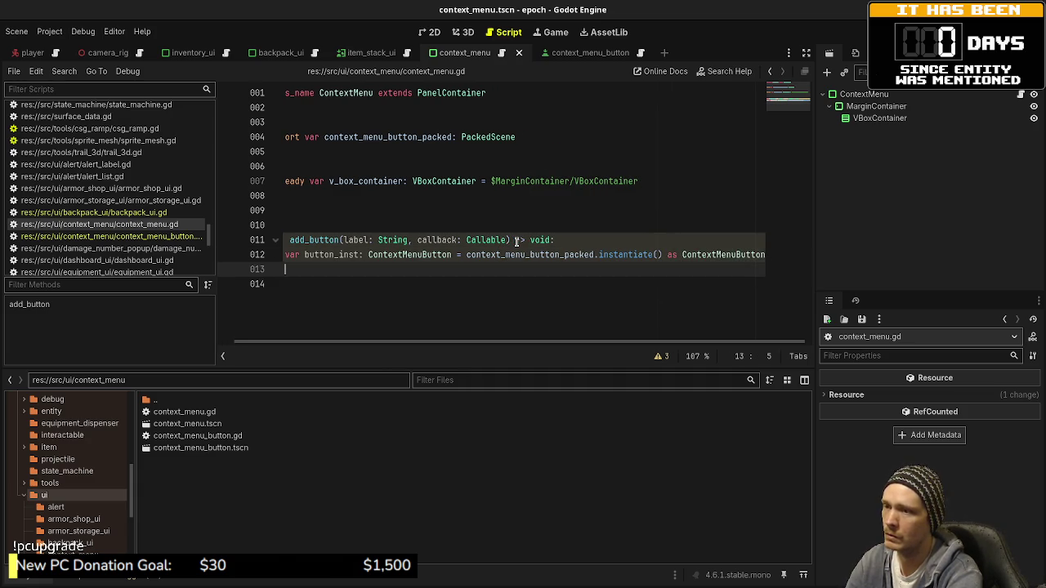
# - Set button_inst.text = label, connect button_inst.pressed to callback, and save
pyautogui.write('button_')
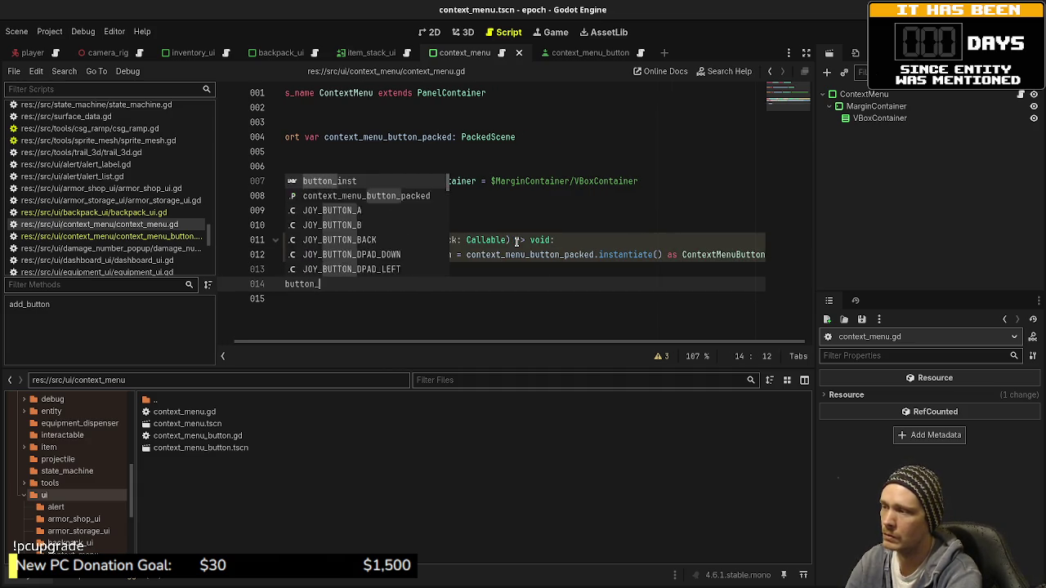
pyautogui.write('inst.text = label')
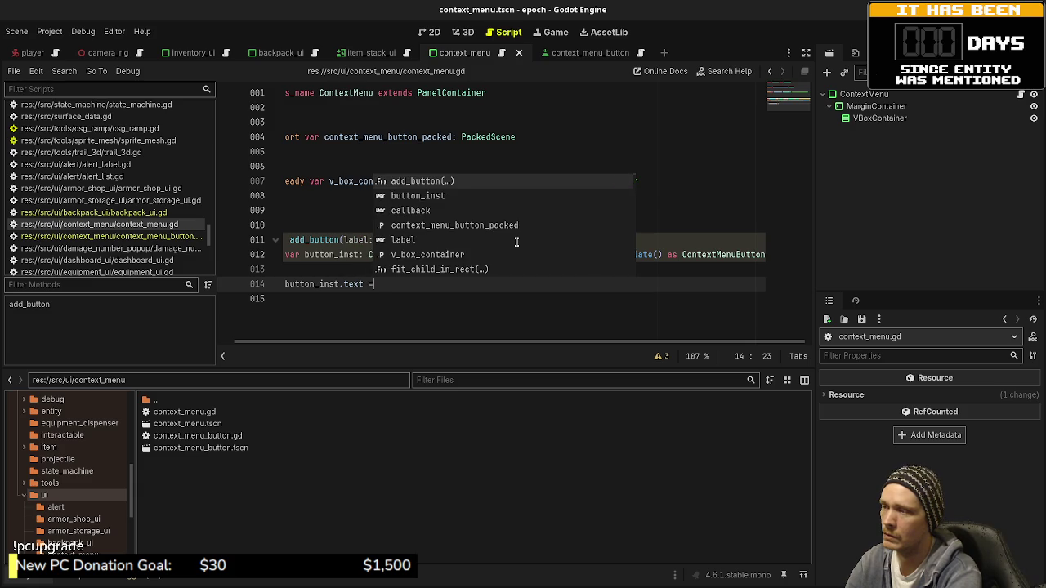
pyautogui.press('Return')
pyautogui.press('Return')
pyautogui.press('Return')
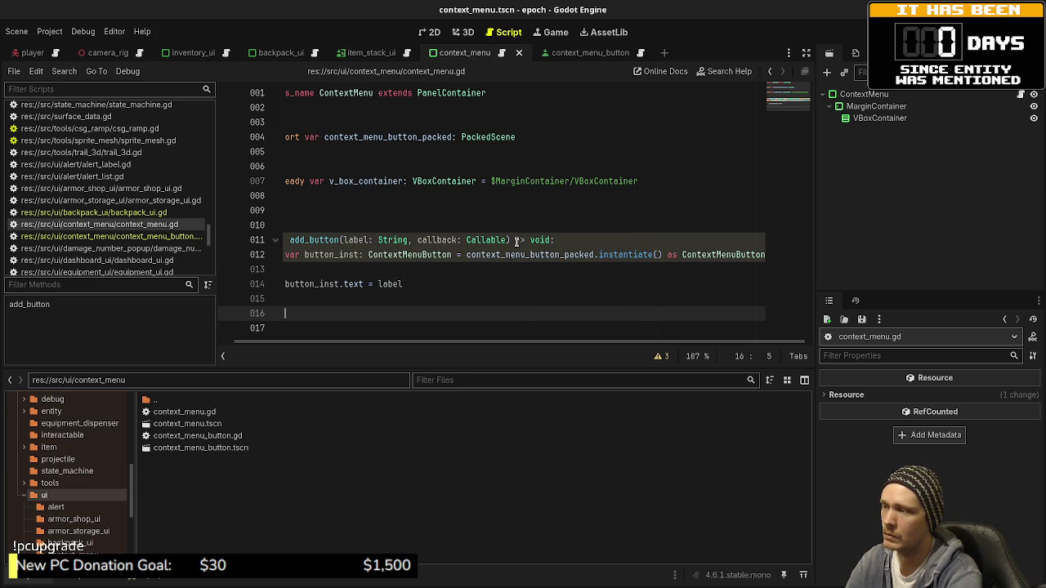
pyautogui.write('button_inst.')
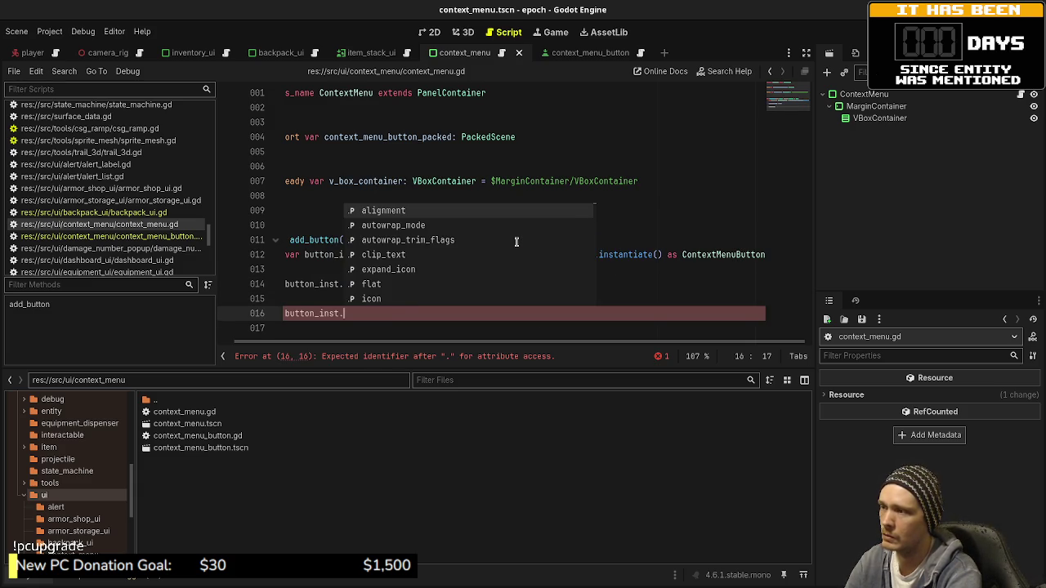
pyautogui.write('pressed.connect')
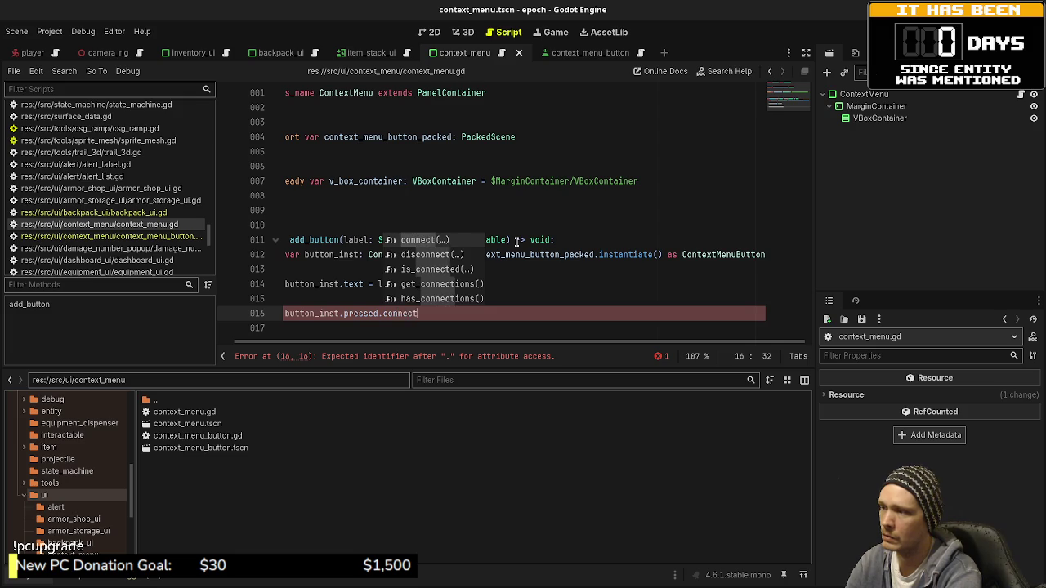
pyautogui.press('Return')
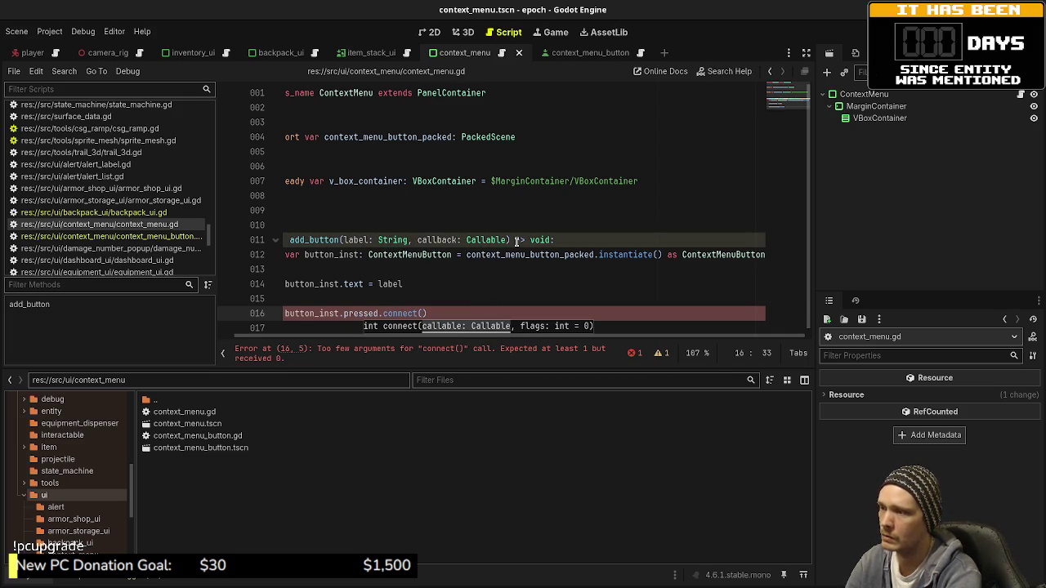
pyautogui.write('callback)')
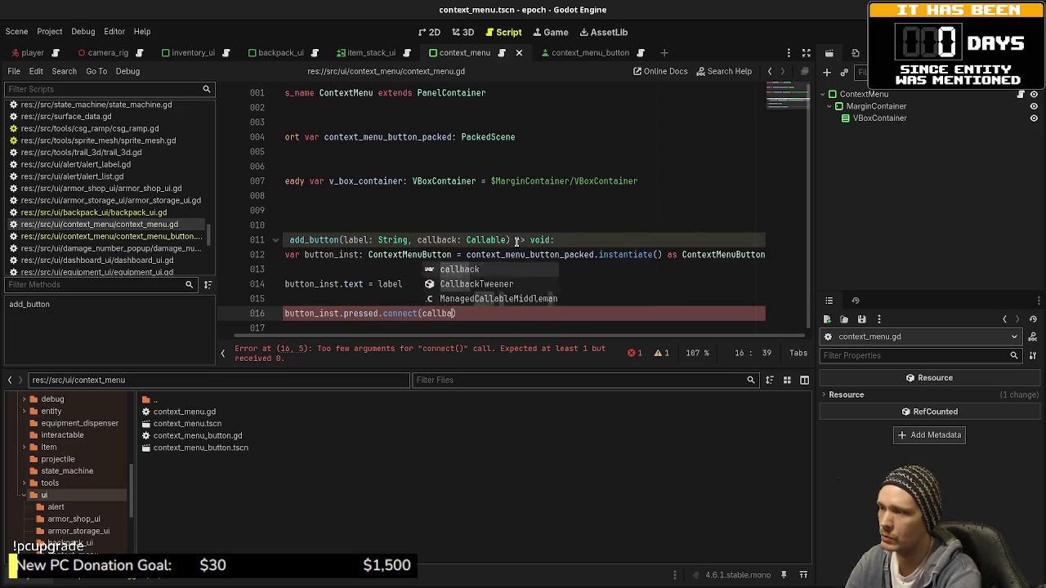
pyautogui.hotkey('ctrl', 's')
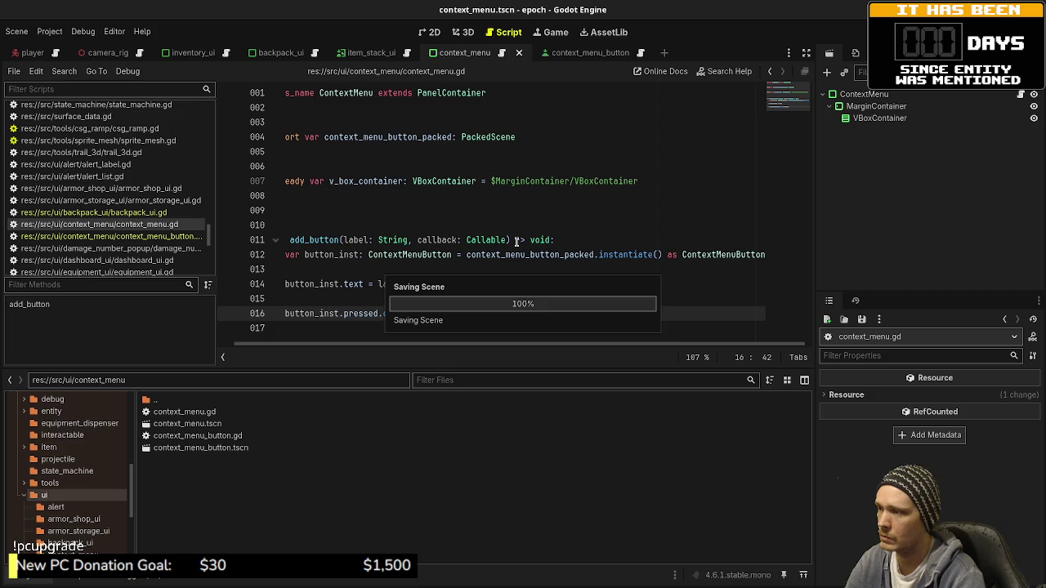
# - Remove the two blank lines between add_button's statements and save the script
pyautogui.press('Up')
pyautogui.press('BackSpace')
pyautogui.press('Up')
pyautogui.press('BackSpace')
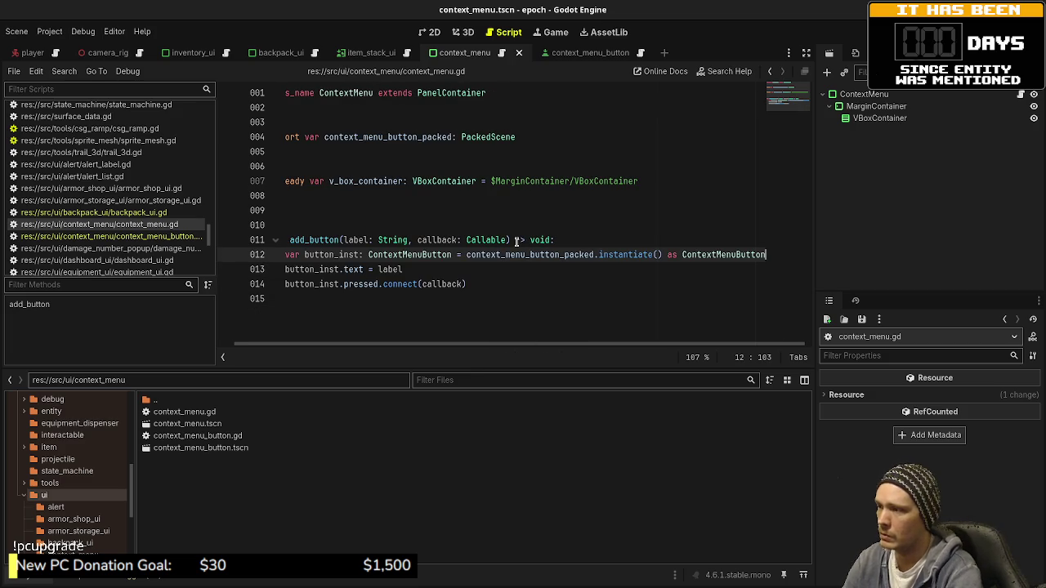
pyautogui.hotkey('ctrl', 's')
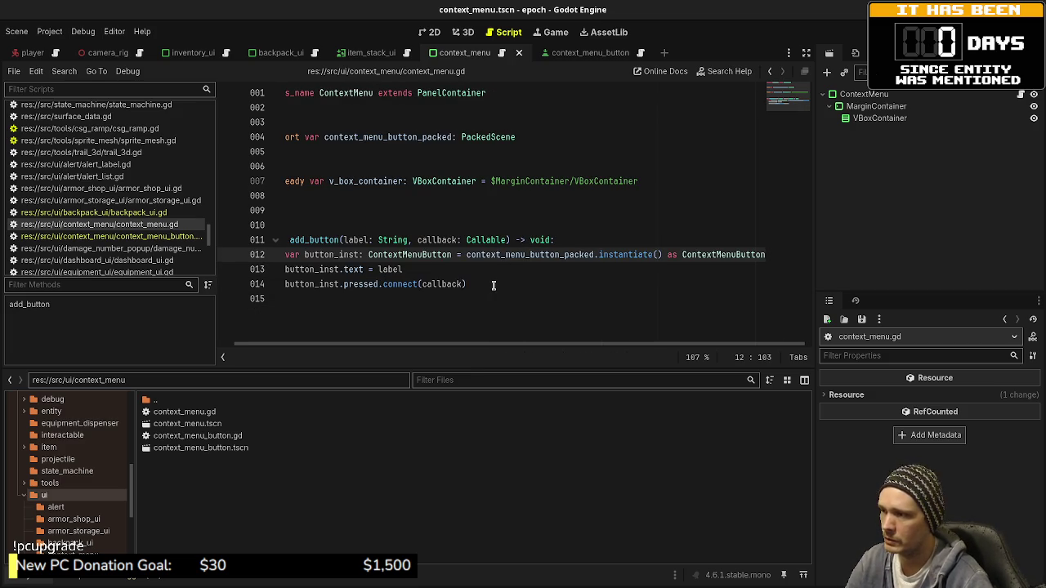
# - Add v_box_container.add_child(button_inst) after the connect call, save, and briefly check context_menu_button.gd
pyautogui.click(494, 286)
pyautogui.press('Return')
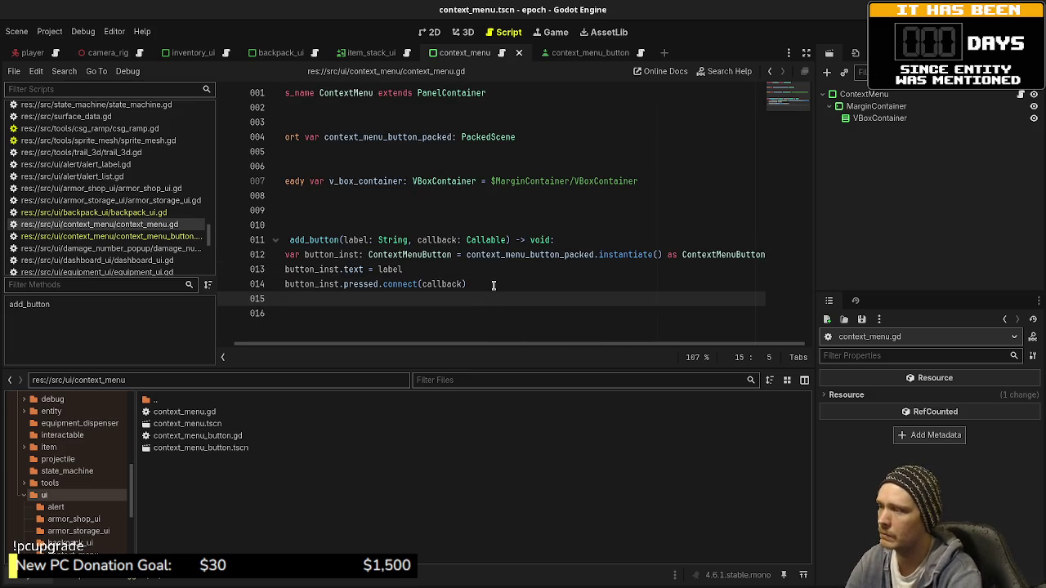
pyautogui.write('add_chil')
pyautogui.press('BackSpace')
pyautogui.press('BackSpace')
pyautogui.press('BackSpace')
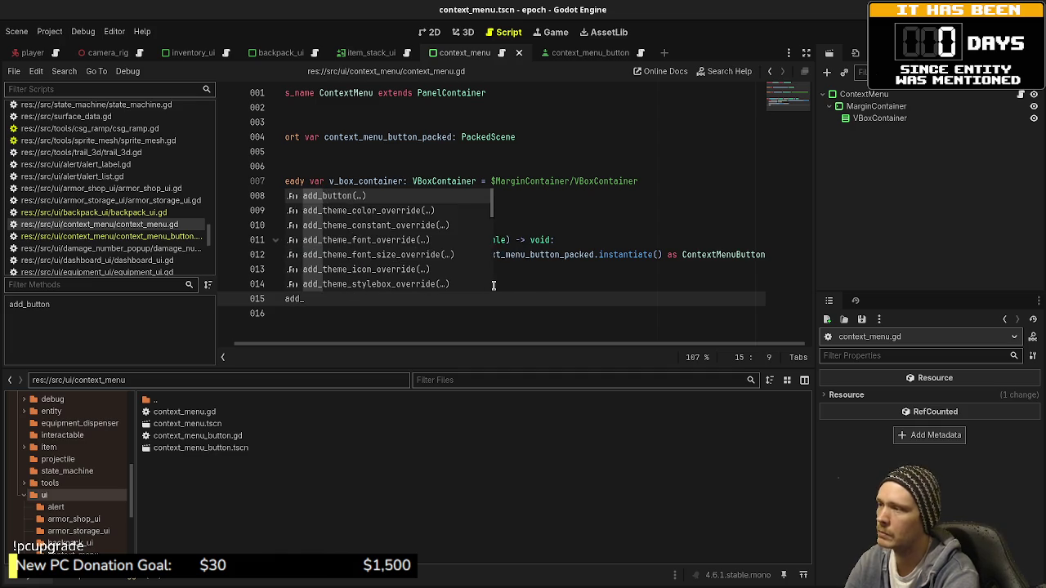
pyautogui.write('vb')
pyautogui.press('Down')
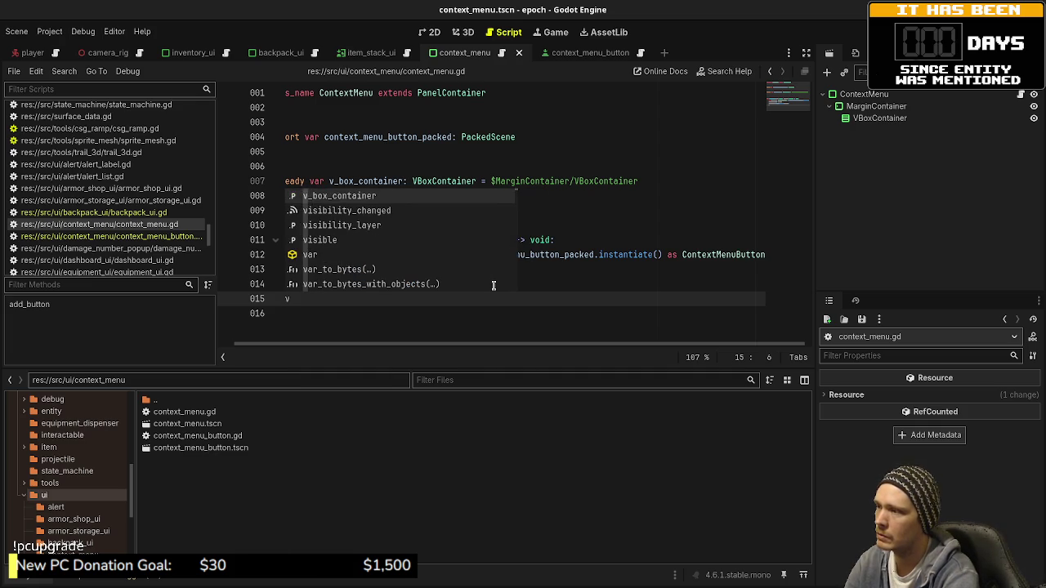
pyautogui.press('Return')
pyautogui.write('.add_ch')
pyautogui.press('Return')
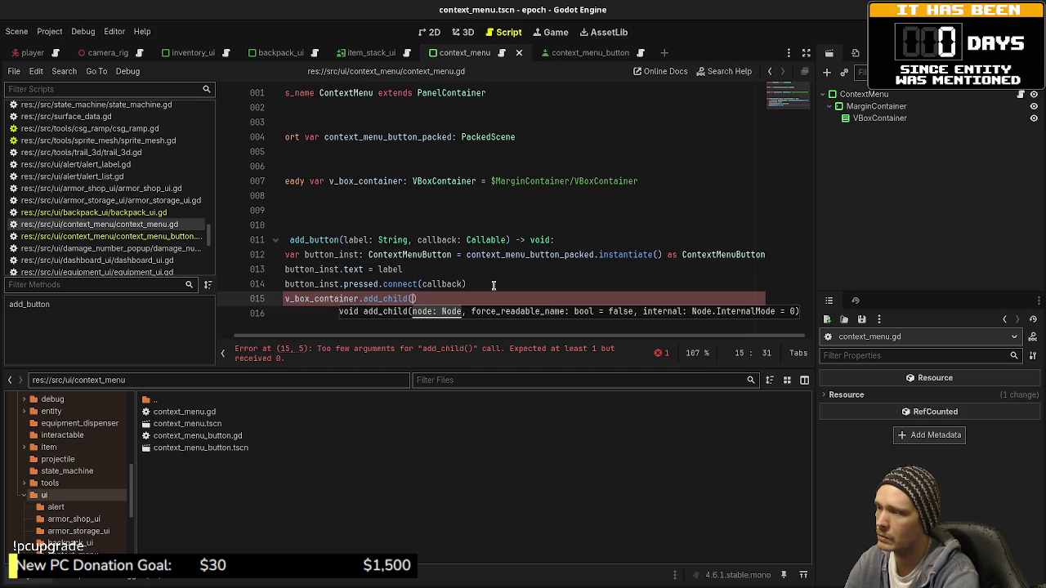
pyautogui.write('button')
pyautogui.press('Return')
pyautogui.write(')')
pyautogui.hotkey('ctrl', 's')
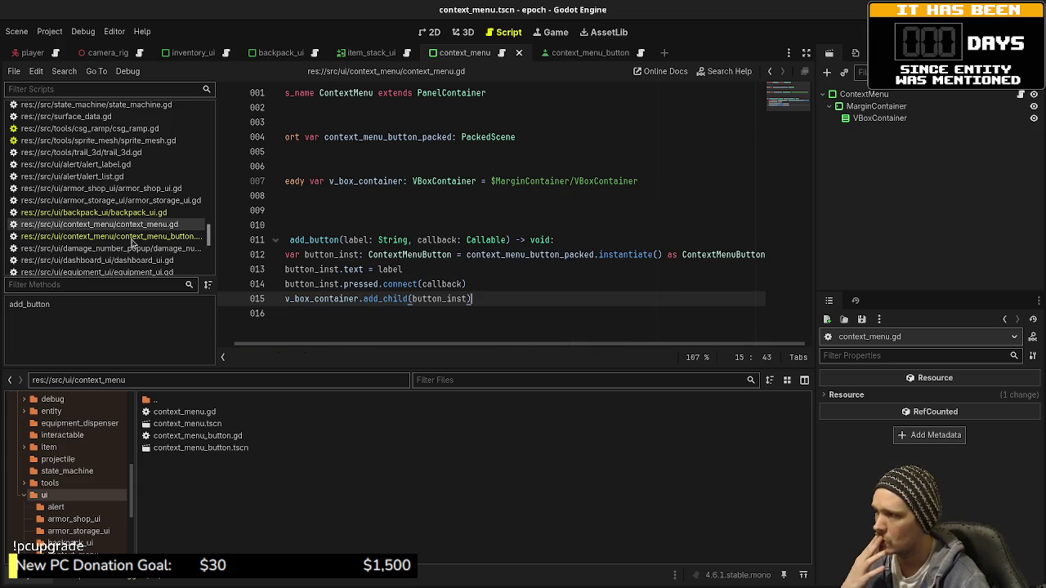
pyautogui.click(140, 236)
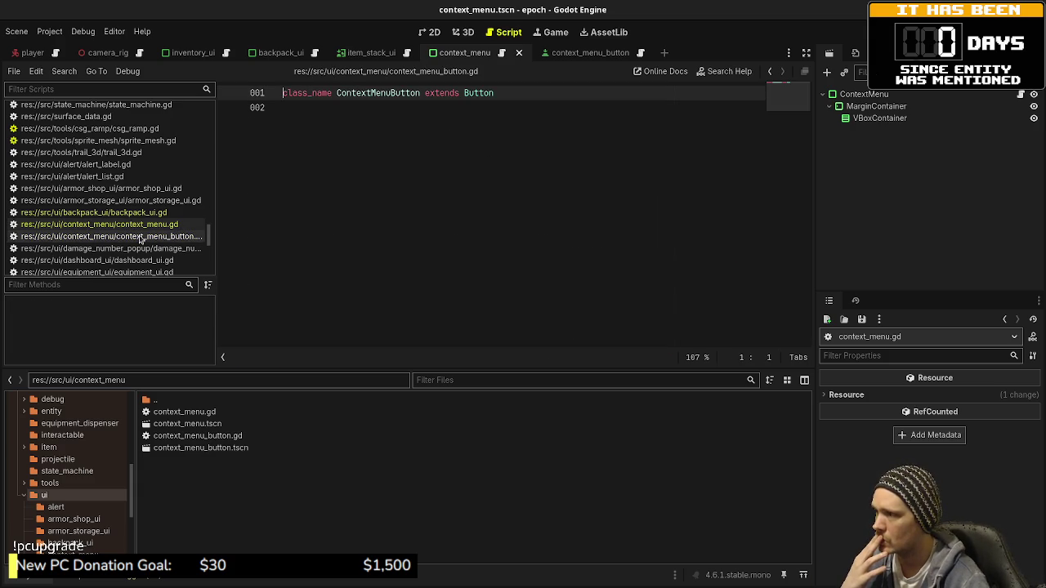
pyautogui.click(137, 225)
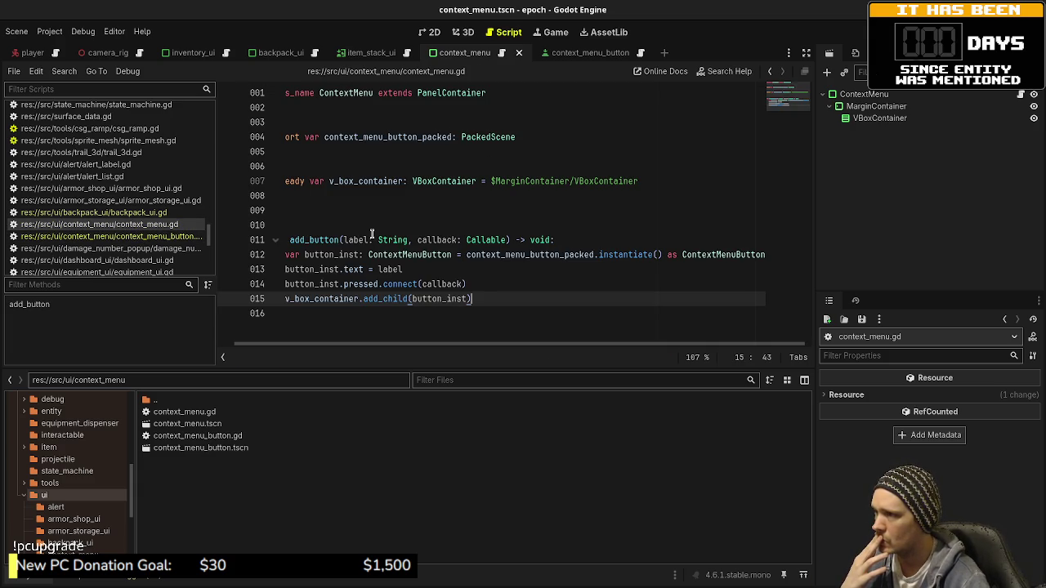
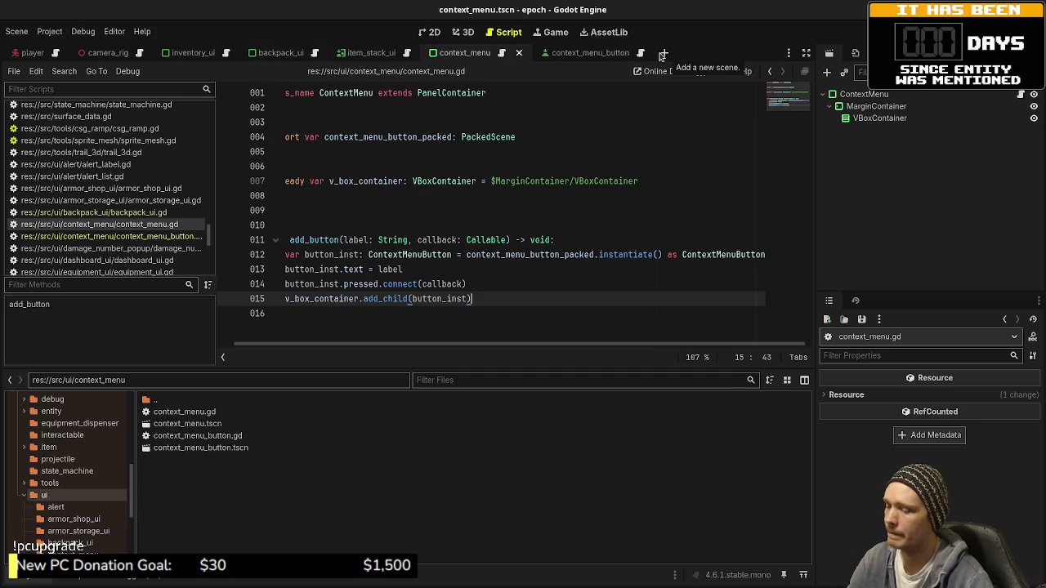
# - Open the ui_manager scene through Quick Open Scene and show it in the 2D view
pyautogui.hotkey('ctrl', 'shift', 'o')
pyautogui.write('ui_manager')
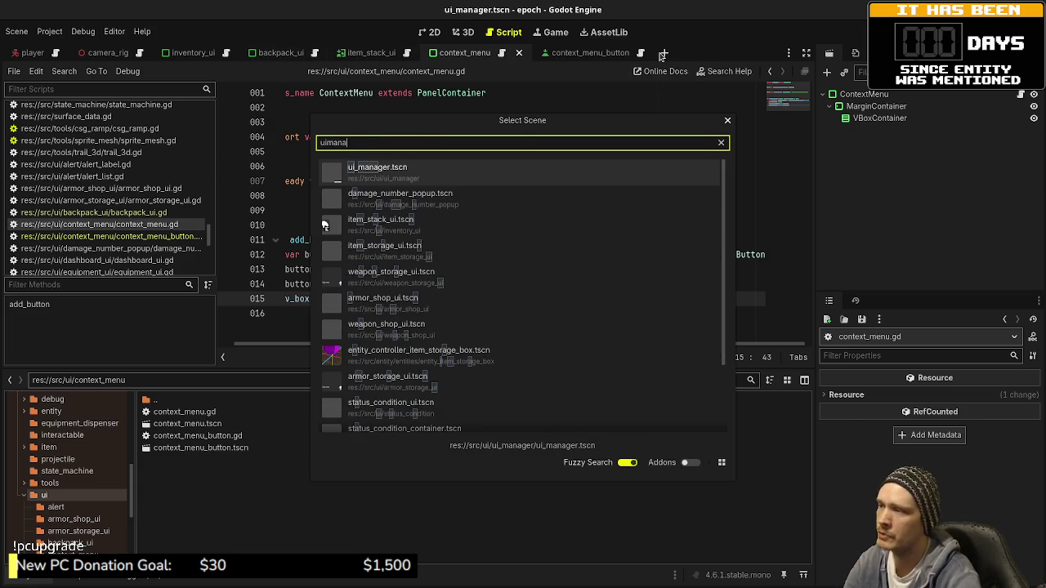
pyautogui.press('Return')
pyautogui.click(466, 34)
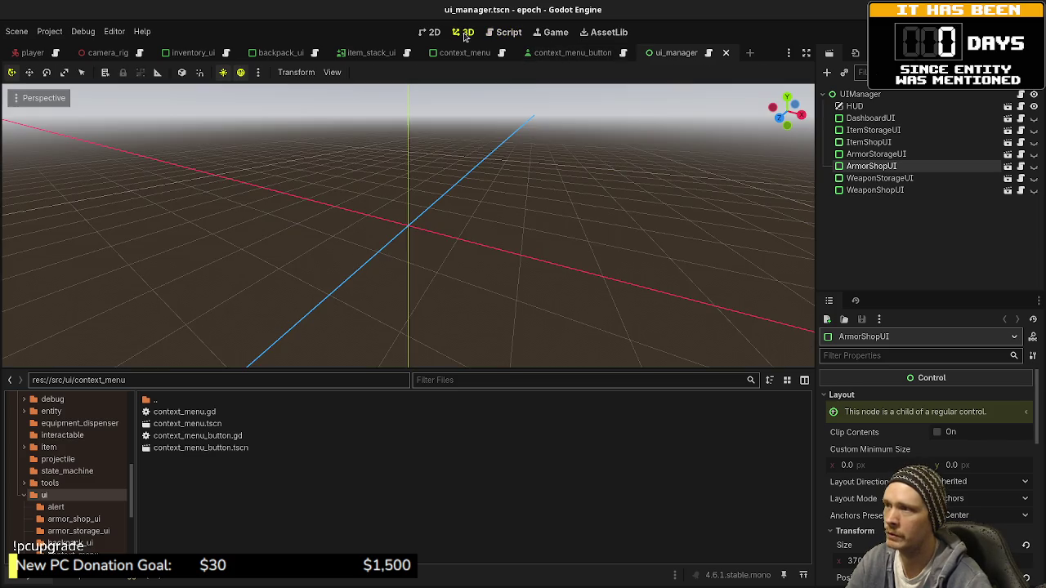
pyautogui.click(433, 35)
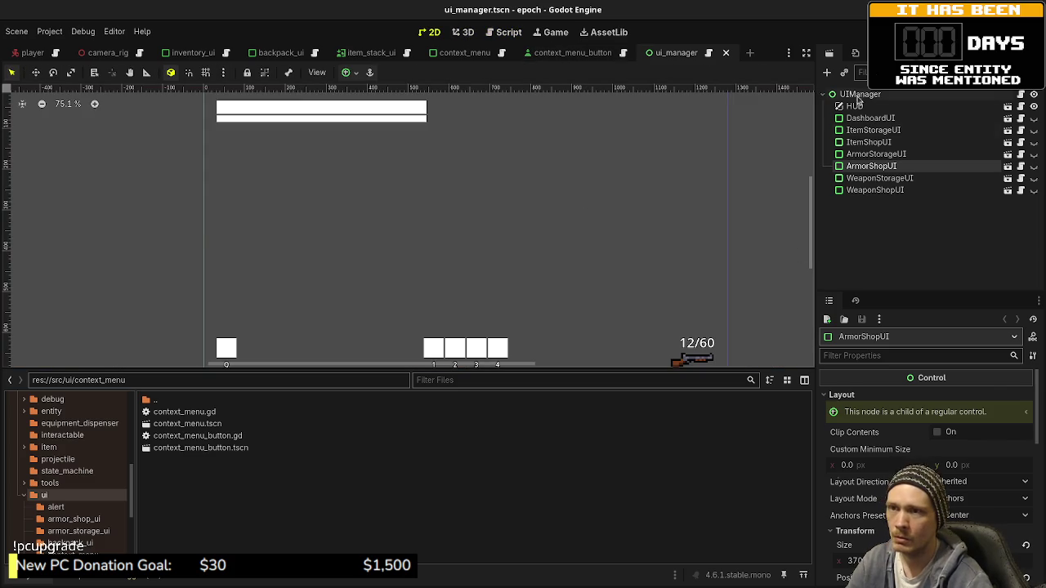
# - Select the UIManager root node and open its ui_manager.gd script
pyautogui.click(859, 95)
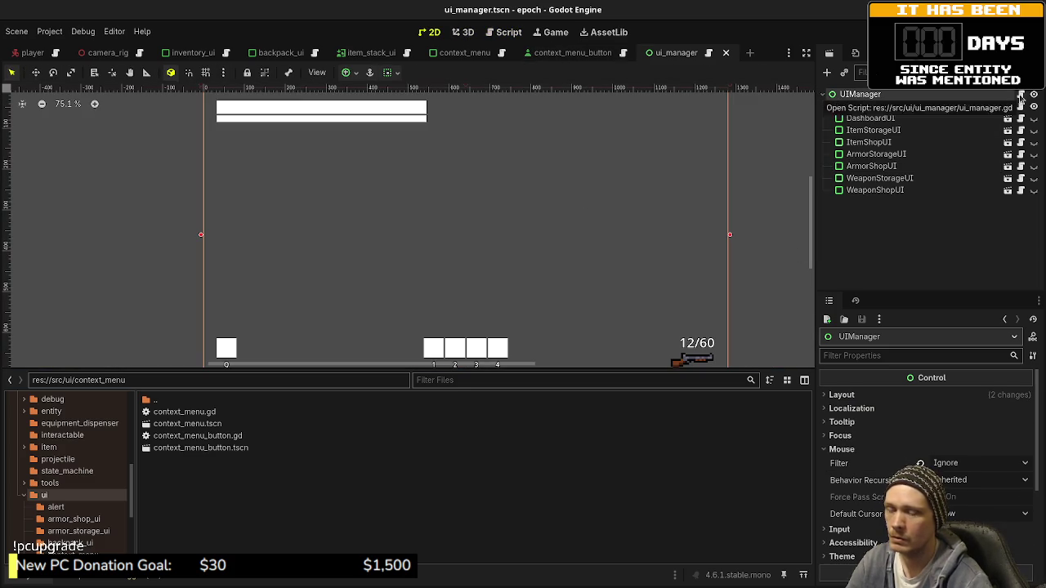
pyautogui.click(1020, 96)
pyautogui.scroll(2, 784, 239)
pyautogui.moveTo(784, 239); pyautogui.dragTo(784, 90)
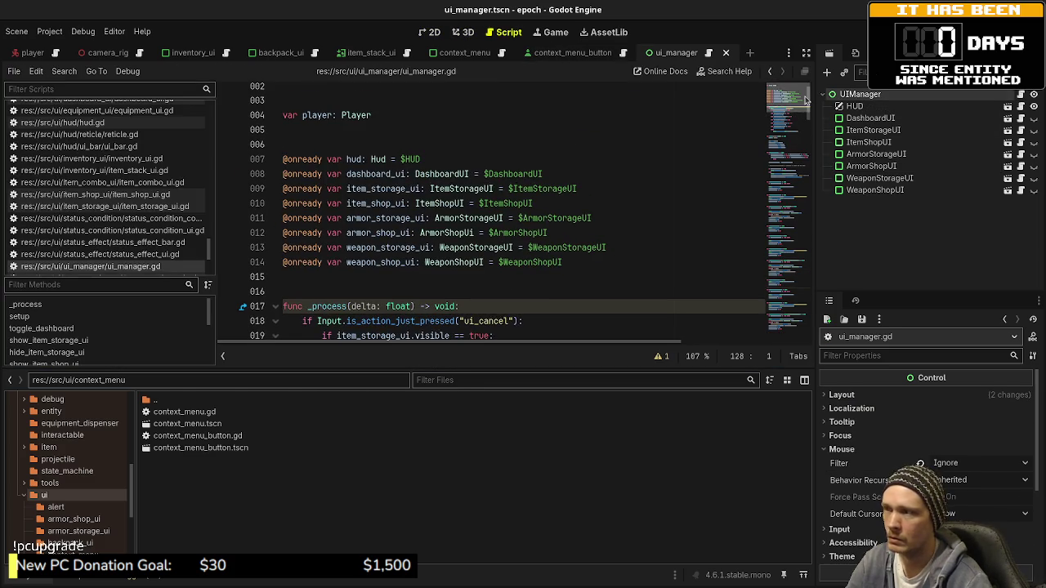
pyautogui.click(593, 262)
pyautogui.scroll(1, 400, 131)
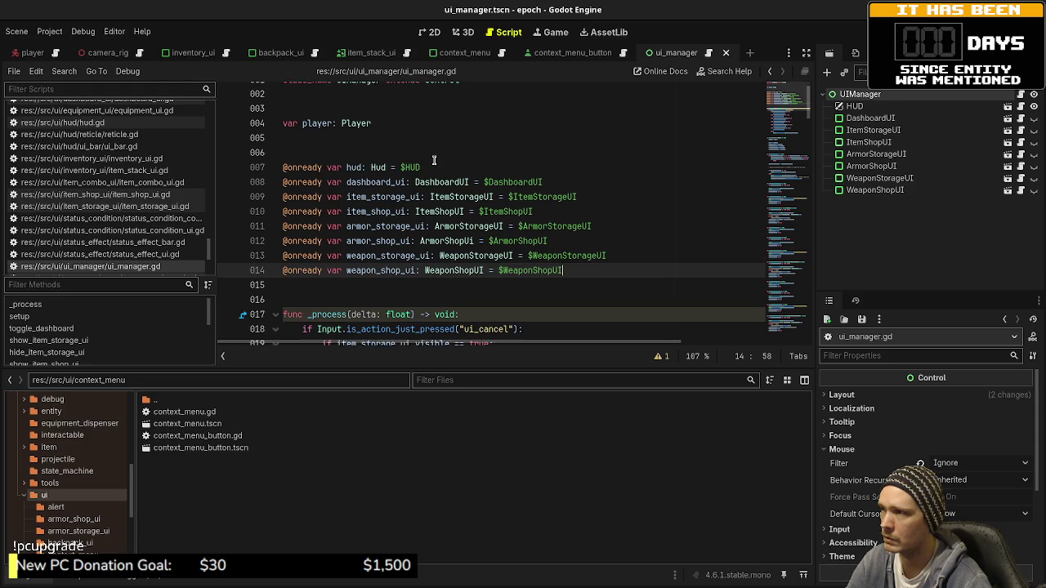
pyautogui.click(397, 121)
pyautogui.press('Return')
pyautogui.press('Return')
pyautogui.press('Return')
pyautogui.press('Up')
pyautogui.press('Up')
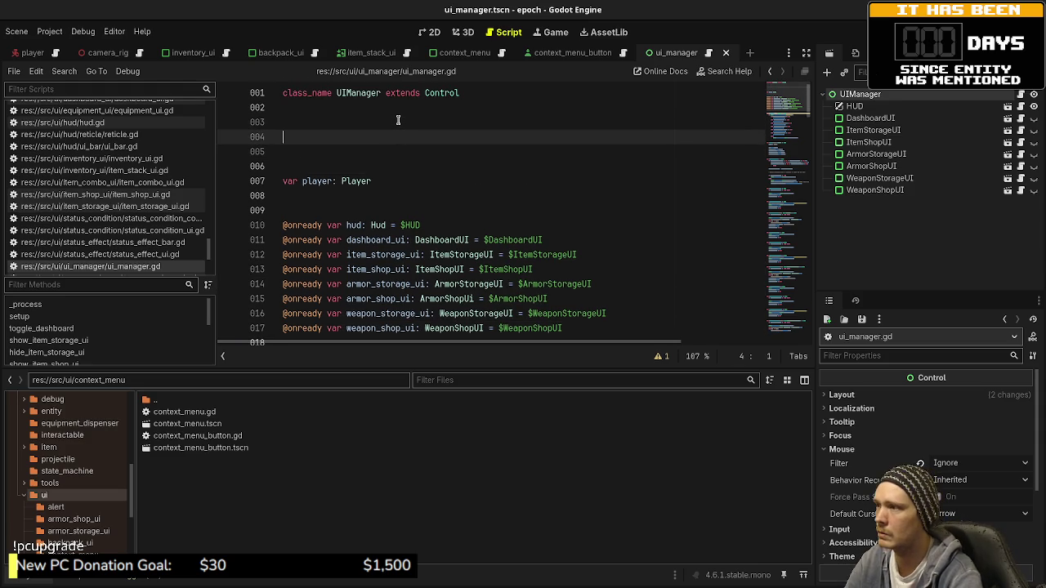
pyautogui.write('@export v')
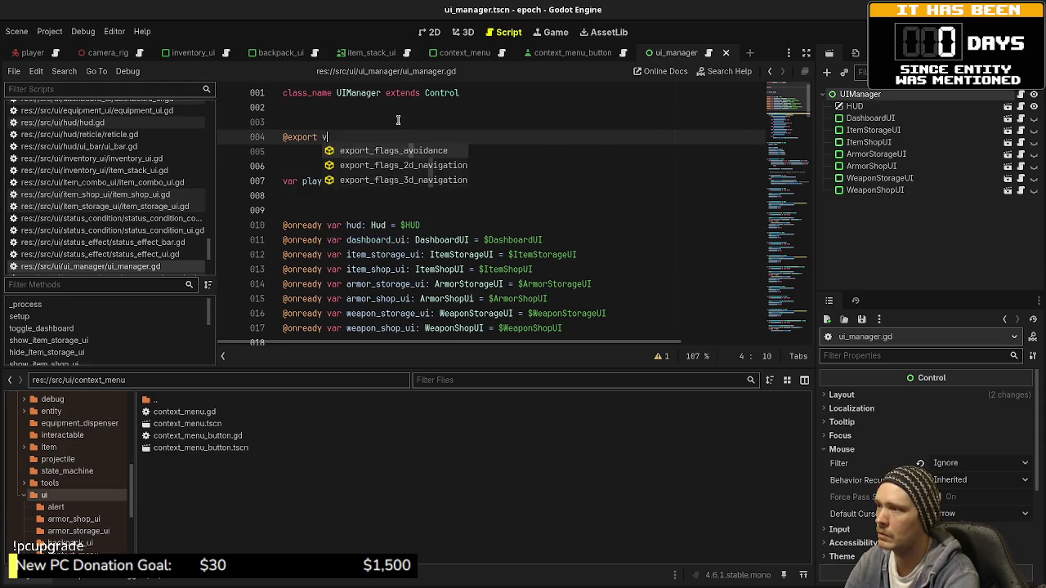
pyautogui.write('ar context_menu_packed: P')
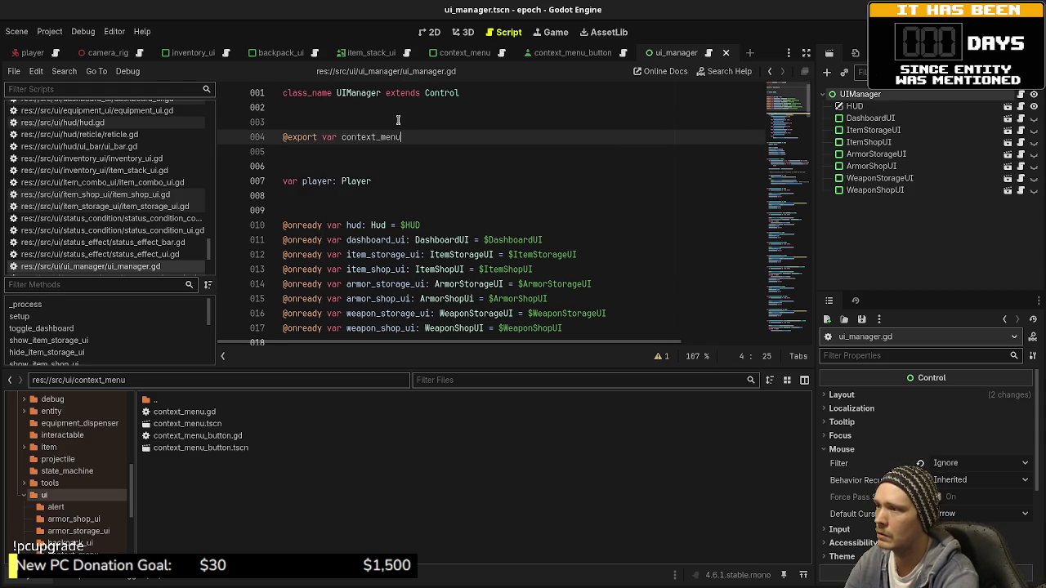
pyautogui.write('ackedSc')
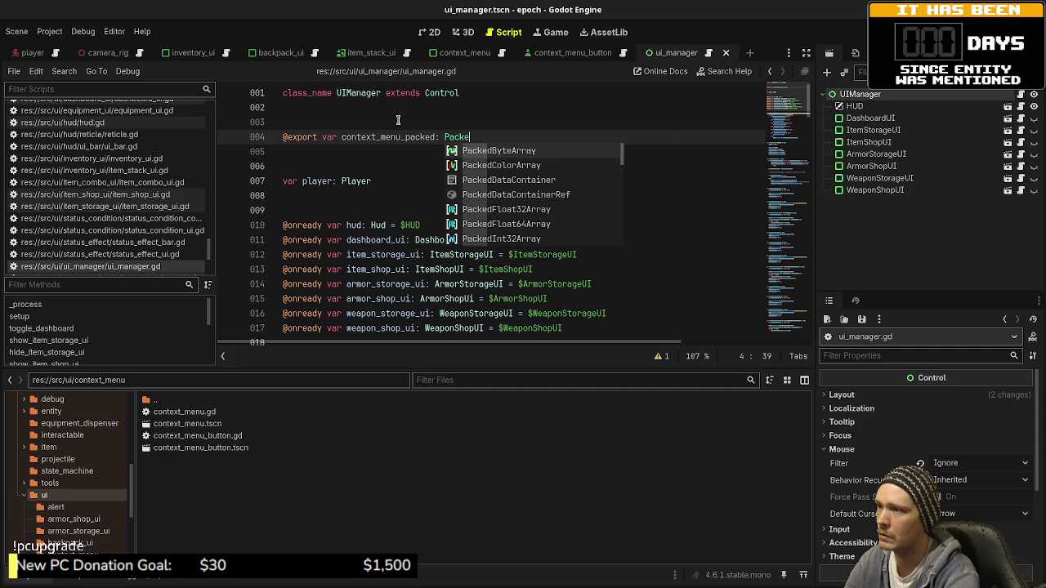
pyautogui.press('Return')
pyautogui.hotkey('ctrl', 's')
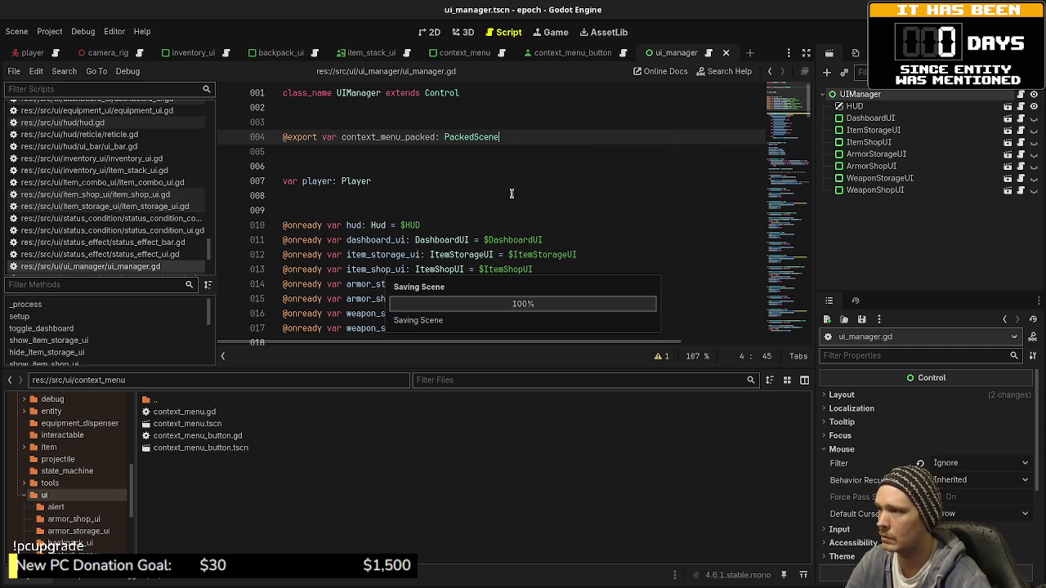
# - Scroll to the end of ui_manager.gd and place the caret on the empty last line
pyautogui.scroll(-5, 454, 186)
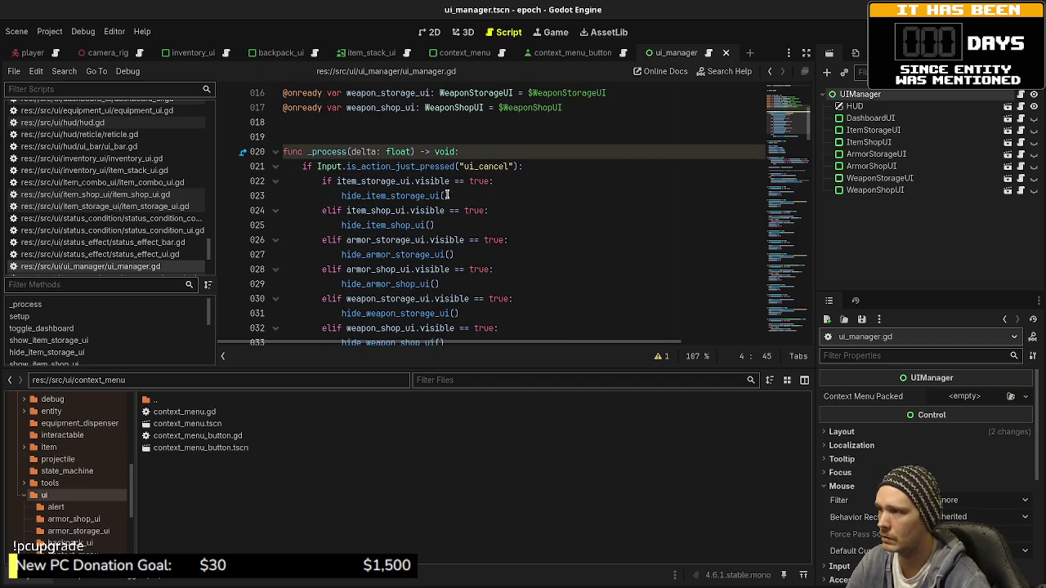
pyautogui.scroll(-5, 448, 195)
pyautogui.scroll(-5, 448, 195)
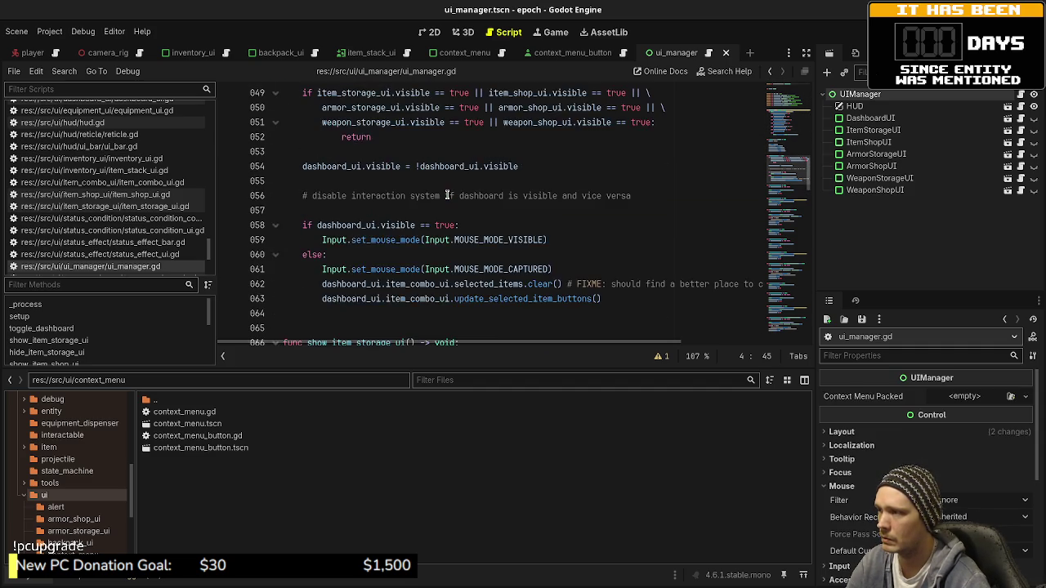
pyautogui.scroll(2, 449, 196)
pyautogui.scroll(-4, 448, 195)
pyautogui.scroll(-20, 448, 196)
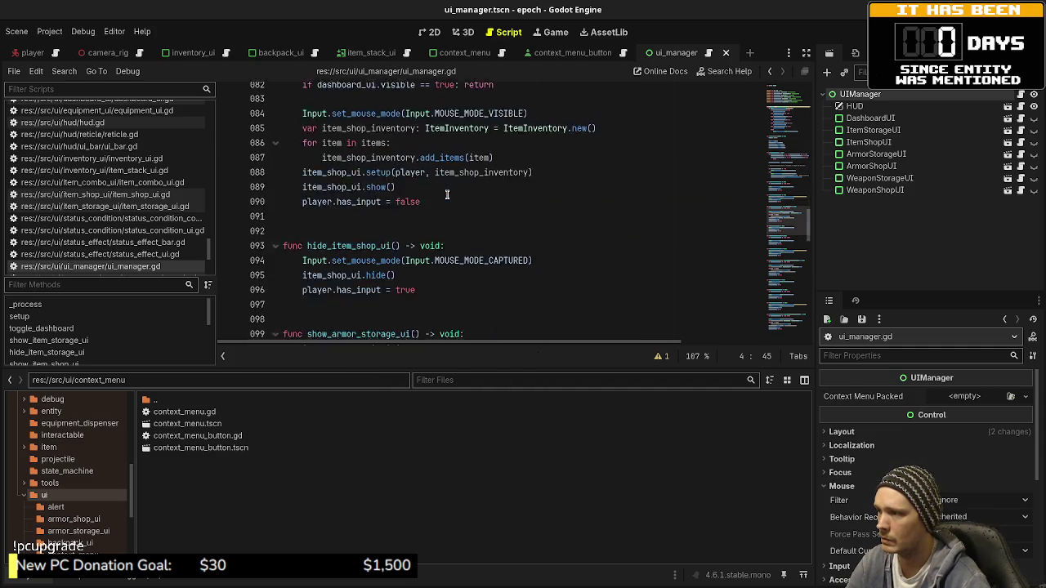
pyautogui.scroll(-6, 448, 195)
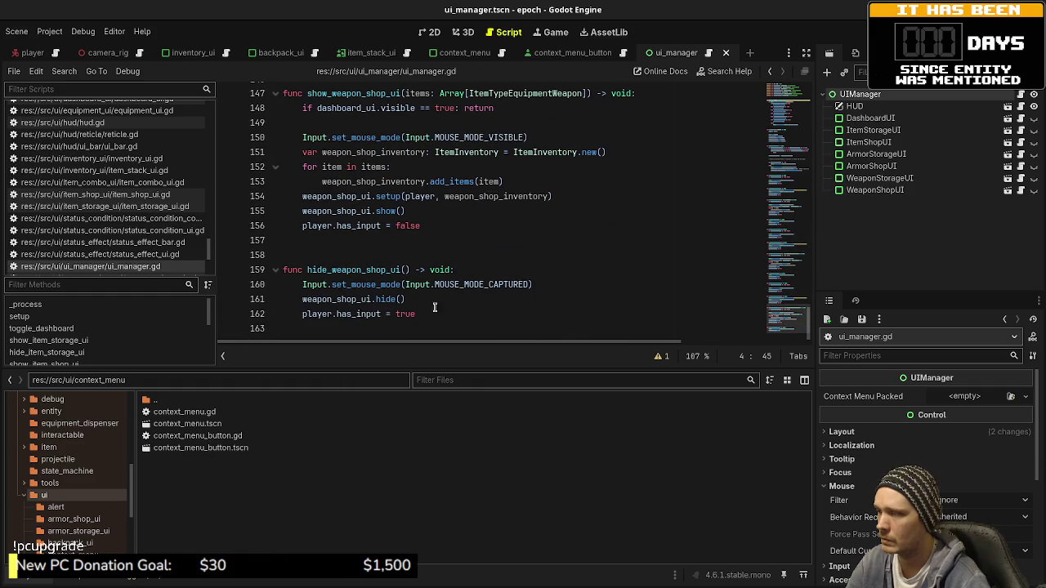
pyautogui.click(423, 328)
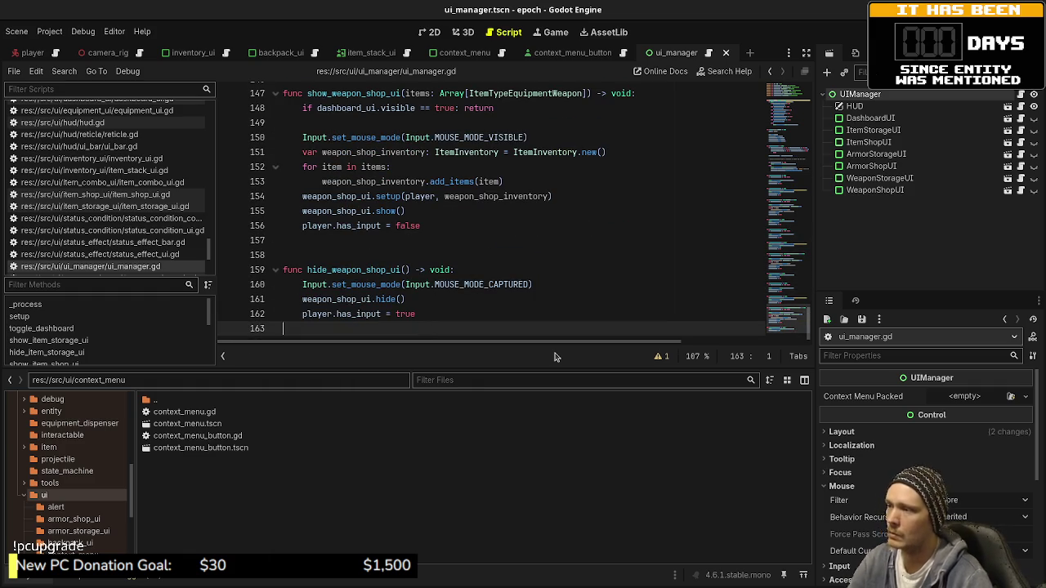
# - Add a stub 'func create_context_menu() -> void:' with a pass body and save
pyautogui.press('Return')
pyautogui.press('Return')
pyautogui.write('func ')
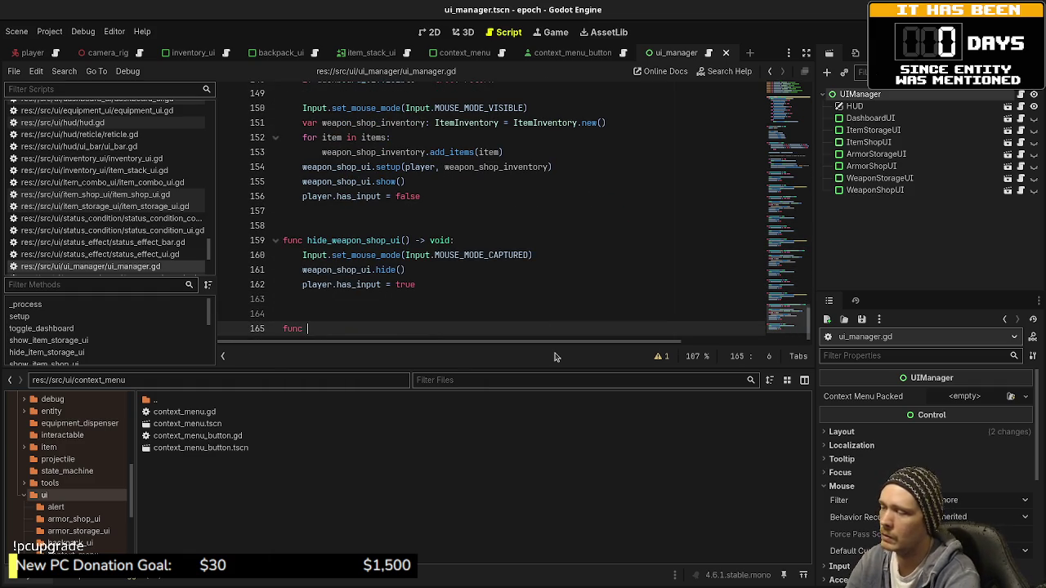
pyautogui.write('create_co')
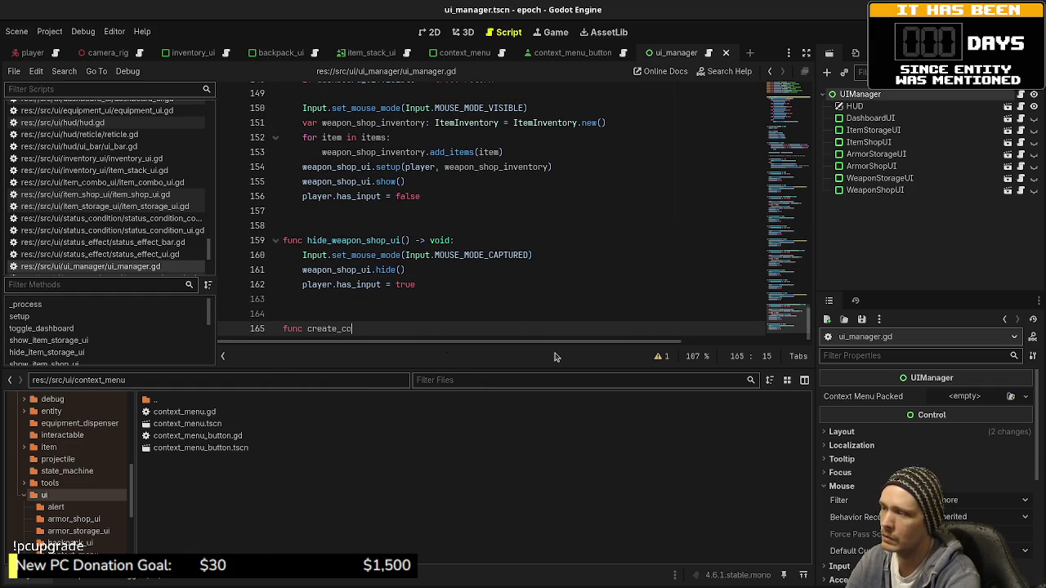
pyautogui.write('ntext_menu(')
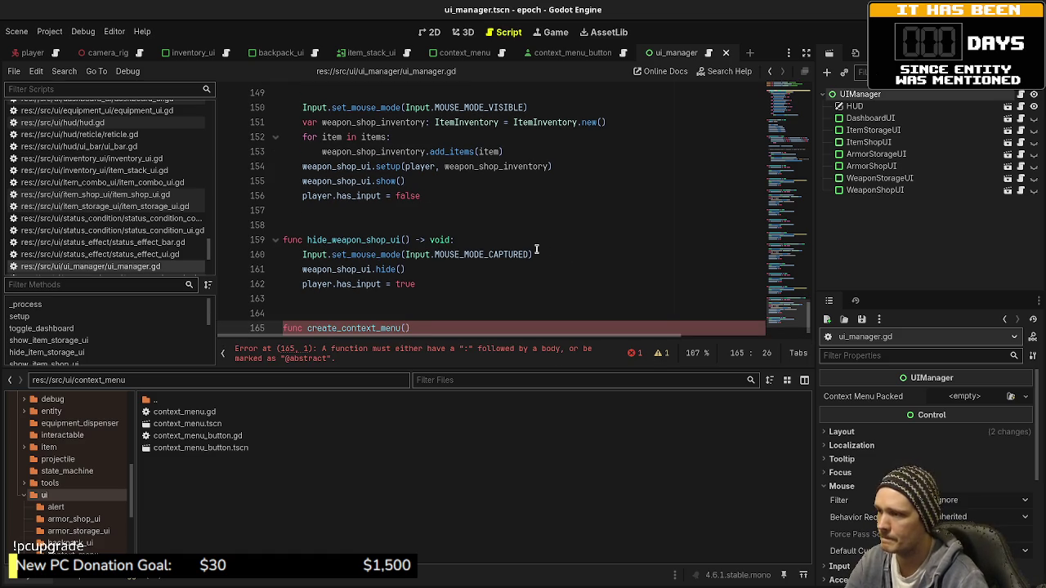
pyautogui.write('-> void:')
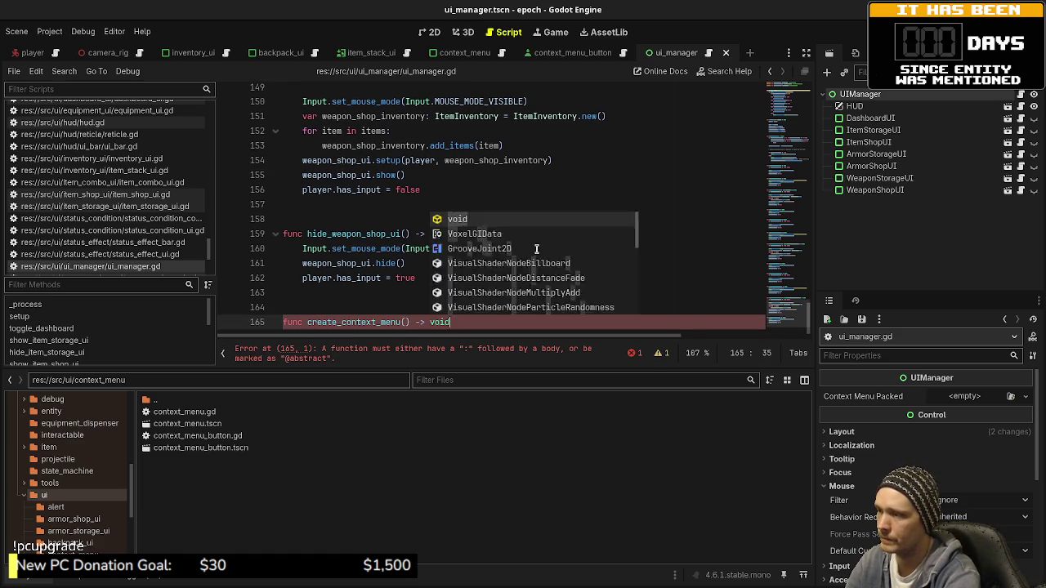
pyautogui.press('Return')
pyautogui.write('pass')
pyautogui.hotkey('ctrl', 's')
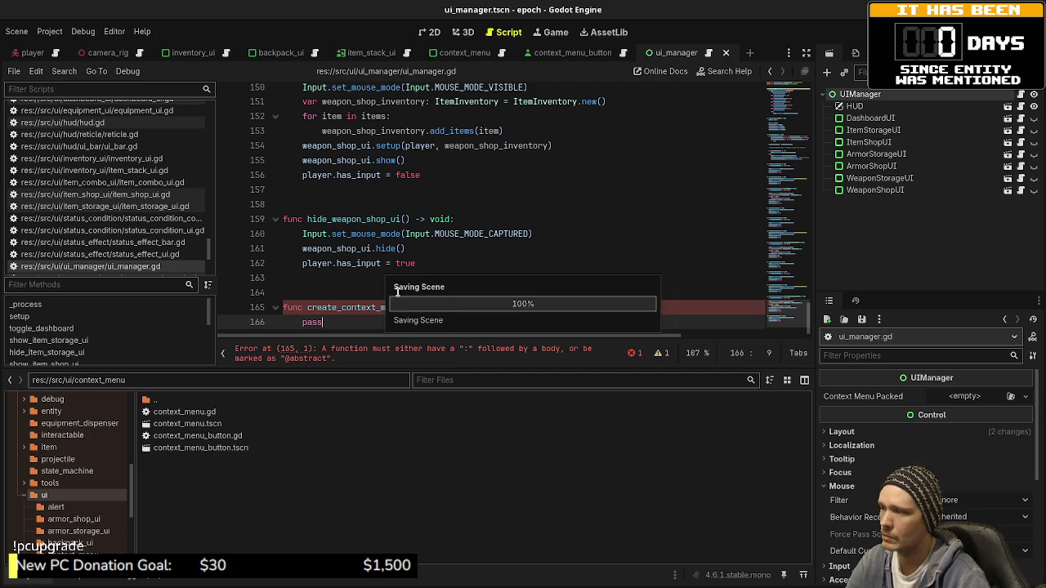
# - Give create_context_menu a 'pos: Vector2' parameter and save
pyautogui.click(410, 317)
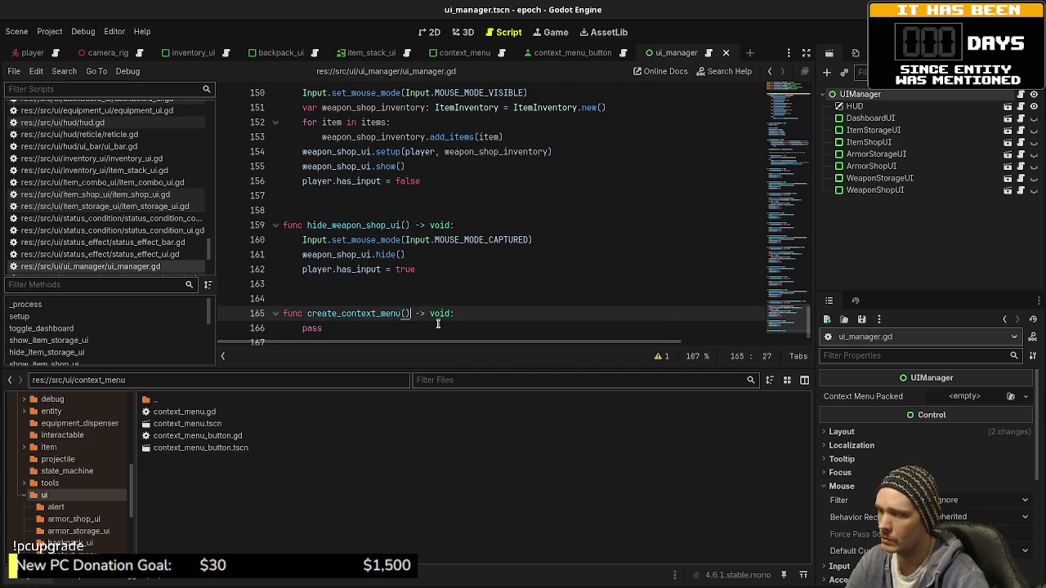
pyautogui.write('position')
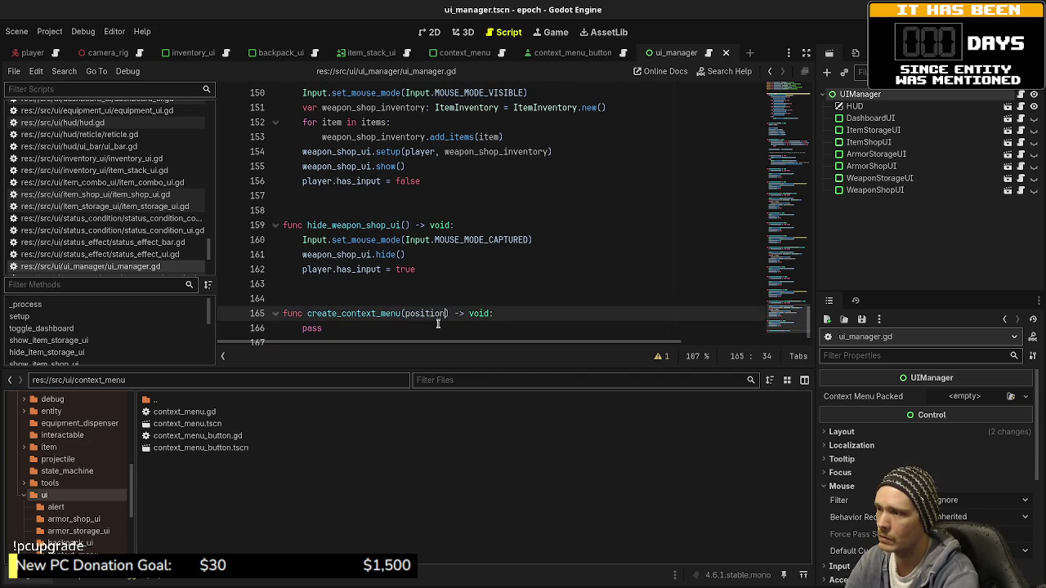
pyautogui.press('BackSpace')
pyautogui.press('BackSpace')
pyautogui.press('BackSpace')
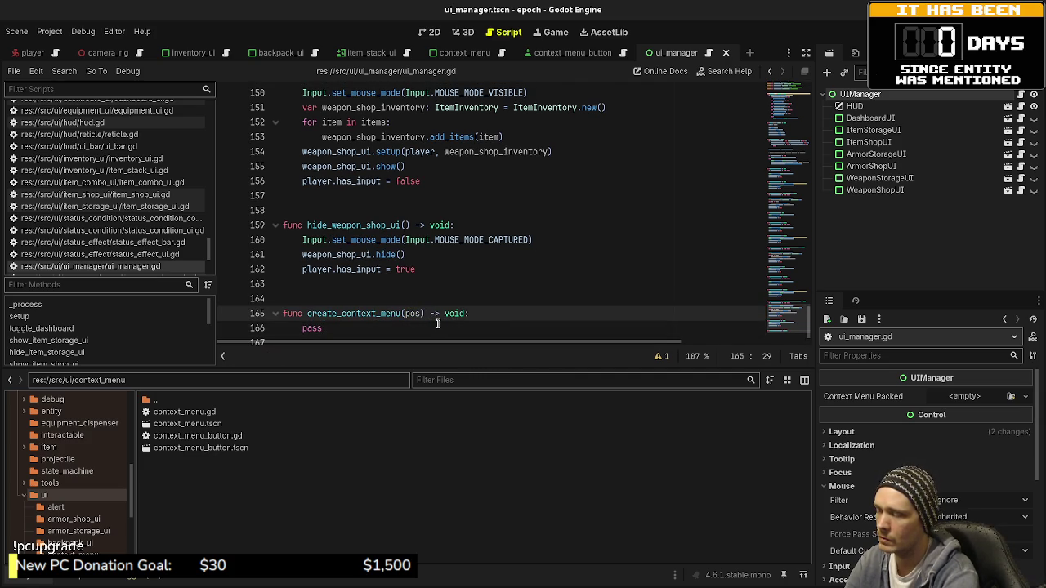
pyautogui.write(': ')
pyautogui.write('Vector2')
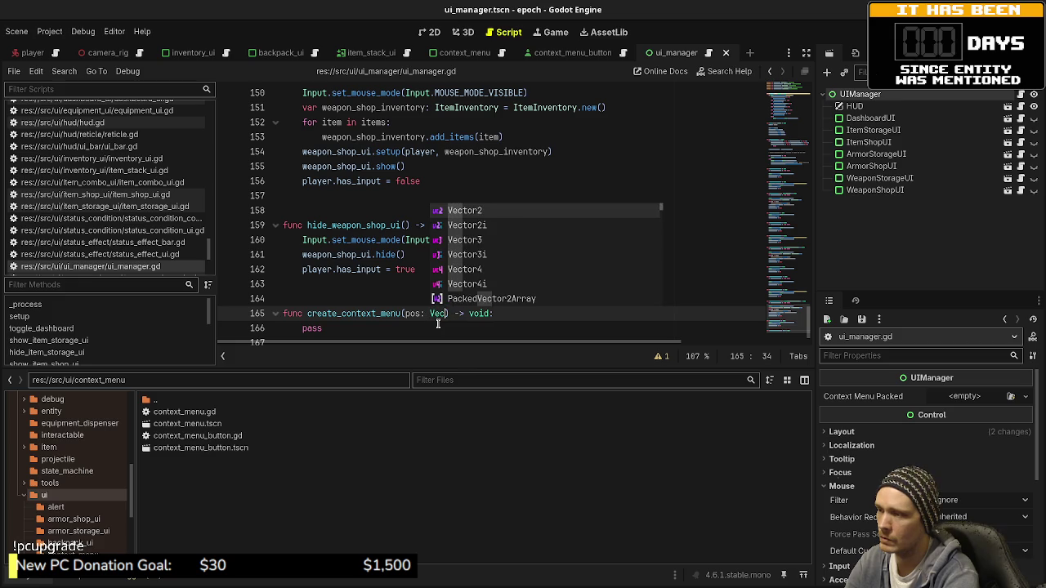
pyautogui.hotkey('ctrl', 's')
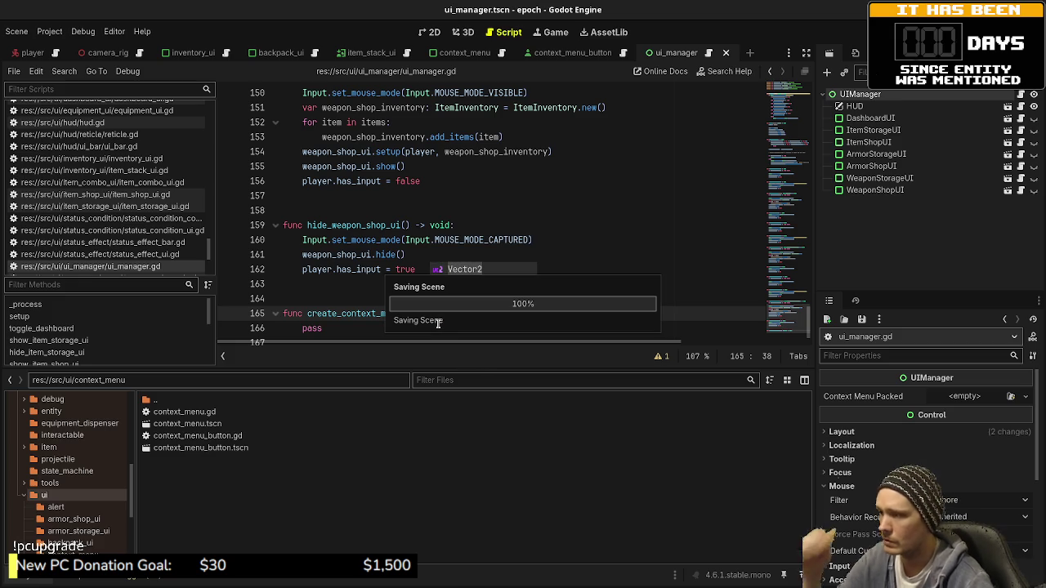
pyautogui.press('Escape')
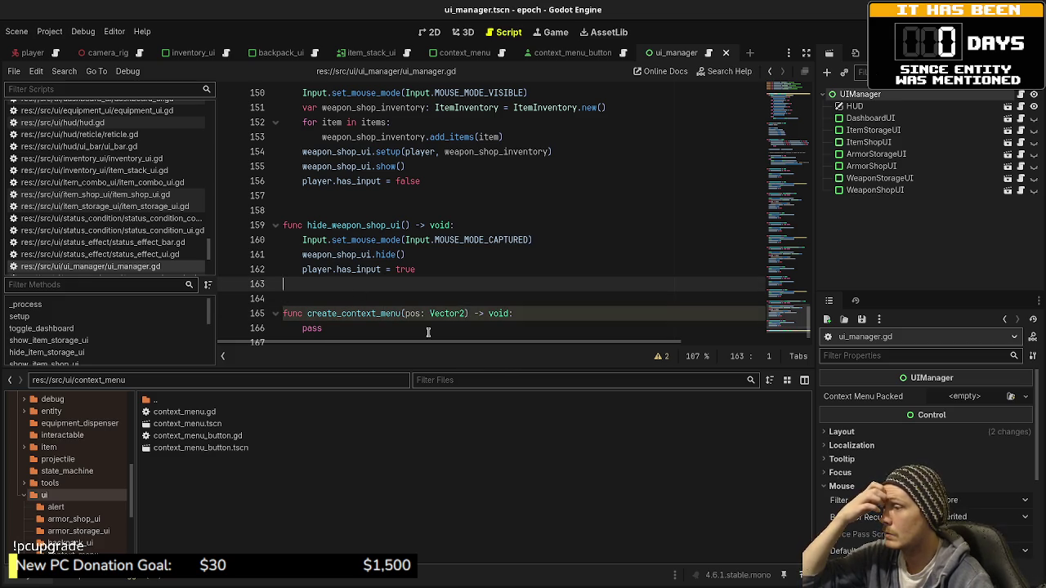
# - Replace pass with 'var context_menu_inst: ContextMenu = context_menu_packed.instantiate() as ContextMenu'
pyautogui.click(313, 328)
pyautogui.doubleClick(313, 328)
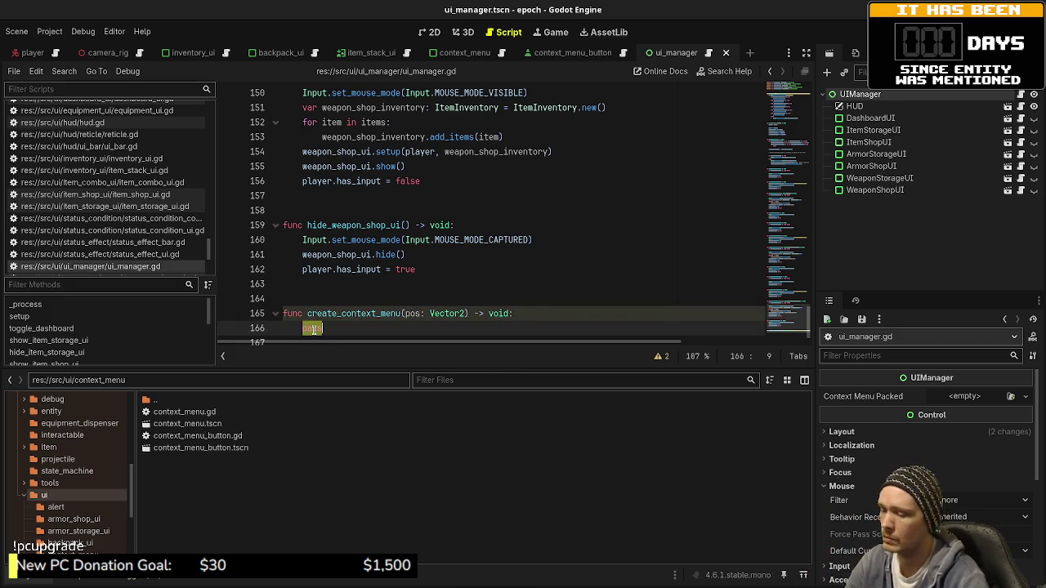
pyautogui.write('var context_menu_in')
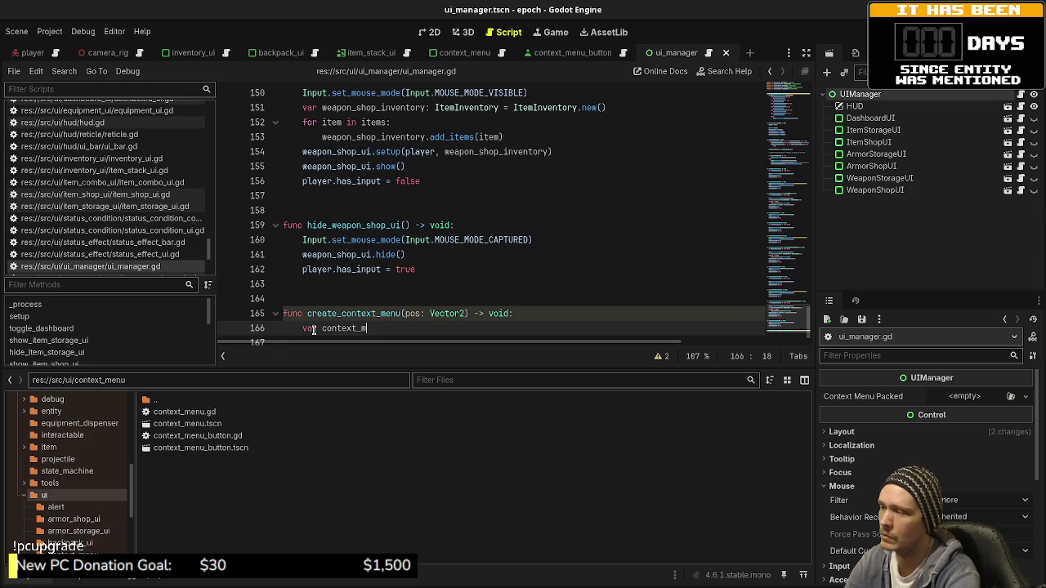
pyautogui.write('st: Con')
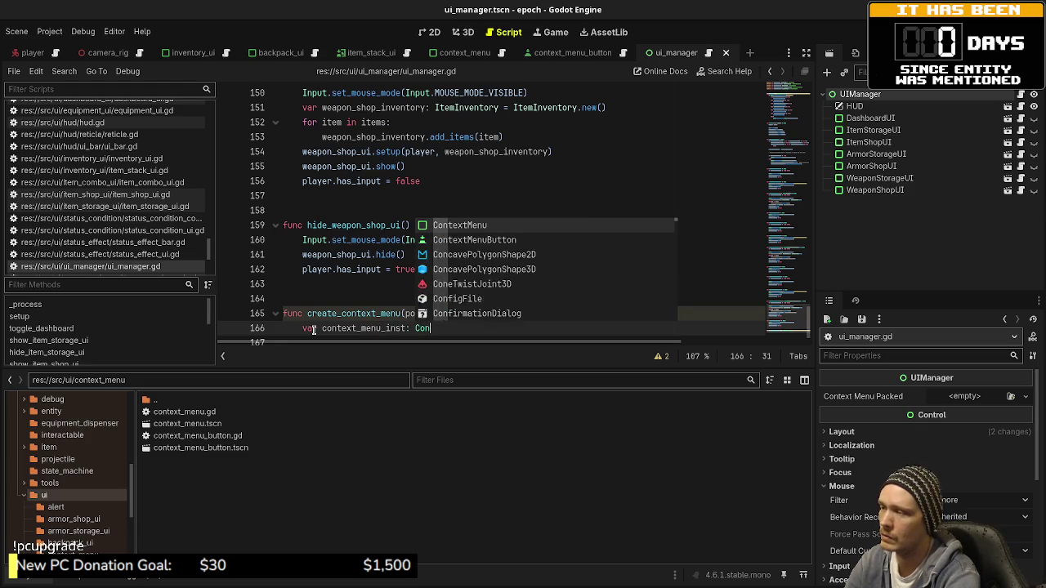
pyautogui.write('textMenu = context')
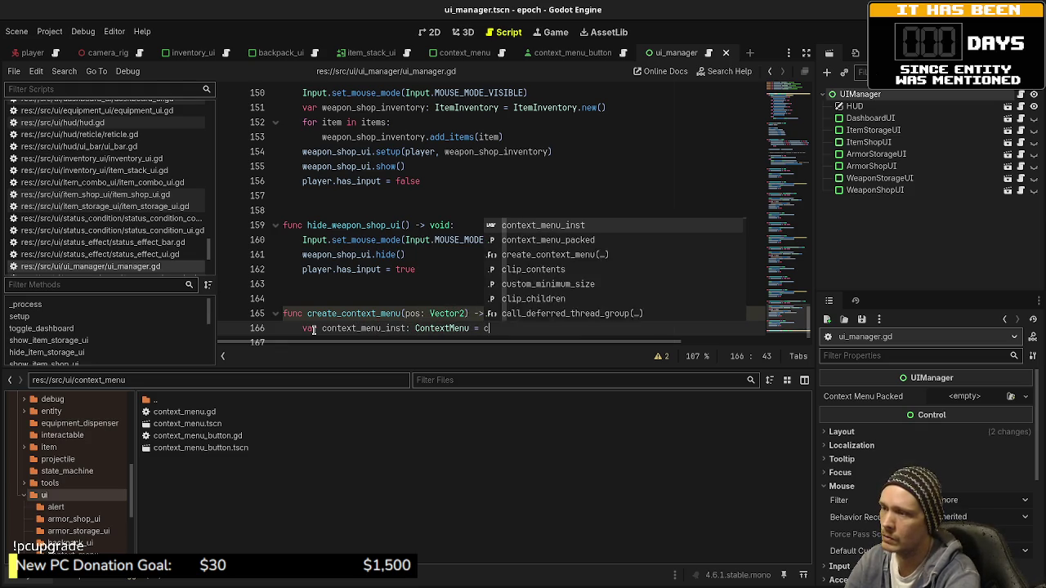
pyautogui.press('Down')
pyautogui.press('Return')
pyautogui.write('.')
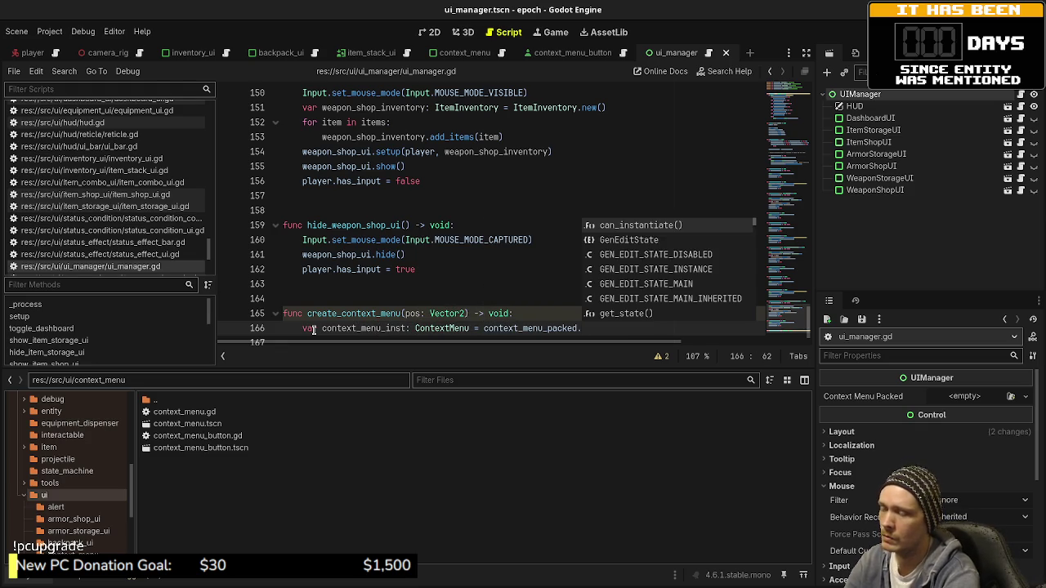
pyautogui.write('instantiate() as ')
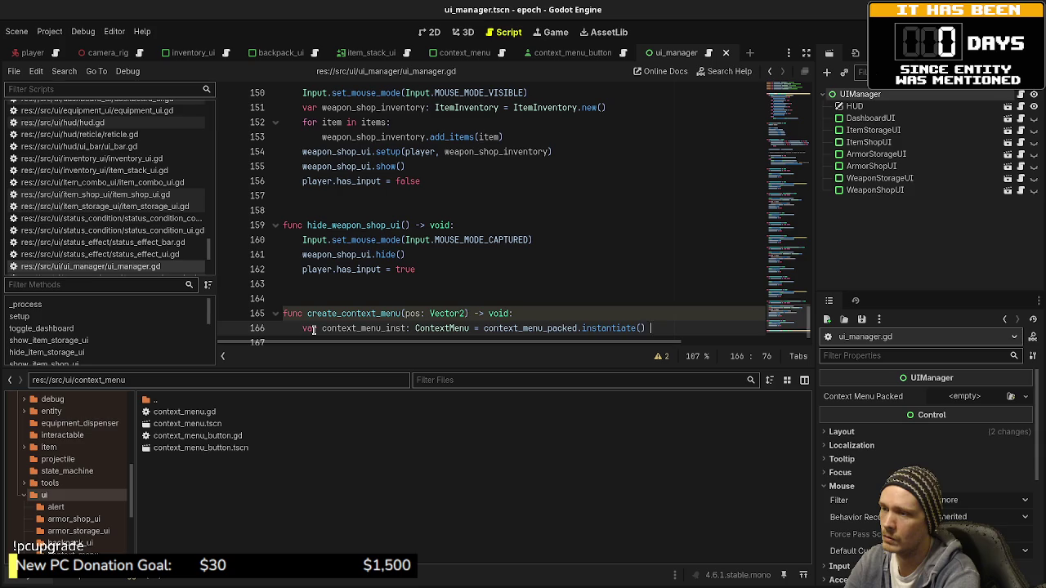
pyautogui.write('Contextmenu')
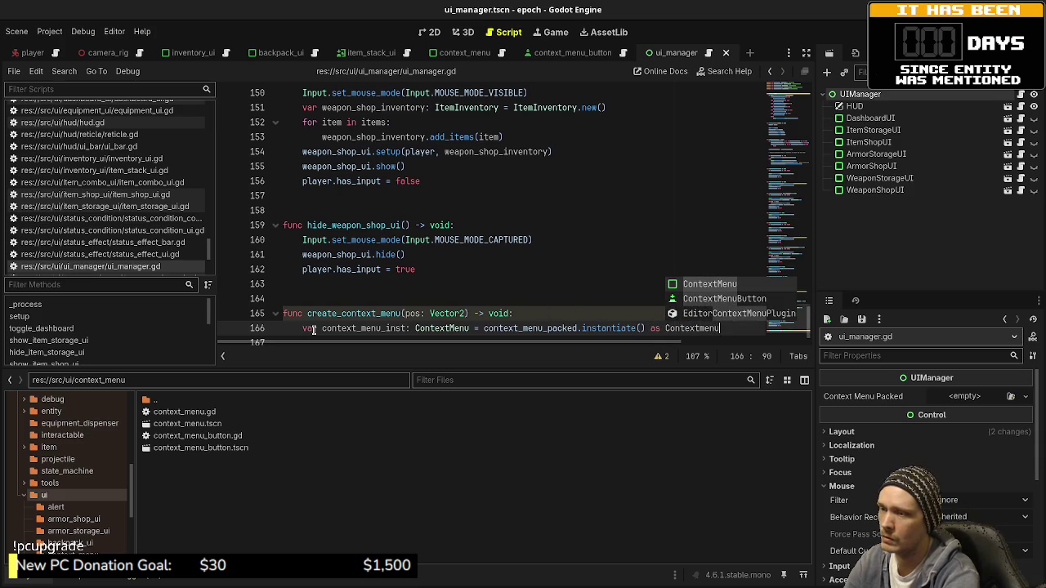
pyautogui.press('Return')
pyautogui.press('Return')
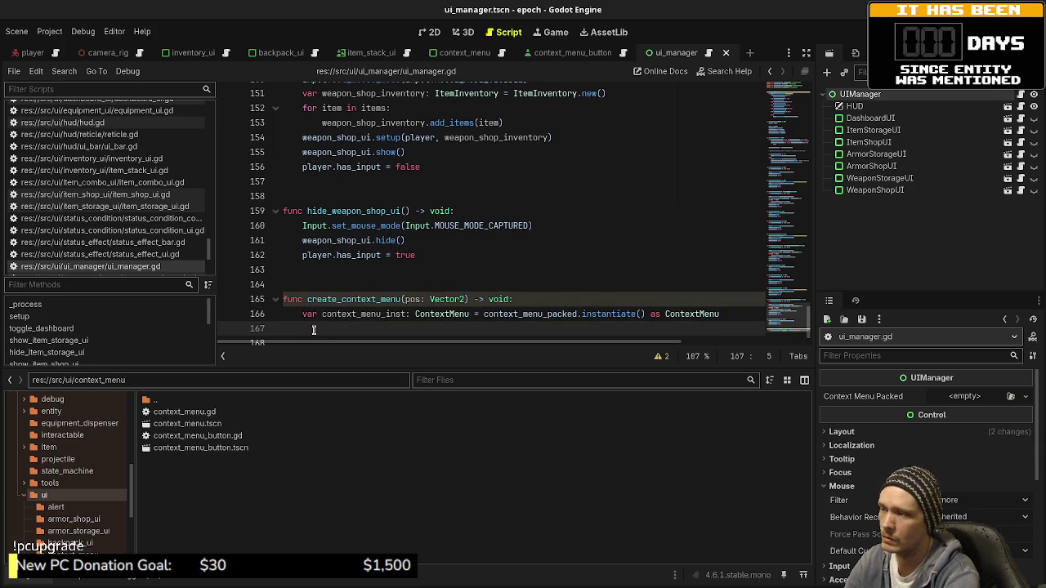
# - Add an add_child(context_menu) call and a 'return context_menu' line
pyautogui.write('context_menu_inst')
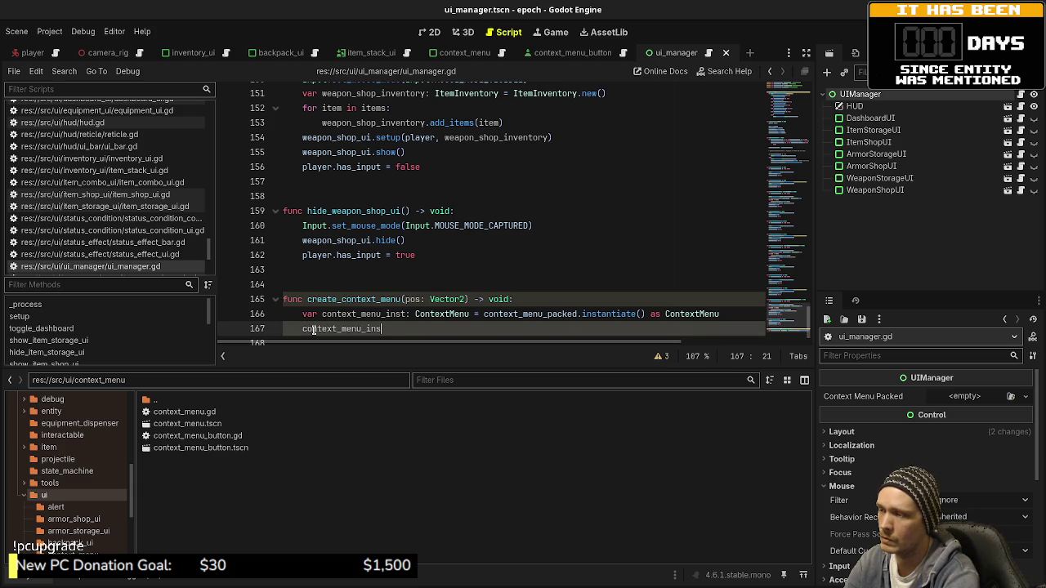
pyautogui.press('BackSpace')
pyautogui.press('BackSpace')
pyautogui.press('BackSpace')
pyautogui.write('add_ch')
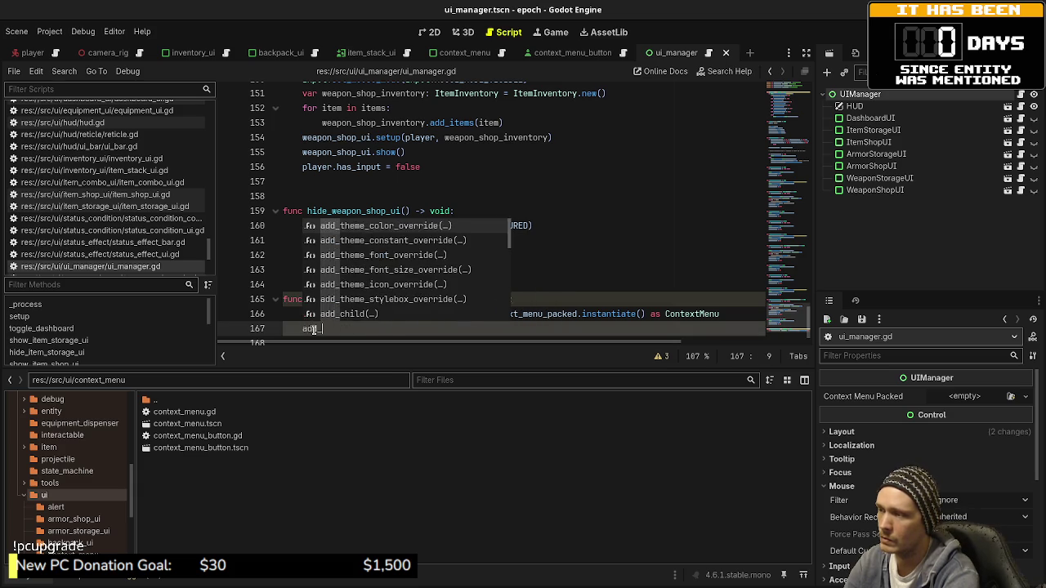
pyautogui.press('Return')
pyautogui.write('context_')
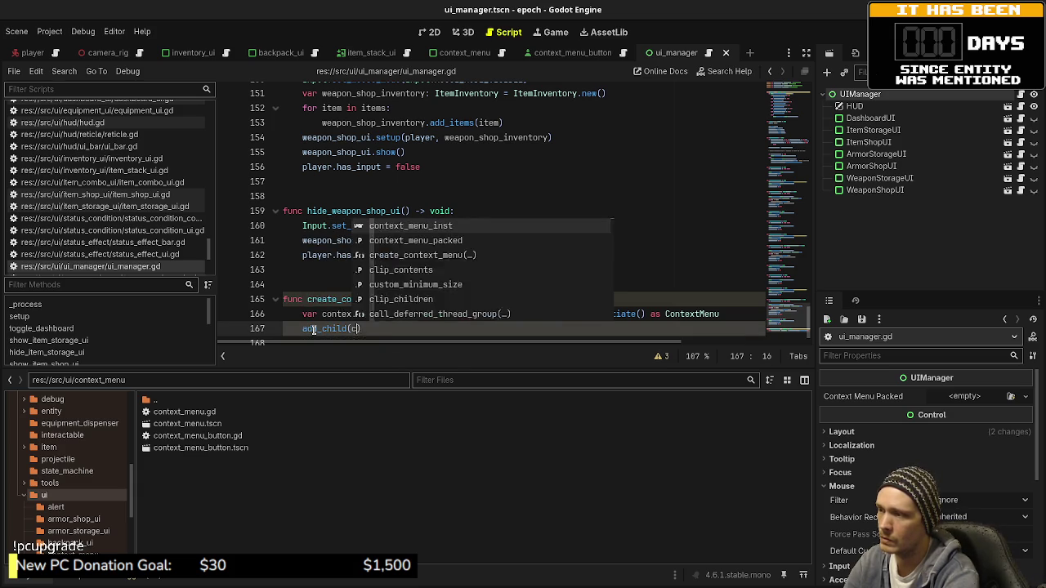
pyautogui.write('menu')
pyautogui.press('Return')
pyautogui.press('End')
pyautogui.press('Return')
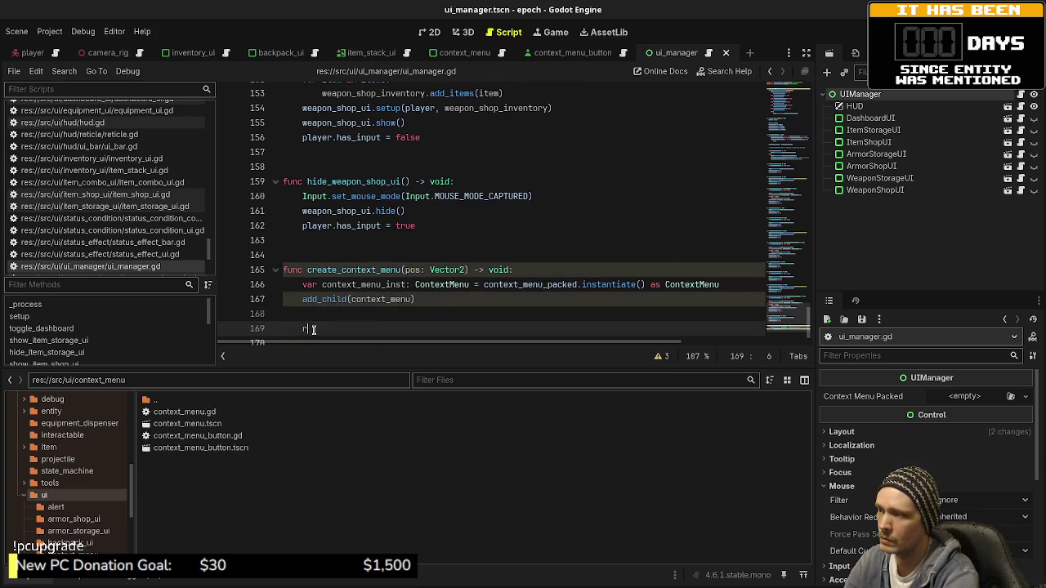
pyautogui.press('Return')
pyautogui.write('return context_menu')
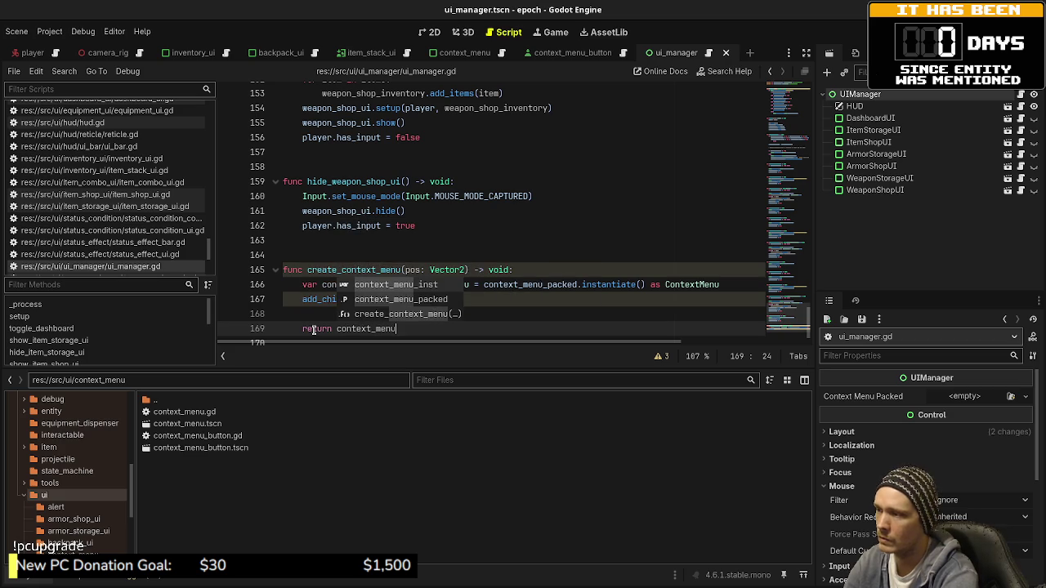
# - Change the function's return type from void to ContextMenu
pyautogui.doubleClick(495, 269)
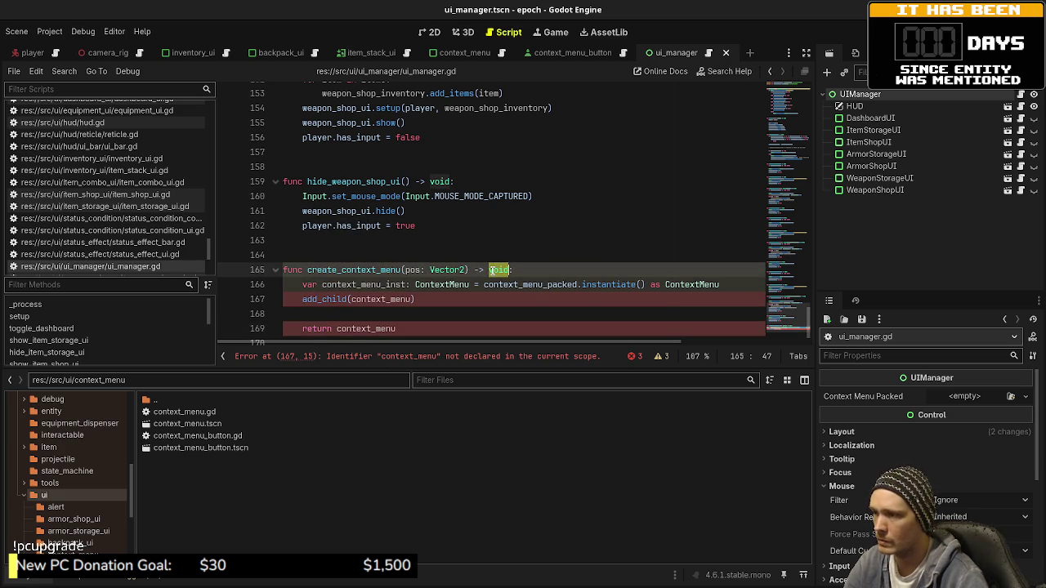
pyautogui.write('ContextMenu')
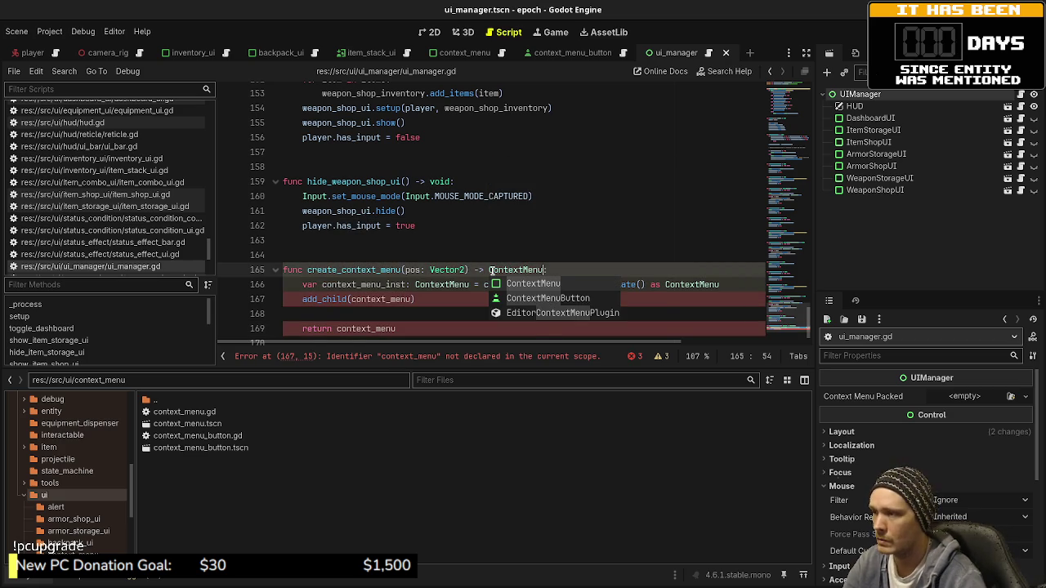
pyautogui.click(486, 166)
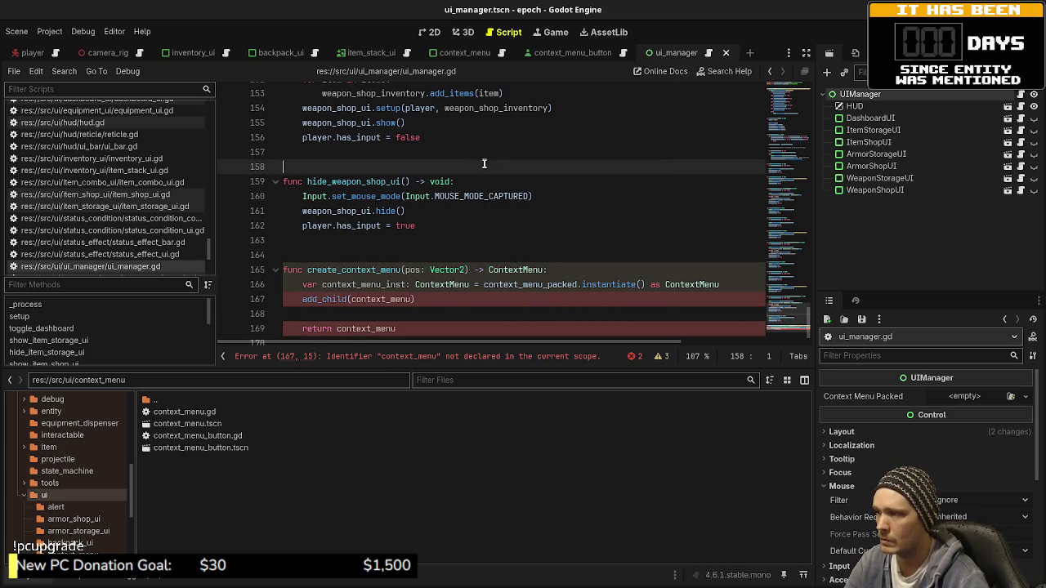
# - Use context_menu_inst as the add_child argument and the returned value, then save
pyautogui.doubleClick(382, 284)
pyautogui.hotkey('ctrl', 'c')
pyautogui.doubleClick(384, 299)
pyautogui.hotkey('ctrl', 'v')
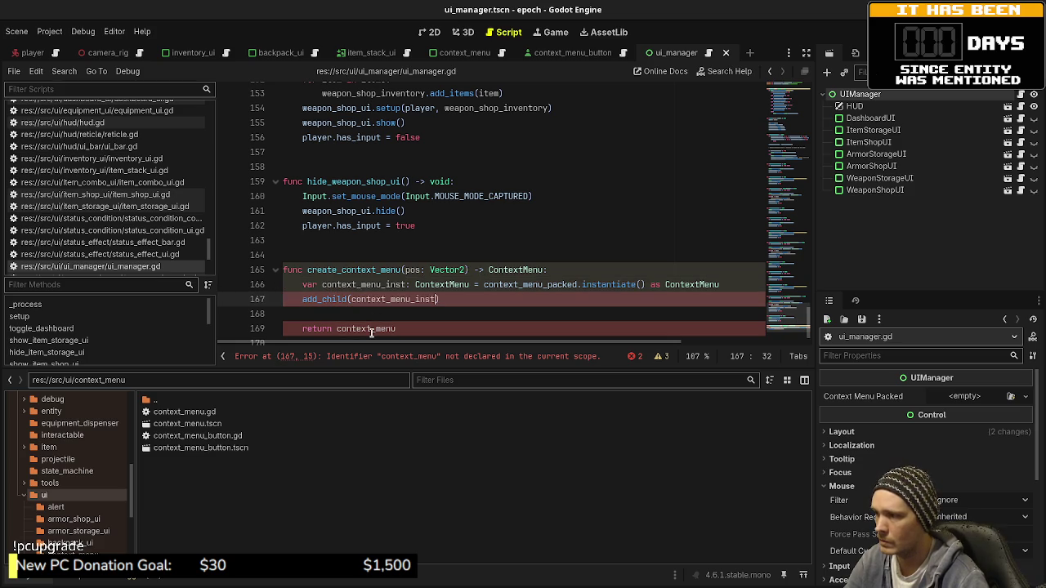
pyautogui.doubleClick(371, 329)
pyautogui.hotkey('ctrl', 'v')
pyautogui.hotkey('ctrl', 's')
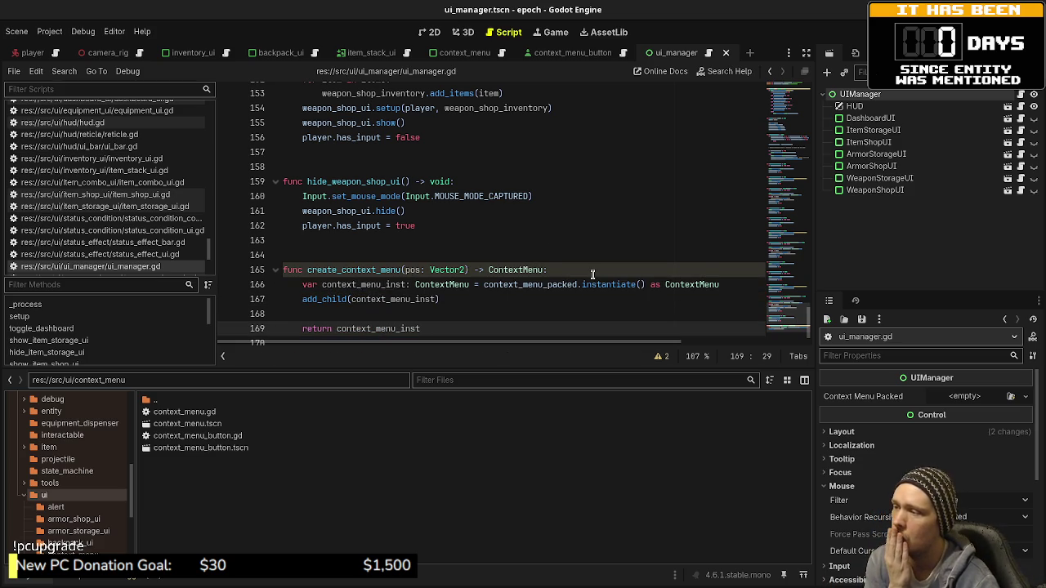
# - Add 'context_menu_inst.position = pos' after the declaration and save
pyautogui.click(732, 284)
pyautogui.press('Return')
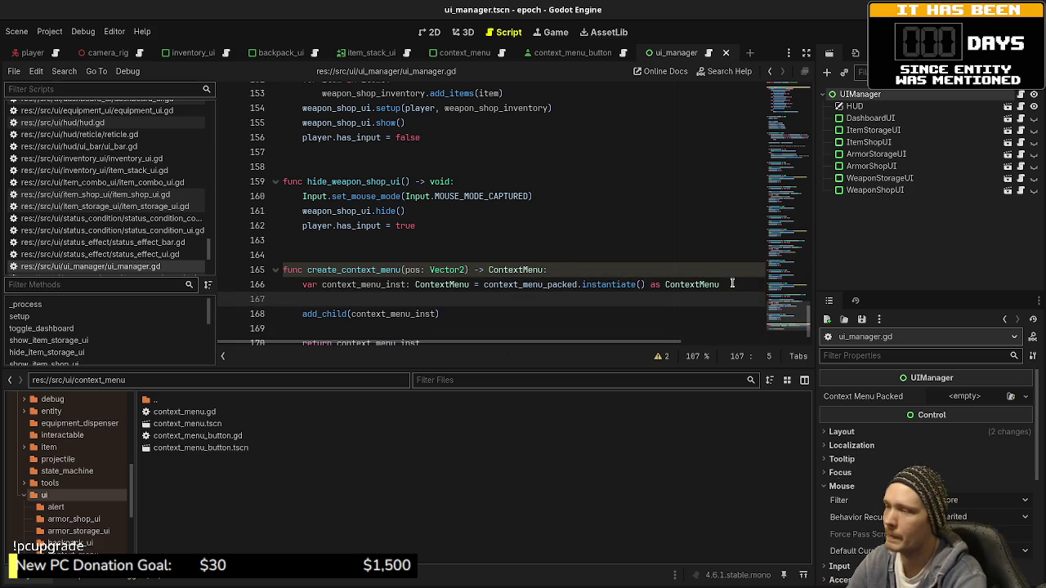
pyautogui.write('context')
pyautogui.press('Return')
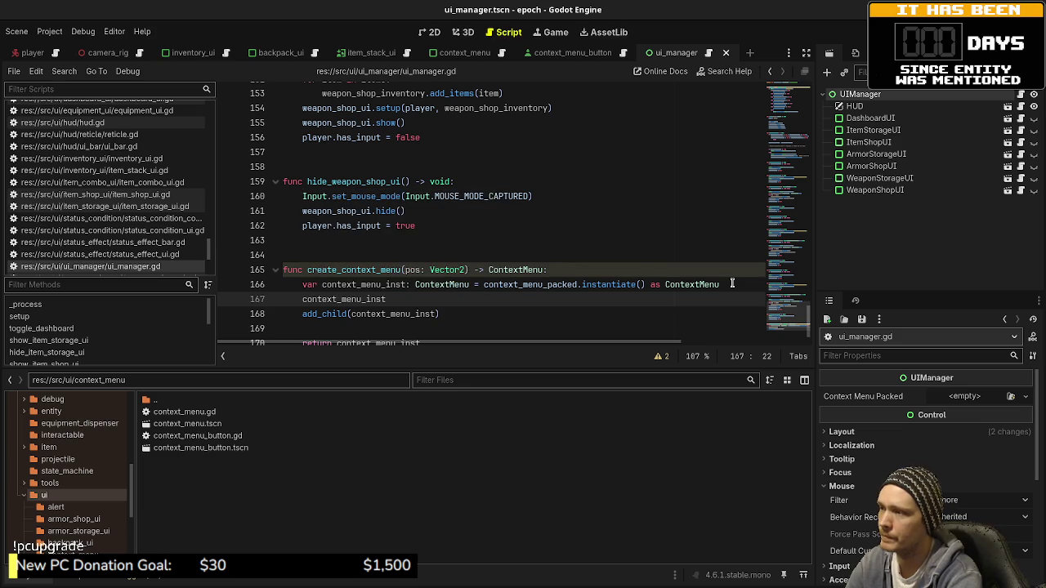
pyautogui.write('.posit')
pyautogui.press('Return')
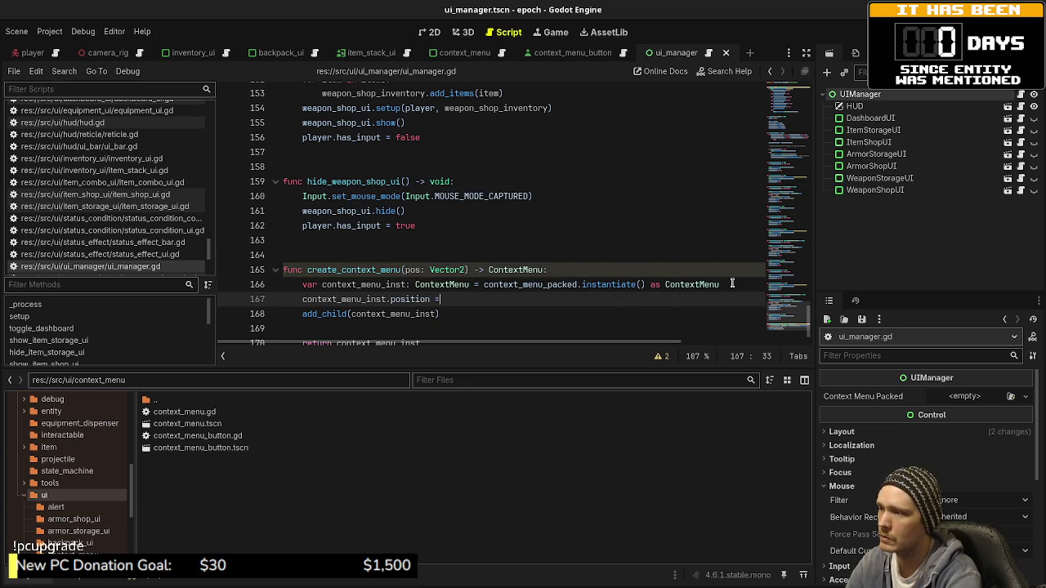
pyautogui.write('pos')
pyautogui.hotkey('ctrl', 's')
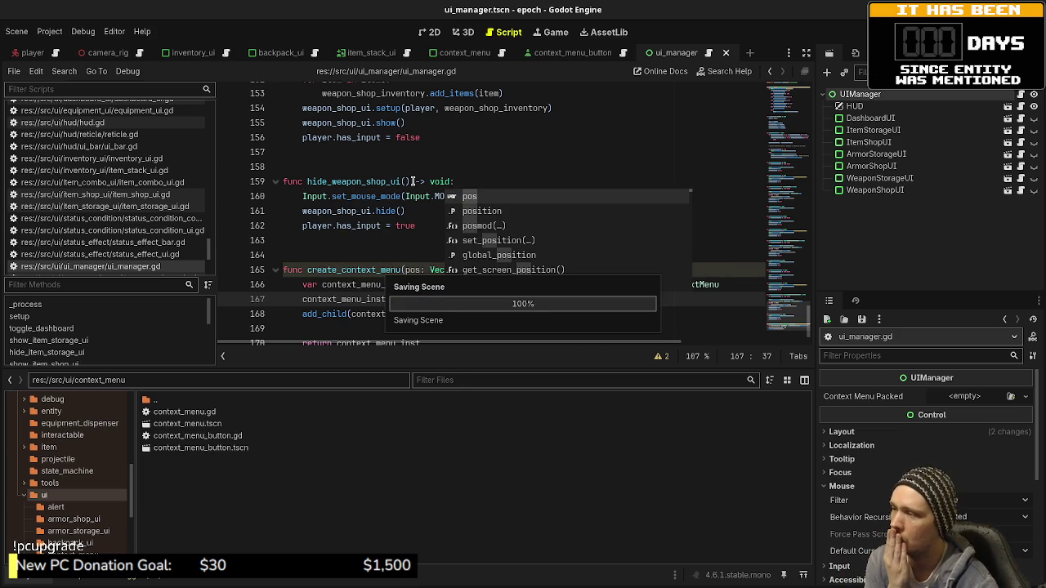
pyautogui.click(366, 196)
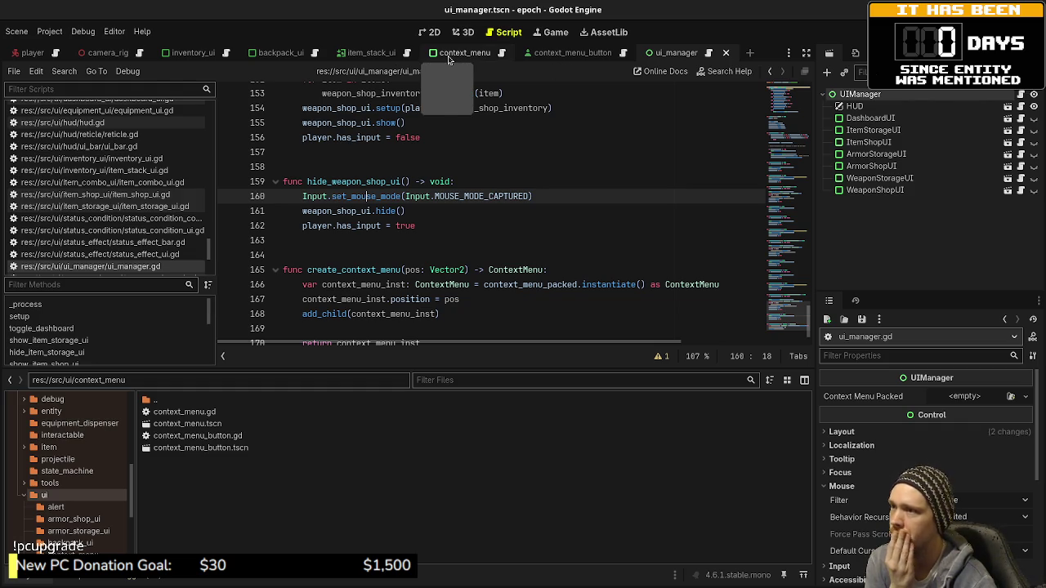
# - Switch to the context_menu scene and open its context_menu.gd script
pyautogui.click(568, 51)
pyautogui.click(464, 52)
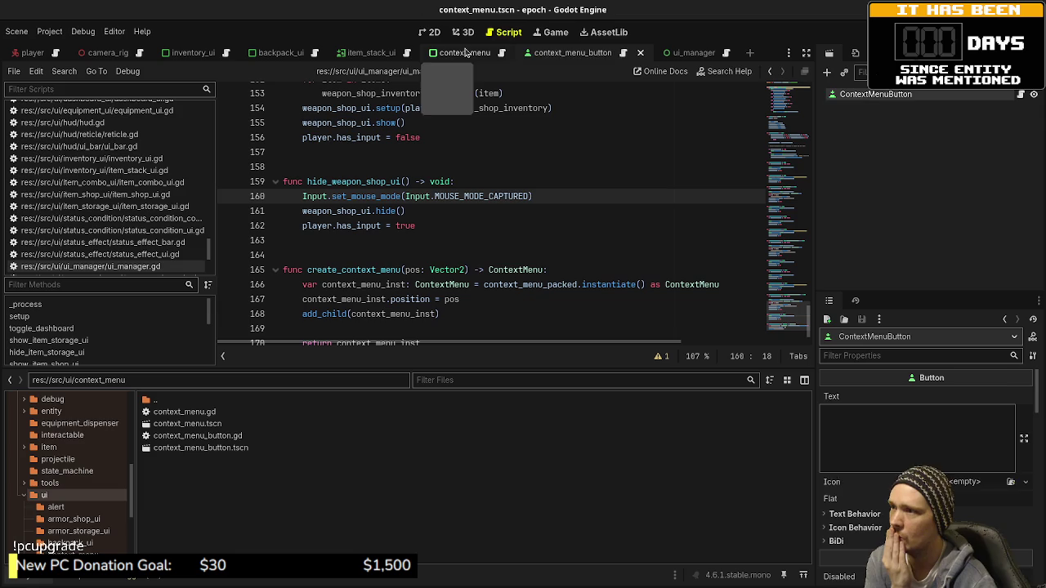
pyautogui.click(502, 54)
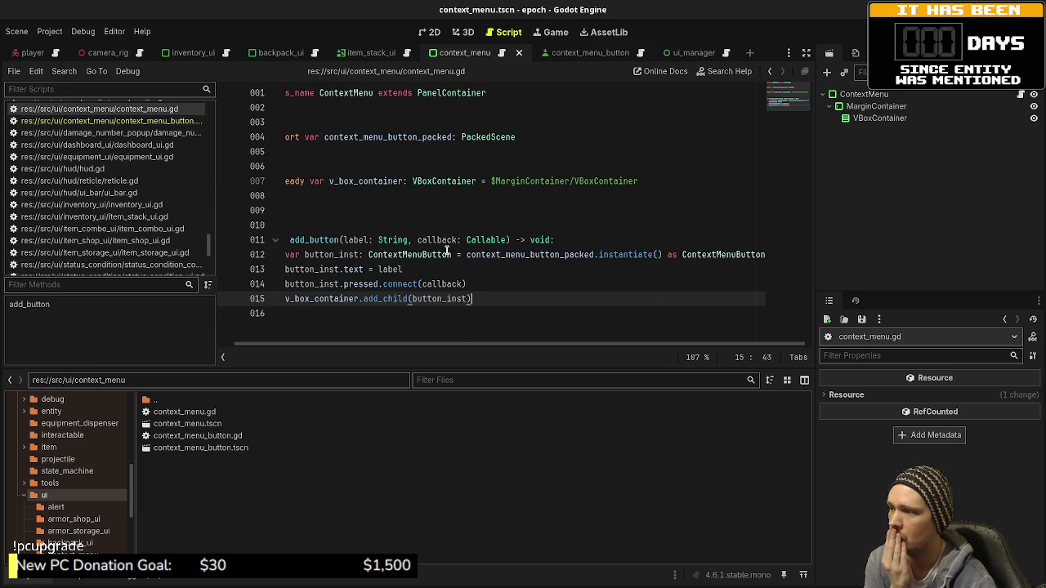
pyautogui.hscroll(-2, 450, 347)
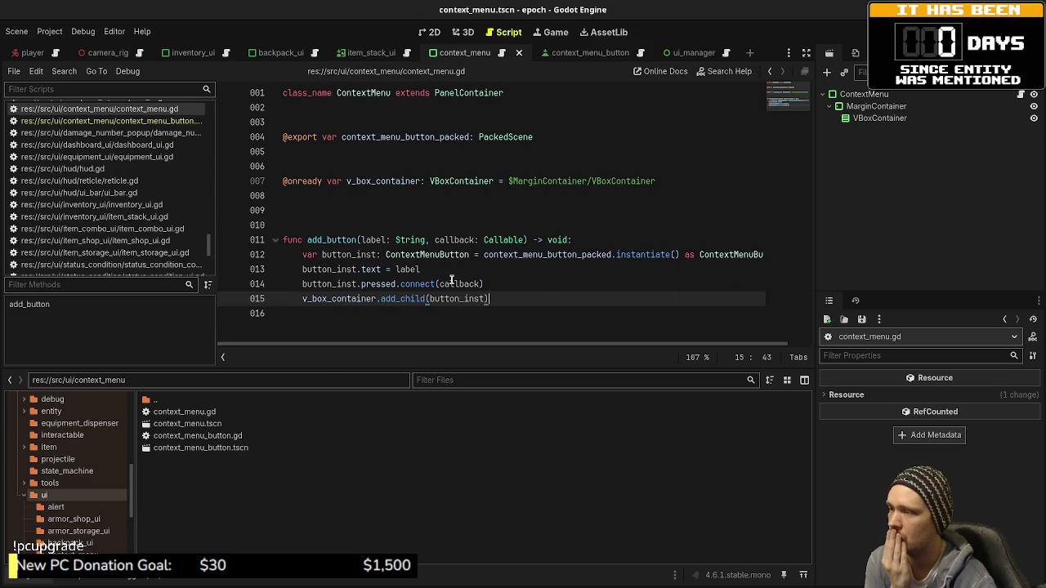
# - Append 'func on_button_pressed(button: ContextMenuButton, callback: Callback) -> void:' with callback.call() in its body
pyautogui.click(361, 327)
pyautogui.press('Return')
pyautogui.press('Return')
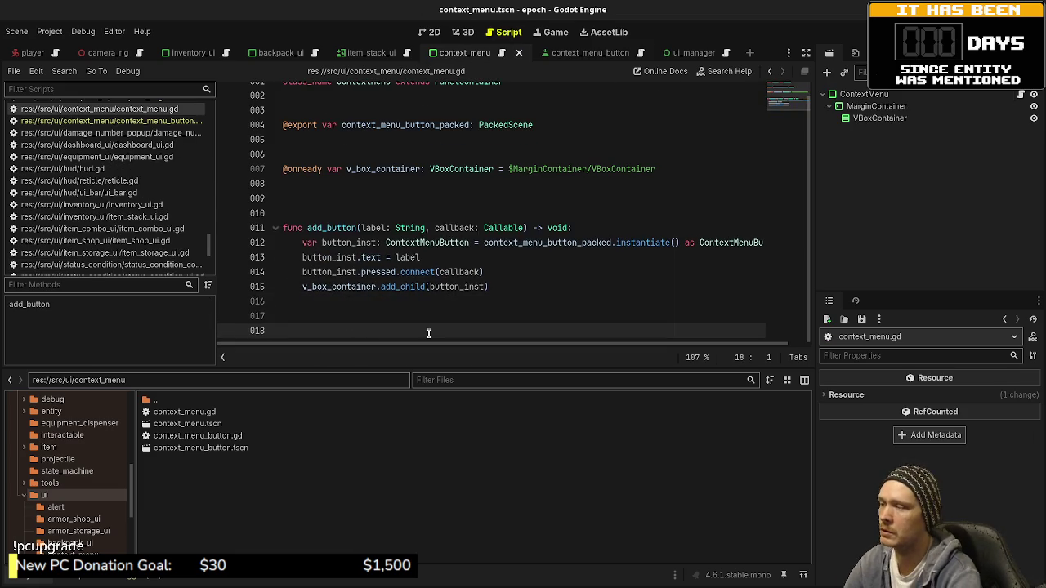
pyautogui.write('func on_button_p')
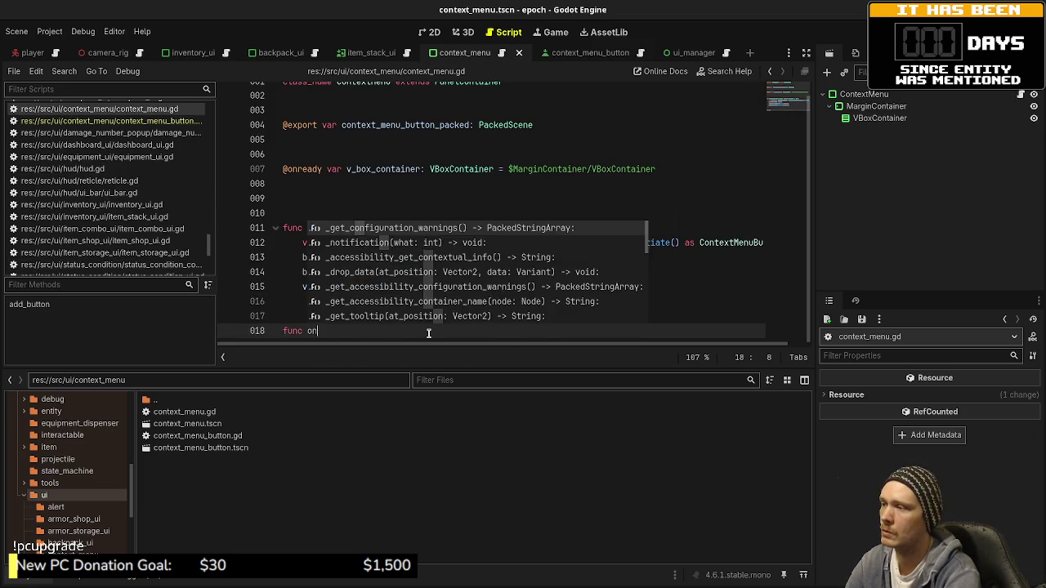
pyautogui.write('ressed(')
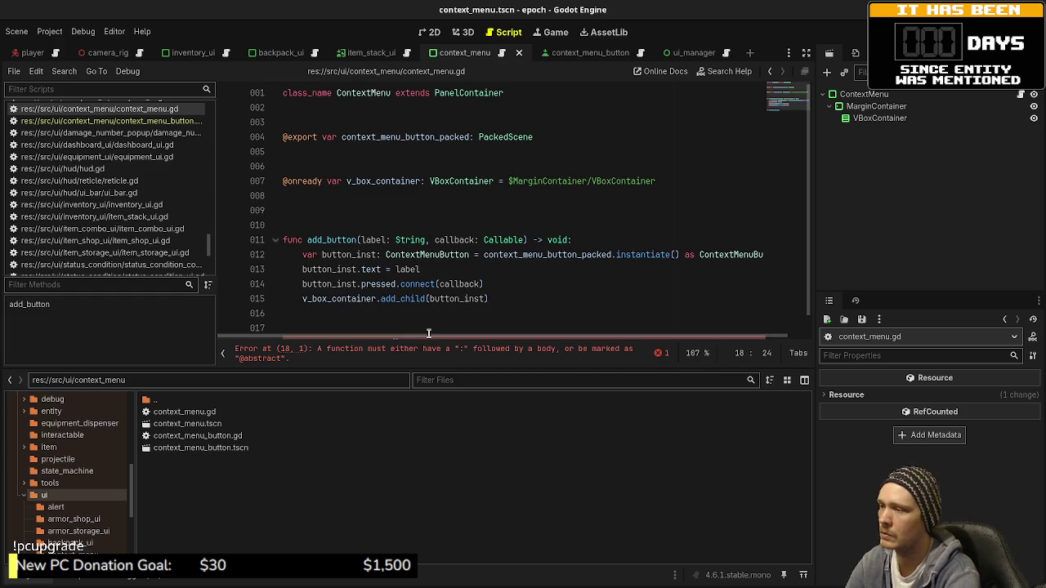
pyautogui.scroll(-1, 722, 290)
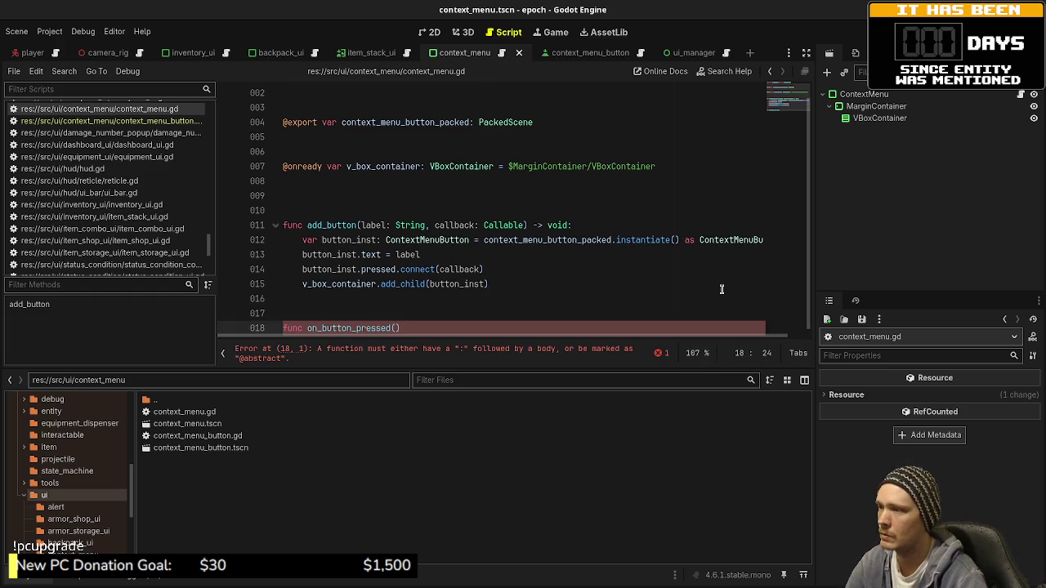
pyautogui.write('button: C')
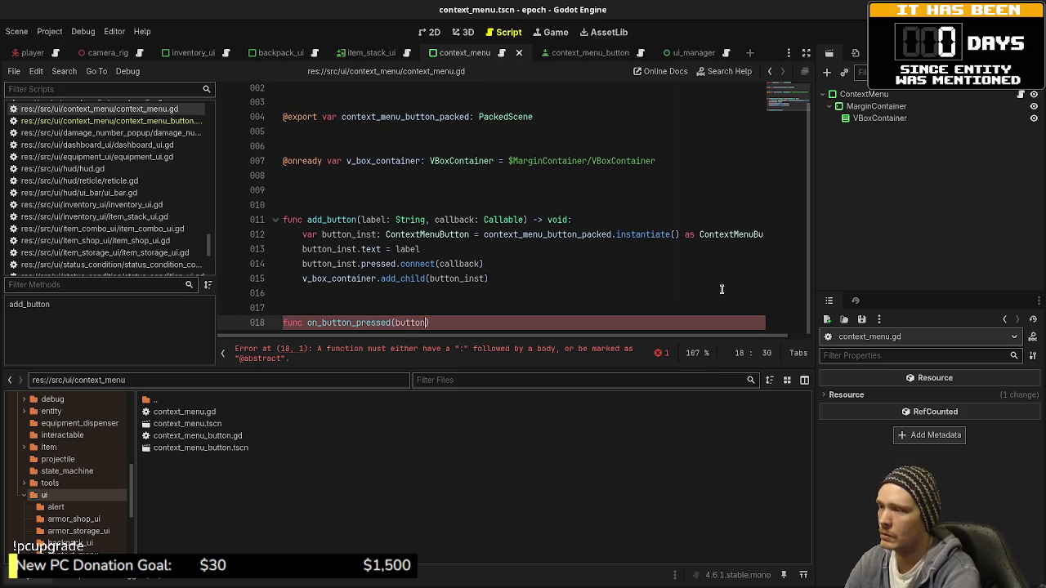
pyautogui.write('ontextMenuButton')
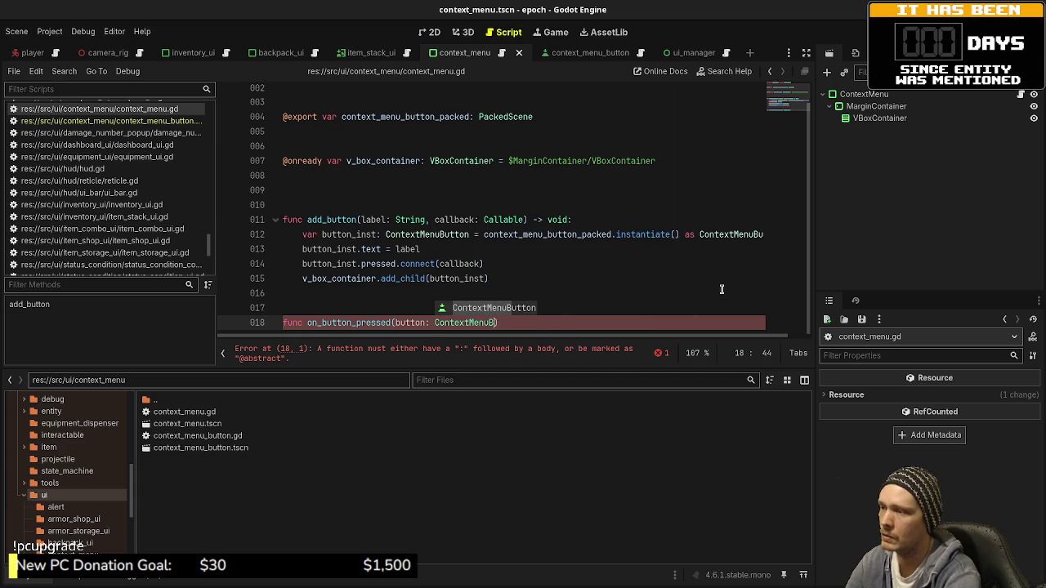
pyautogui.write(',')
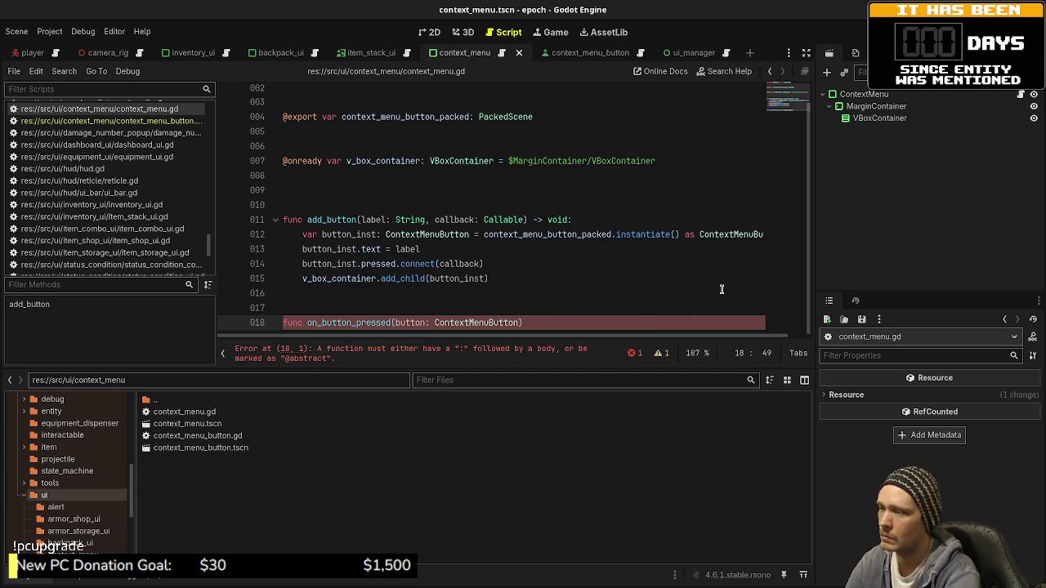
pyautogui.write(', ')
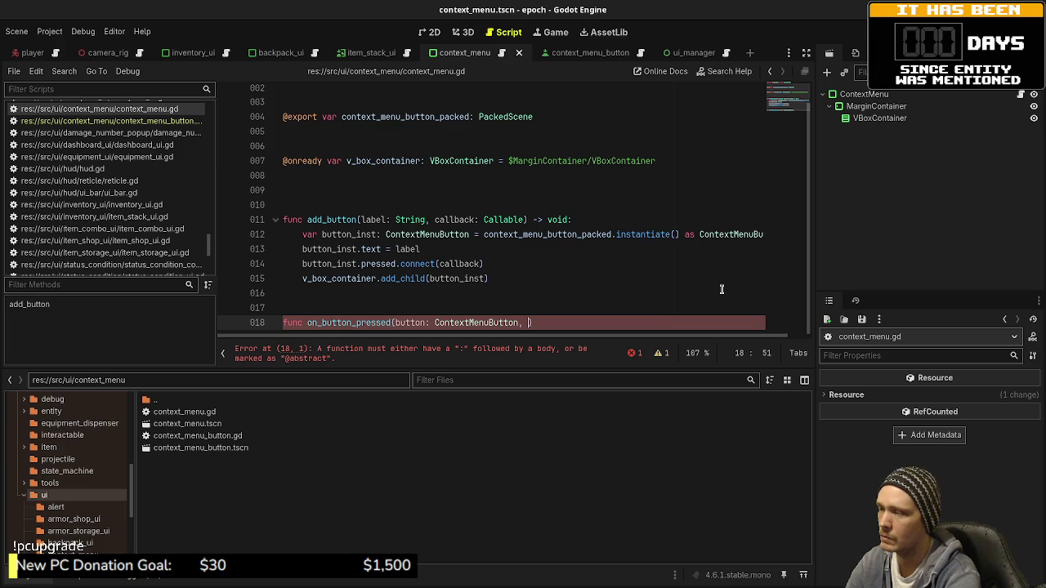
pyautogui.write('callback: Call')
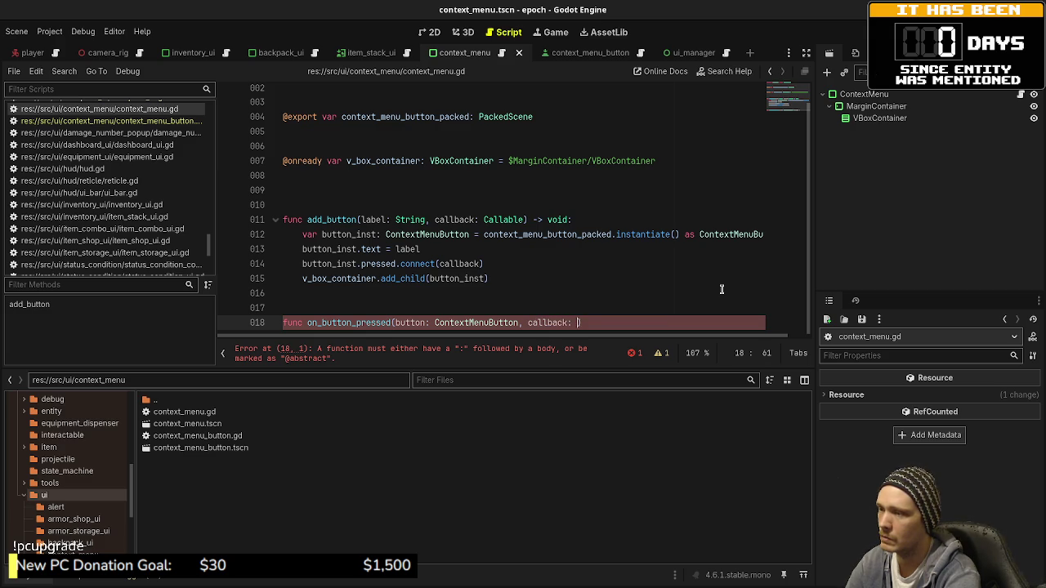
pyautogui.write('back) -> ')
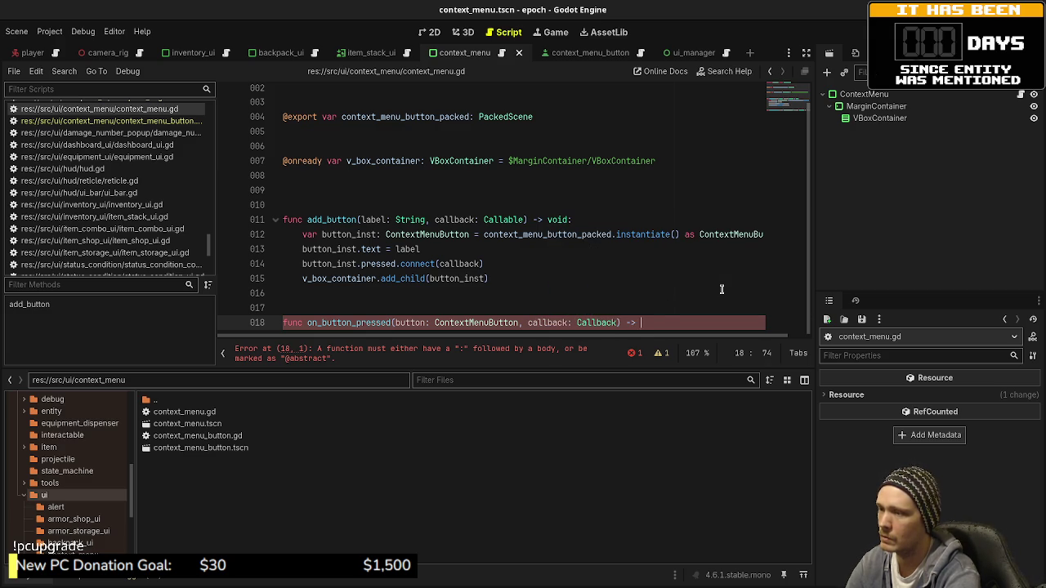
pyautogui.write('void:')
pyautogui.press('Return')
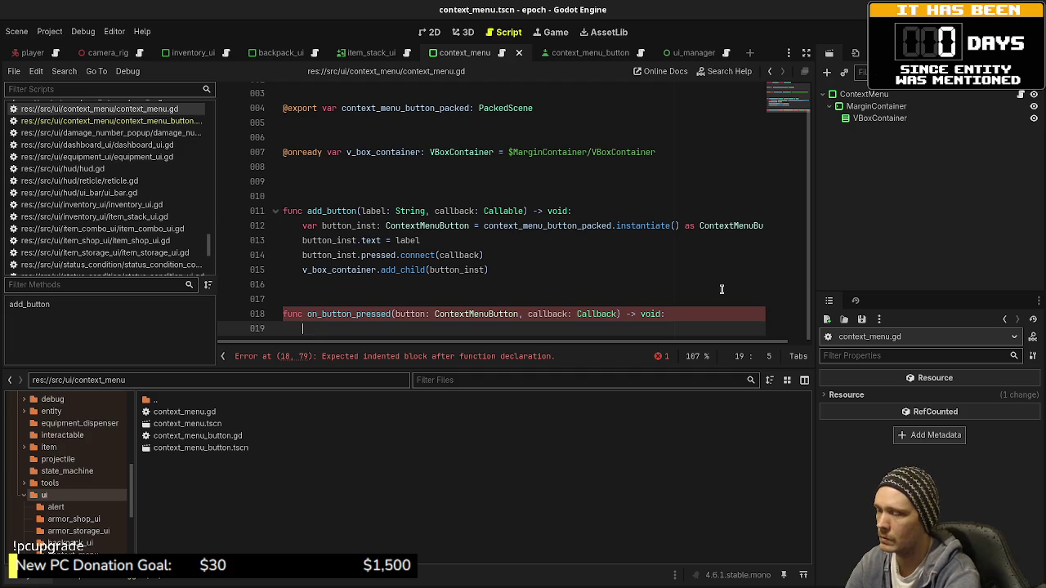
pyautogui.write('callback.')
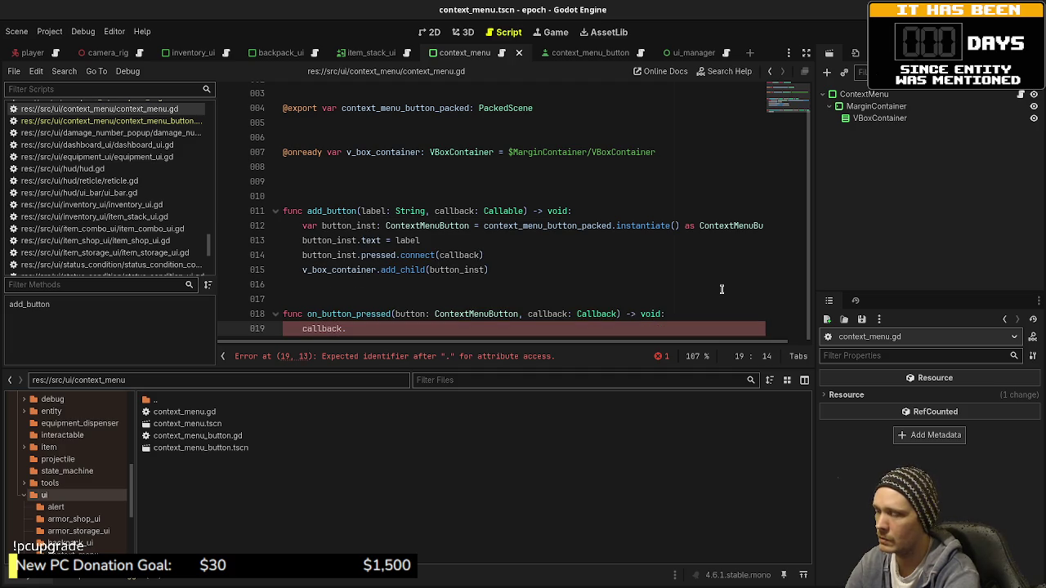
pyautogui.write('call')
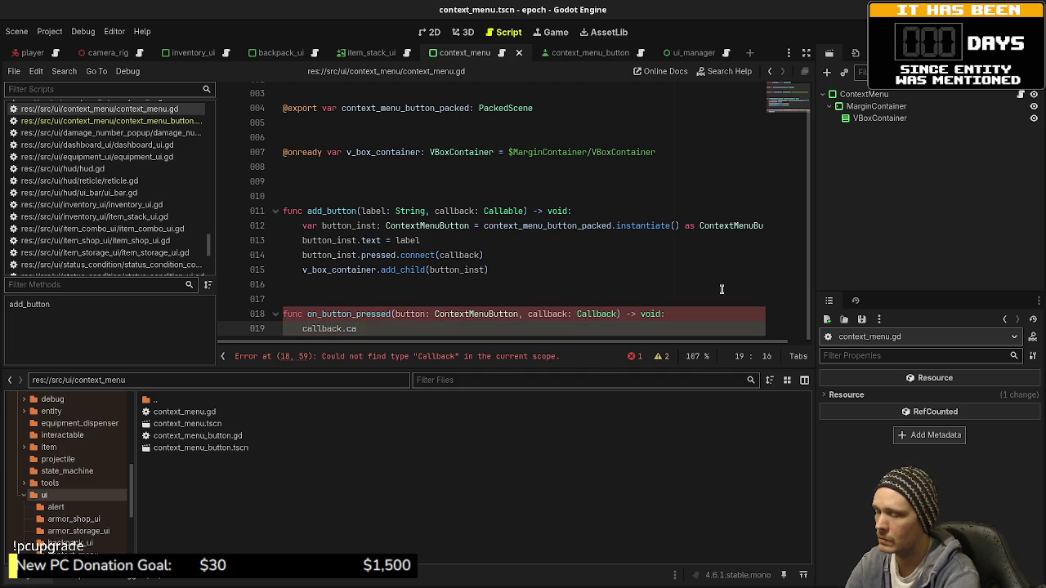
pyautogui.write('()')
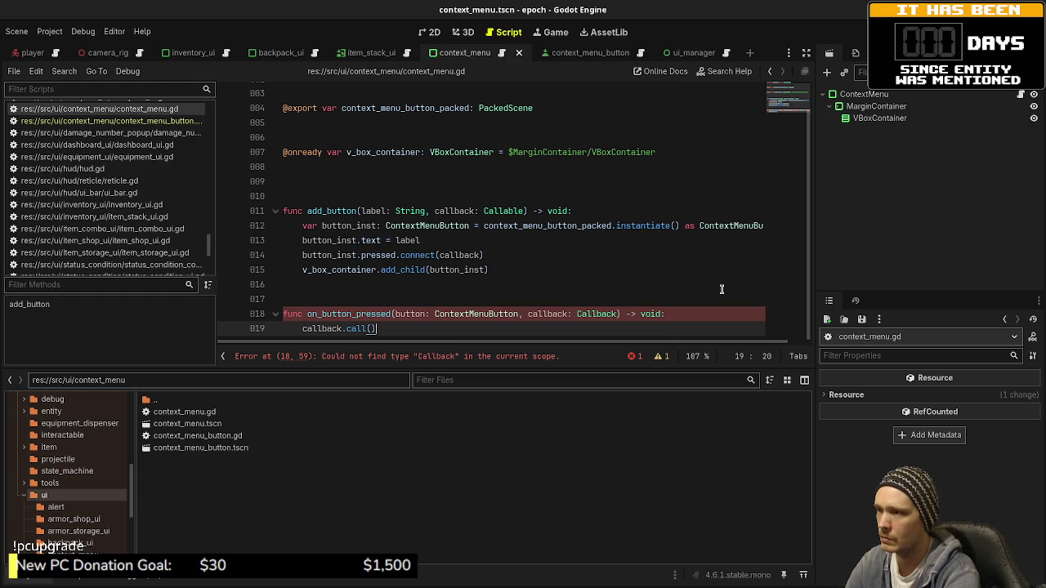
# - Change the callback parameter's type from Callback to Callable
pyautogui.doubleClick(504, 210)
pyautogui.hotkey('ctrl', 'c')
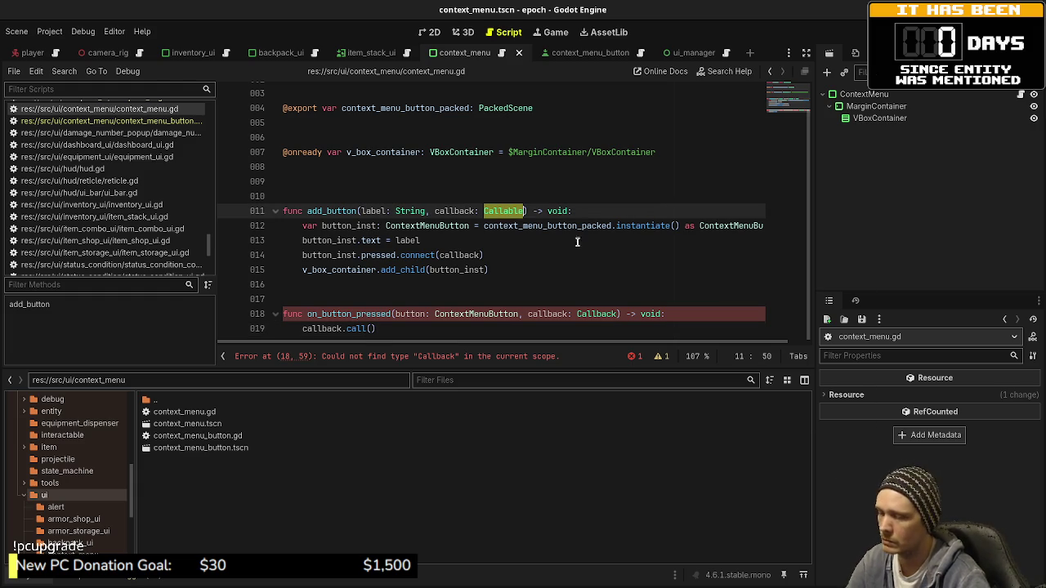
pyautogui.doubleClick(597, 313)
pyautogui.hotkey('ctrl', 'v')
# - Add queue_free() after callback.call() and save the script
pyautogui.click(384, 330)
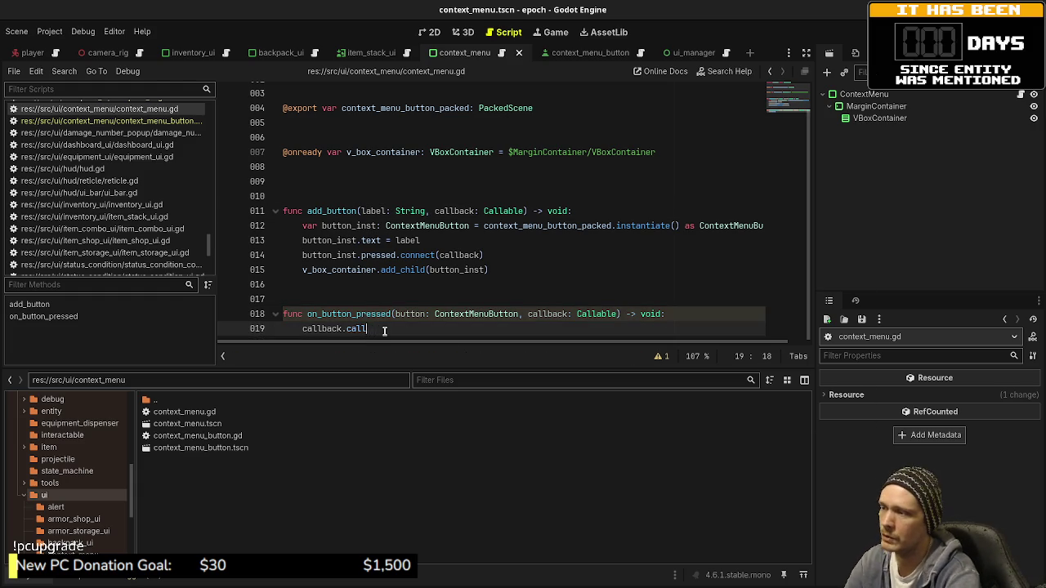
pyautogui.press('BackSpace')
pyautogui.press('BackSpace')
pyautogui.press('BackSpace')
pyautogui.write('call')
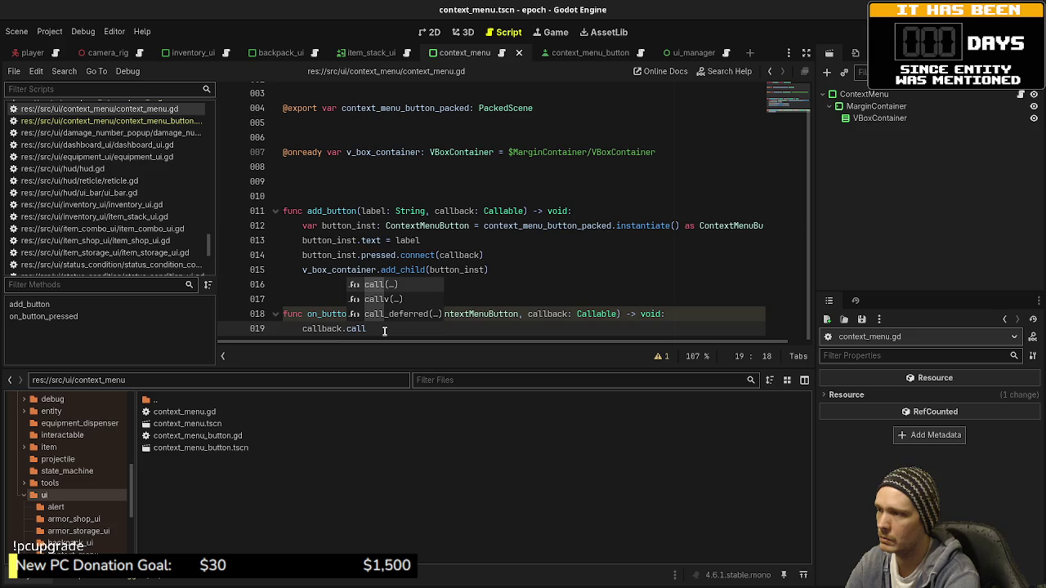
pyautogui.write('()')
pyautogui.press('Return')
pyautogui.press('Return')
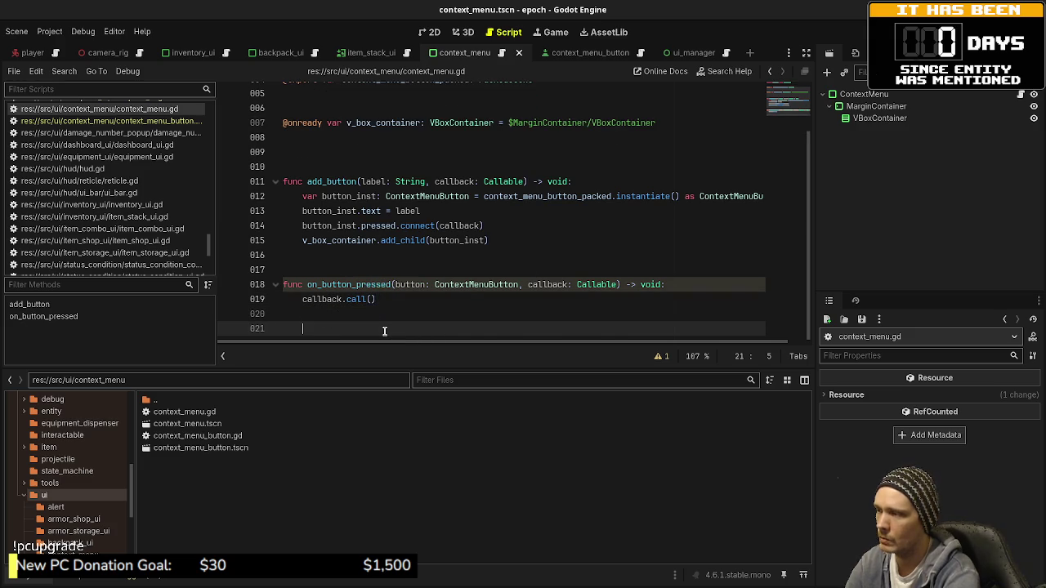
pyautogui.write('queue_free()')
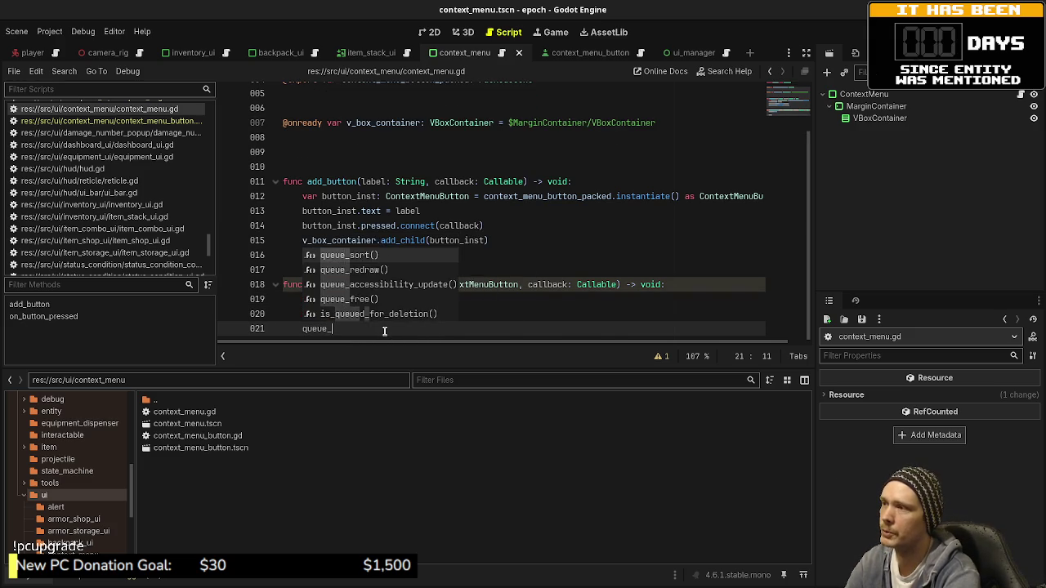
pyautogui.hotkey('ctrl', 's')
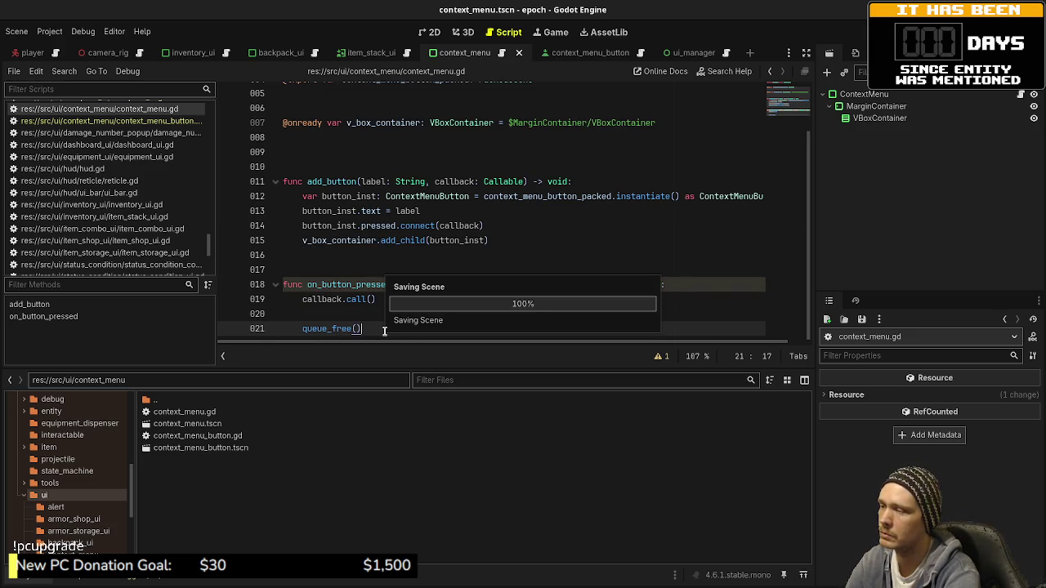
# - Connect each button's pressed signal to on_button_pressed instead of callback, and save
pyautogui.doubleClick(456, 226)
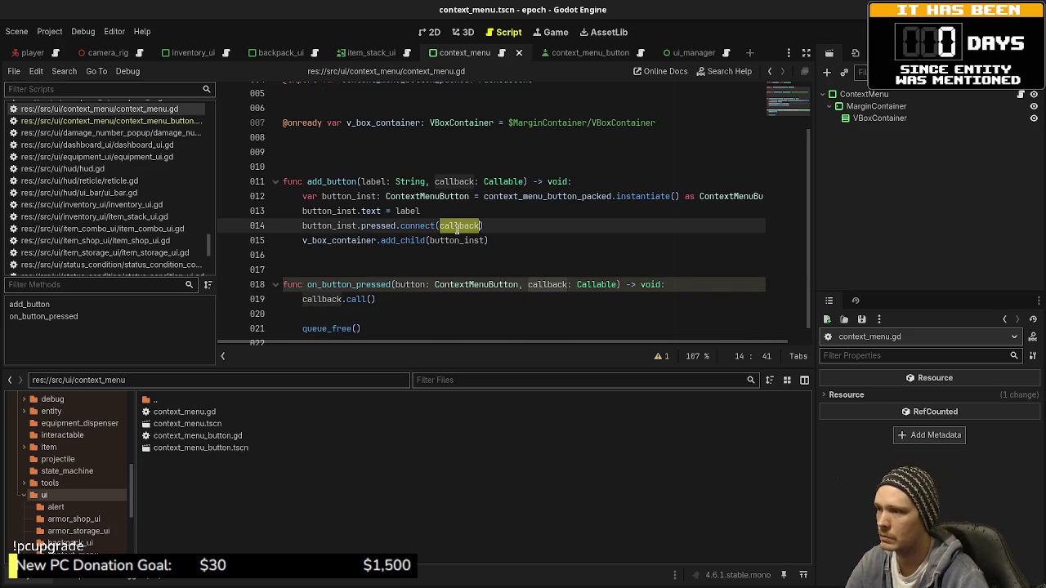
pyautogui.write('on_button_press')
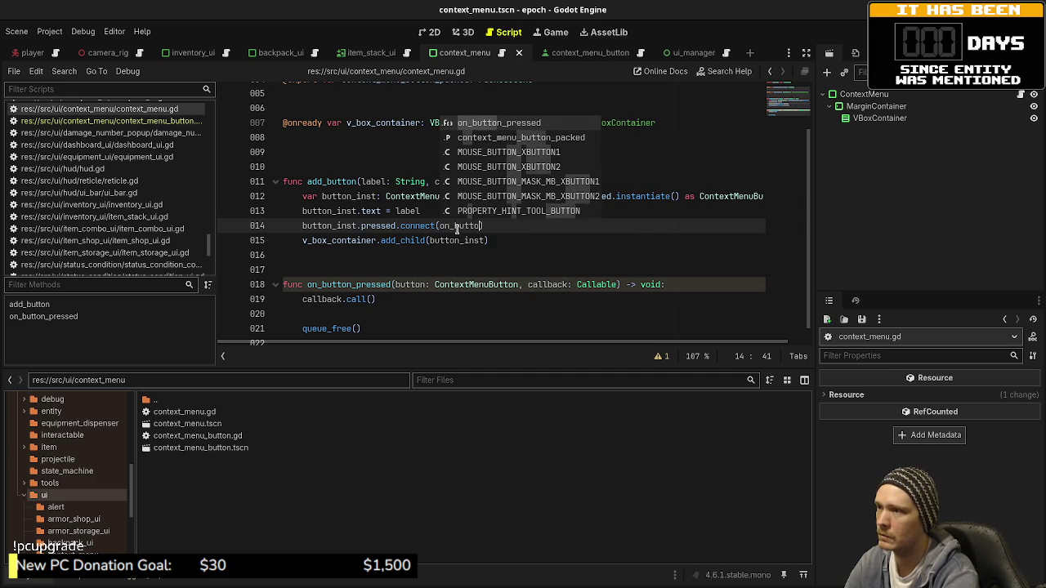
pyautogui.write('ed')
pyautogui.hotkey('ctrl', 's')
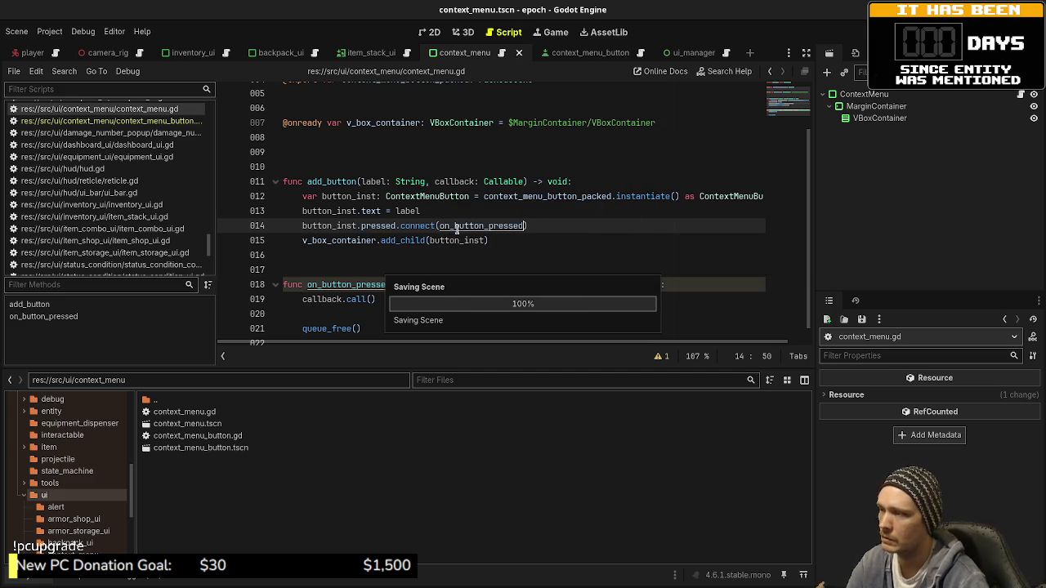
pyautogui.click(470, 196)
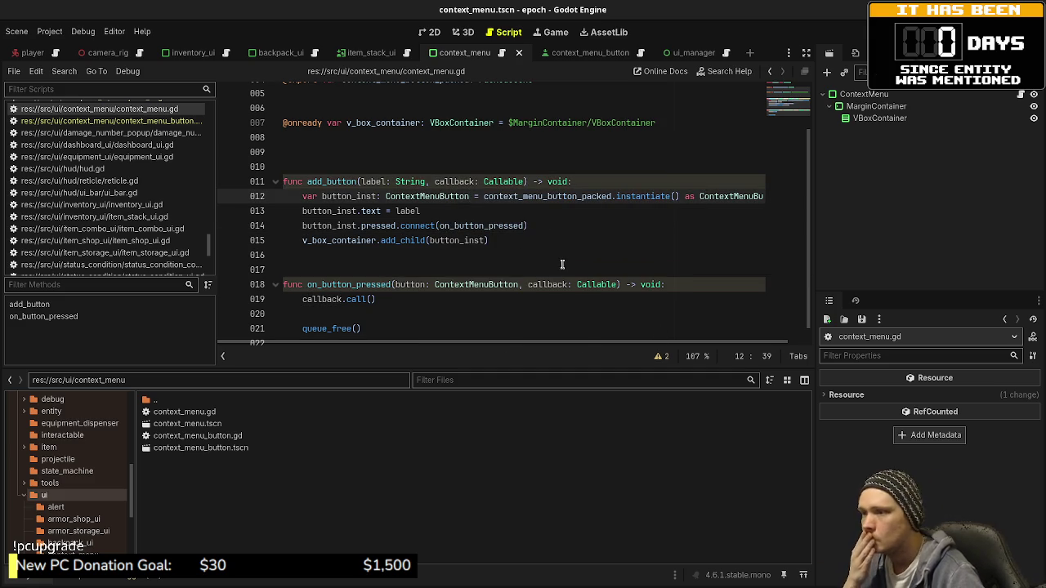
pyautogui.scroll(2, 601, 282)
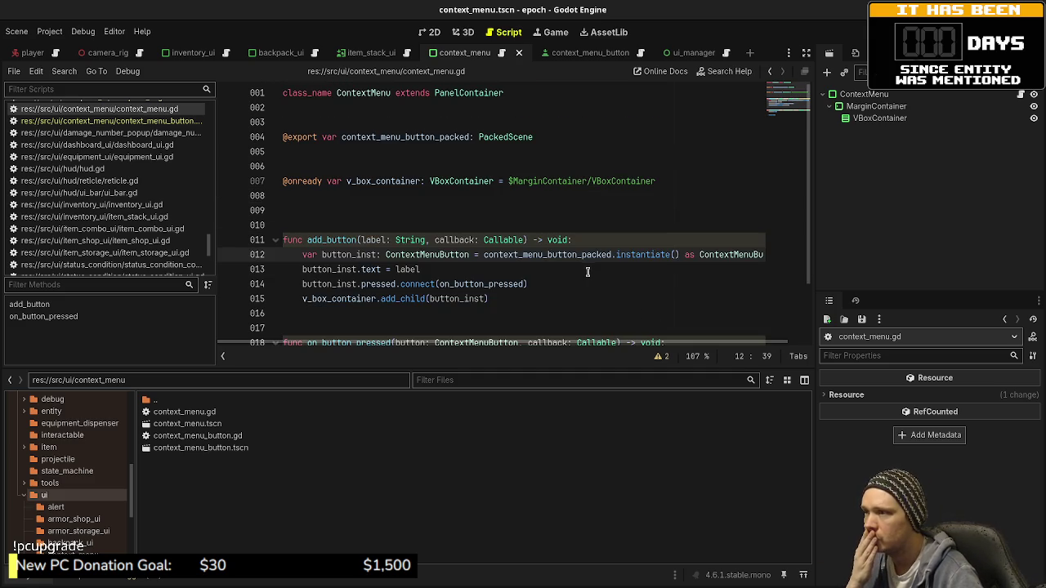
pyautogui.scroll(-2, 585, 270)
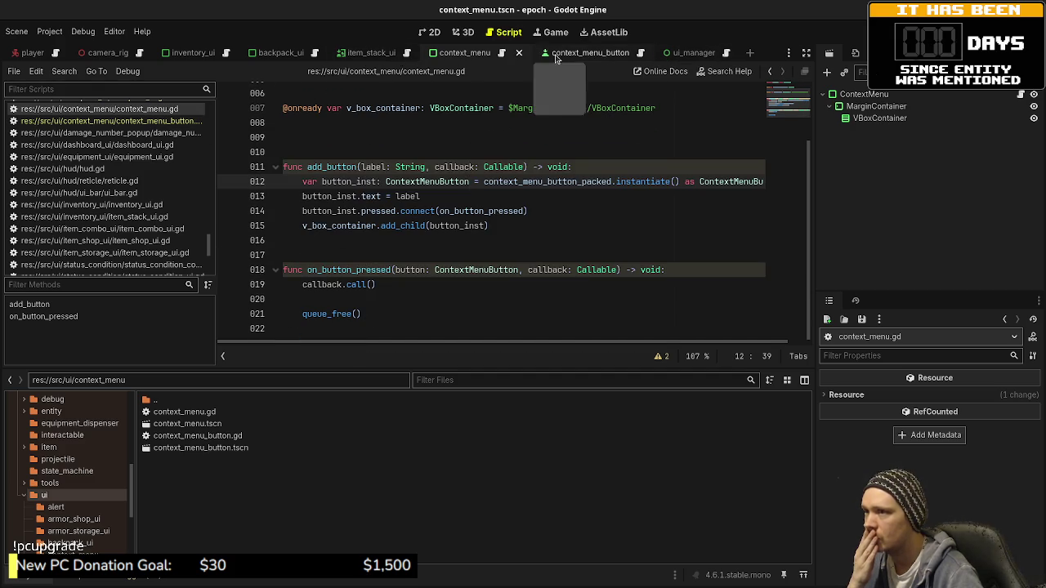
# - Open backpack_ui.gd at the on_inventory_item_stack_clicked function header
pyautogui.click(261, 57)
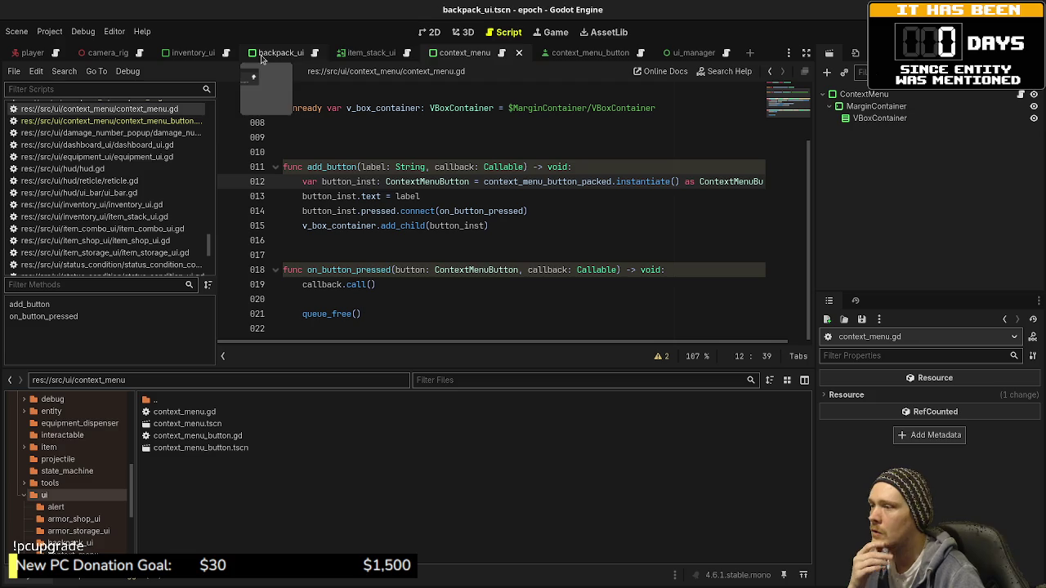
pyautogui.click(313, 54)
pyautogui.click(516, 254)
pyautogui.scroll(2, 516, 257)
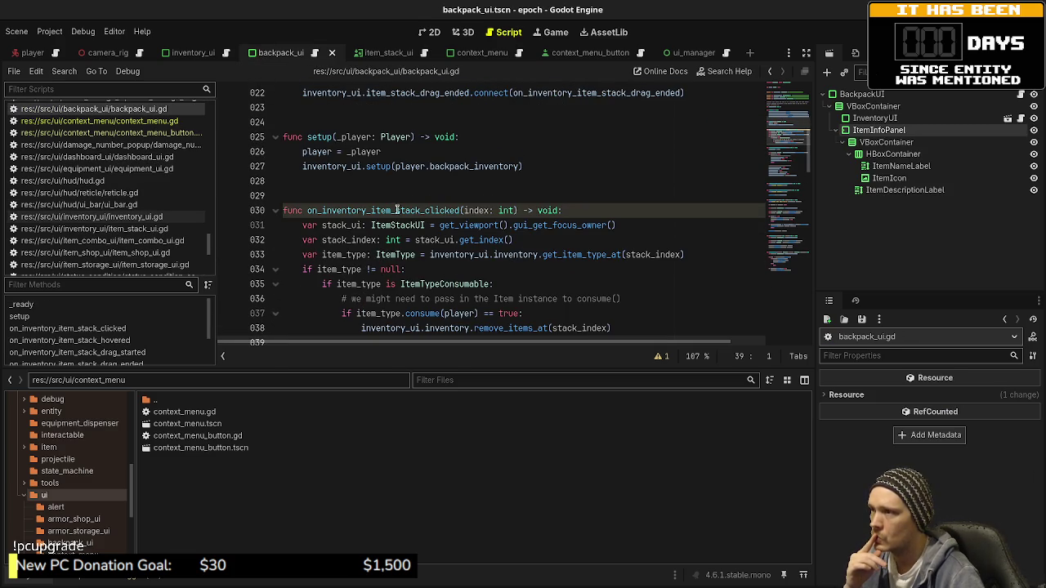
pyautogui.click(581, 211)
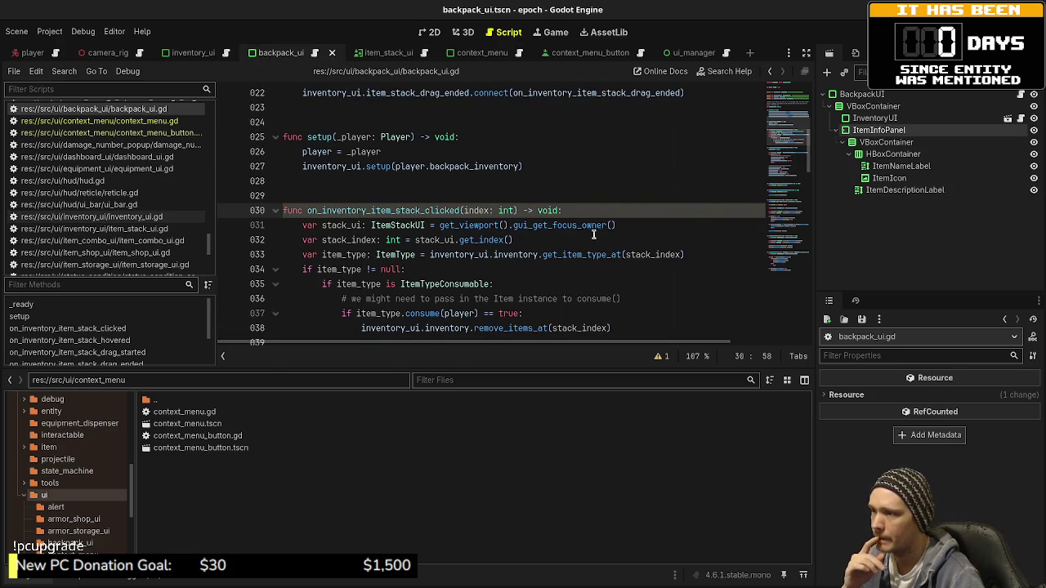
pyautogui.scroll(7, 630, 189)
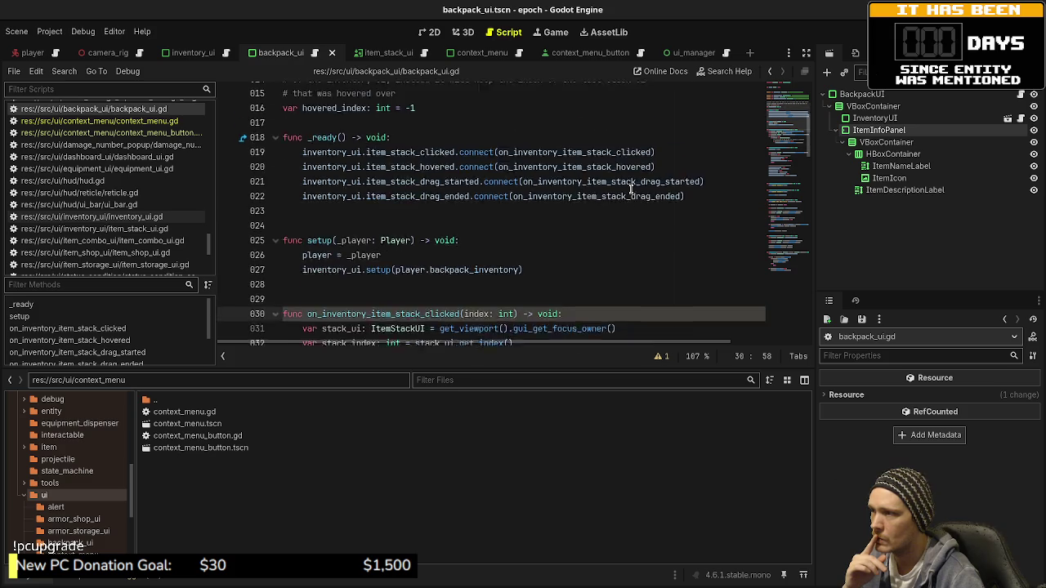
pyautogui.scroll(-10, 632, 191)
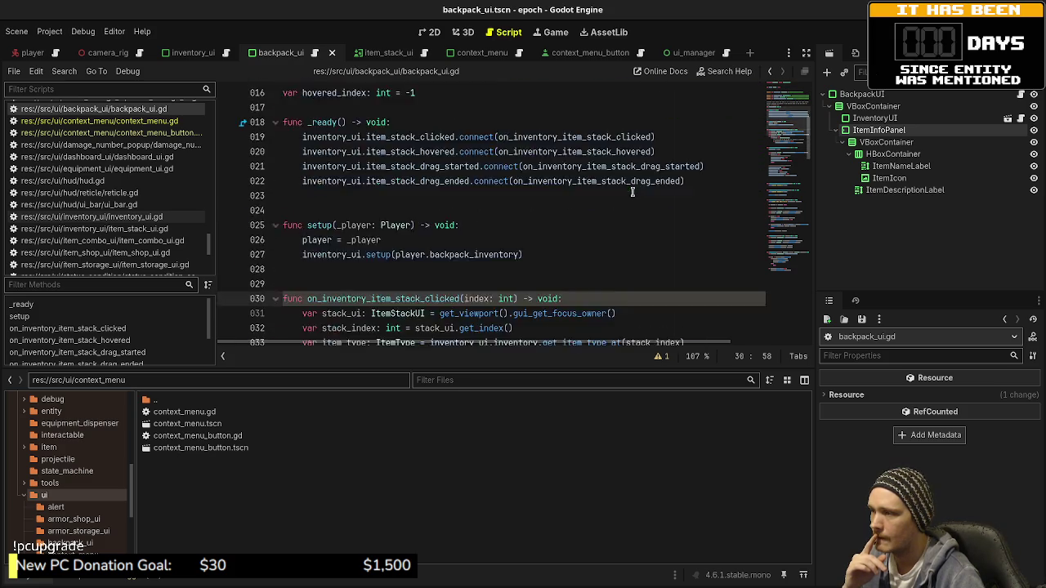
pyautogui.scroll(4, 636, 194)
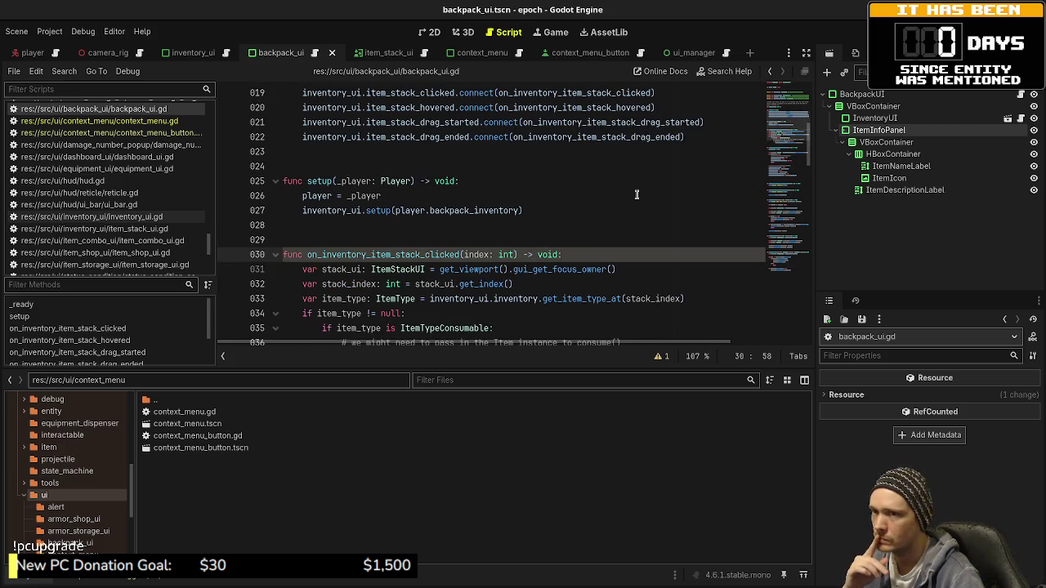
pyautogui.scroll(-1, 637, 195)
# - Add 'context_menu: ContextMenu = Game.instance.ui_manager.create_context_menu(get_global_mouse_position())' to the handler
pyautogui.press('Return')
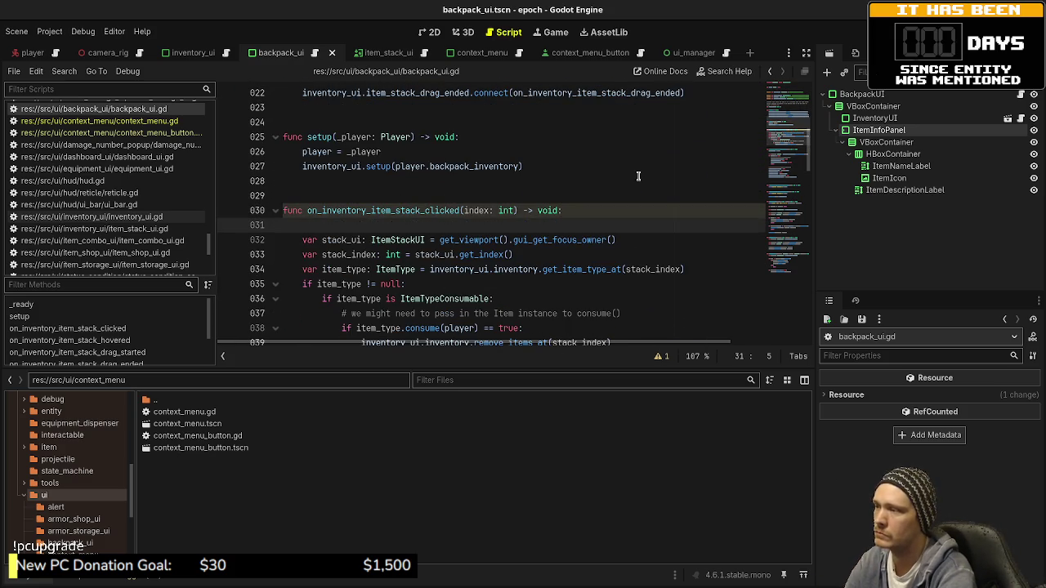
pyautogui.write('varcontext_men')
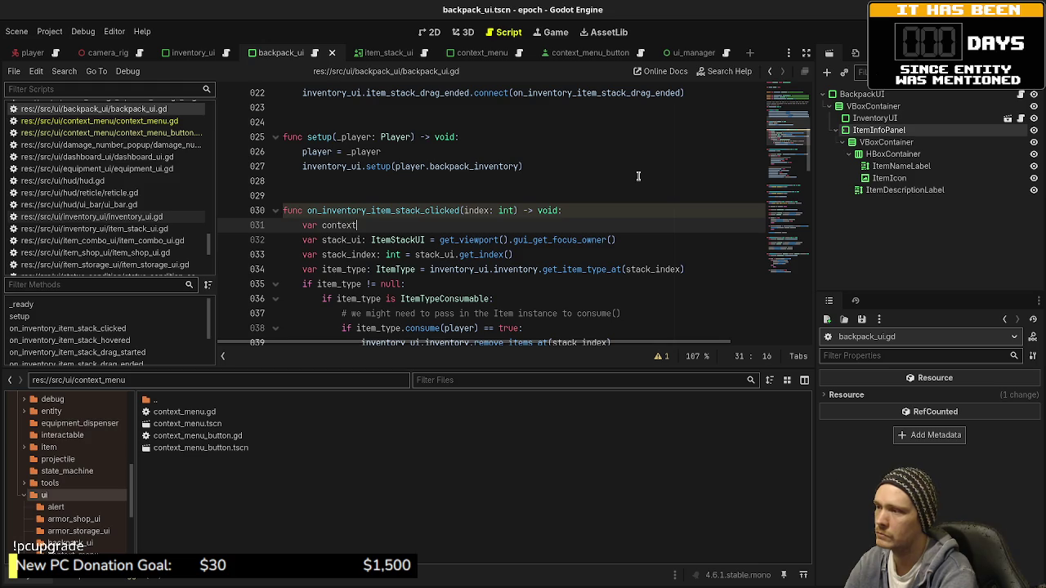
pyautogui.write('u: ContextMenu = ')
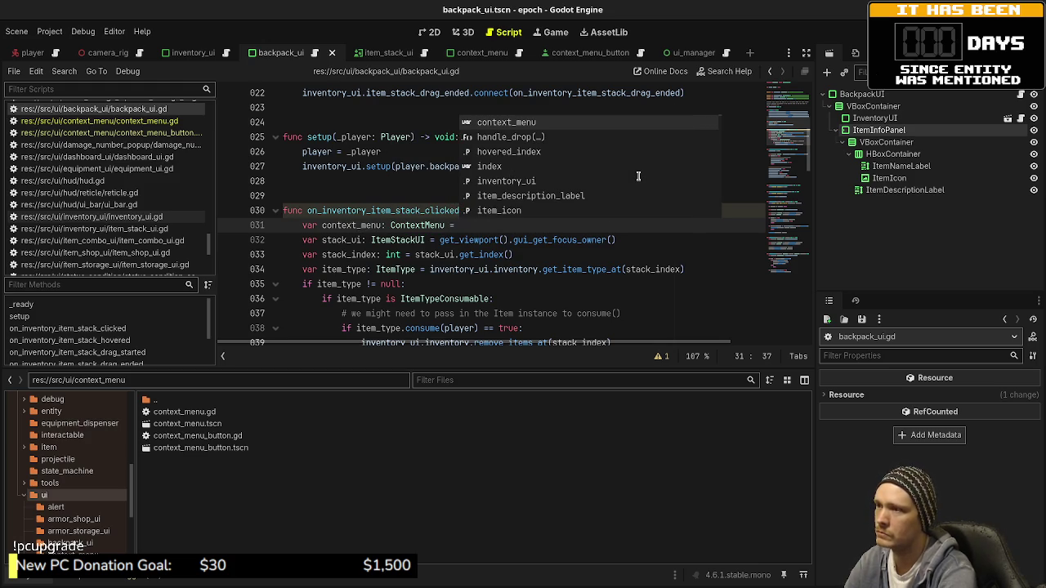
pyautogui.write('Game.')
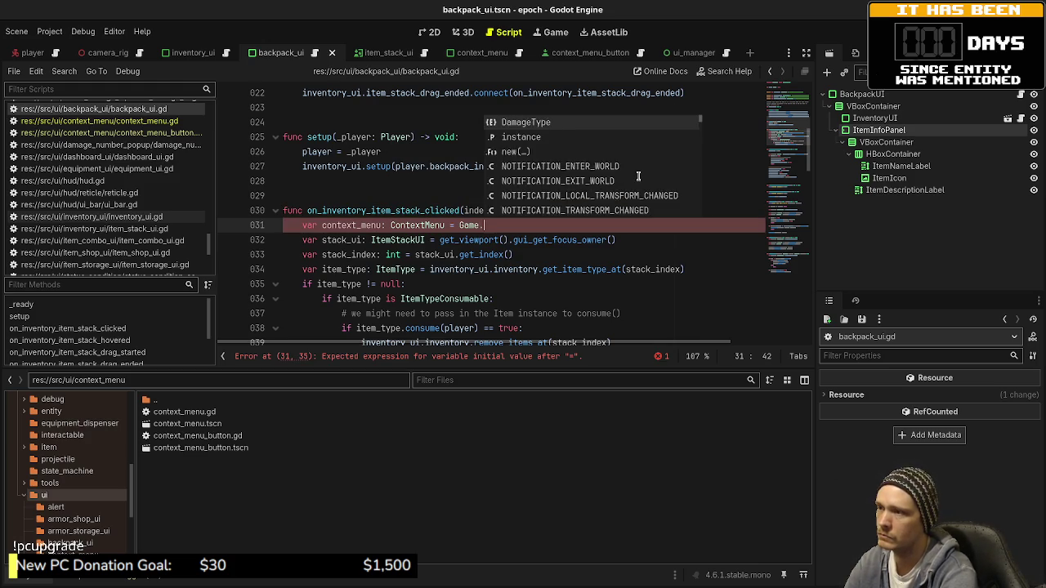
pyautogui.write('instance.ui_manag')
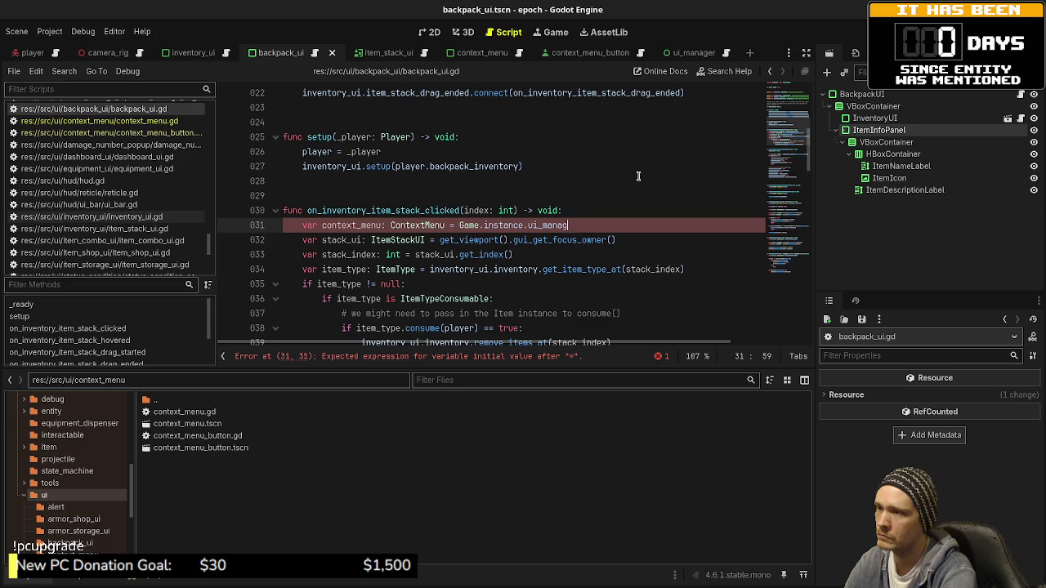
pyautogui.write('er.create_context_menu(')
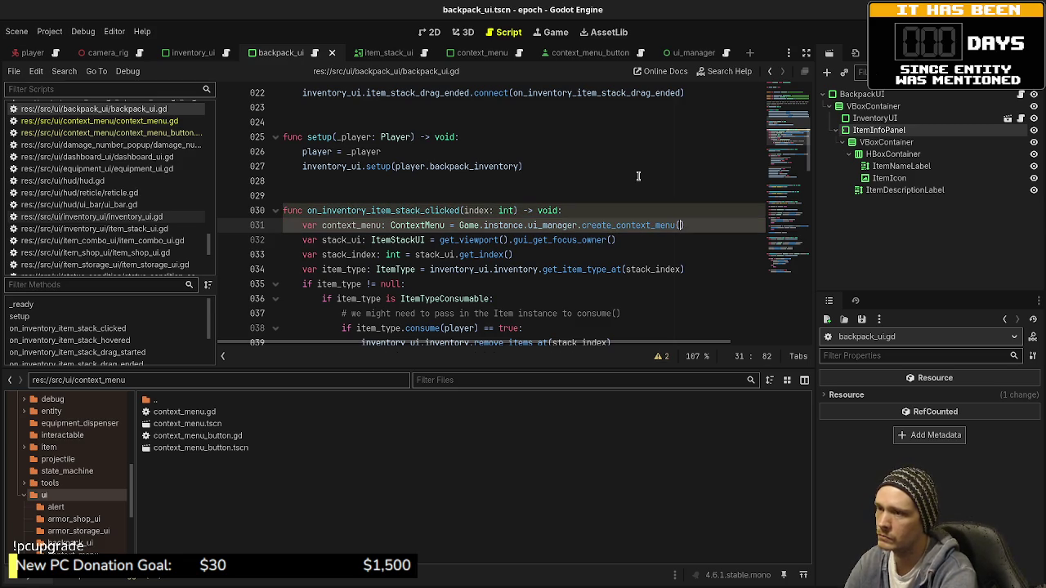
pyautogui.write('get_')
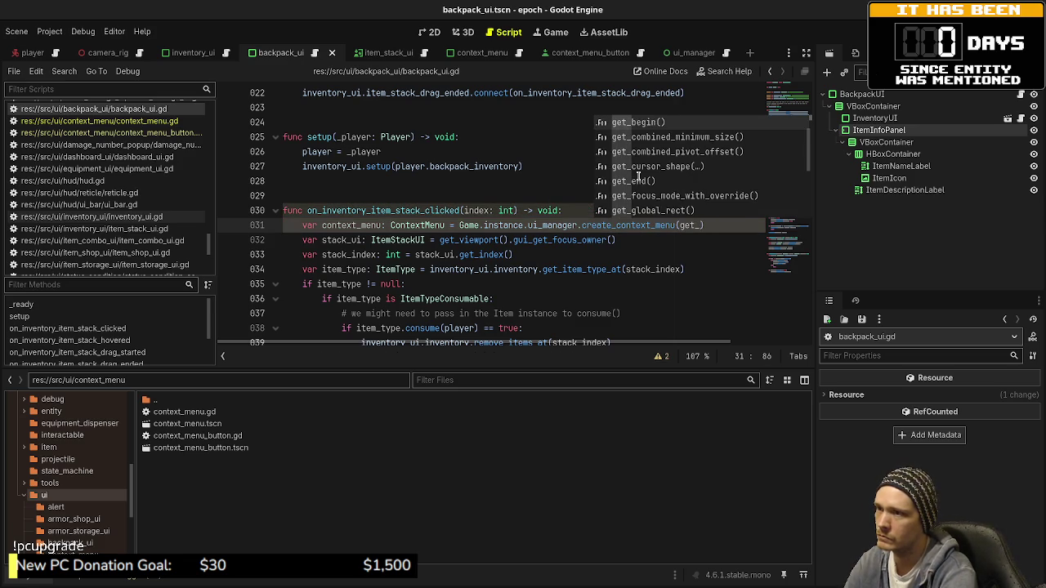
pyautogui.write('mou')
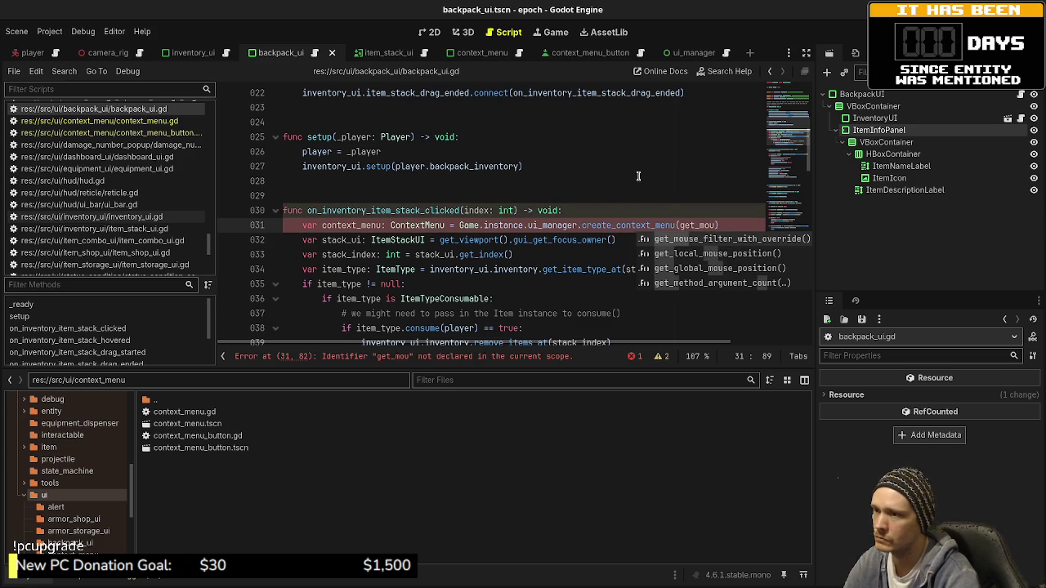
pyautogui.press('Down')
pyautogui.press('Return')
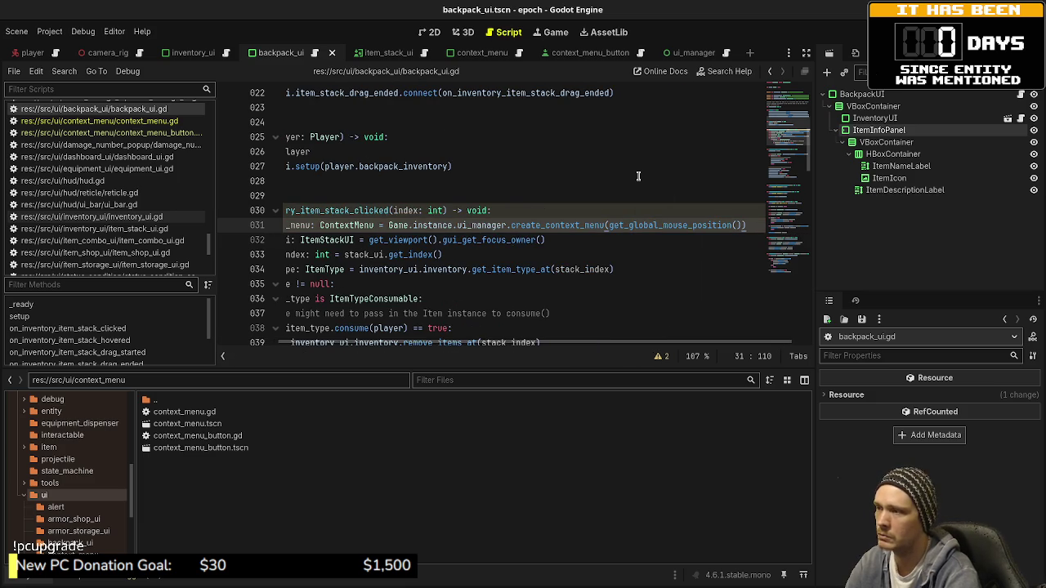
pyautogui.press('Return')
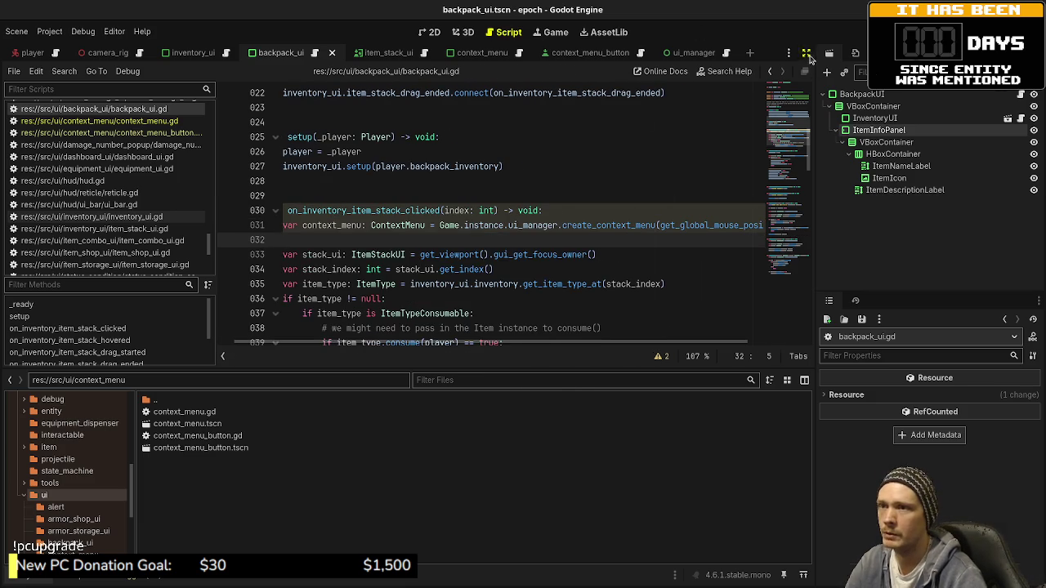
# - Enable distraction-free mode and place the caret after the consume comment
pyautogui.click(806, 53)
pyautogui.scroll(-2, 438, 234)
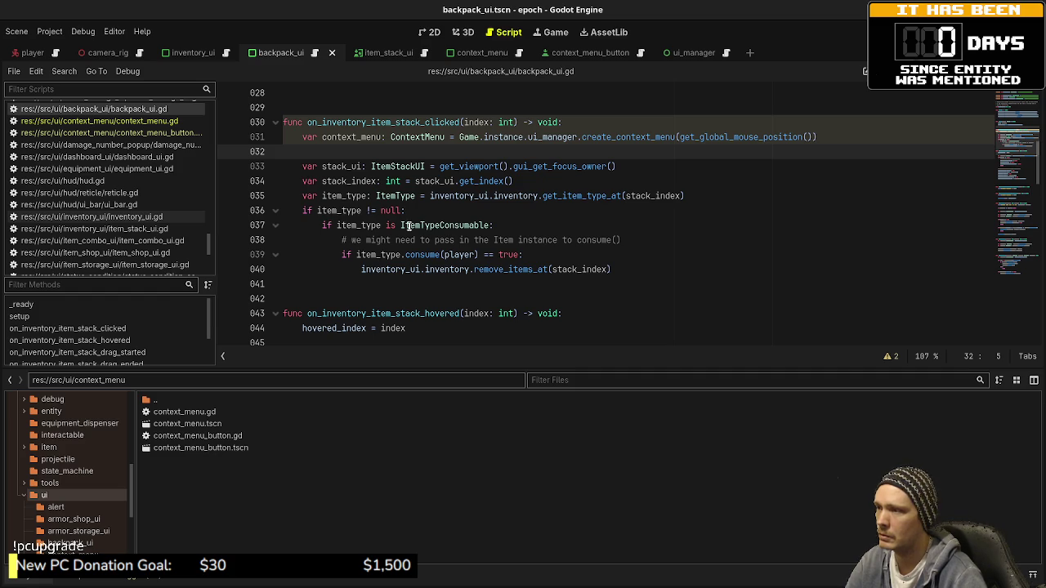
pyautogui.click(618, 239)
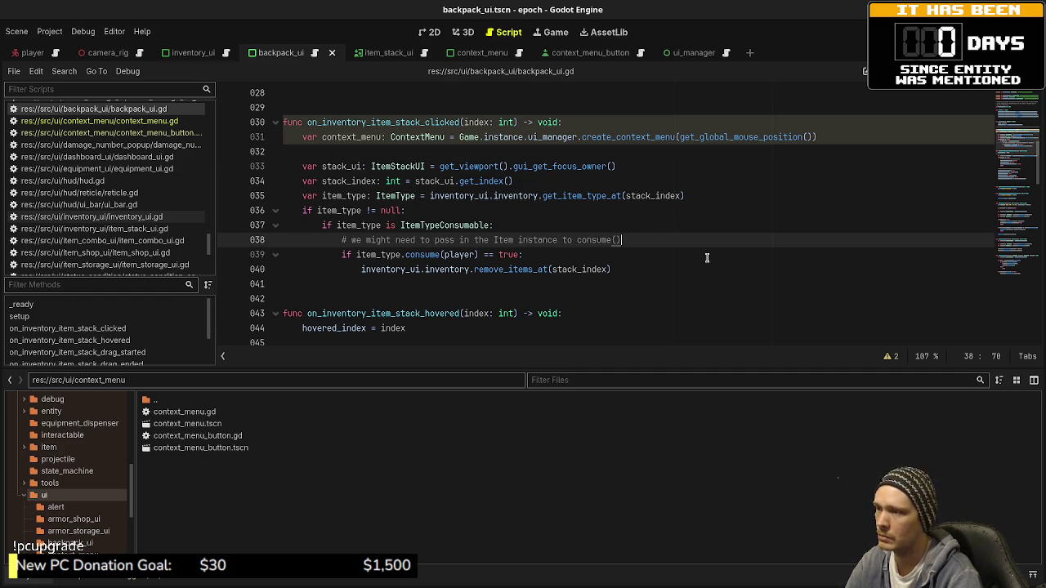
# - Add context_menu.add_button("Consume", func(): ...) inside the consumable branch
pyautogui.press('Up')
pyautogui.press('Return')
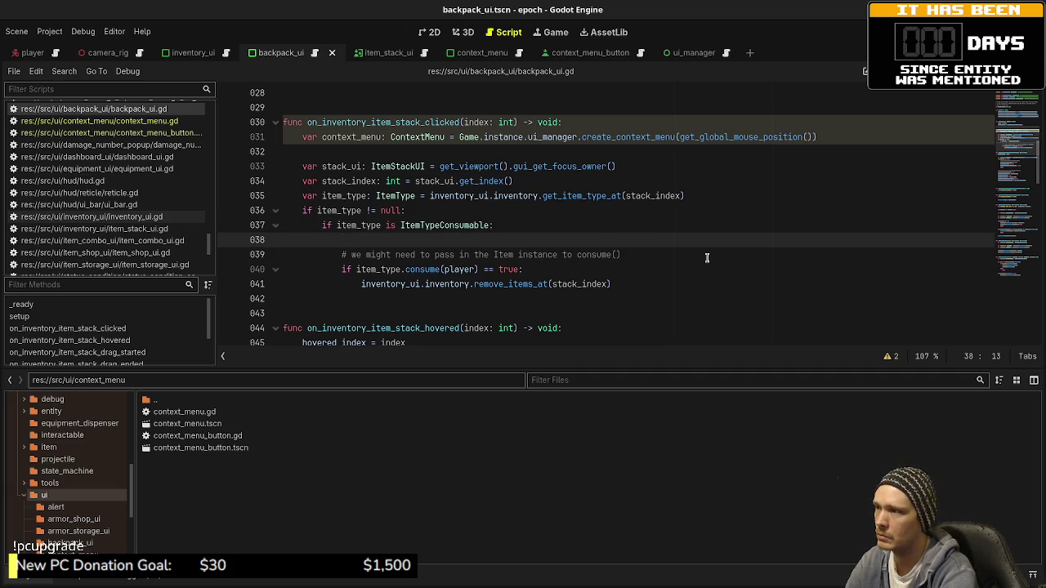
pyautogui.write('context_menu.')
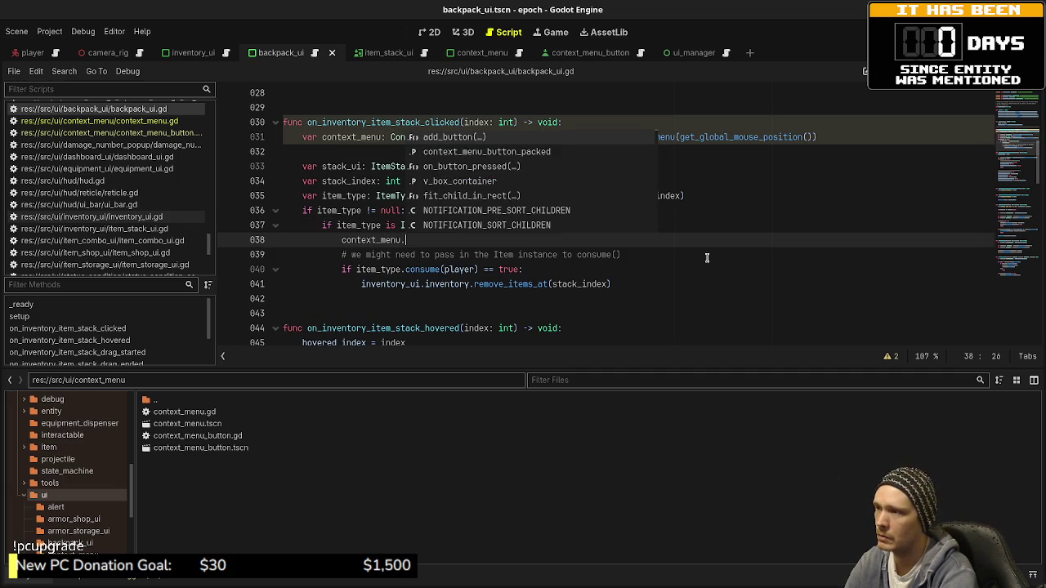
pyautogui.write('add')
pyautogui.press('Return')
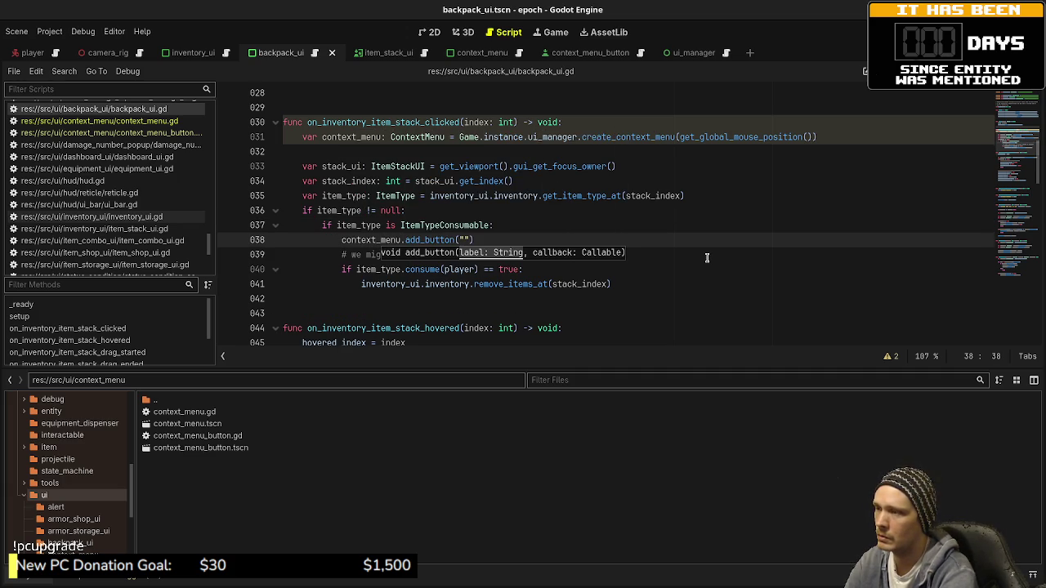
pyautogui.write('Consum')
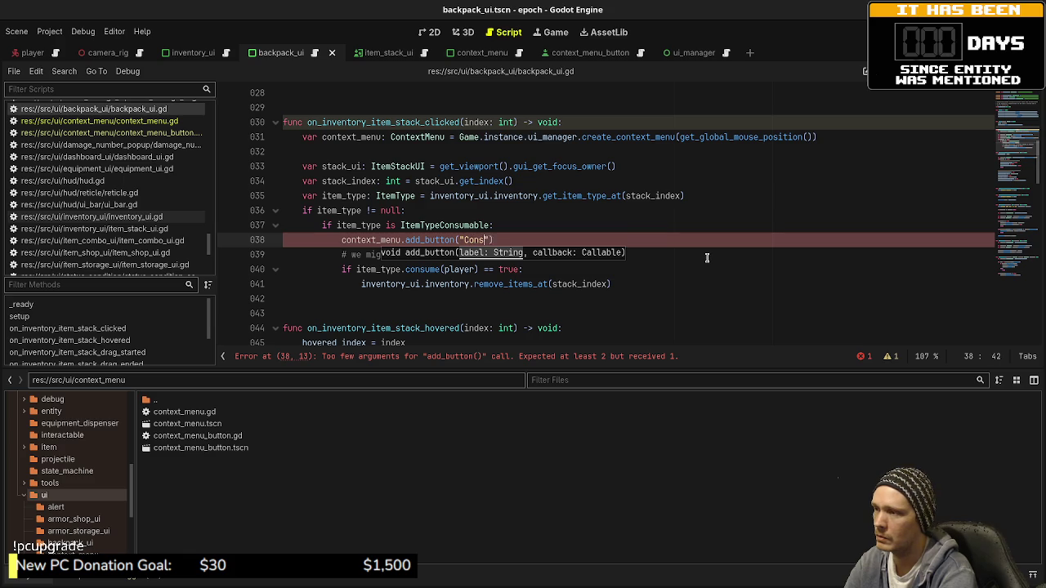
pyautogui.write('e"')
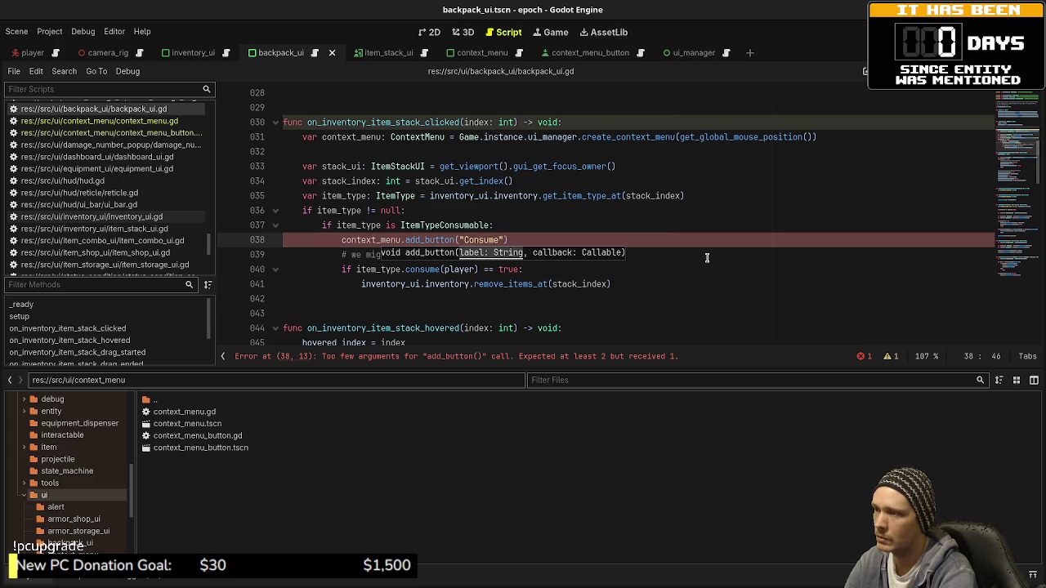
pyautogui.write(', func():')
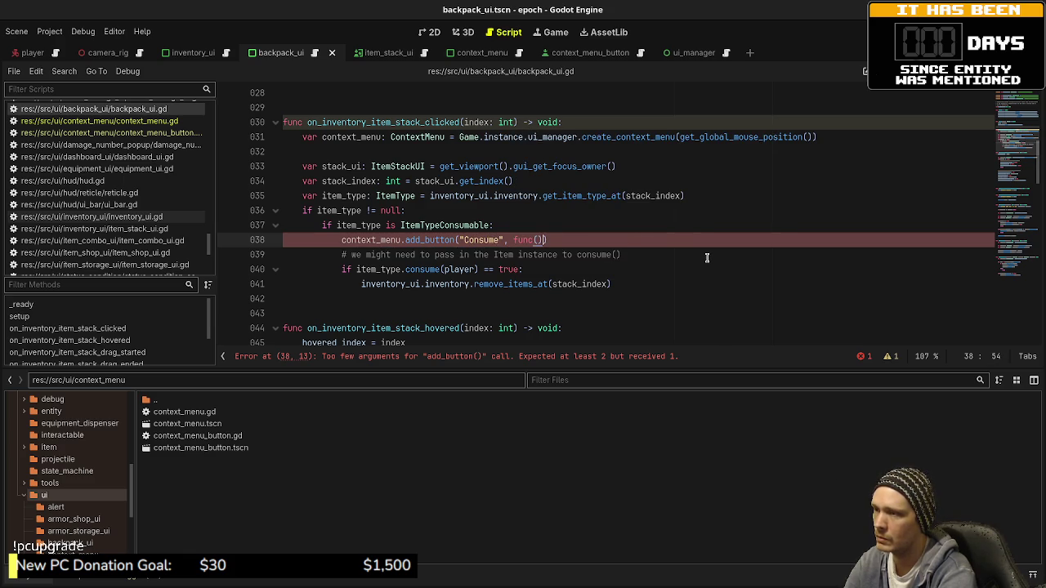
pyautogui.press('Return')
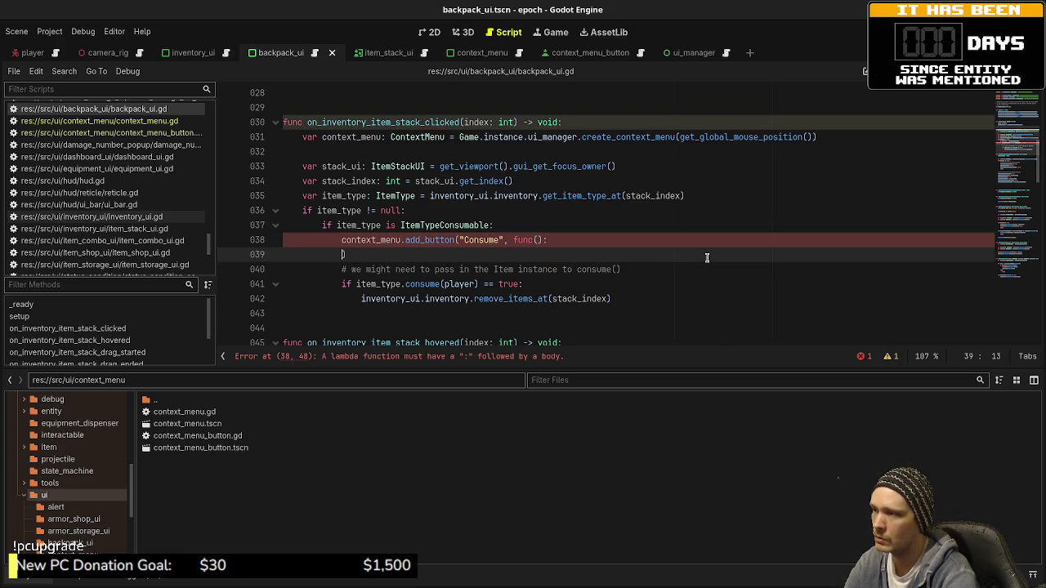
# - Move the consume and remove_items_at(stack_index) lines into the Consume lambda, indent them, and save
pyautogui.moveTo(626, 306); pyautogui.dragTo(344, 272)
pyautogui.hotkey('ctrl', 'x')
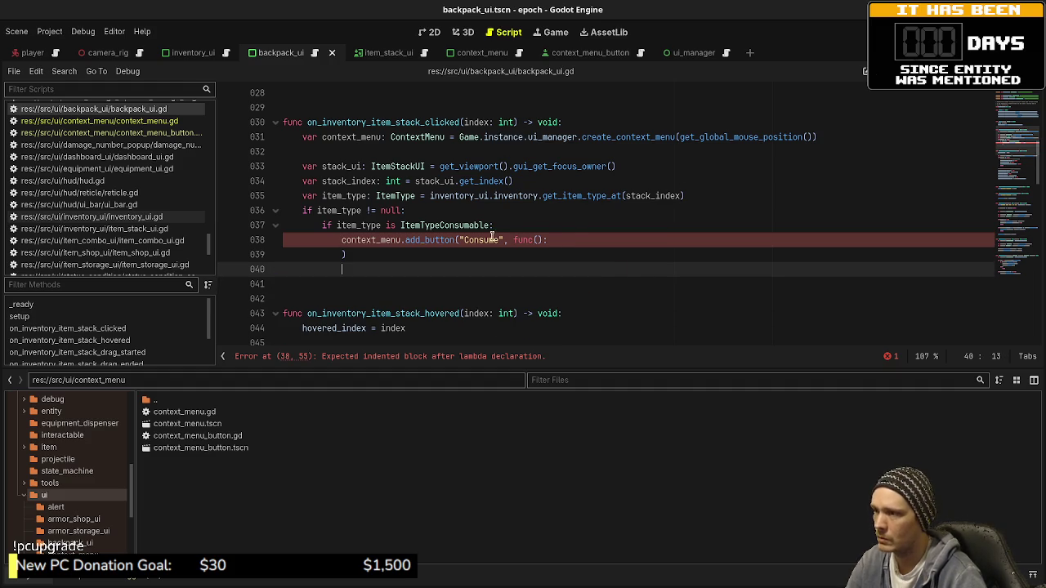
pyautogui.click(579, 241)
pyautogui.press('Return')
pyautogui.hotkey('ctrl', 'v')
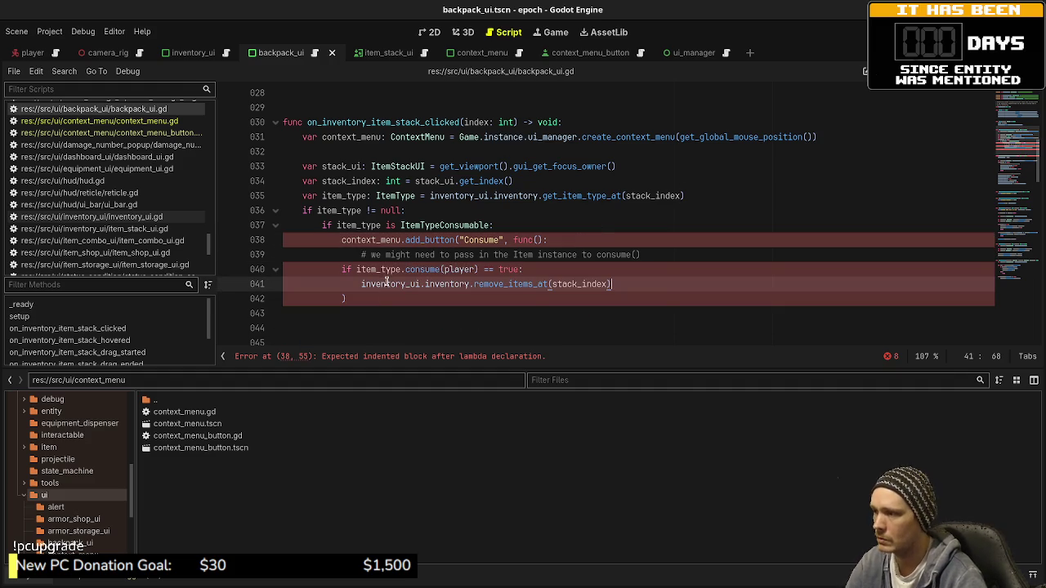
pyautogui.moveTo(384, 284); pyautogui.dragTo(341, 270)
pyautogui.press('Tab')
pyautogui.hotkey('ctrl', 's')
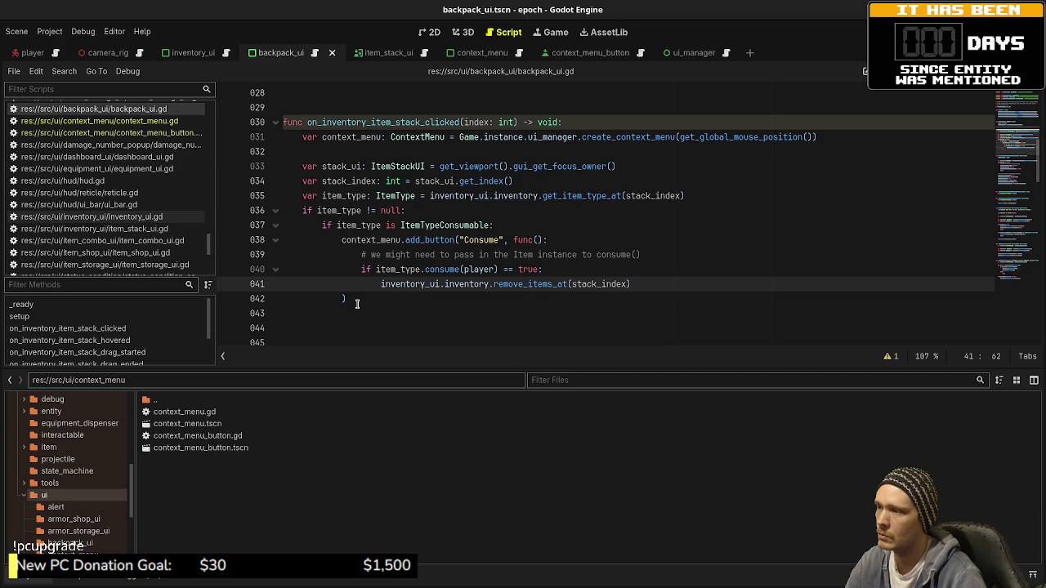
pyautogui.press('Down')
pyautogui.click(470, 328)
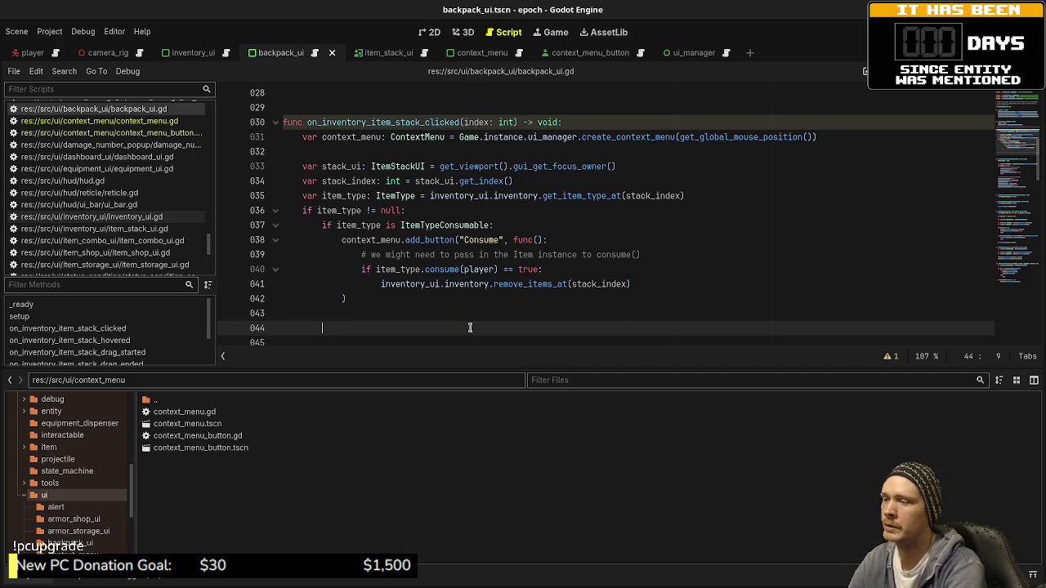
# - Add a "Drop" context-menu button whose lambda calls remove_items_at(stack_index), then save
pyautogui.write('context>')
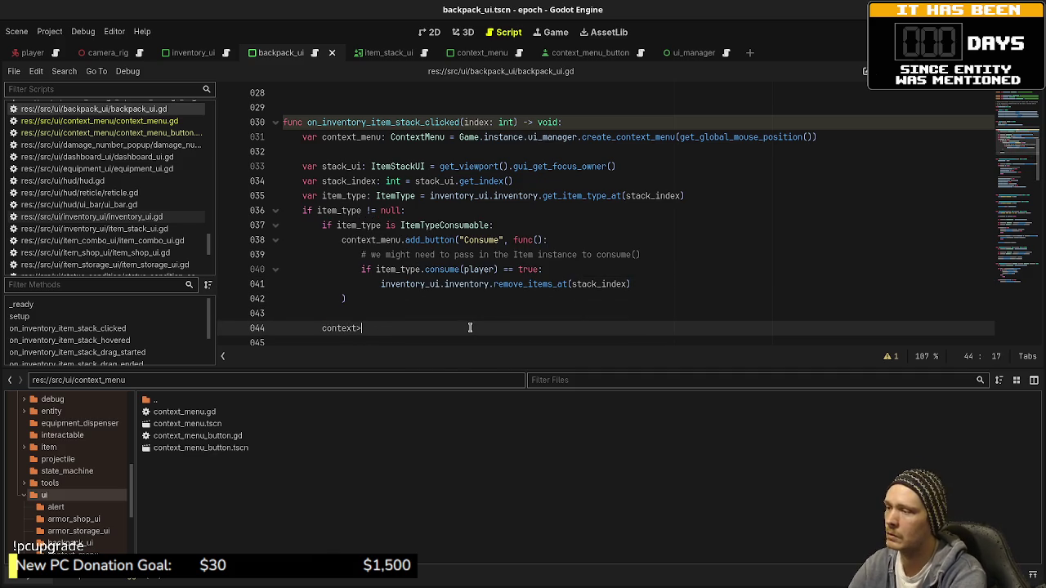
pyautogui.write('_menu')
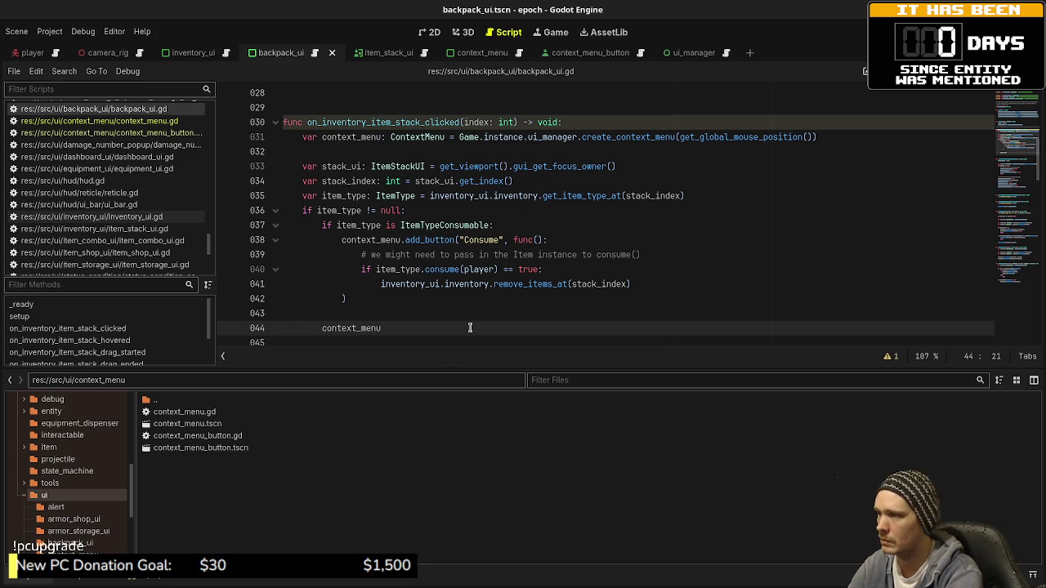
pyautogui.write('.add_butt')
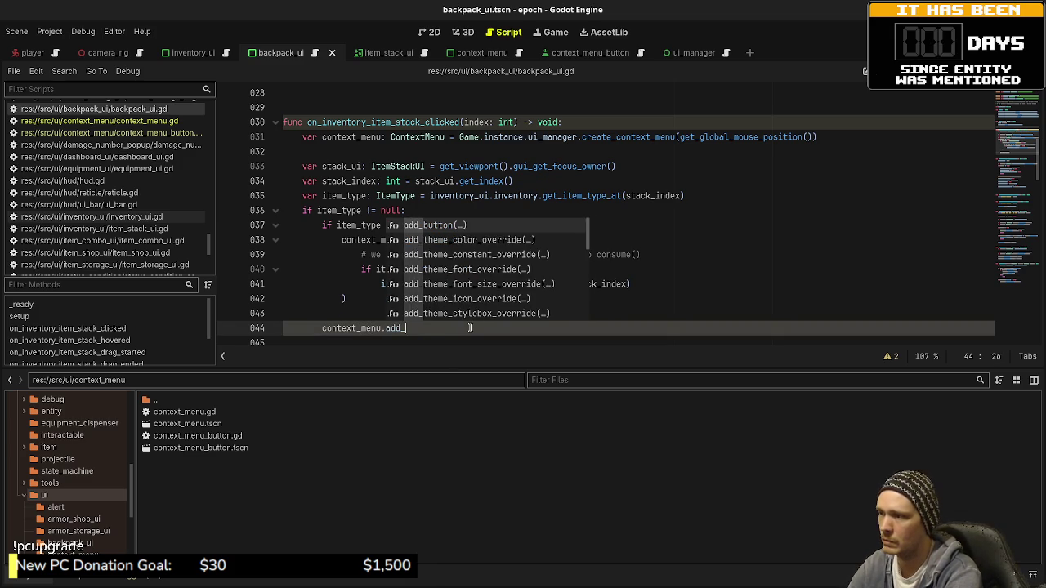
pyautogui.press('Return')
pyautogui.write('"Drop"')
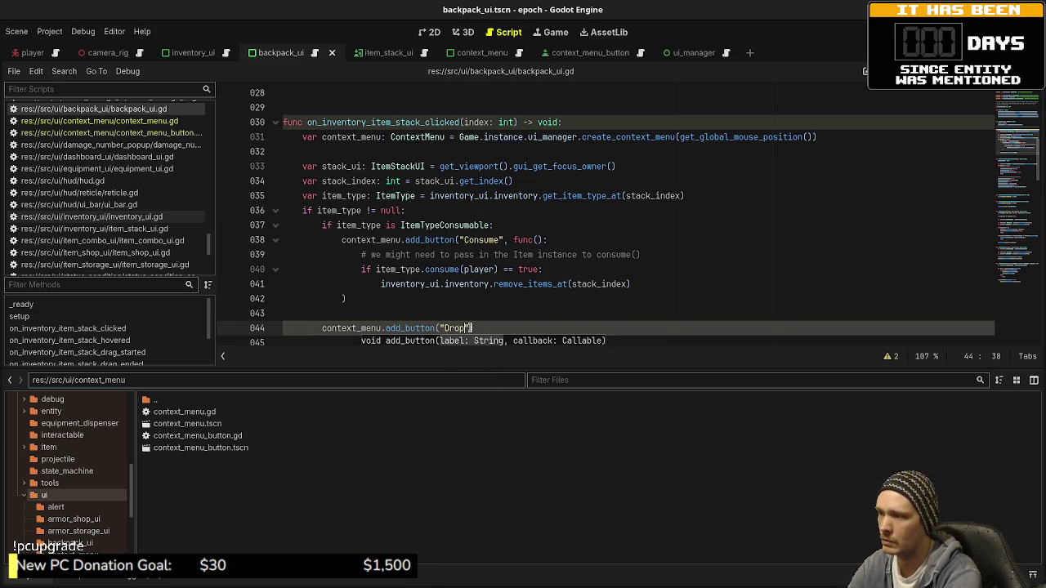
pyautogui.write(', func():')
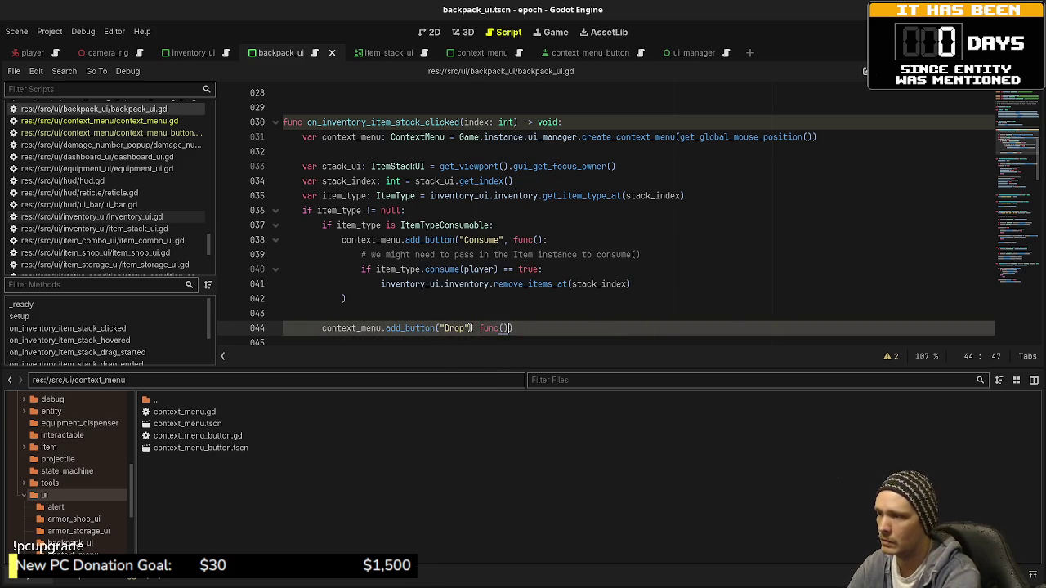
pyautogui.press('Return')
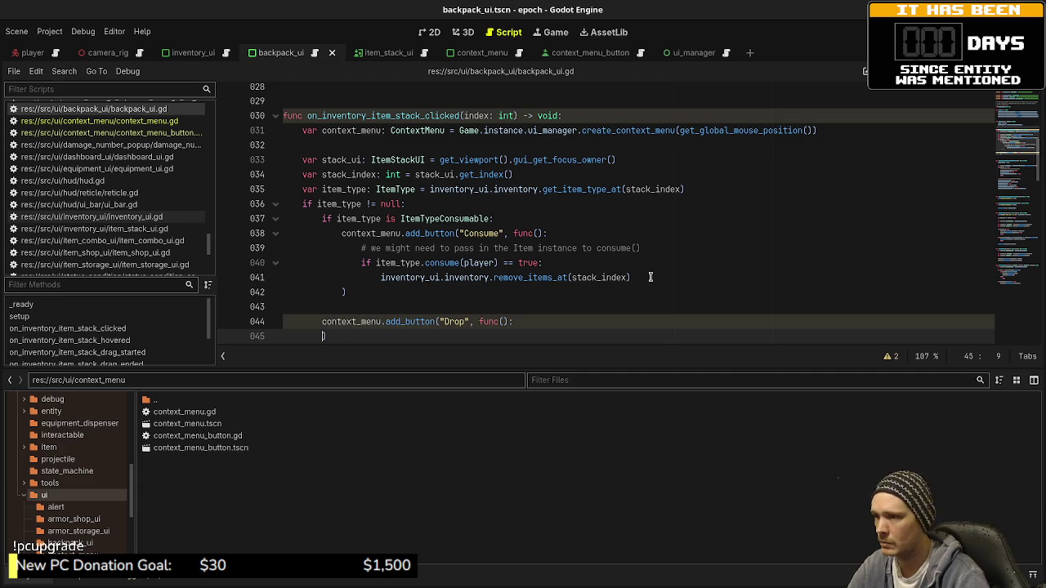
pyautogui.moveTo(651, 277); pyautogui.dragTo(381, 277)
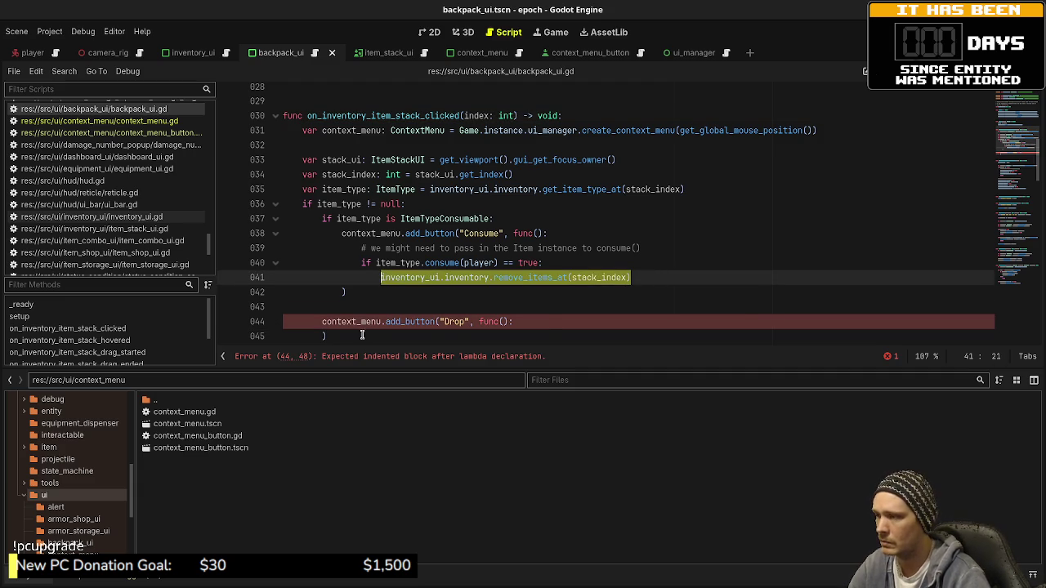
pyautogui.click(546, 329)
pyautogui.press('Return')
pyautogui.hotkey('ctrl', 'v')
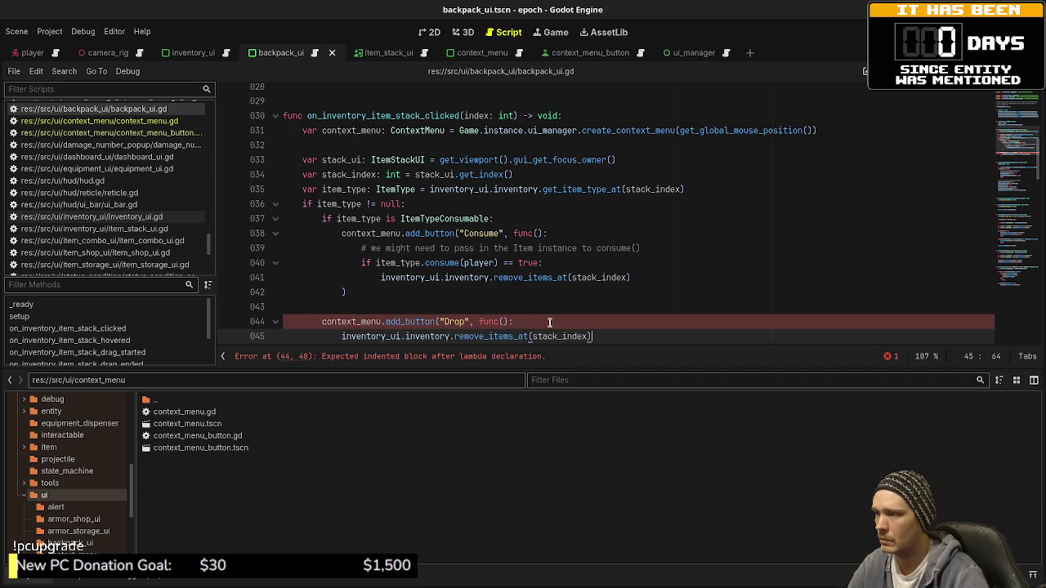
pyautogui.scroll(-2, 531, 207)
pyautogui.hotkey('ctrl', 's')
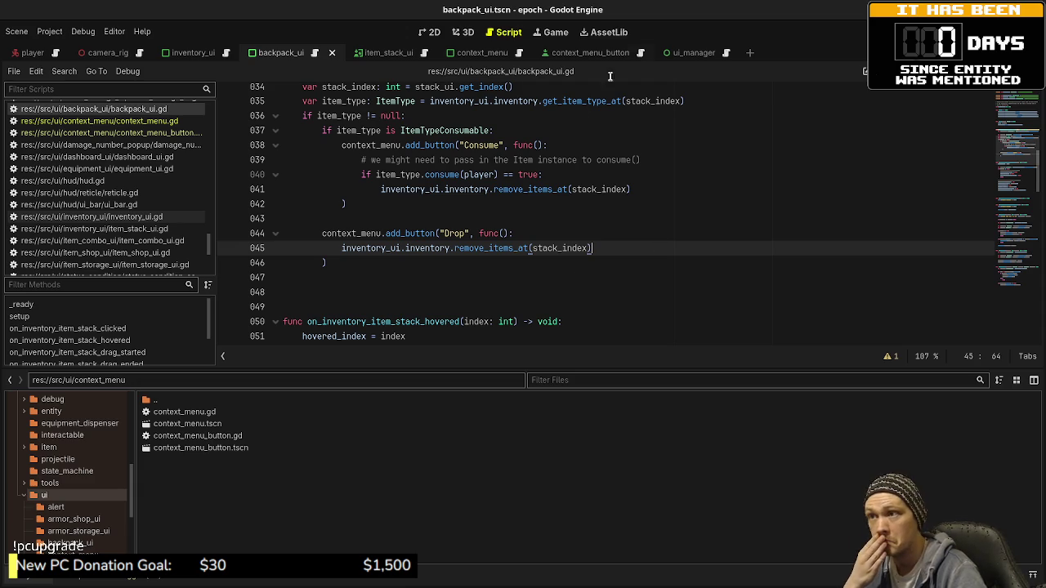
# - In the context_menu scene, set ContextMenu's Context Menu Button Packed to context_menu_button.tscn and save
pyautogui.click(474, 53)
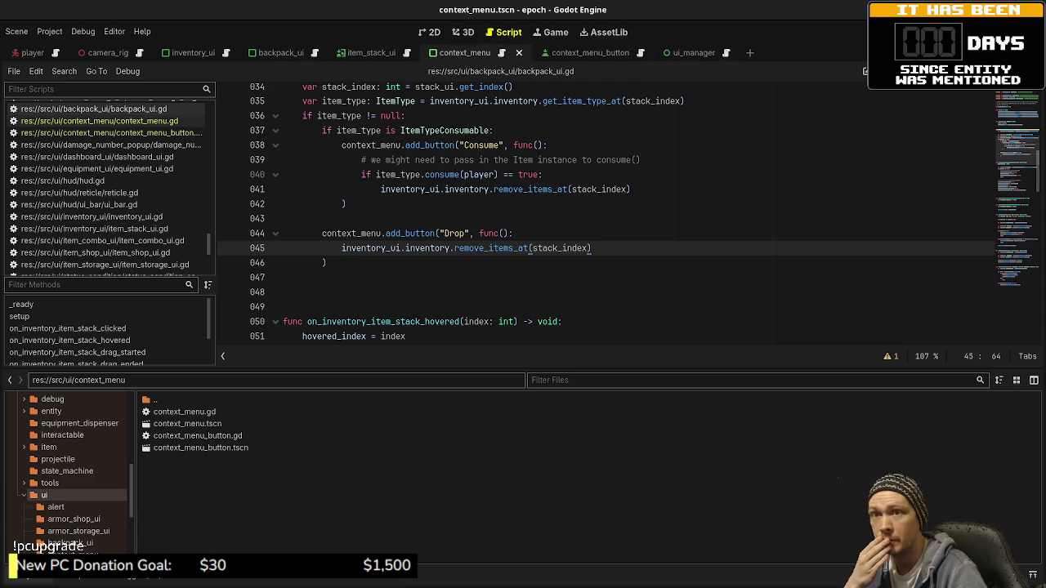
pyautogui.click(876, 106)
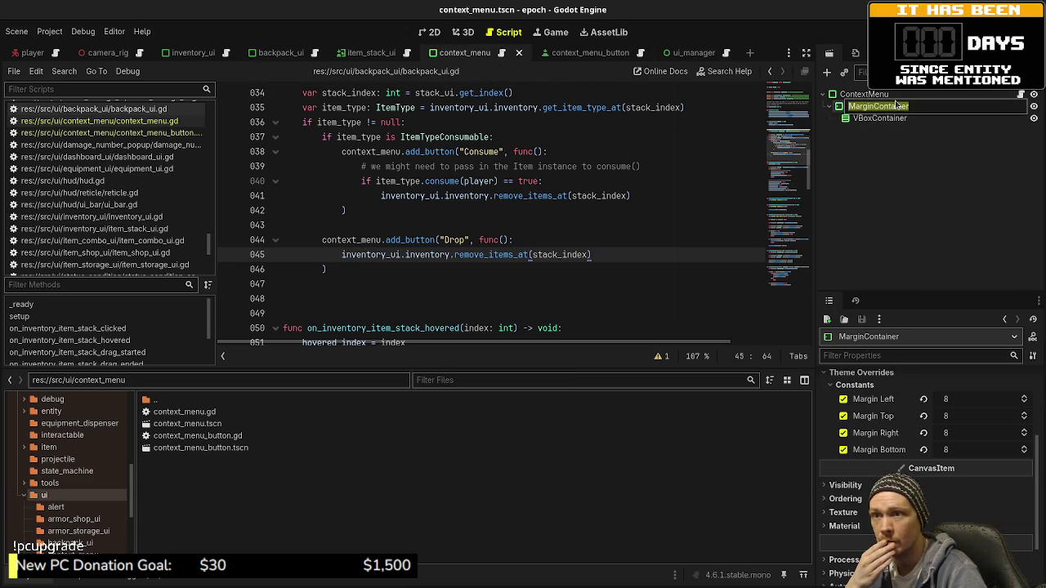
pyautogui.click(866, 94)
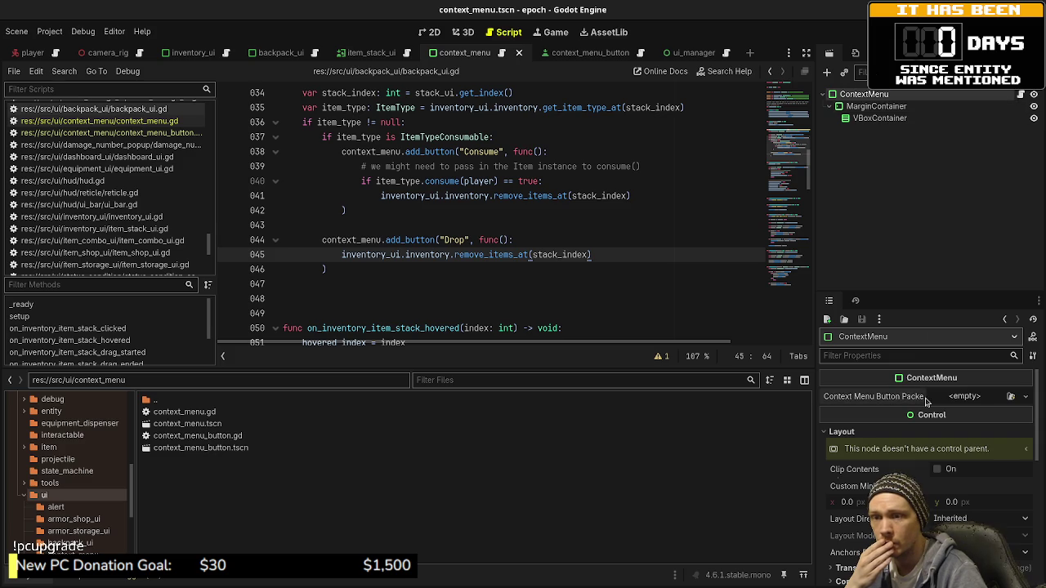
pyautogui.click(1009, 395)
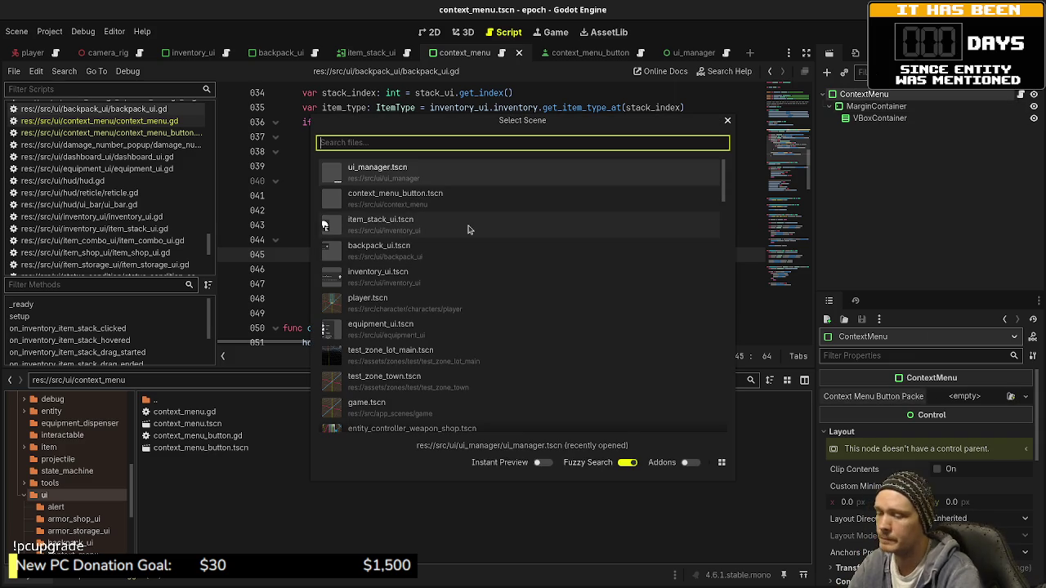
pyautogui.write('contextmneu')
pyautogui.press('Down')
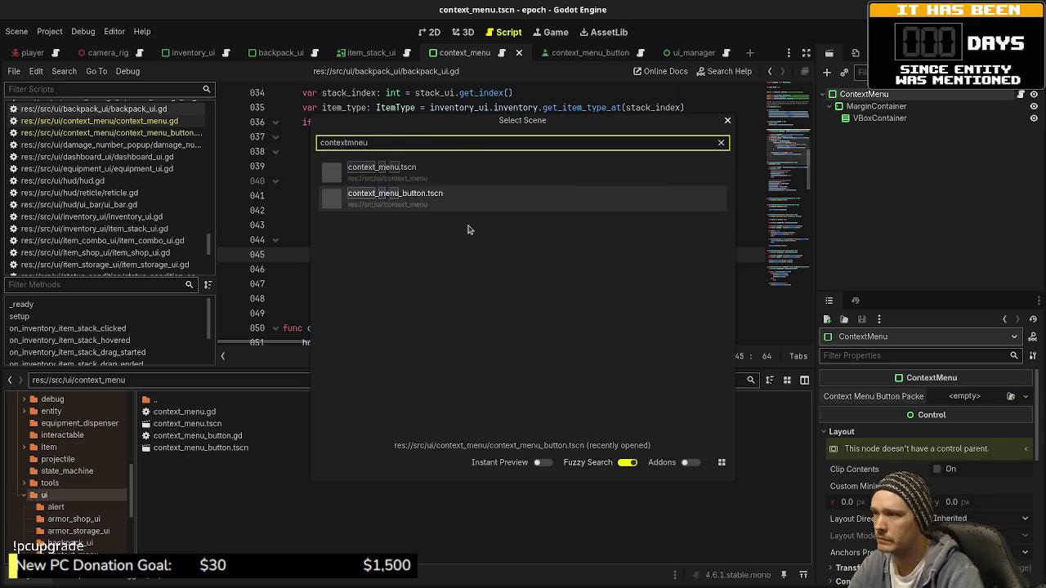
pyautogui.press('Return')
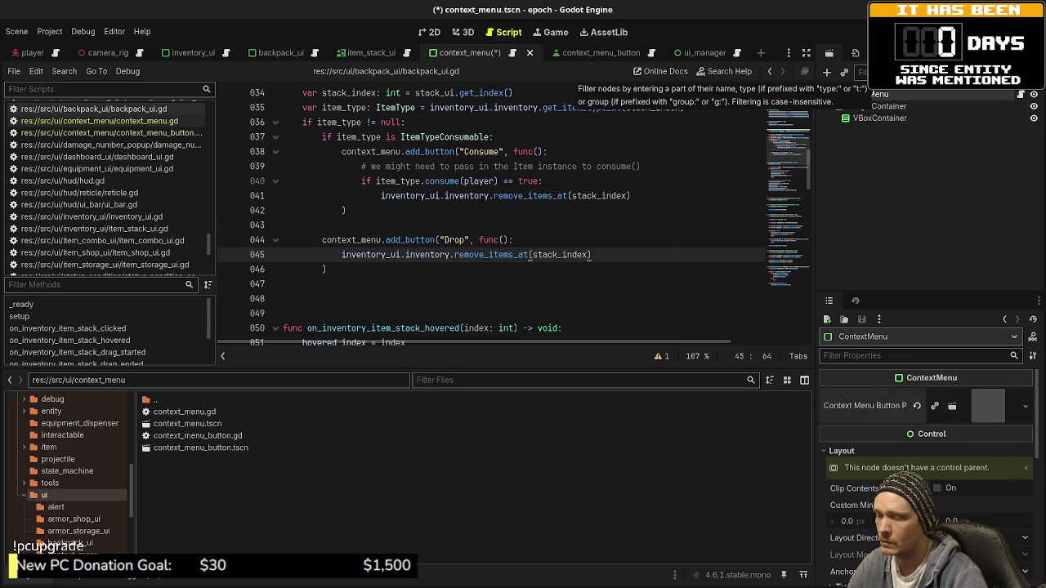
pyautogui.hotkey('ctrl', 's')
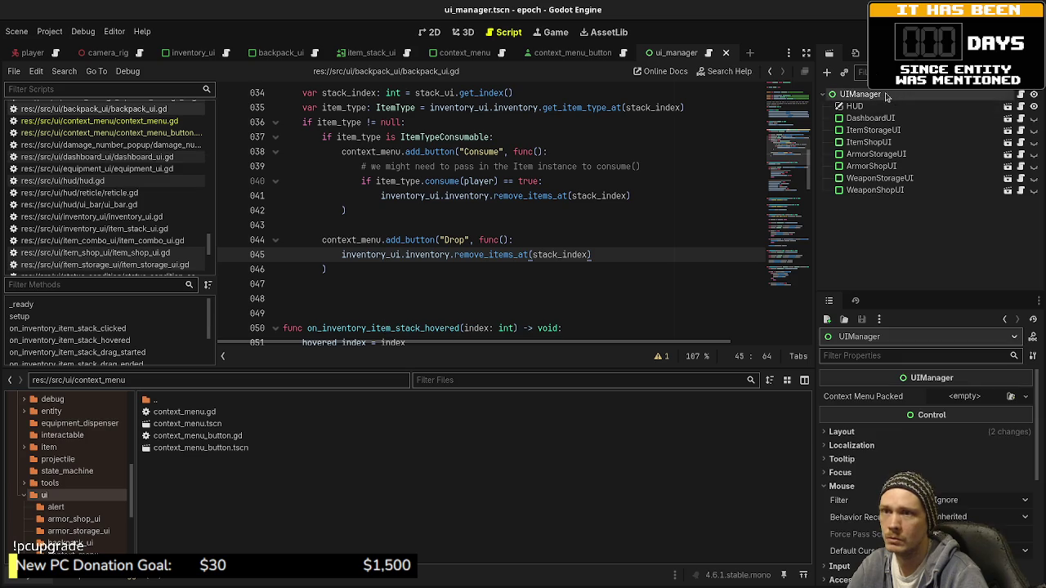
# - Assign context_menu.tscn to Context Menu Packed, save, and run the game with F5
pyautogui.click(1011, 397)
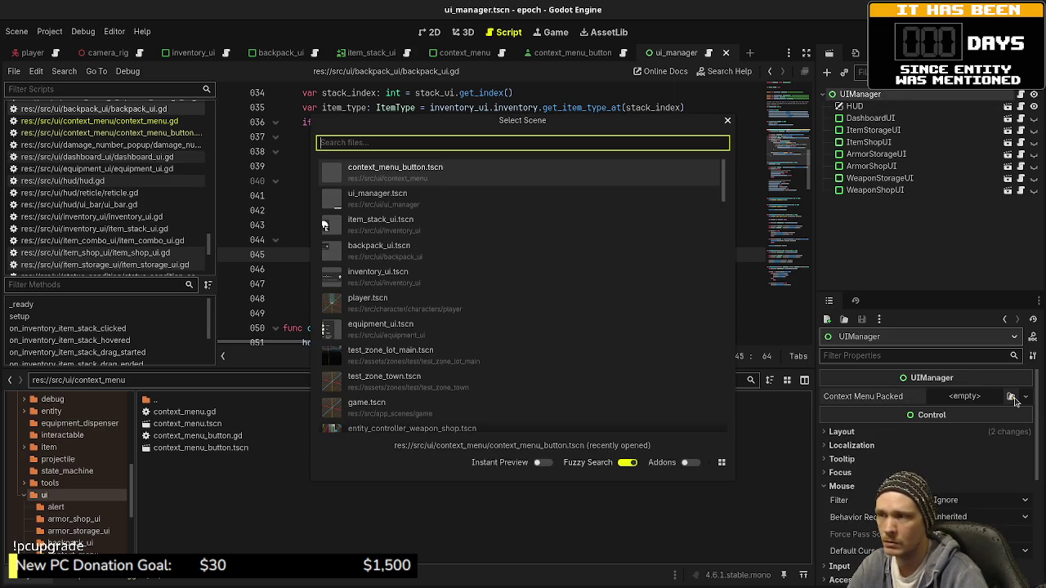
pyautogui.write('contextmen')
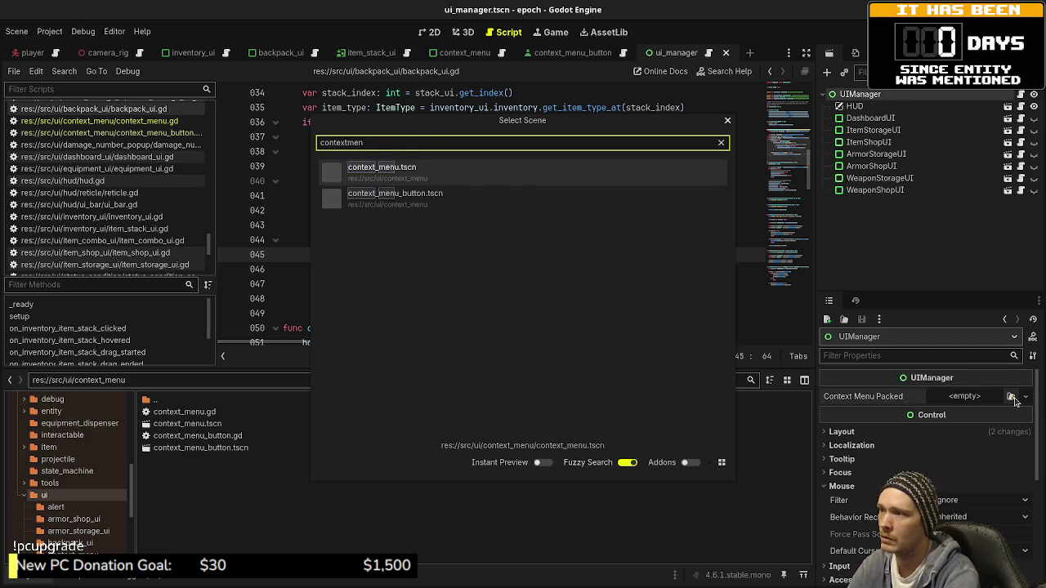
pyautogui.press('Return')
pyautogui.hotkey('ctrl', 's')
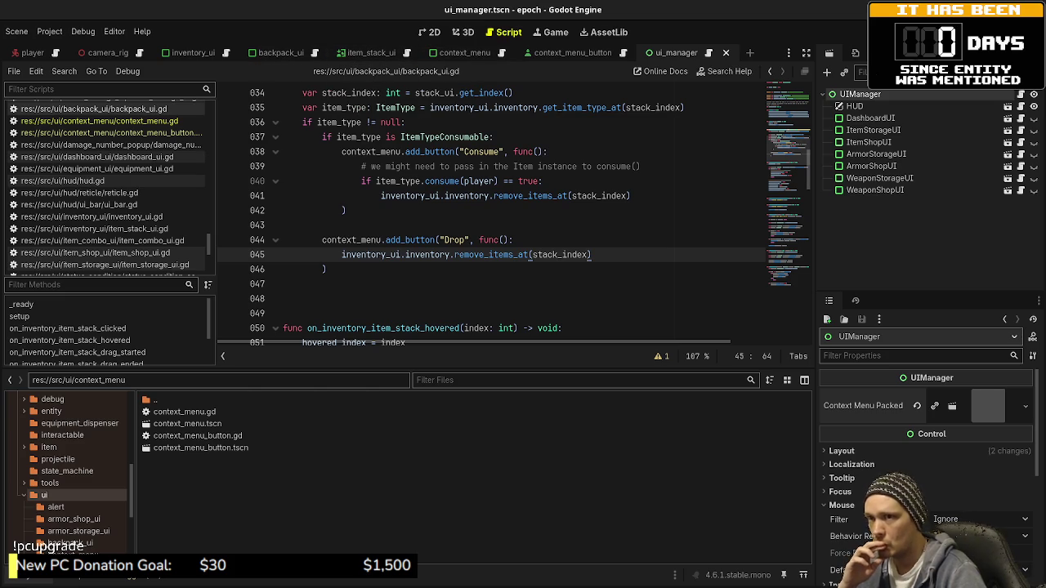
pyautogui.press('F5')
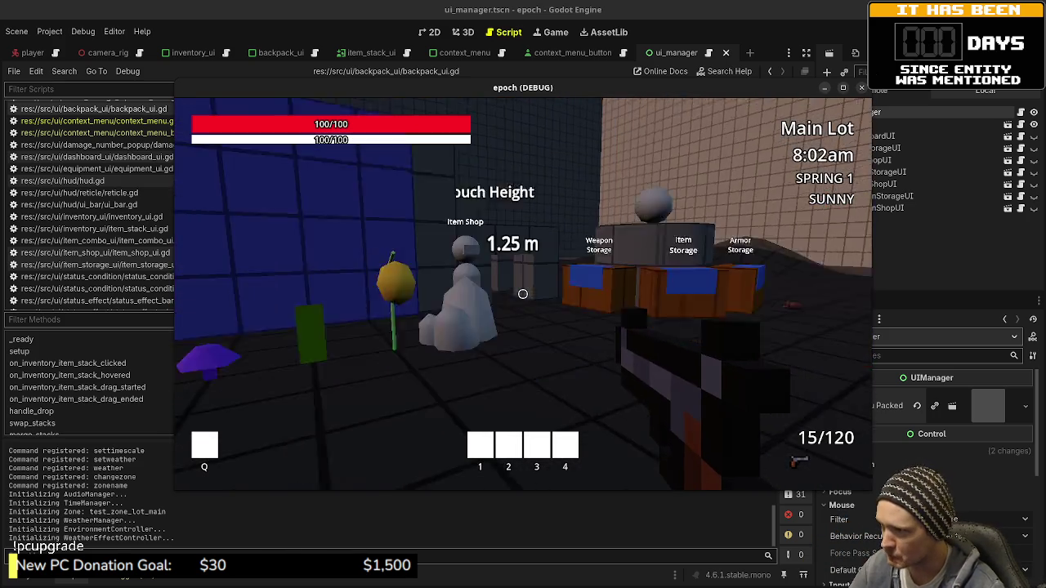
# - Open the inventory in the running game, then stop the game with F8
pyautogui.press('Tab')
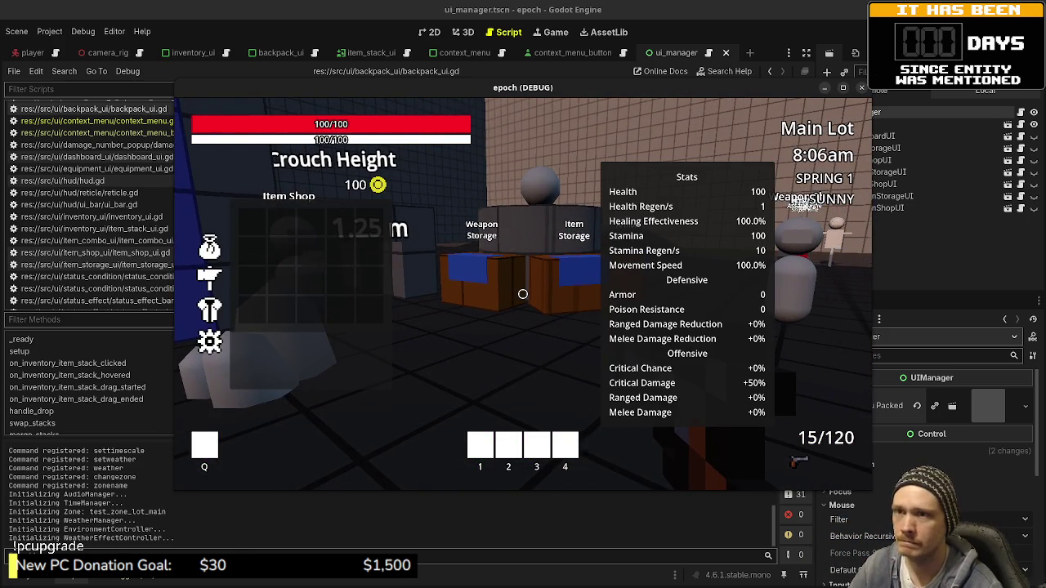
pyautogui.press('F8')
# - Move the context_menu creation line under the item_type != null check, add a blank line, and save
pyautogui.scroll(2, 409, 197)
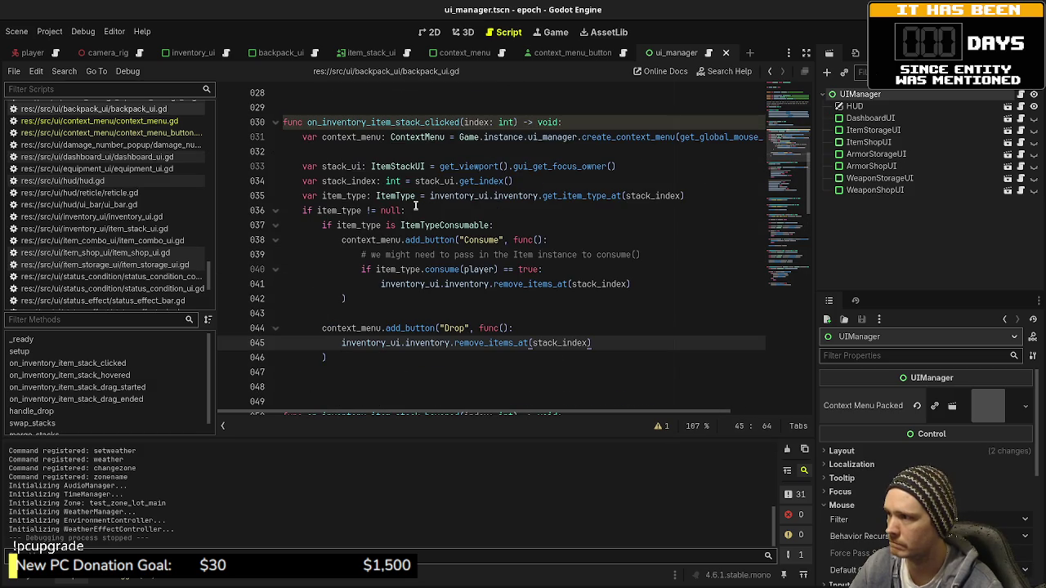
pyautogui.moveTo(304, 136); pyautogui.dragTo(797, 141)
pyautogui.press('BackSpace')
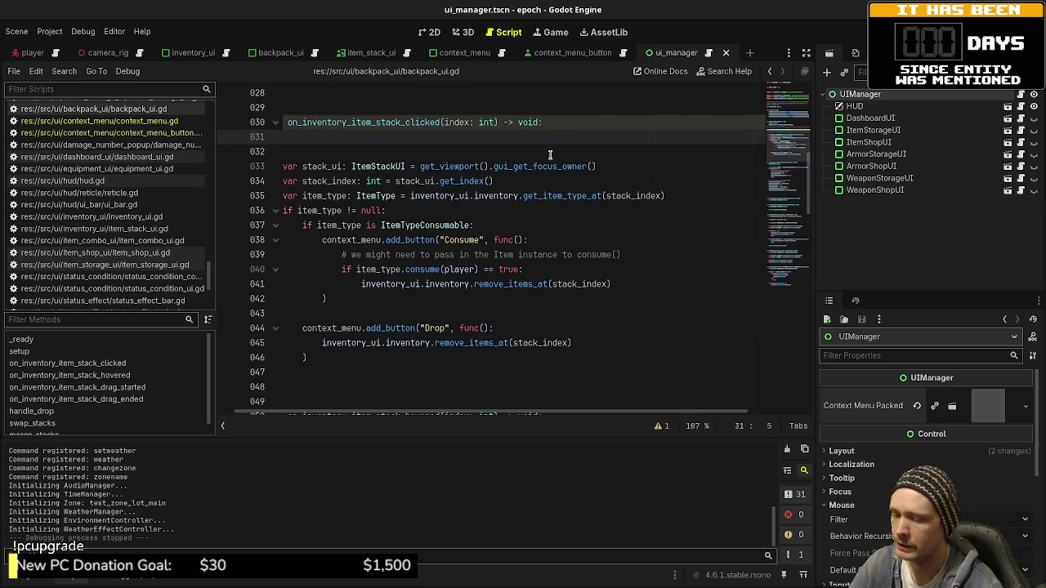
pyautogui.press('BackSpace')
pyautogui.press('Delete')
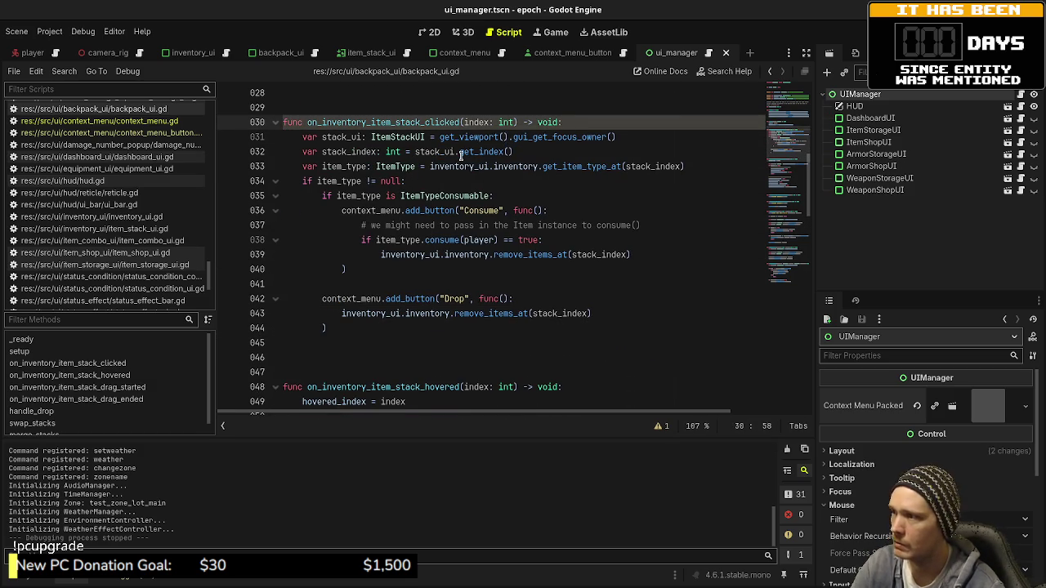
pyautogui.click(437, 180)
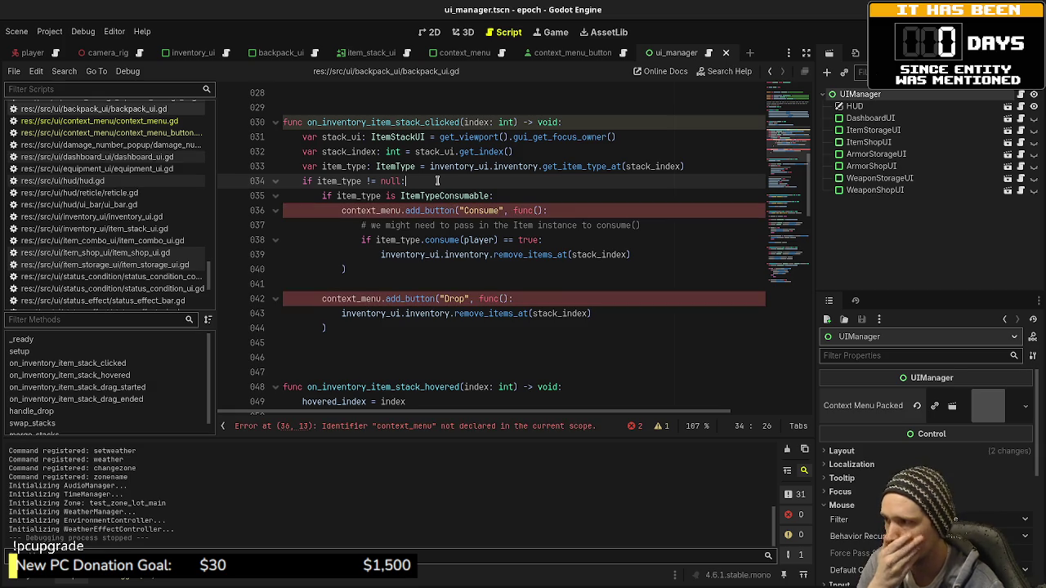
pyautogui.press('Return')
pyautogui.write('var context_menu: ContextMenu = Game.instance.ui_manager.create_context_menu(get_global_mouse_position())')
pyautogui.hotkey('ctrl', 's')
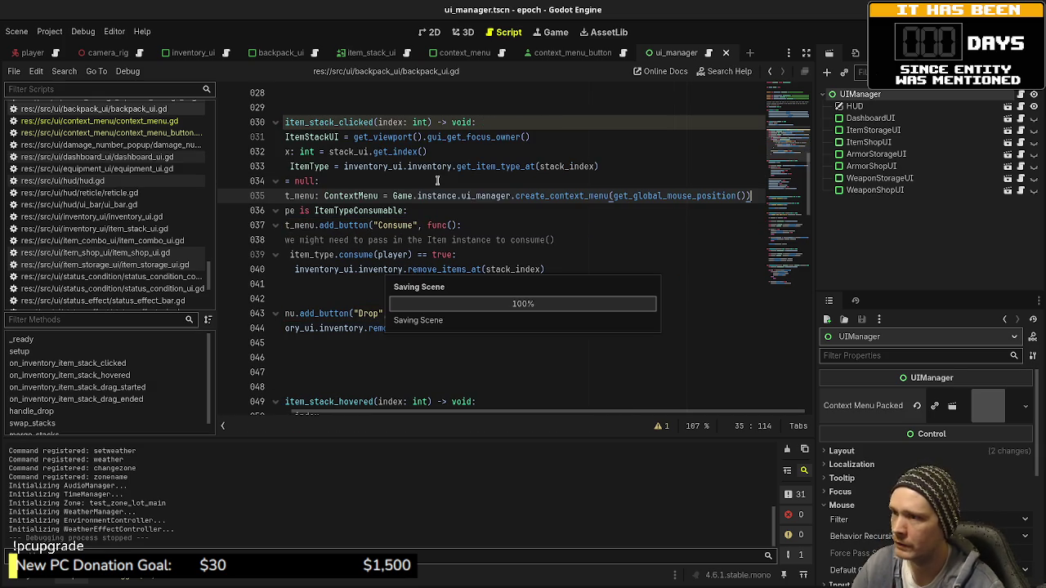
pyautogui.moveTo(408, 411); pyautogui.dragTo(311, 410)
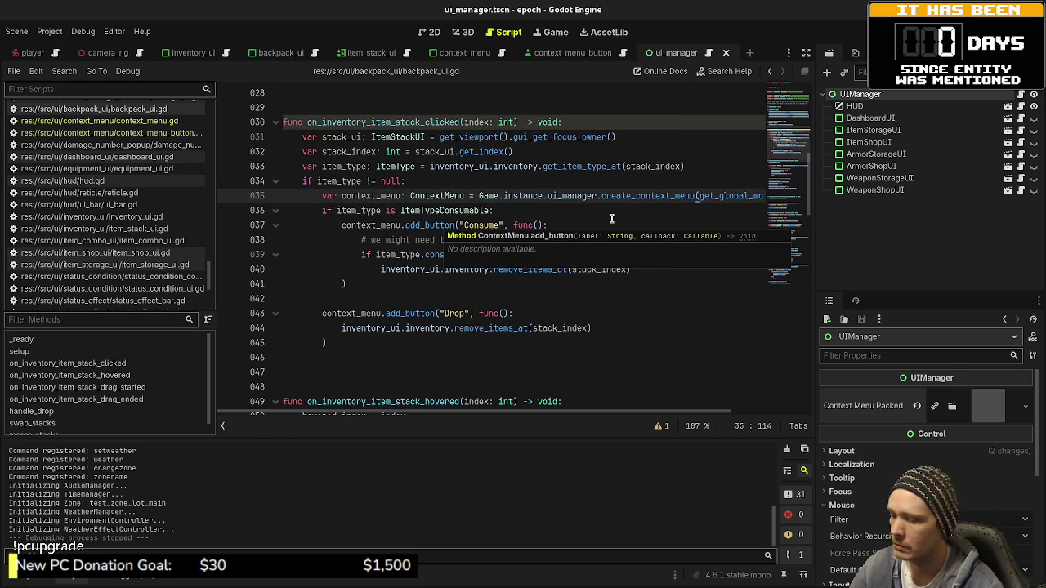
pyautogui.press('Return')
pyautogui.hotkey('ctrl', 's')
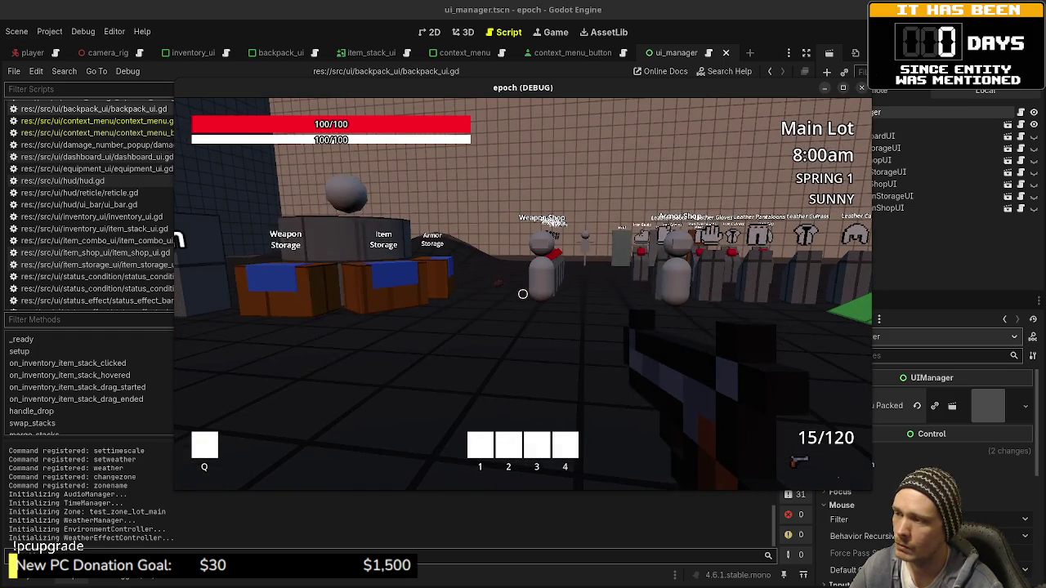
# - Gather from the rock, yellow flower, green plant and purple mushroom, then view the items in the inventory
pyautogui.press('Tab')
pyautogui.press('Tab')
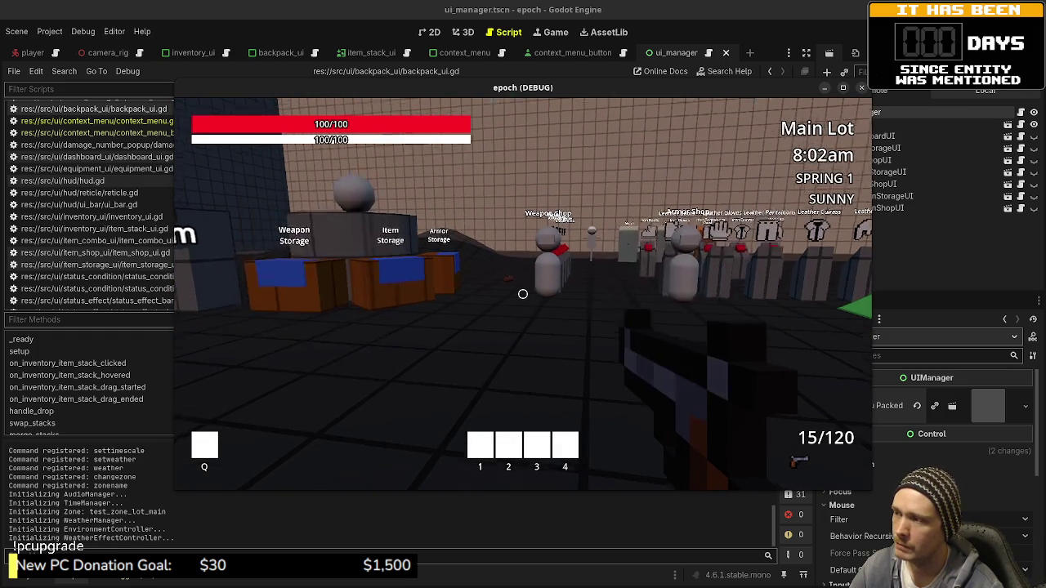
pyautogui.press('w')
pyautogui.press('e')
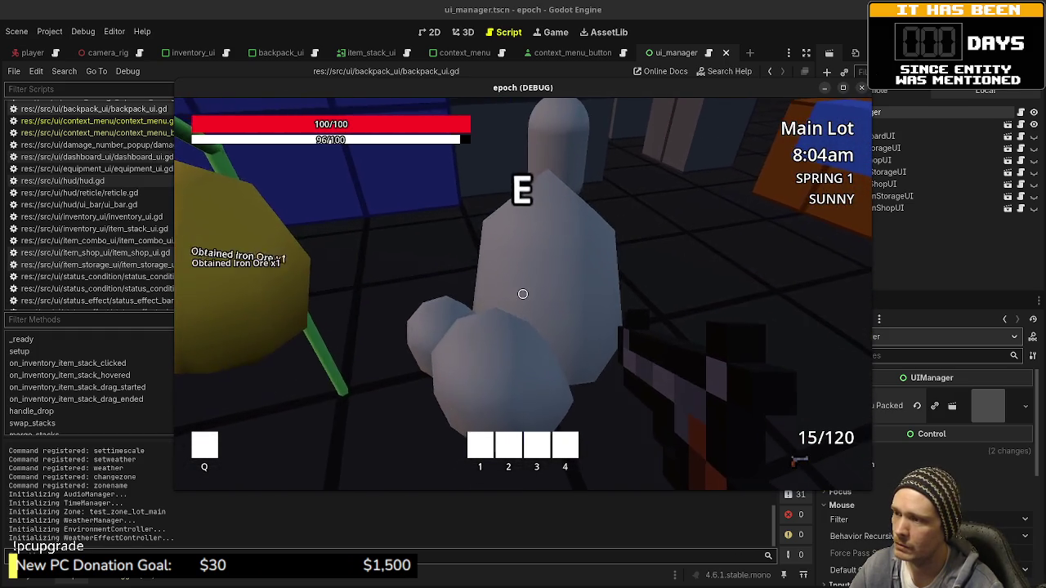
pyautogui.press('e')
pyautogui.press('e')
pyautogui.press('e')
pyautogui.press('e')
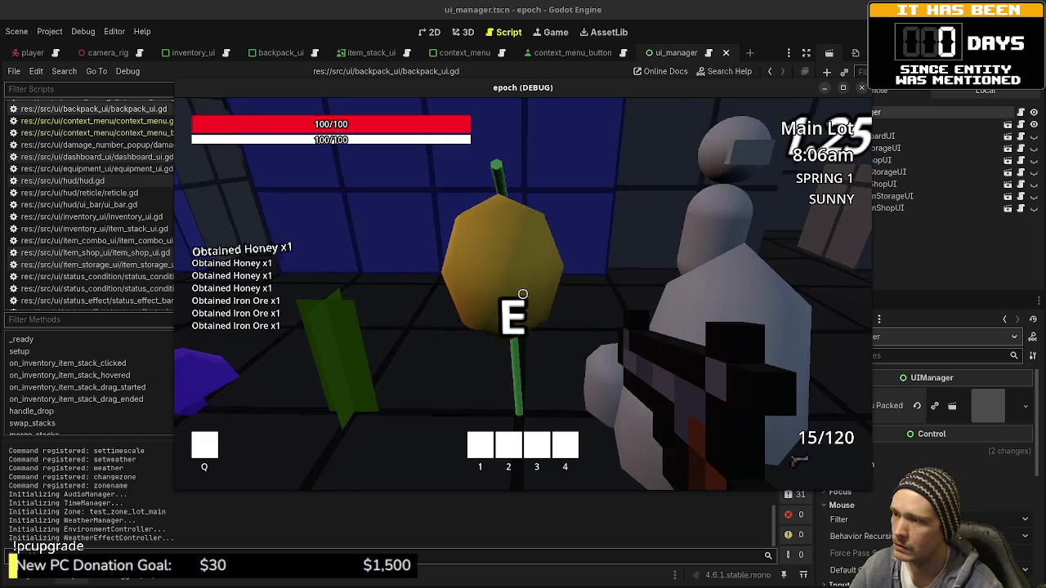
pyautogui.press('e')
pyautogui.press('e')
pyautogui.press('e')
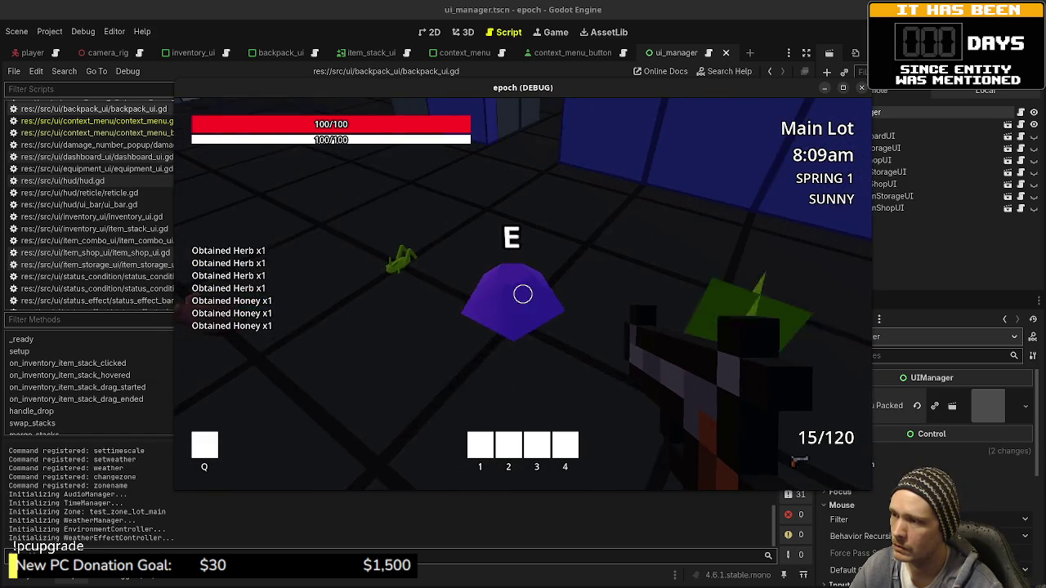
pyautogui.press('e')
pyautogui.press('e')
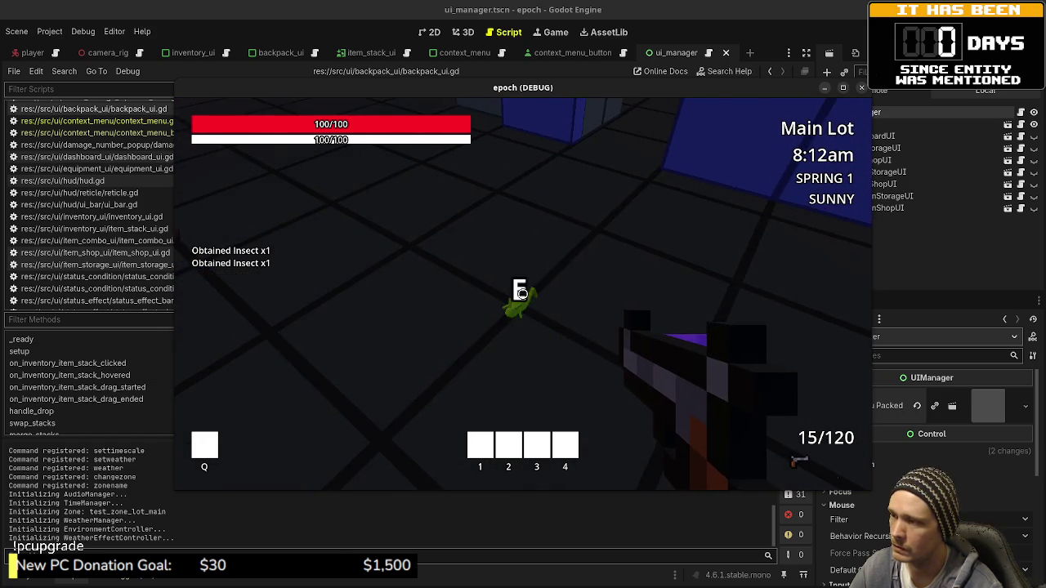
pyautogui.press('Tab')
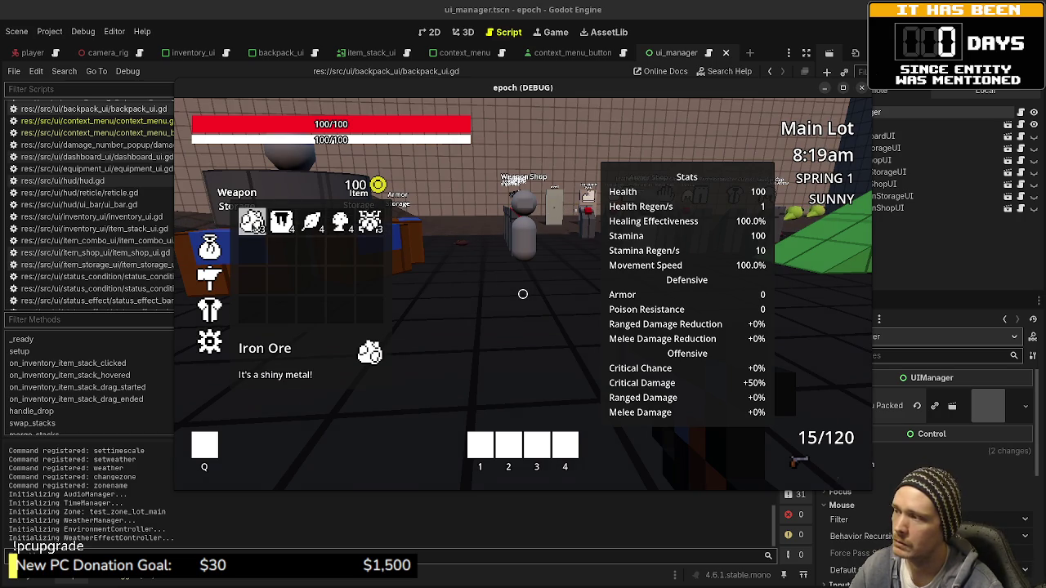
# - Drop the Iron Ore stack through its in-game context menu and show the debugger's Errors list
pyautogui.rightClick(260, 229)
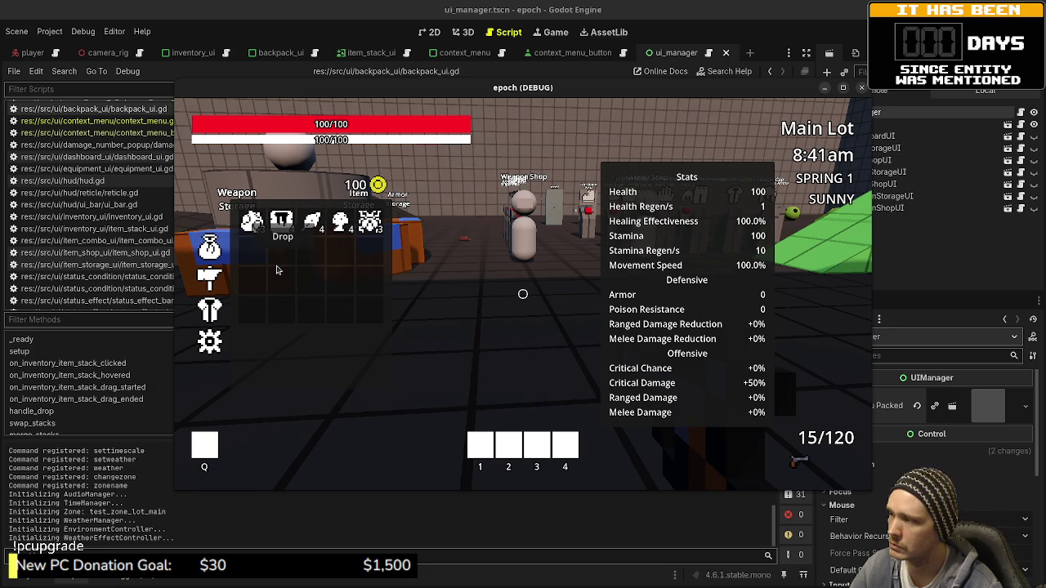
pyautogui.moveTo(255, 260)
pyautogui.mouseDown()
pyautogui.moveTo(312, 309)
pyautogui.moveTo(312, 285)
pyautogui.moveTo(315, 296)
pyautogui.mouseUp()
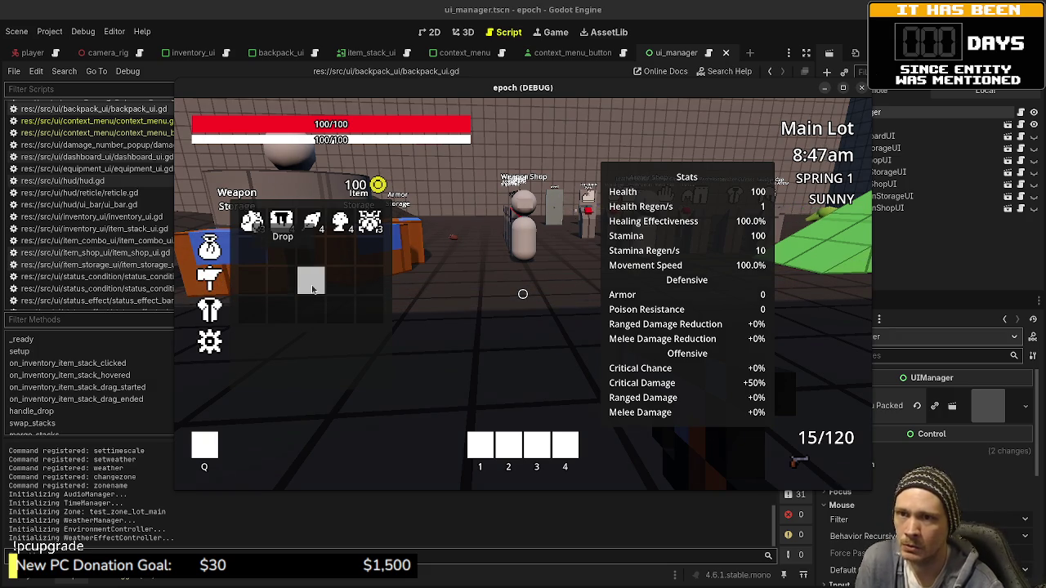
pyautogui.moveTo(312, 290); pyautogui.dragTo(278, 242)
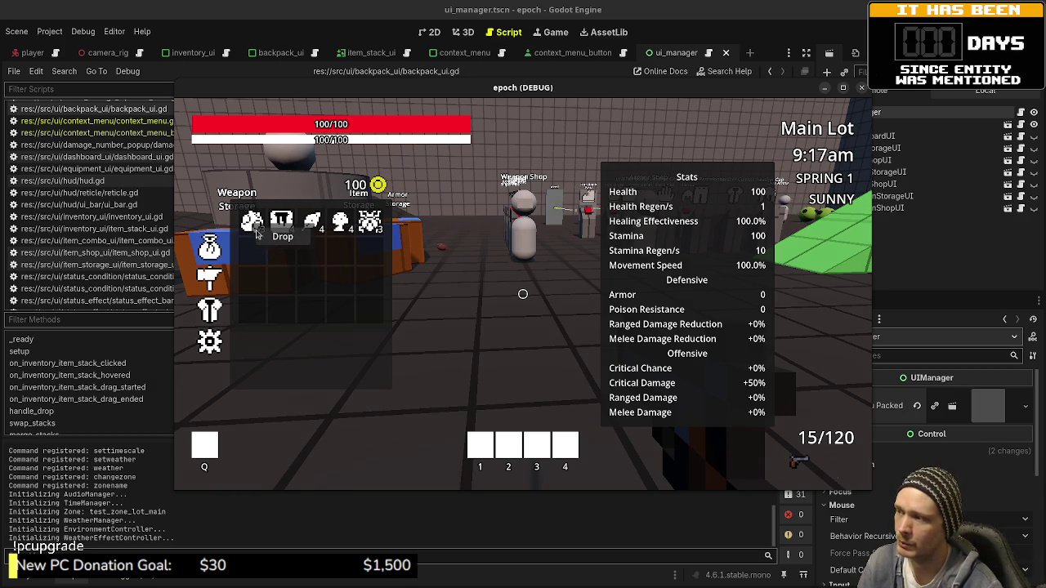
pyautogui.moveTo(252, 221)
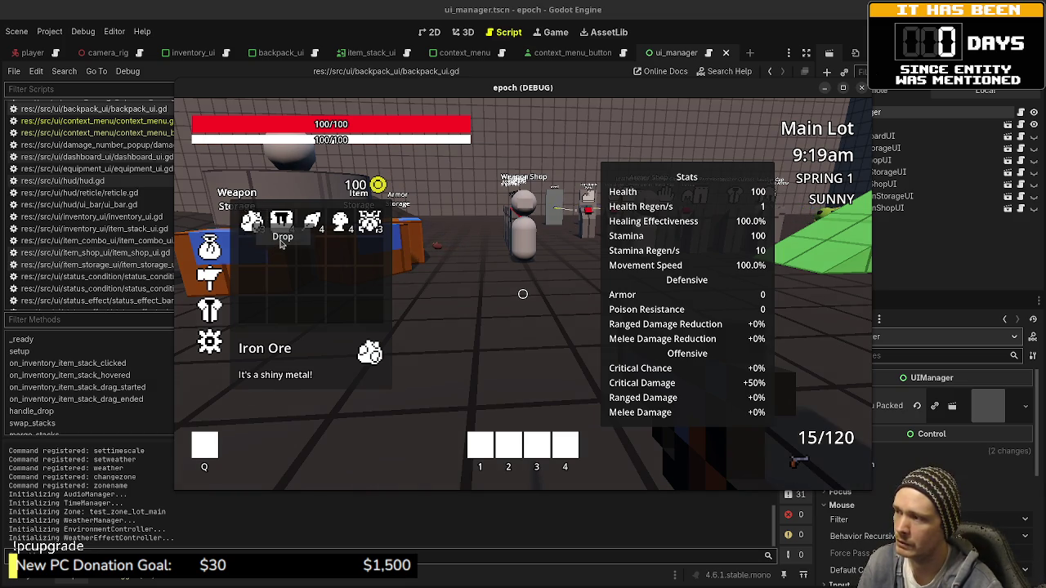
pyautogui.click(282, 237)
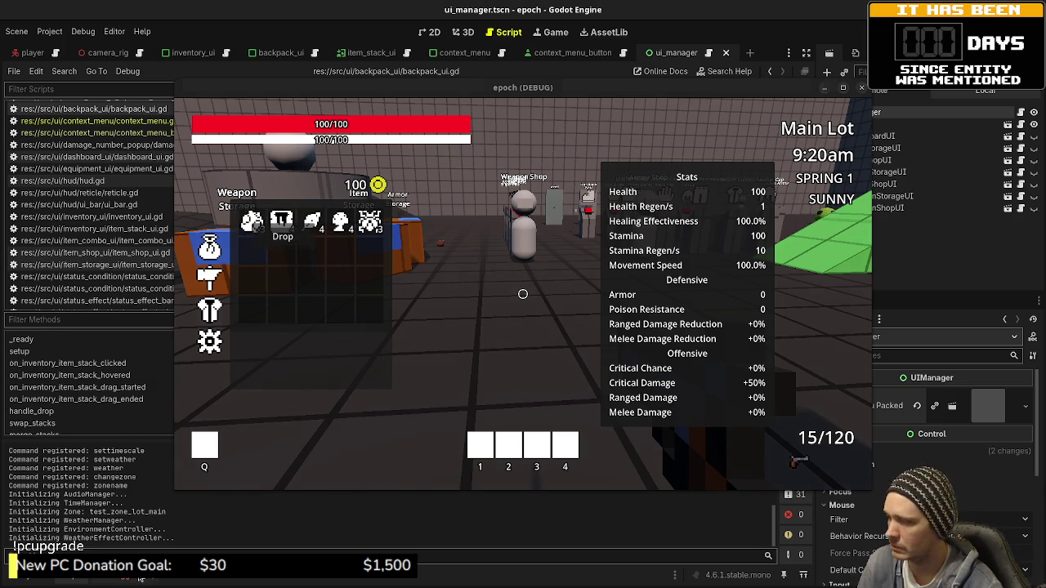
pyautogui.click(96, 439)
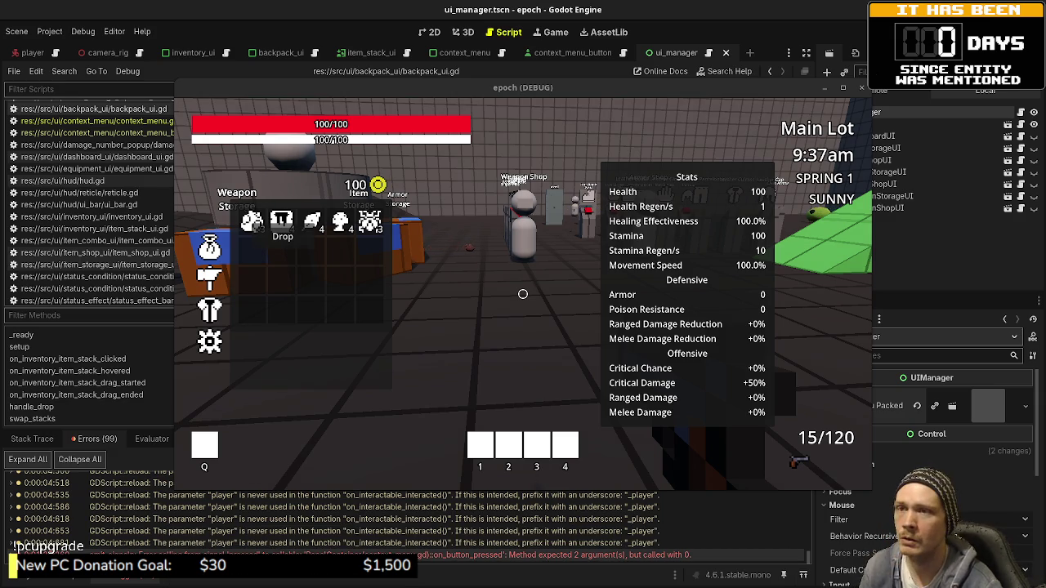
# - Stop the game with F8 and switch to the context_menu.gd script
pyautogui.press('F8')
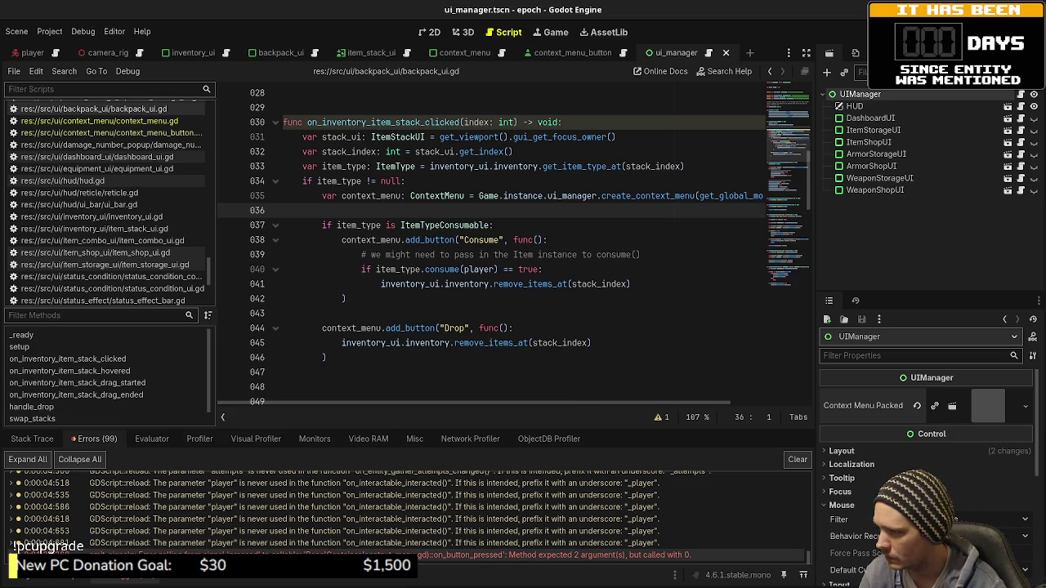
pyautogui.click(499, 56)
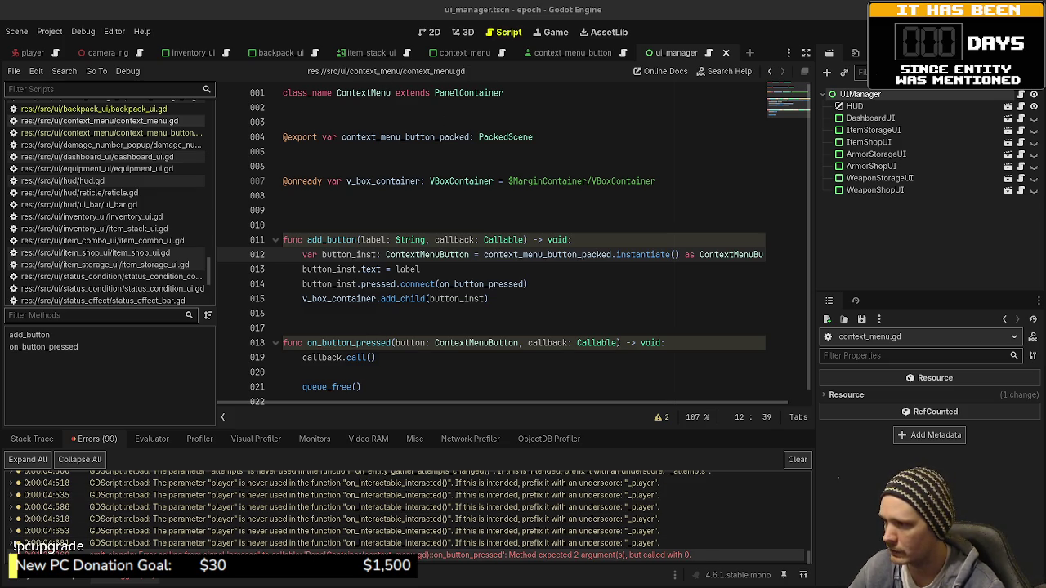
# - Connect pressed via func(): on_button_pressed(button_inst, callback) on line 14 and save
pyautogui.doubleClick(504, 286)
pyautogui.click(525, 284)
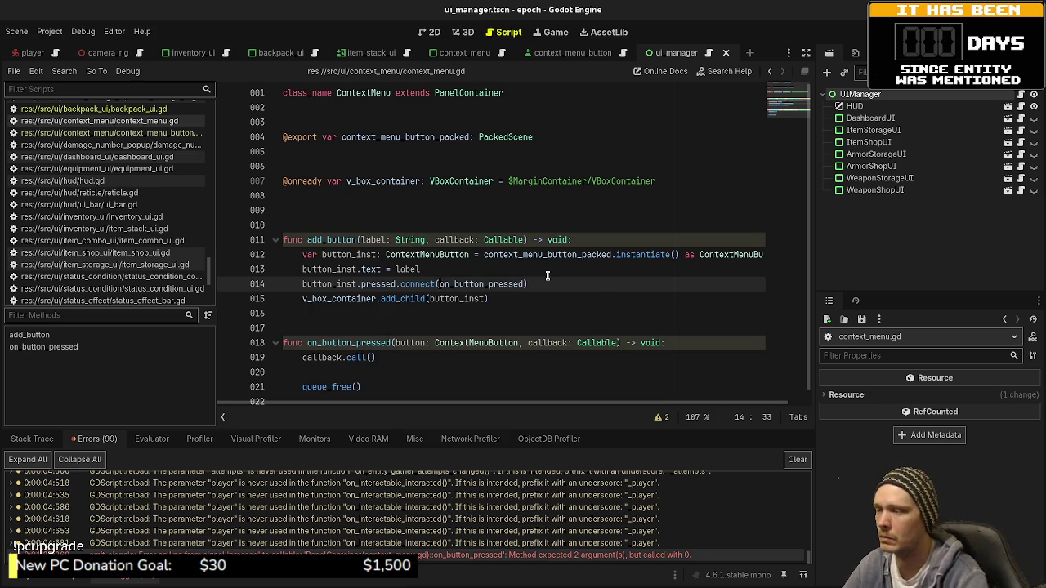
pyautogui.write('func')
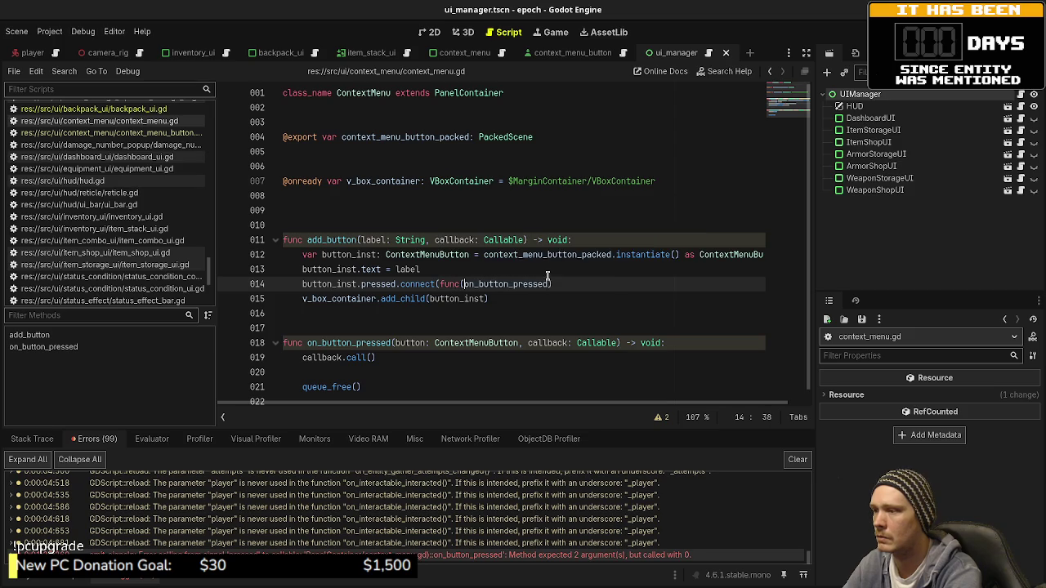
pyautogui.write('(')
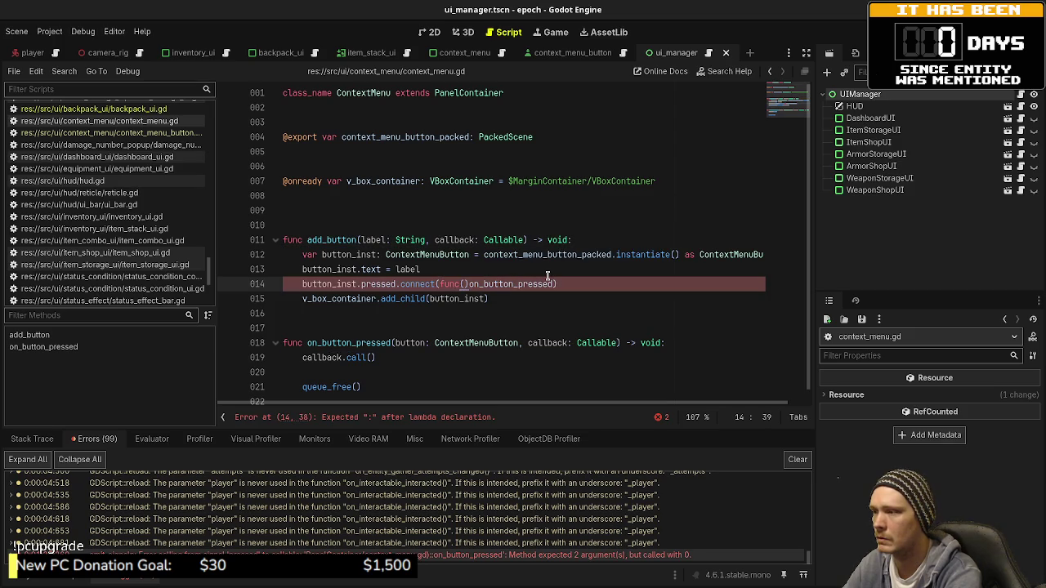
pyautogui.write('):')
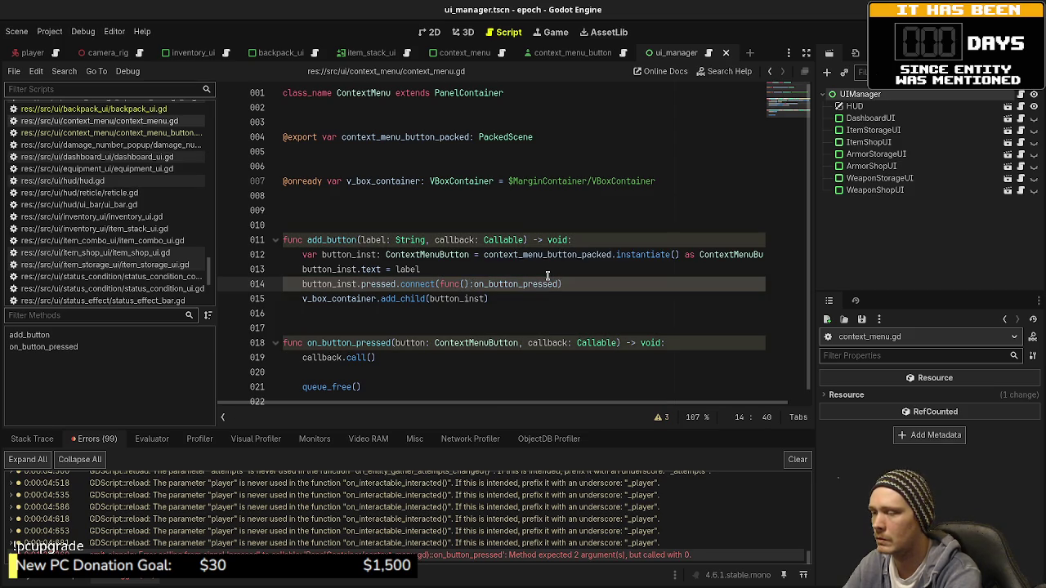
pyautogui.write(' on_button_pressed')
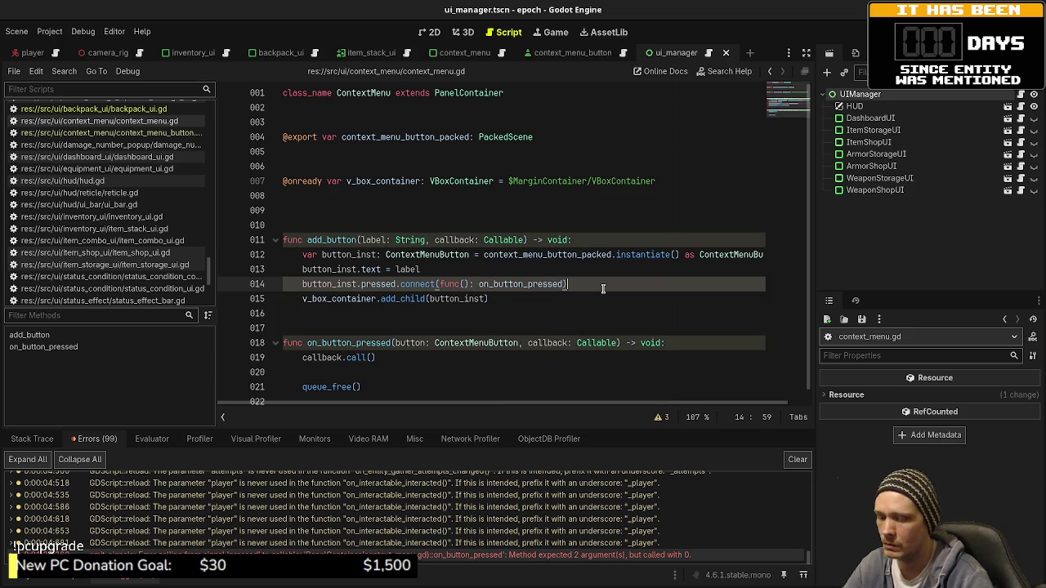
pyautogui.write('(')
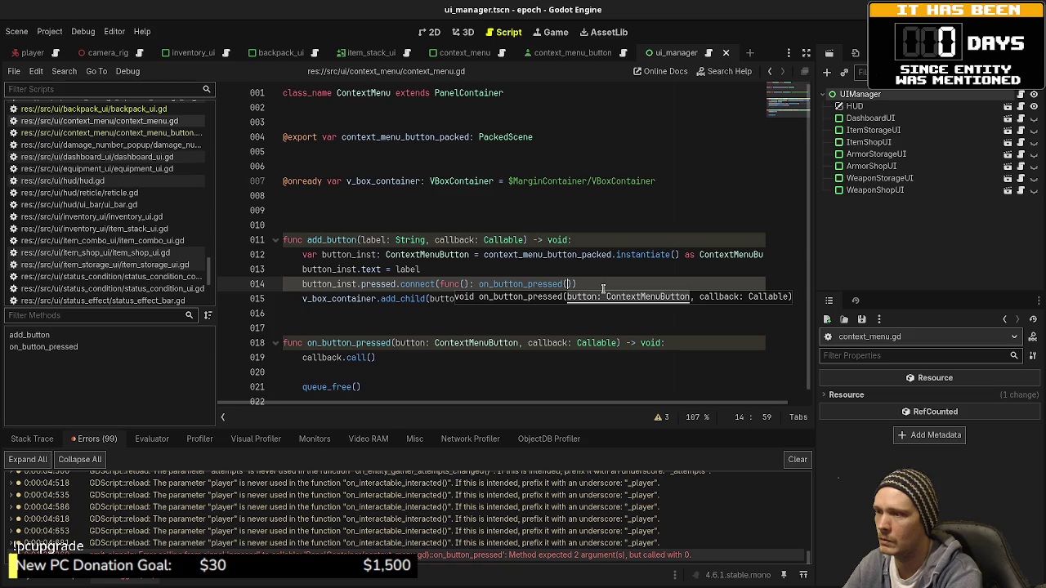
pyautogui.write('button_in')
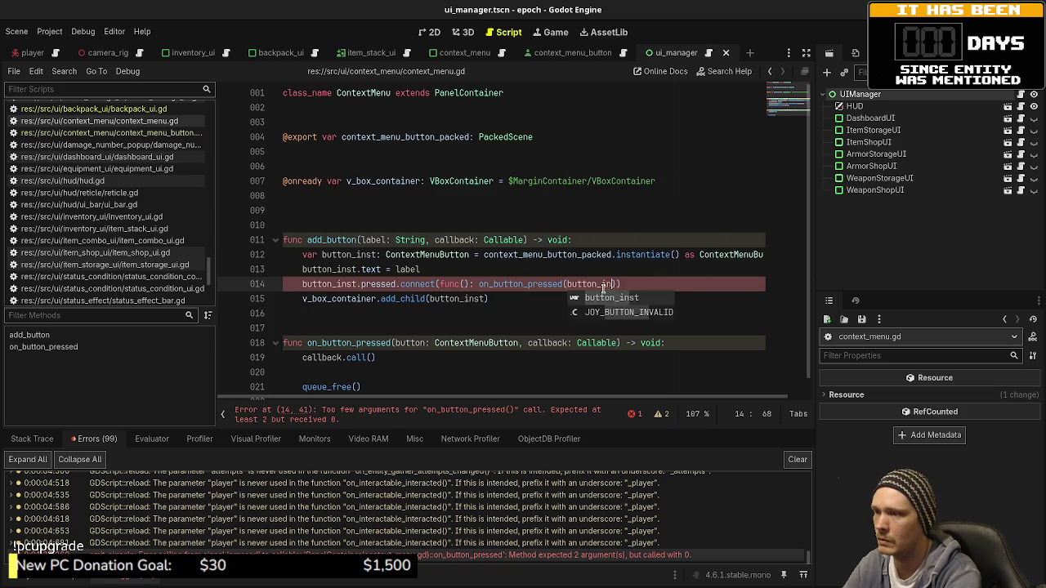
pyautogui.press('Return')
pyautogui.write(', callback')
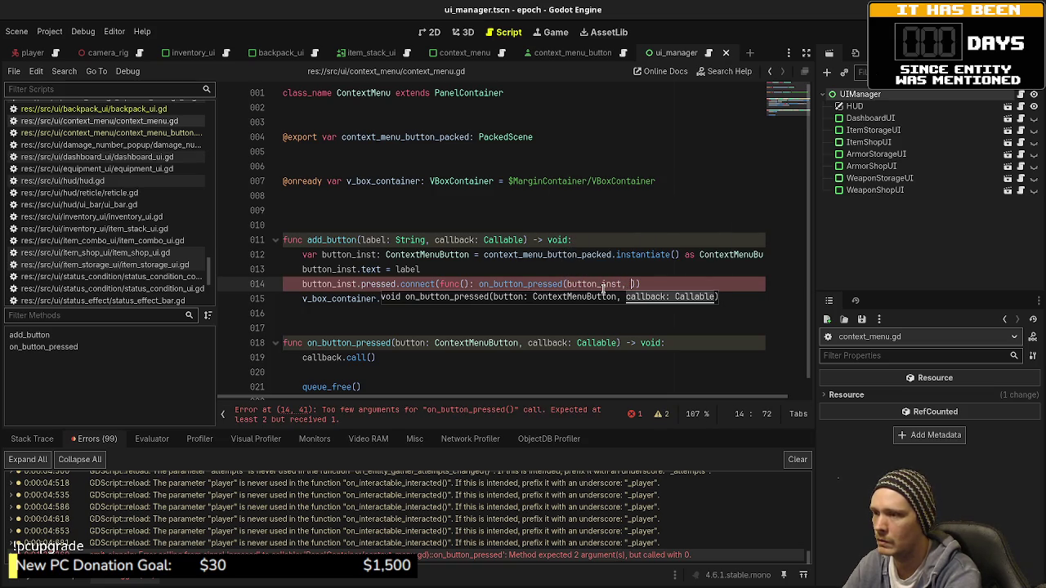
pyautogui.hotkey('ctrl', 's')
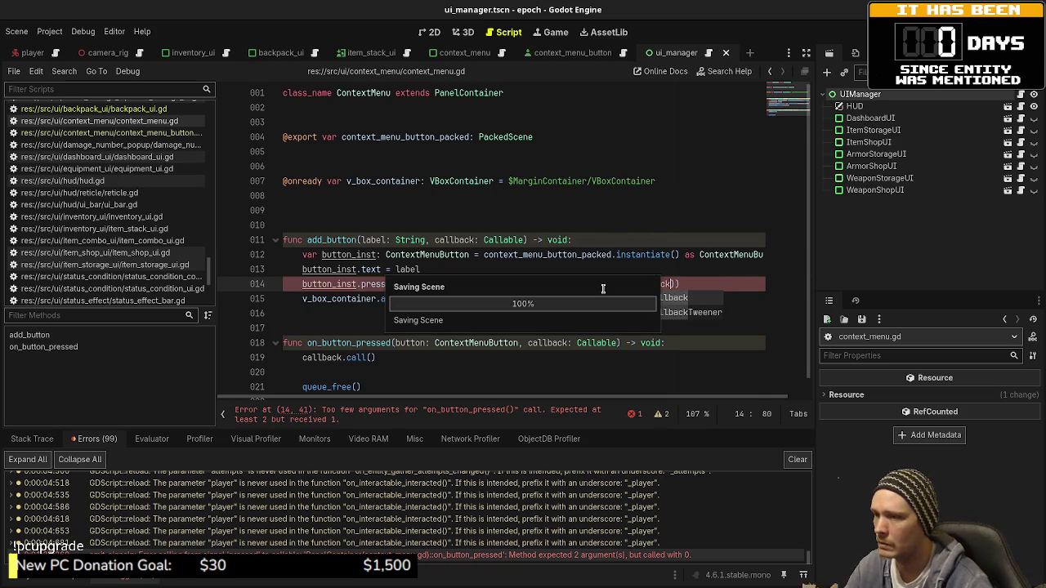
# - Review the on_button_pressed parameters on line 15, then launch the game with F5
pyautogui.click(609, 236)
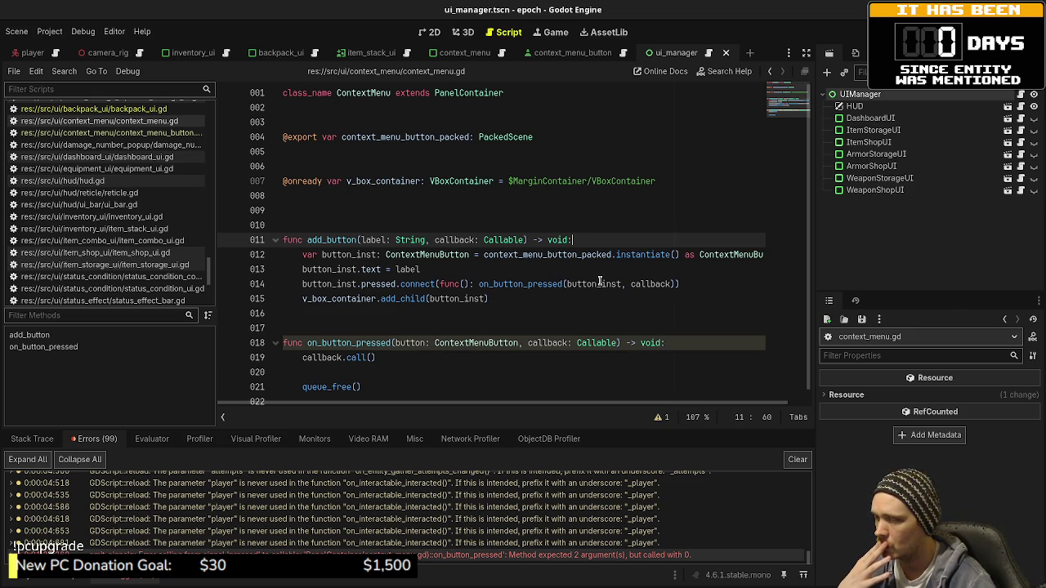
pyautogui.moveTo(598, 282)
pyautogui.doubleClick(401, 342)
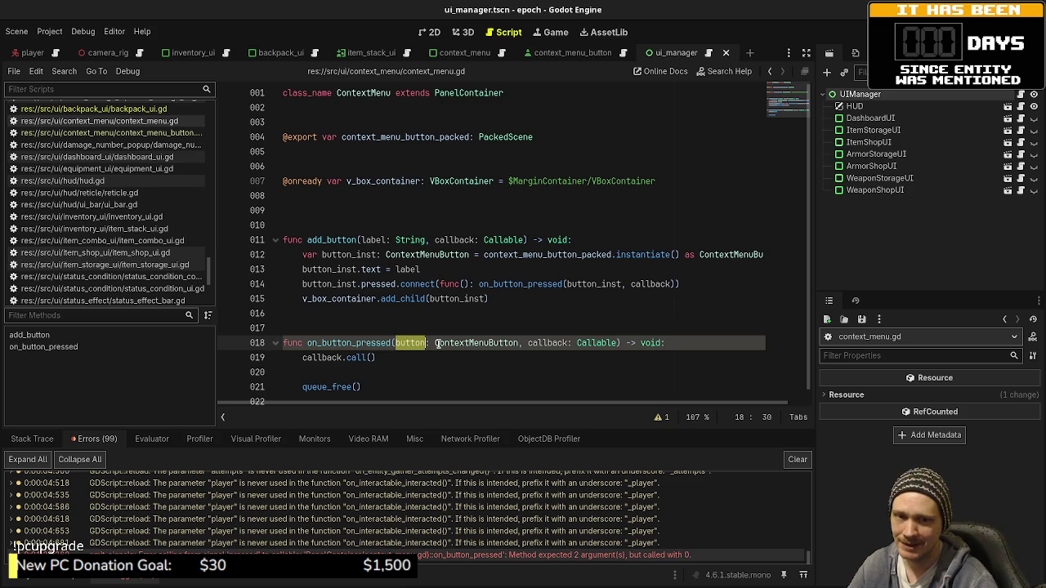
pyautogui.moveTo(397, 298)
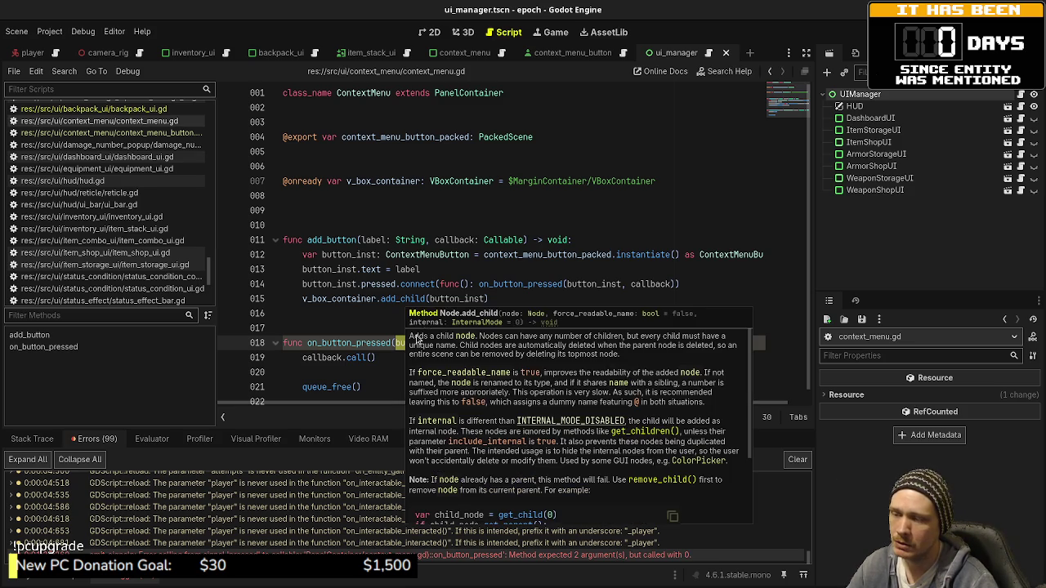
pyautogui.click(506, 269)
pyautogui.click(513, 298)
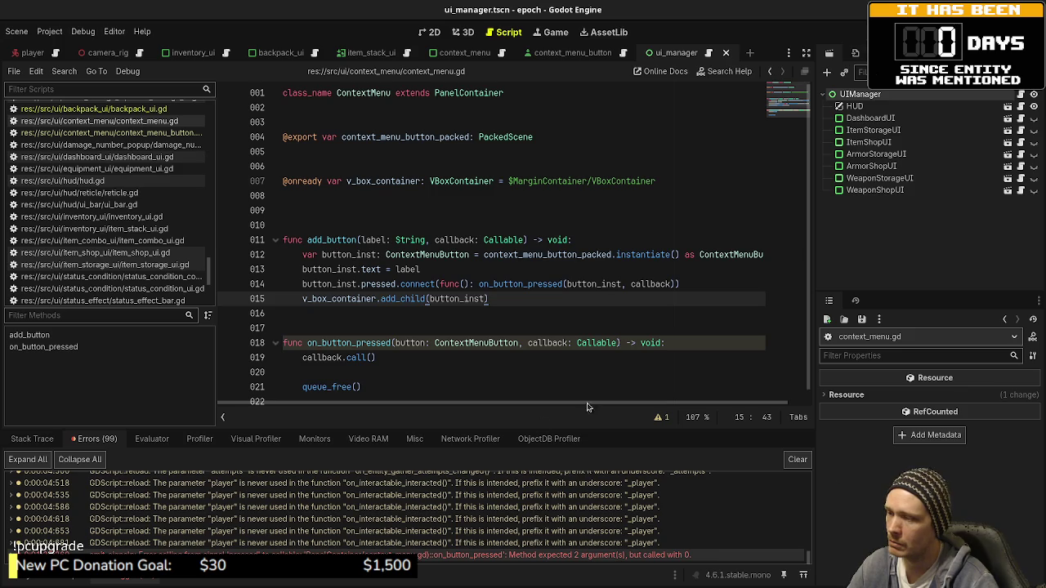
pyautogui.scroll(-1, 533, 341)
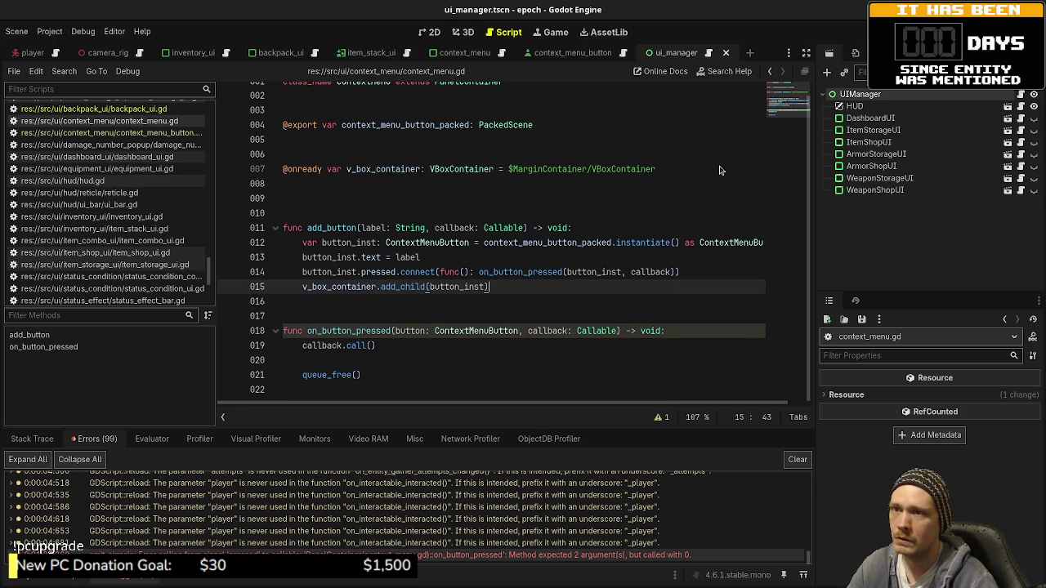
pyautogui.press('F5')
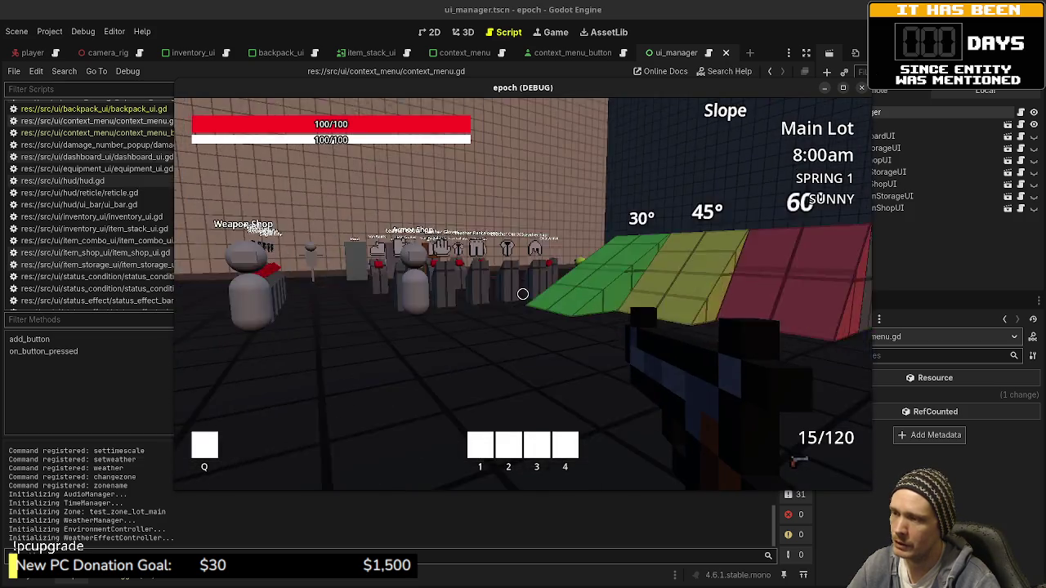
# - Walk past the slope and jump blocks to the shops and shoot the training dummy three times
pyautogui.press('w')
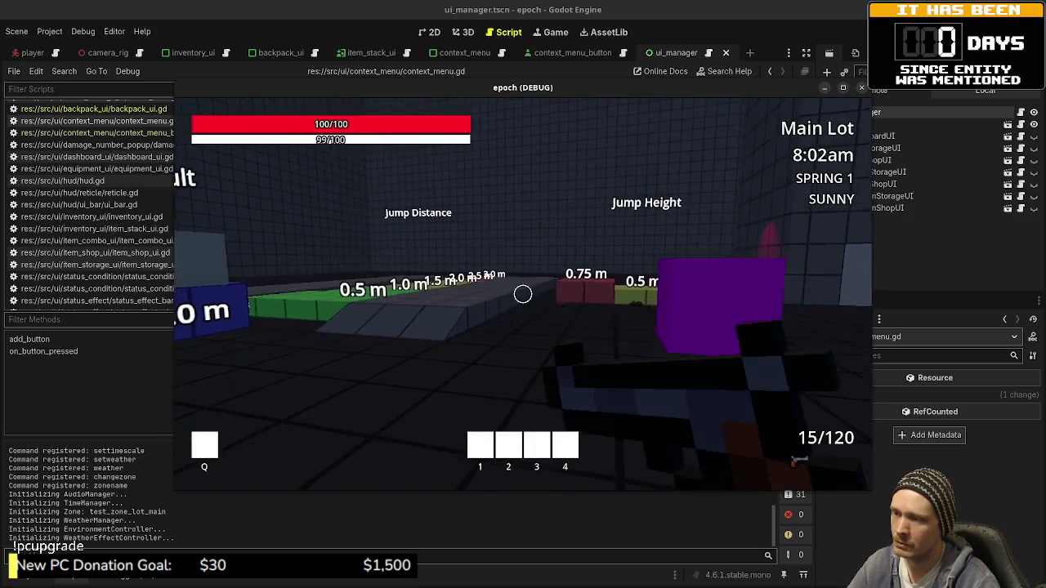
pyautogui.moveTo(523, 294)
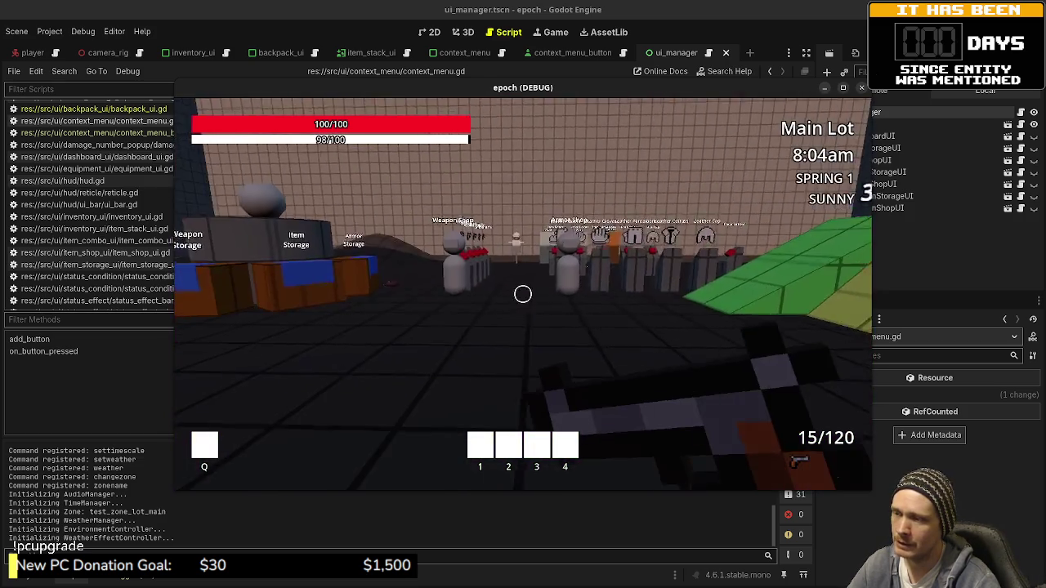
pyautogui.press('Tab')
pyautogui.press('Tab')
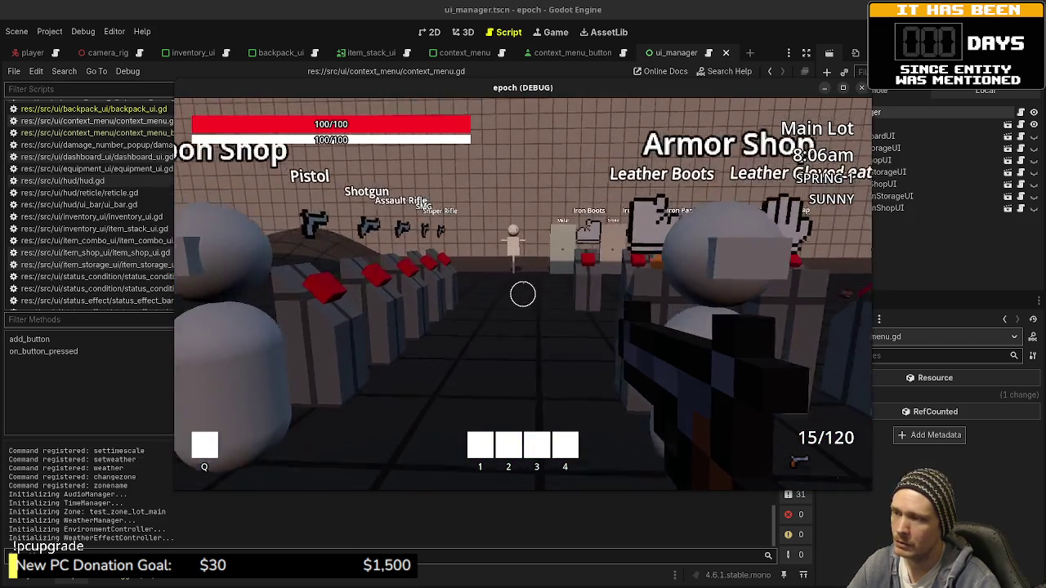
pyautogui.press('w')
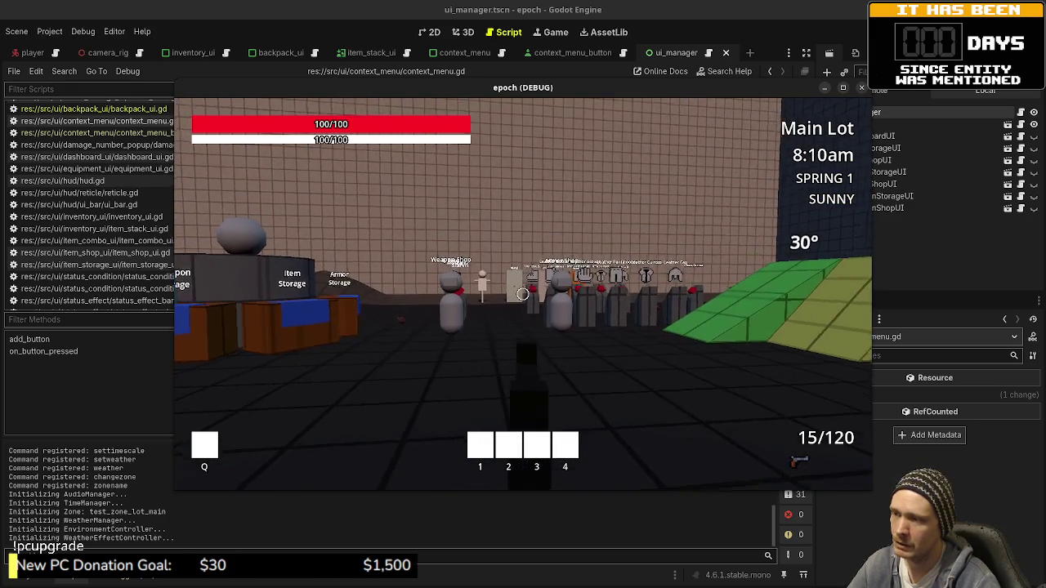
pyautogui.press('w')
pyautogui.press('w')
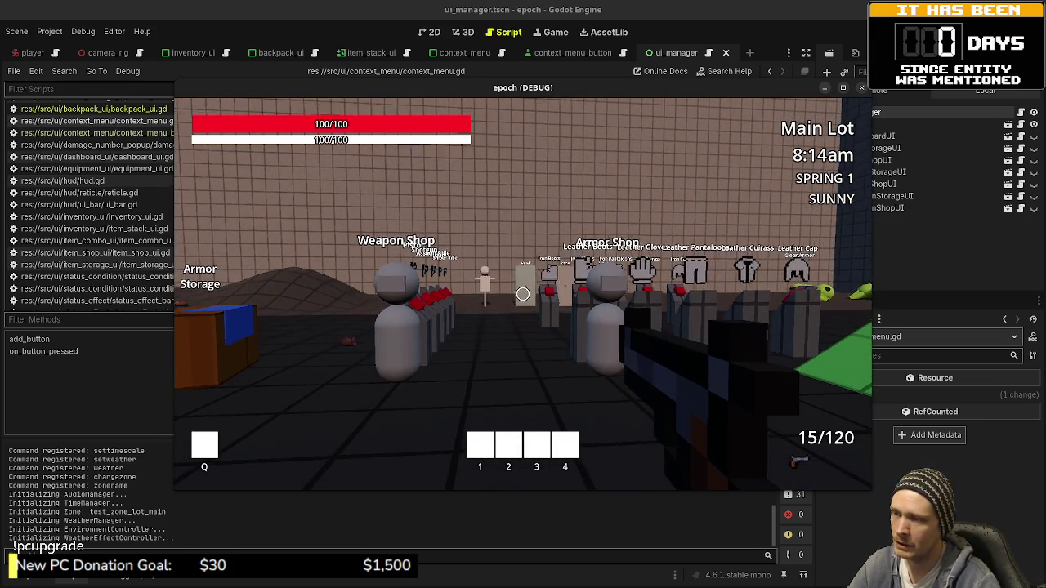
pyautogui.click(522, 292)
pyautogui.press('w')
pyautogui.press('w')
pyautogui.click(523, 293)
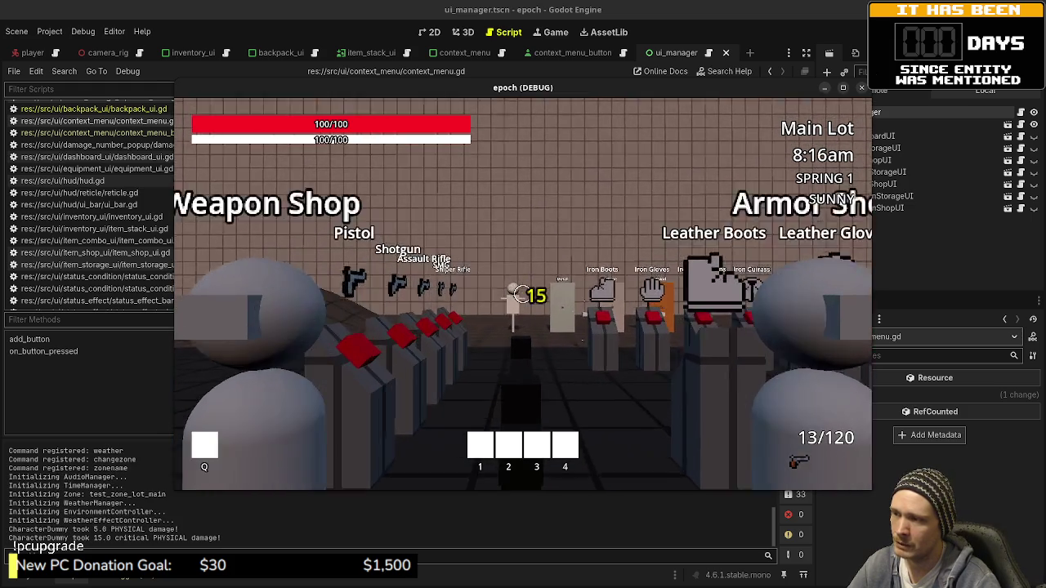
pyautogui.click(523, 292)
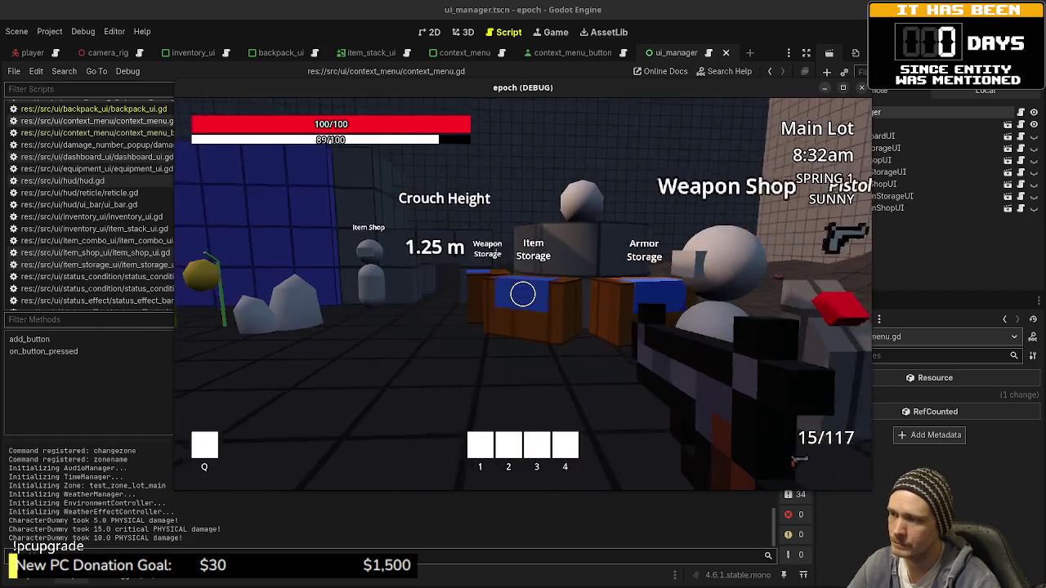
# - Sprint to the storage area, gather iron ore, honey, herb and insect, and open the inventory
pyautogui.hotkey('shift', 'w')
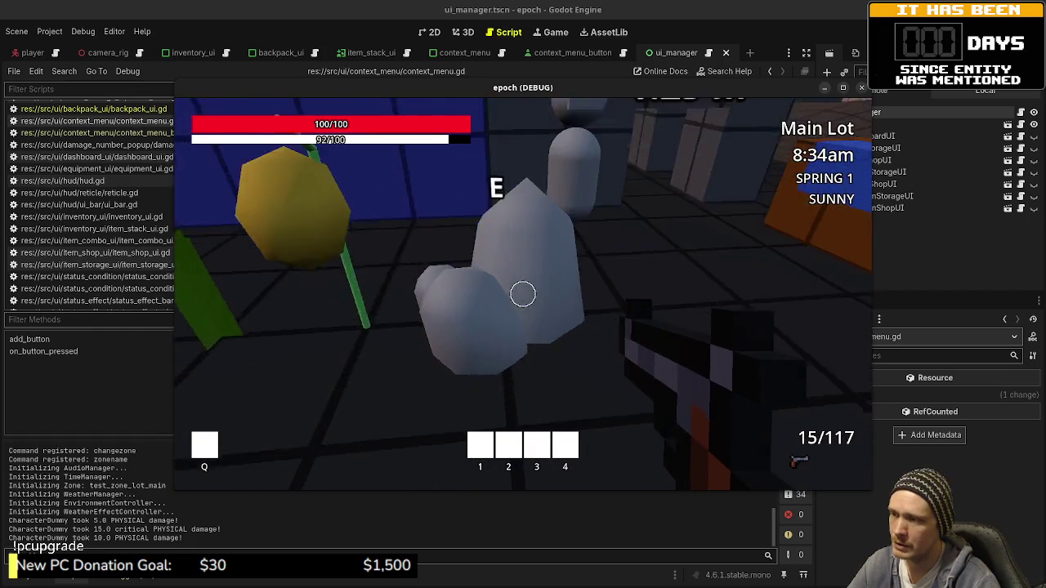
pyautogui.press('e')
pyautogui.press('e')
pyautogui.press('e')
pyautogui.press('e')
pyautogui.press('e')
pyautogui.press('e')
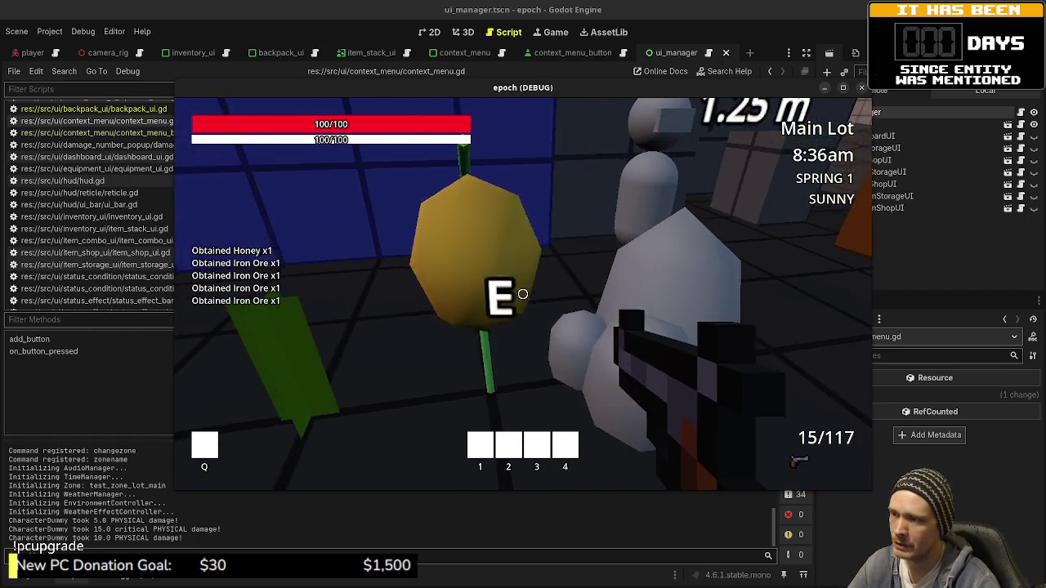
pyautogui.press('e')
pyautogui.press('e')
pyautogui.press('e')
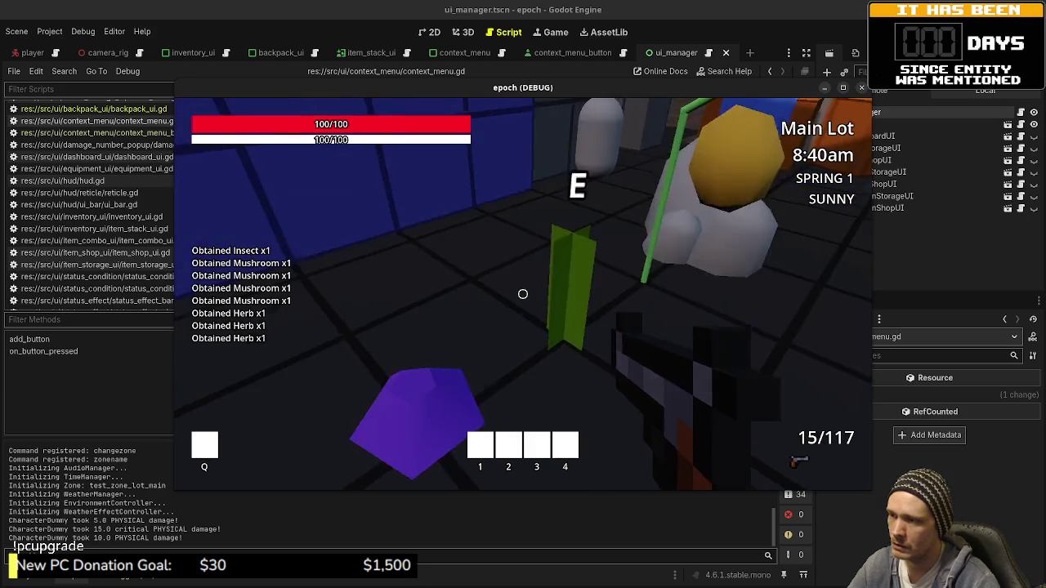
pyautogui.press('e')
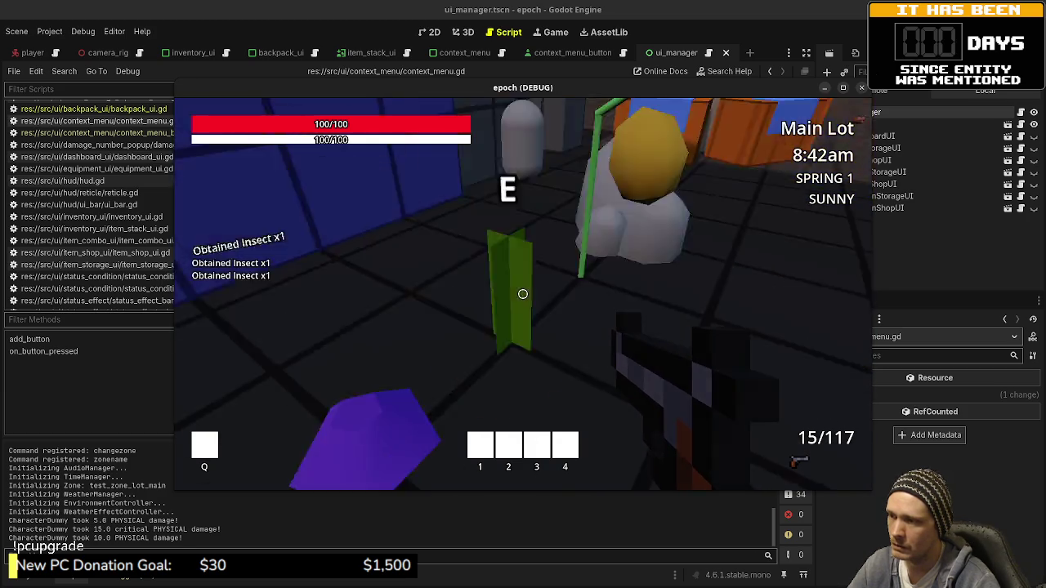
pyautogui.press('Tab')
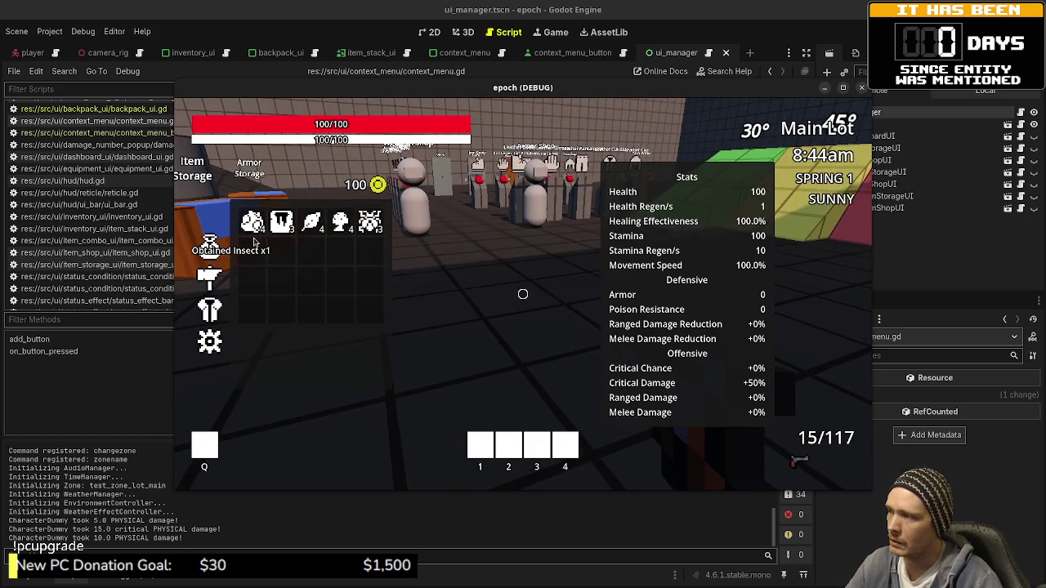
# - Drop two Iron Ore from the inventory using the item's context menu
pyautogui.click(250, 227)
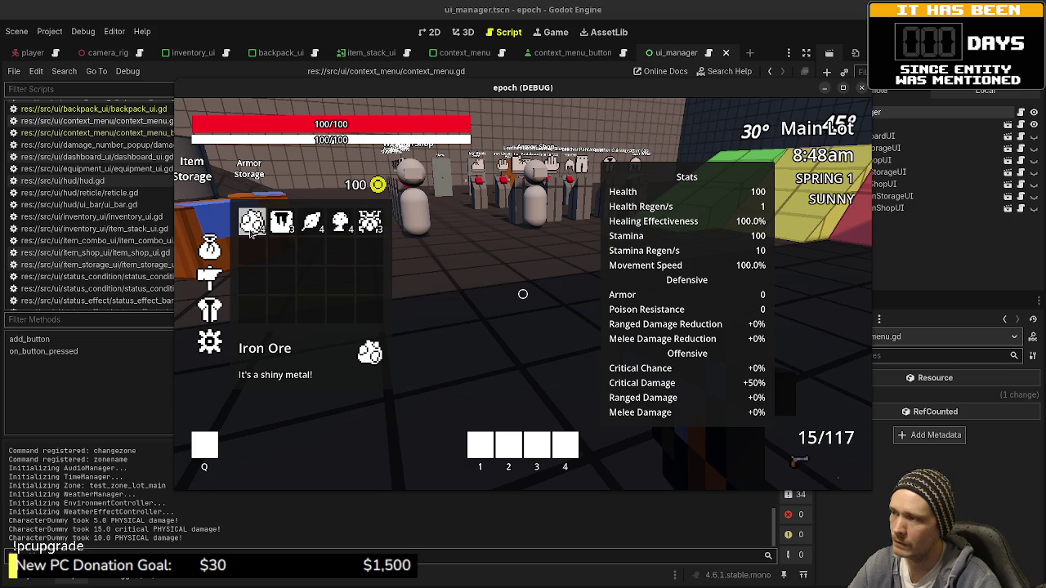
pyautogui.rightClick(251, 232)
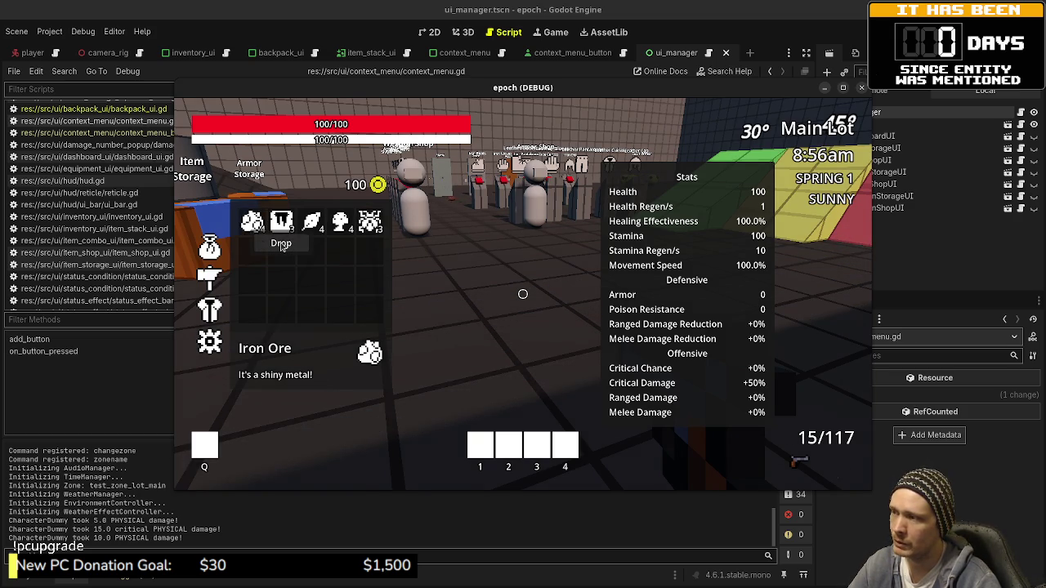
pyautogui.click(281, 243)
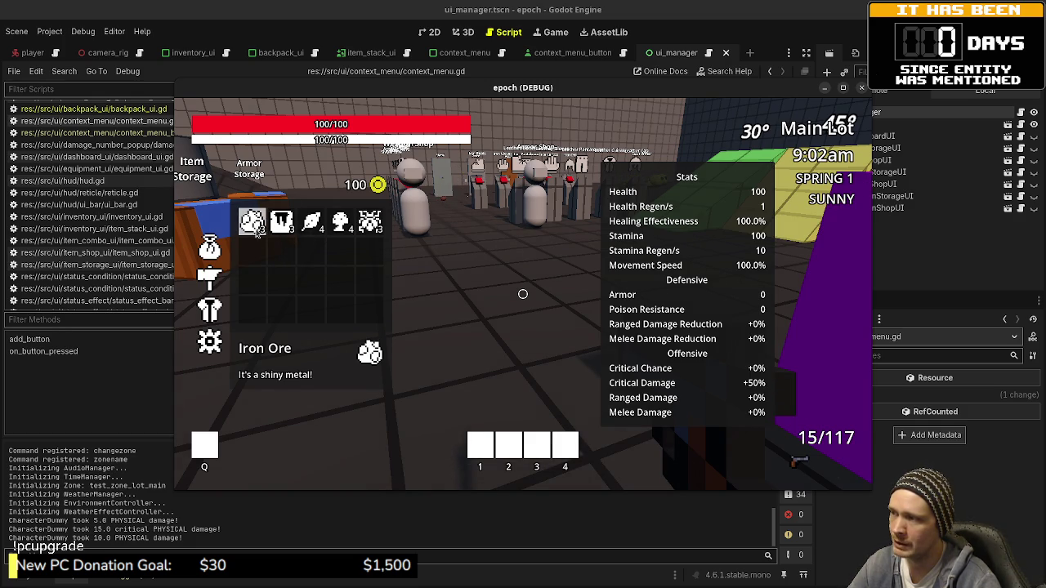
pyautogui.rightClick(258, 231)
pyautogui.click(278, 243)
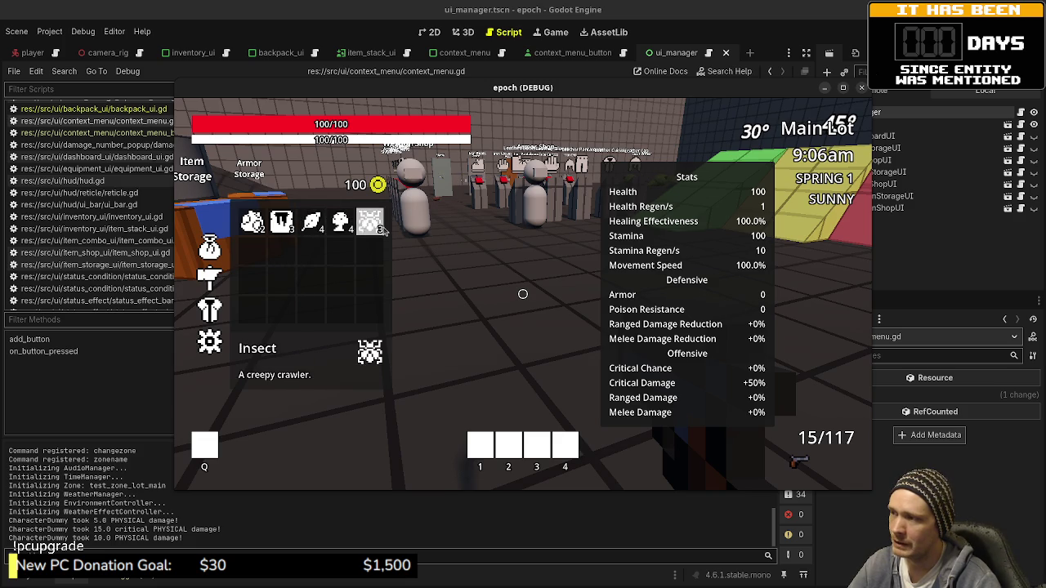
# - Combine herb and mushroom into a potion in the combining panel
pyautogui.press('c')
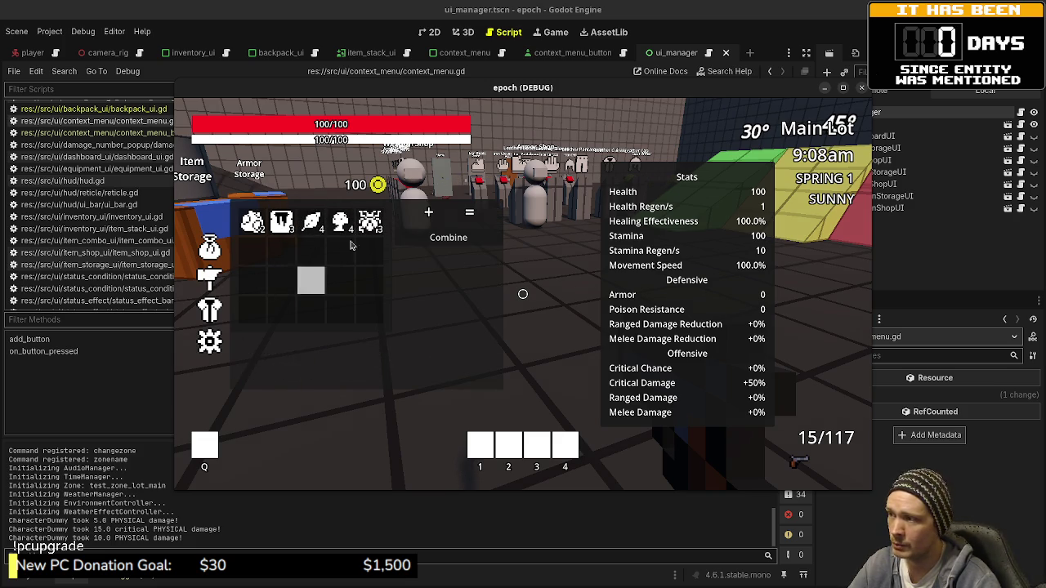
pyautogui.click(339, 222)
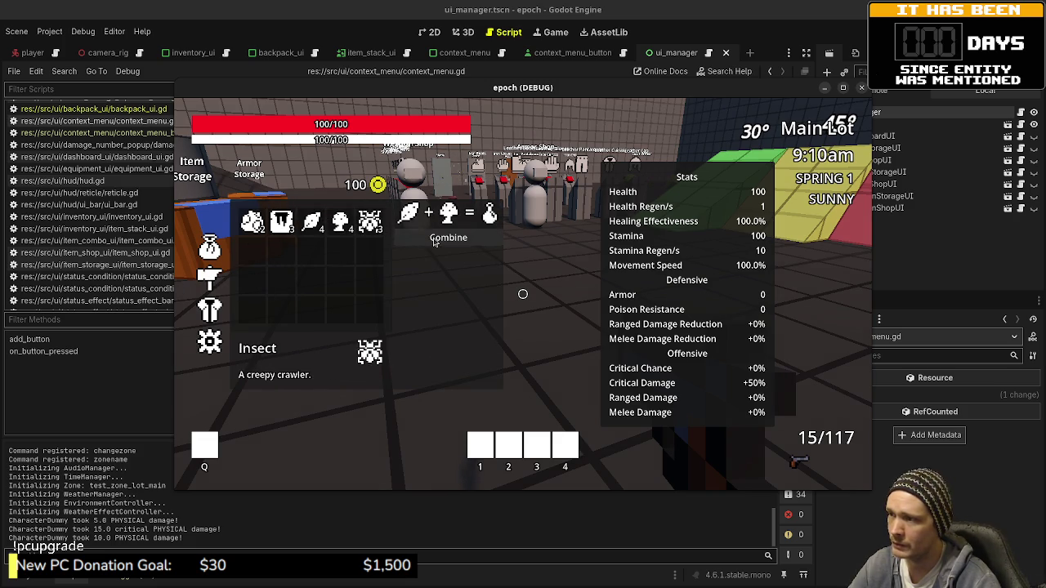
pyautogui.press('c')
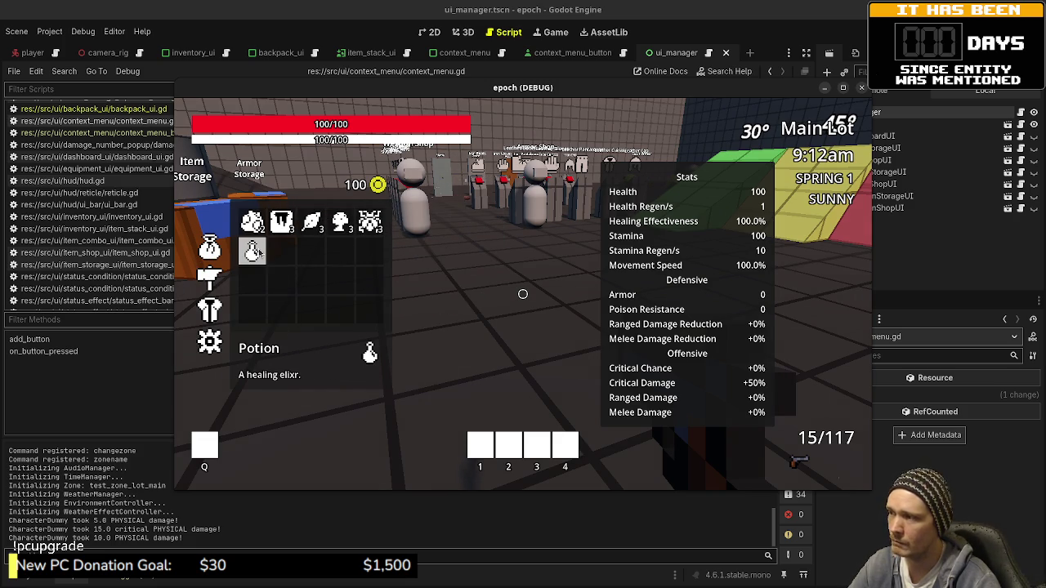
# - Drop one item each from the third stack, herb, mushroom and insect stacks
pyautogui.rightClick(312, 225)
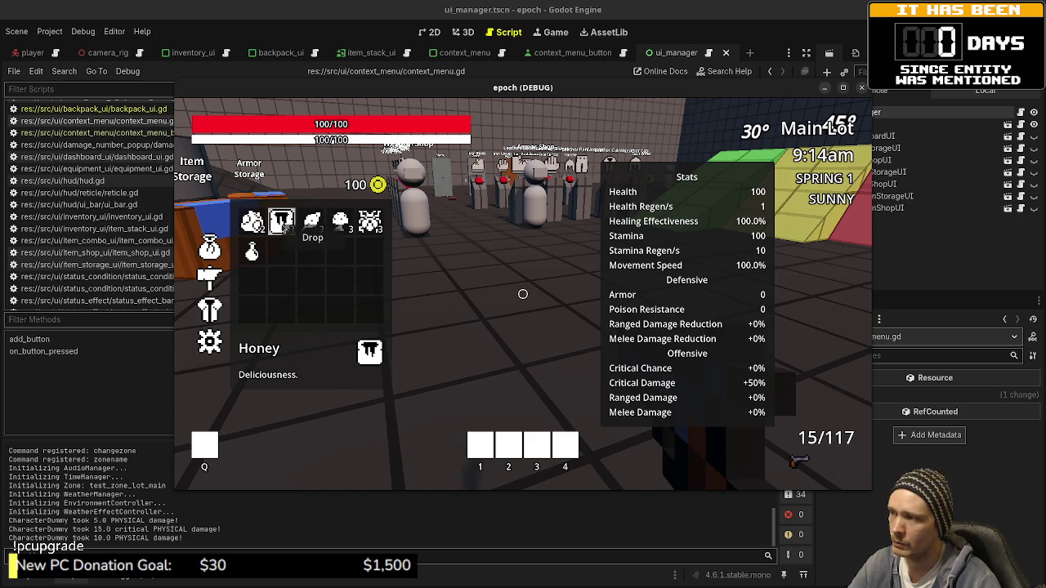
pyautogui.click(315, 238)
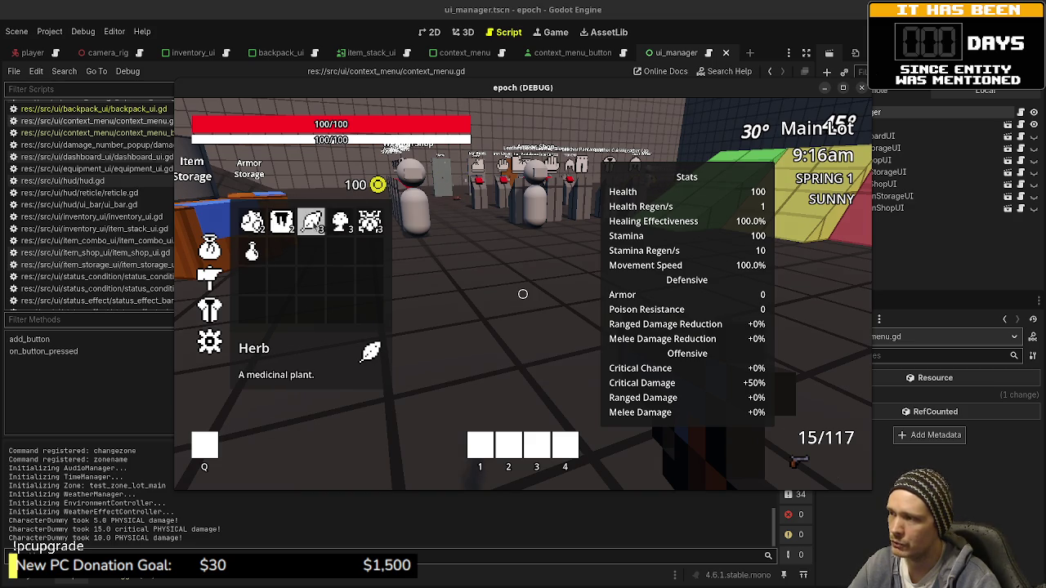
pyautogui.rightClick(341, 224)
pyautogui.click(340, 232)
pyautogui.rightClick(343, 227)
pyautogui.click(363, 237)
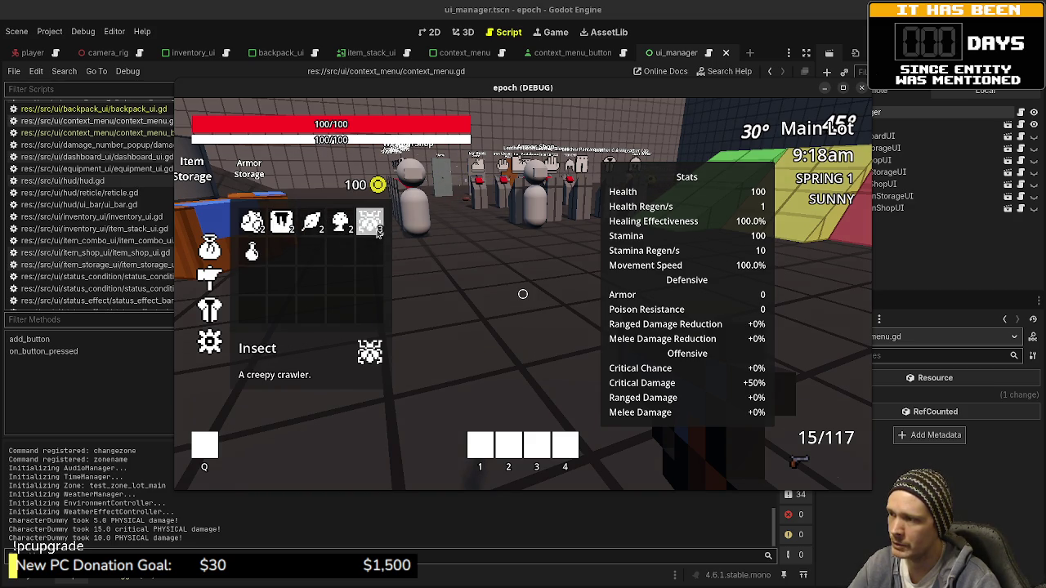
pyautogui.rightClick(374, 227)
pyautogui.click(396, 238)
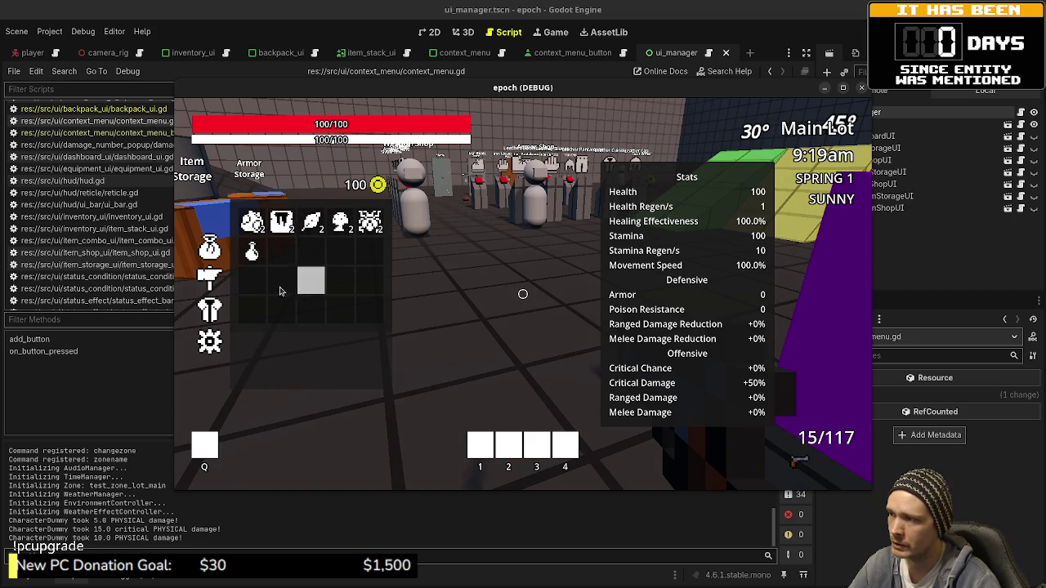
# - Drink the potion to restore health
pyautogui.rightClick(251, 253)
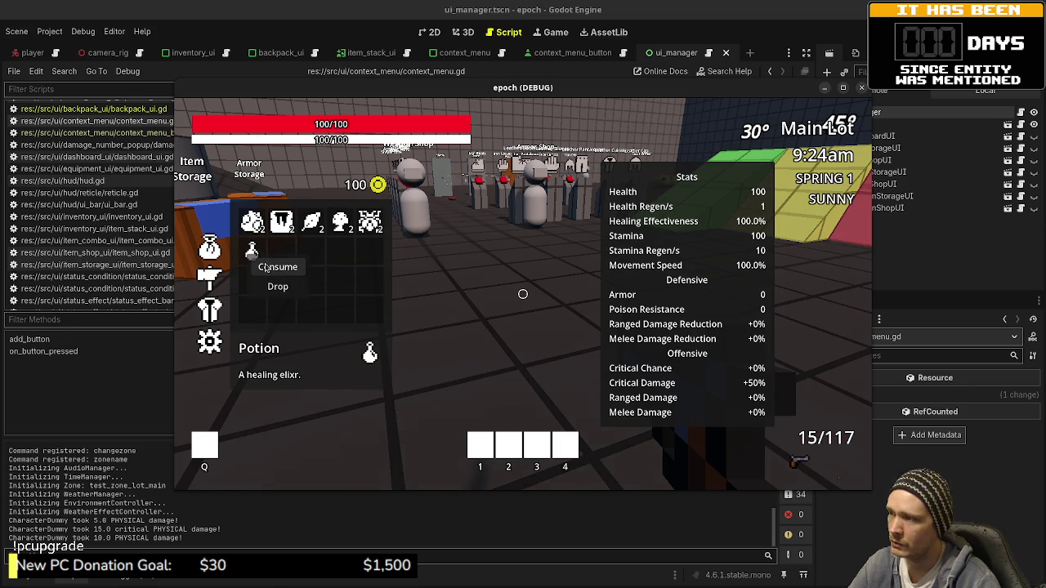
pyautogui.click(340, 252)
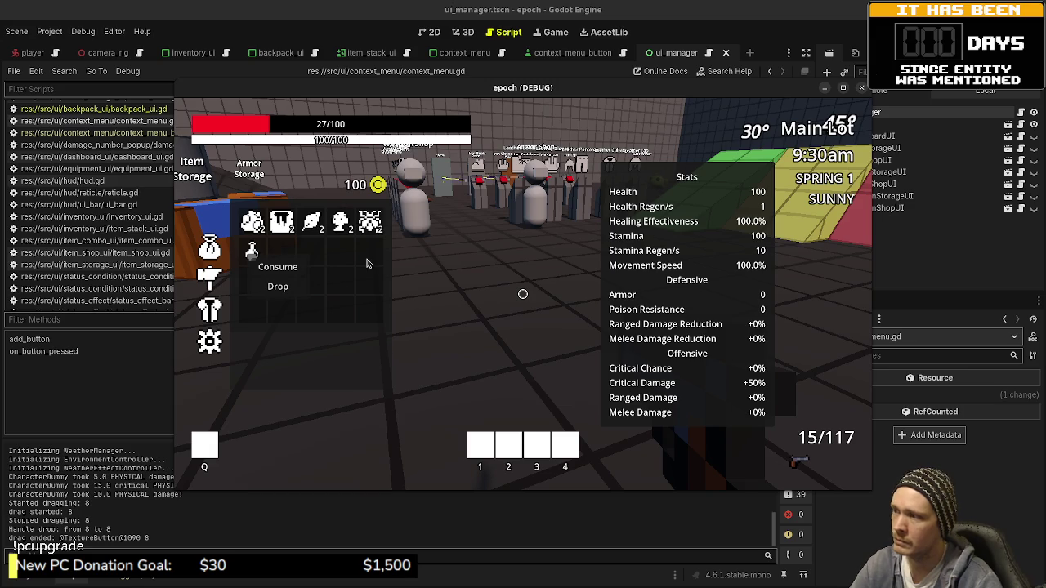
pyautogui.click(278, 269)
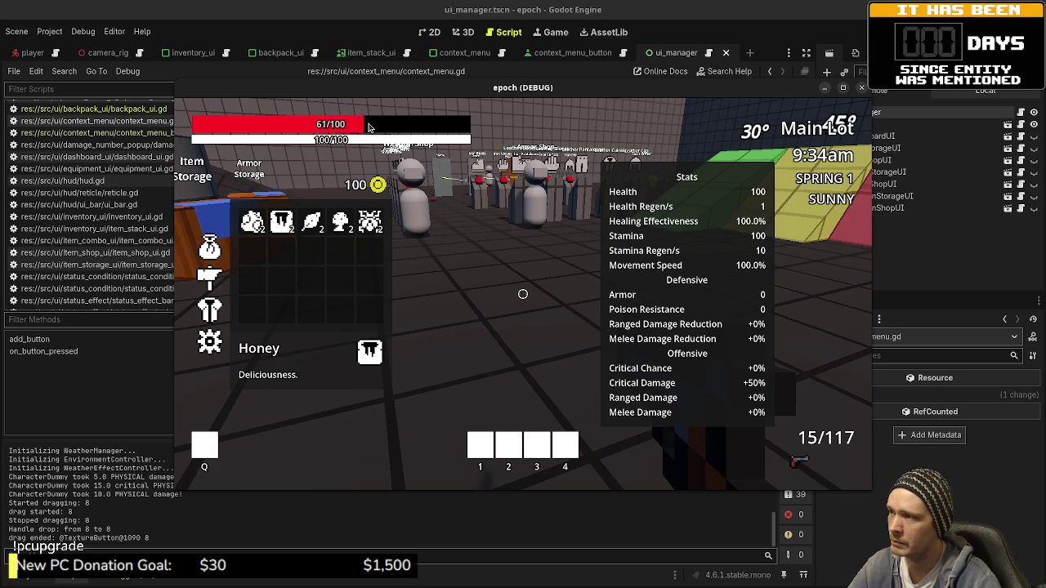
# - Craft another potion from herb and mushroom, then close the inventory
pyautogui.click(215, 278)
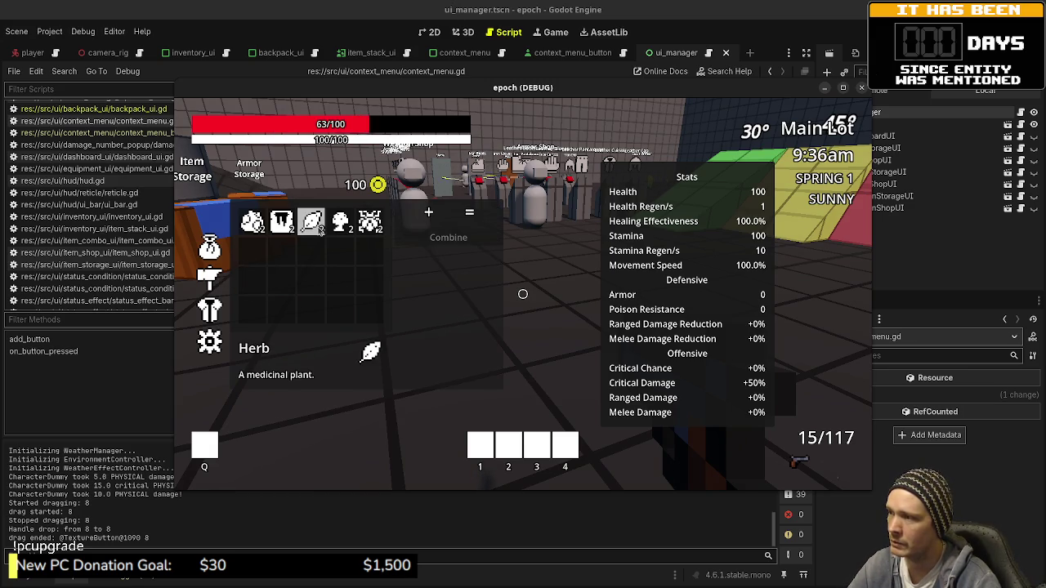
pyautogui.click(320, 229)
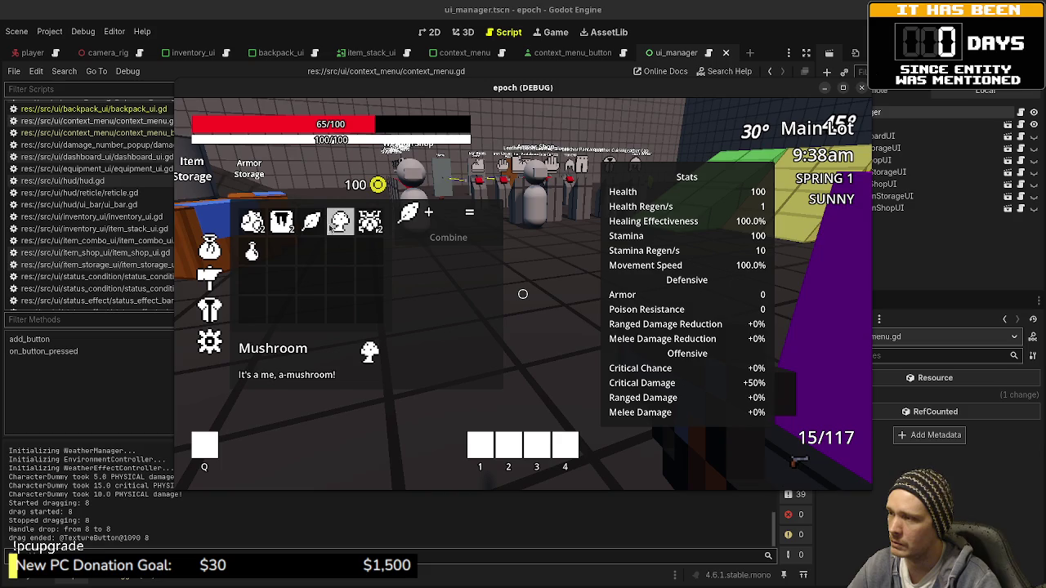
pyautogui.click(340, 222)
pyautogui.click(413, 242)
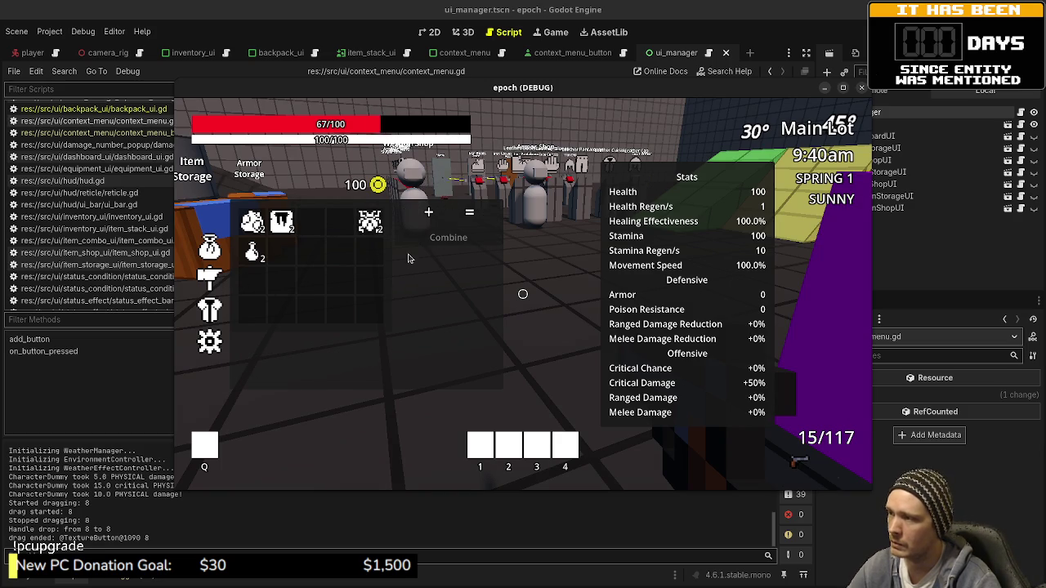
pyautogui.press('Tab')
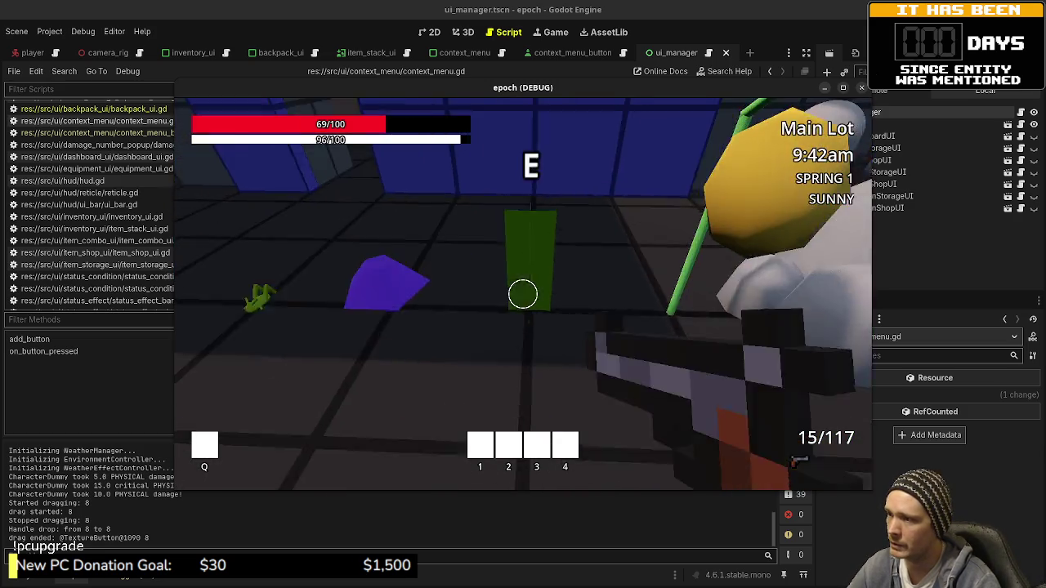
# - Pick up nearby herbs, reopen the inventory, and drink the potion to heal to full
pyautogui.press('e')
pyautogui.press('e')
pyautogui.press('e')
pyautogui.press('e')
pyautogui.press('e')
pyautogui.press('e')
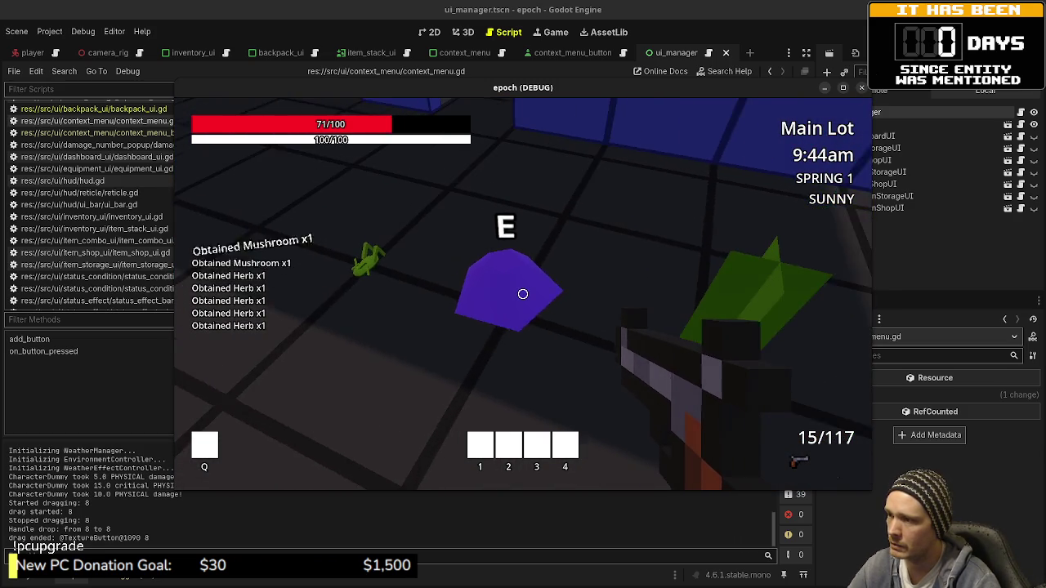
pyautogui.press('Tab')
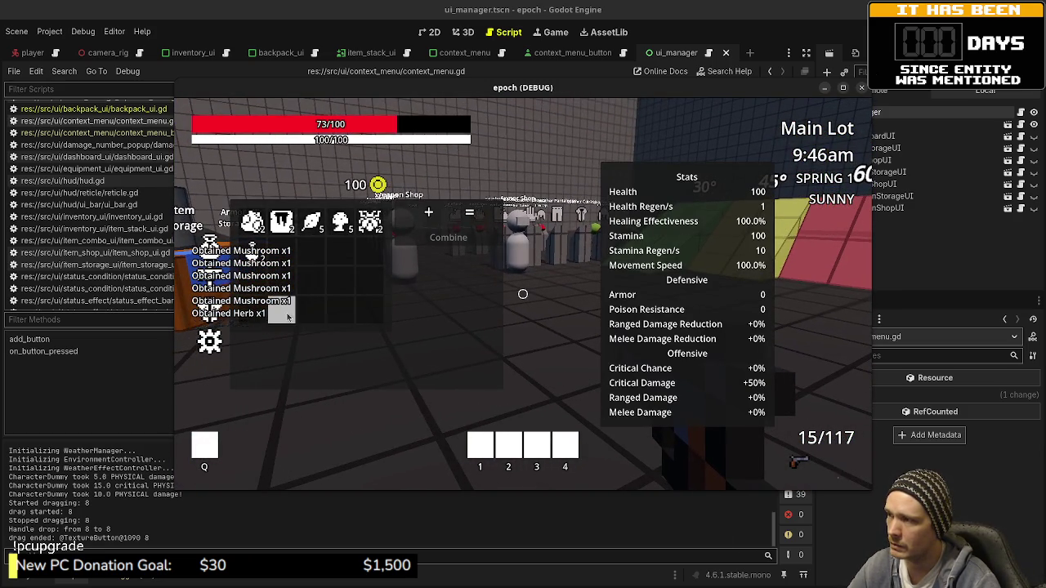
pyautogui.moveTo(255, 266)
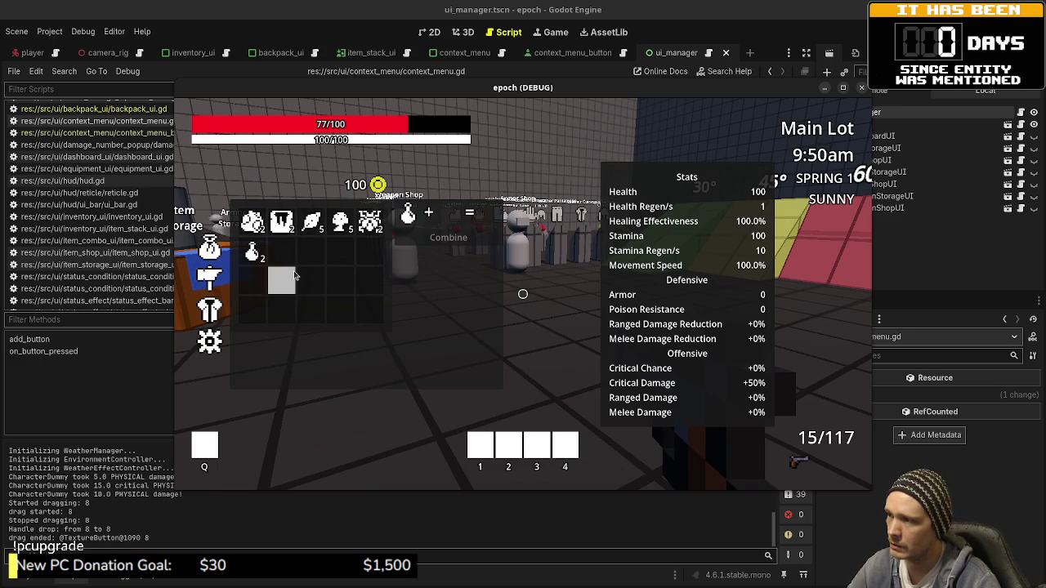
pyautogui.rightClick(252, 251)
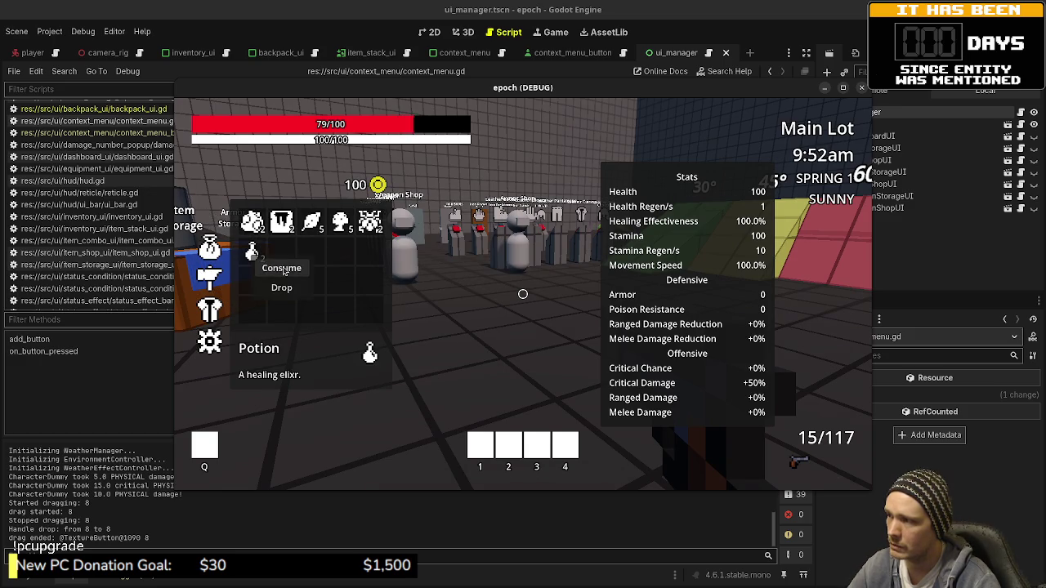
pyautogui.click(277, 263)
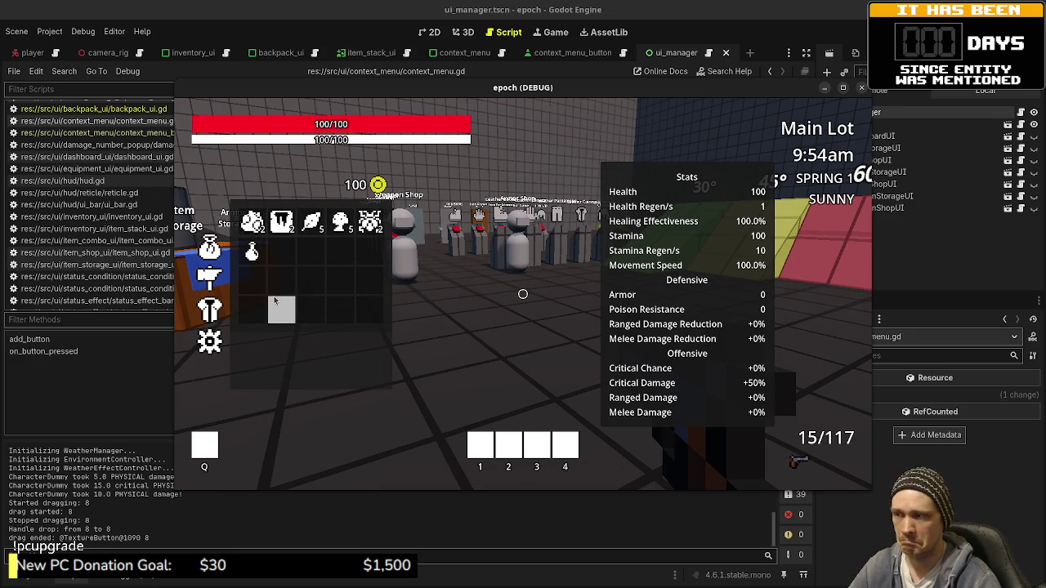
# - Drop the insect from the backpack
pyautogui.moveTo(352, 226)
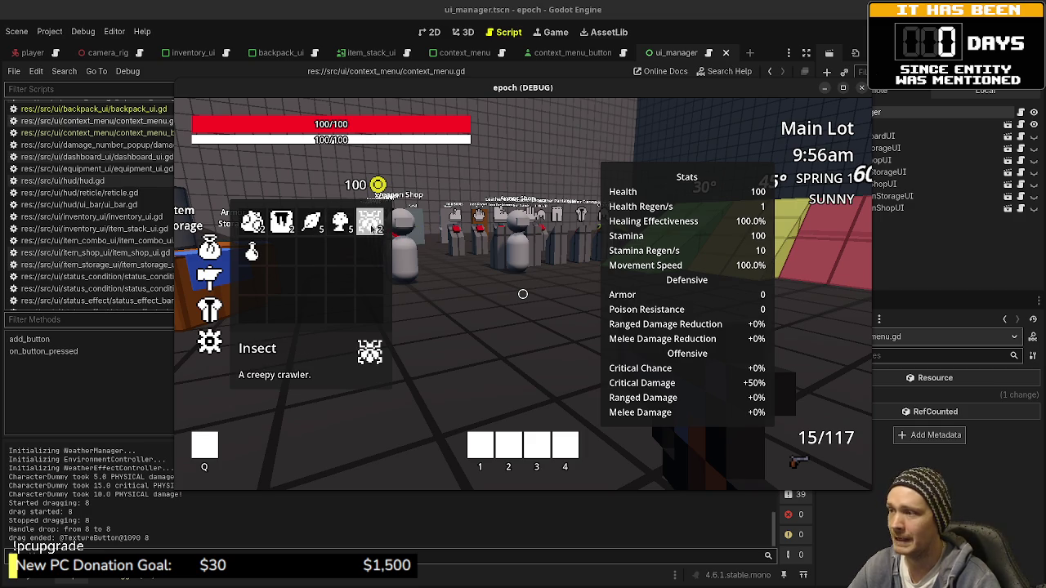
pyautogui.rightClick(384, 235)
pyautogui.click(396, 238)
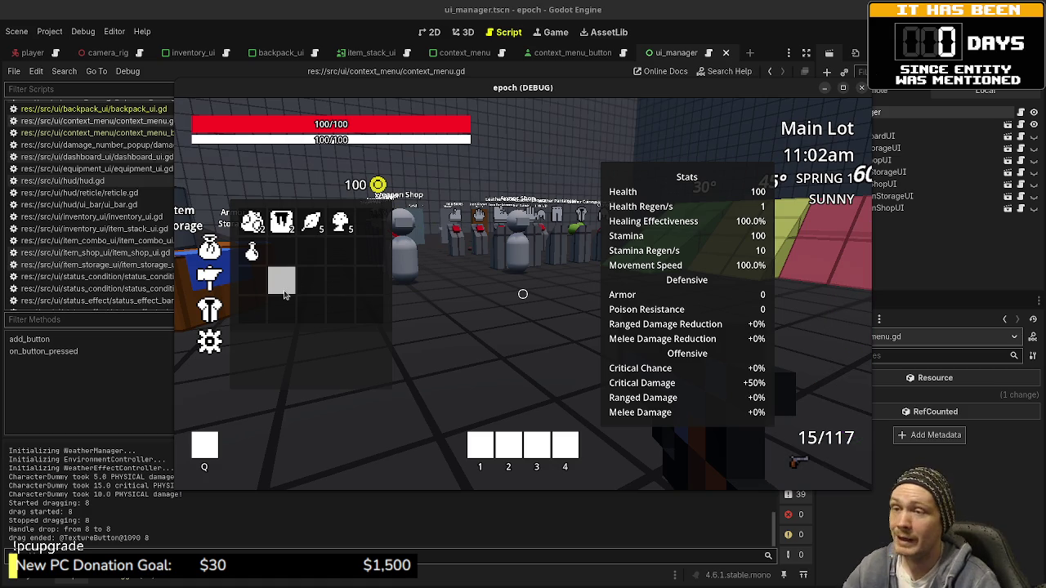
# - Switch from the running Godot game to the Obsidian Tasks kanban board
pyautogui.hotkey('alt', 'Tab')
pyautogui.scroll(-5, 711, 409)
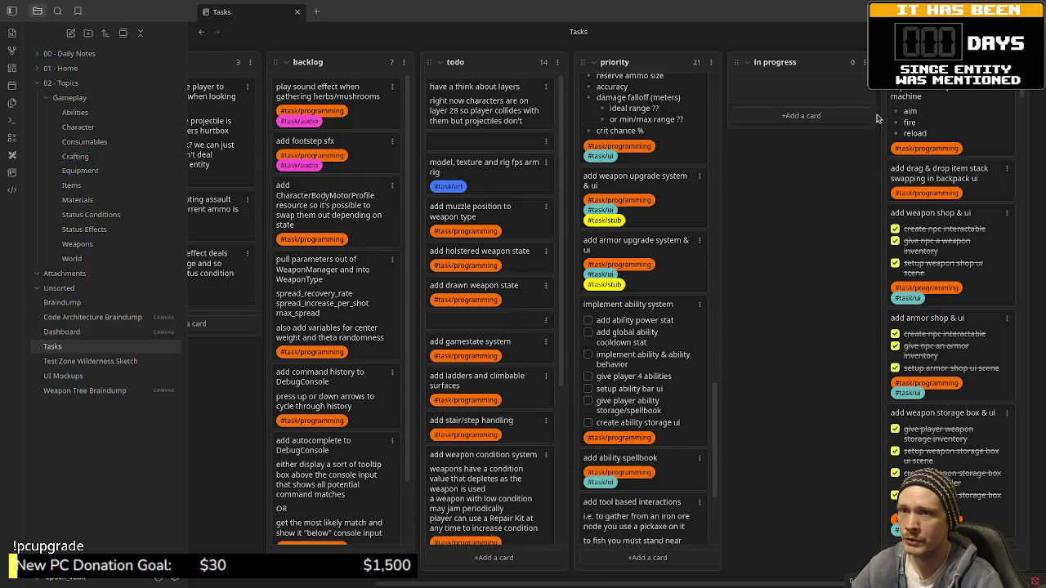
pyautogui.moveTo(716, 431)
pyautogui.mouseDown()
pyautogui.moveTo(715, 475)
pyautogui.moveTo(731, 443)
pyautogui.moveTo(735, 278)
pyautogui.moveTo(724, 119)
pyautogui.moveTo(741, 187)
pyautogui.moveTo(719, 147)
pyautogui.mouseUp()
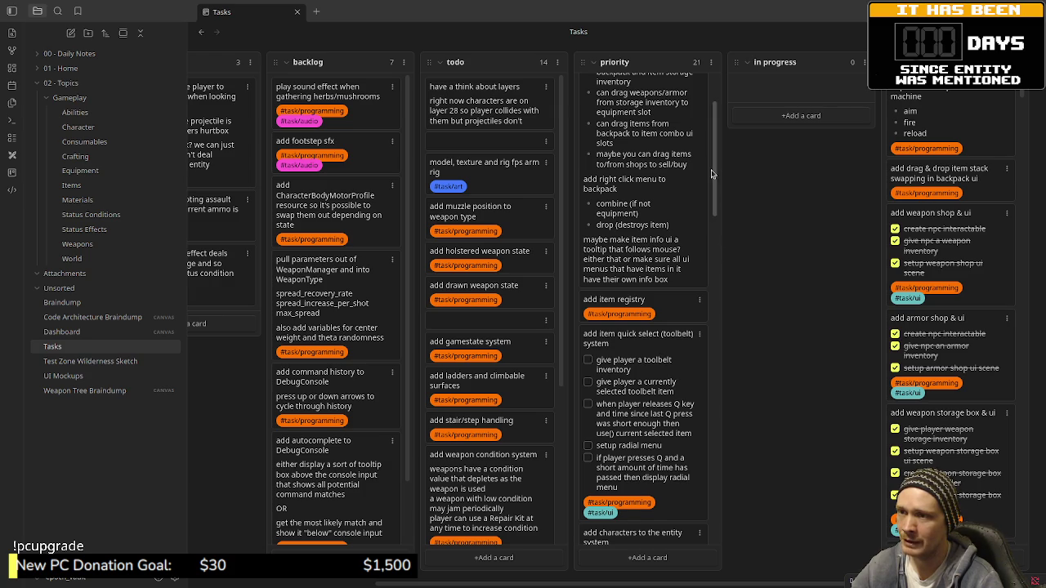
pyautogui.moveTo(713, 168); pyautogui.dragTo(752, 263)
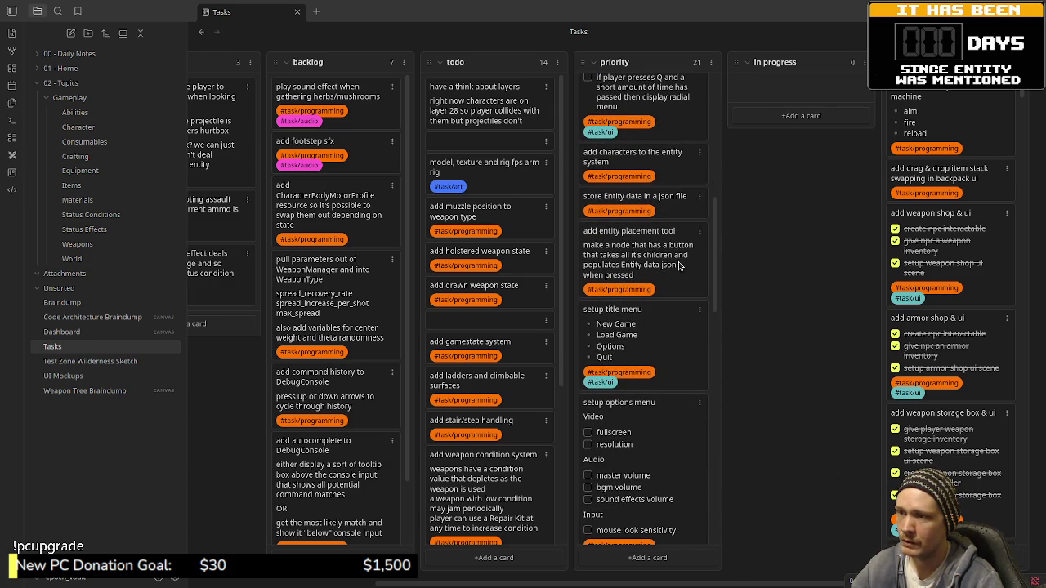
pyautogui.scroll(-1, 711, 250)
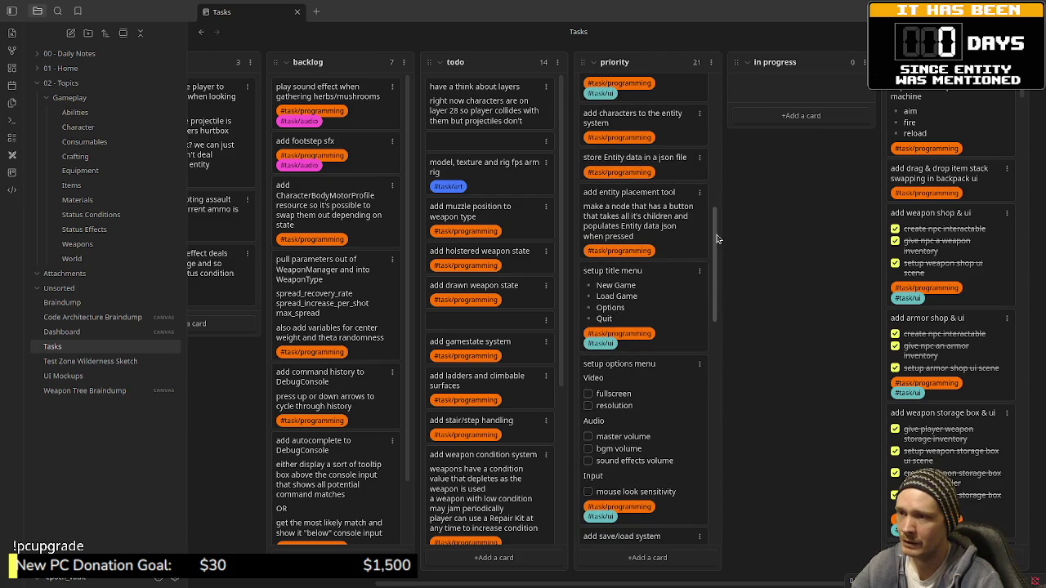
pyautogui.moveTo(721, 240); pyautogui.dragTo(723, 273)
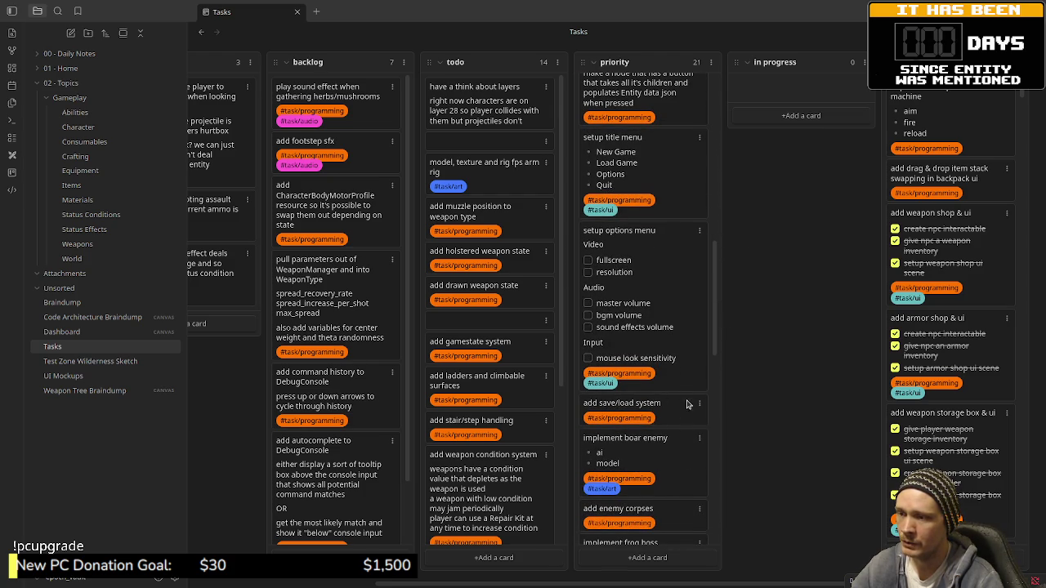
pyautogui.scroll(-2, 721, 331)
pyautogui.scroll(-1, 721, 331)
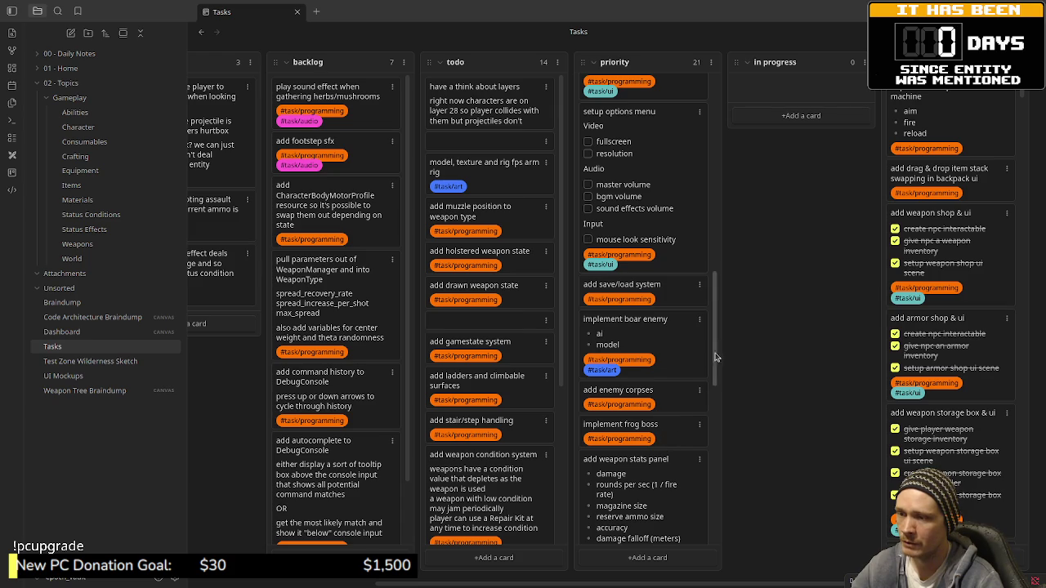
pyautogui.moveTo(716, 340); pyautogui.dragTo(719, 390)
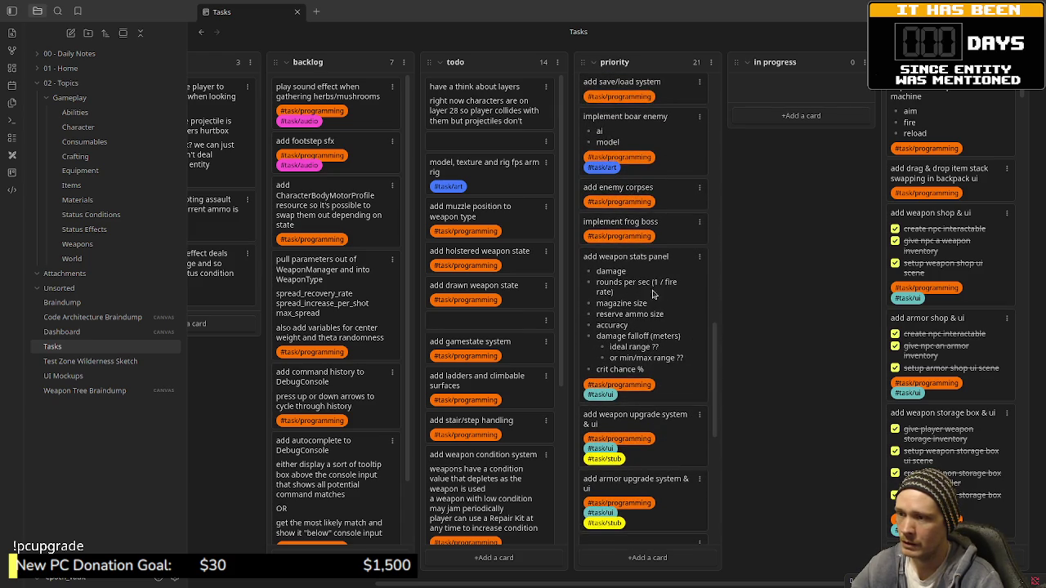
pyautogui.moveTo(713, 345); pyautogui.dragTo(719, 396)
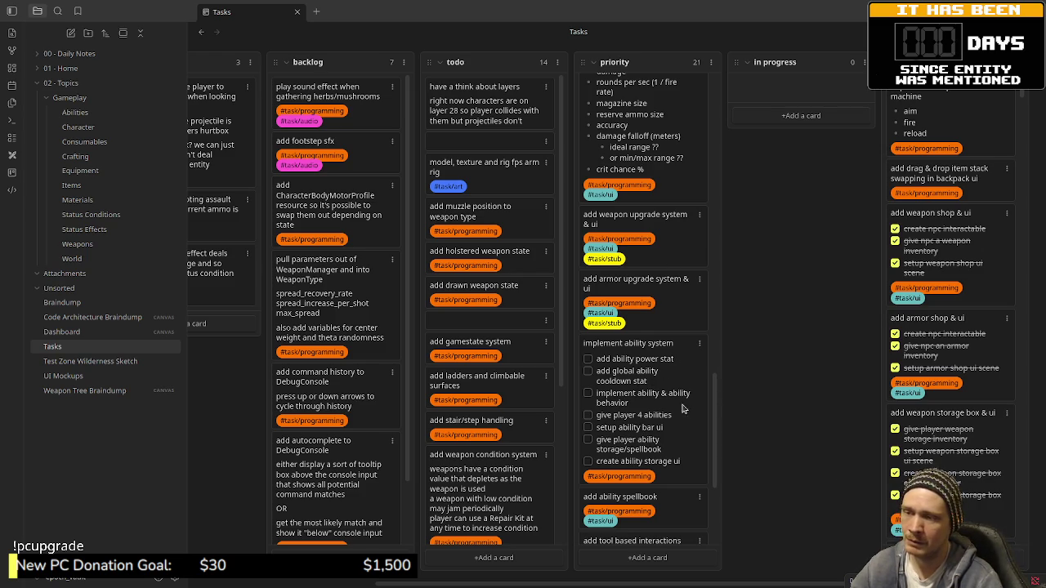
pyautogui.scroll(-1, 716, 394)
pyautogui.moveTo(717, 394); pyautogui.dragTo(723, 449)
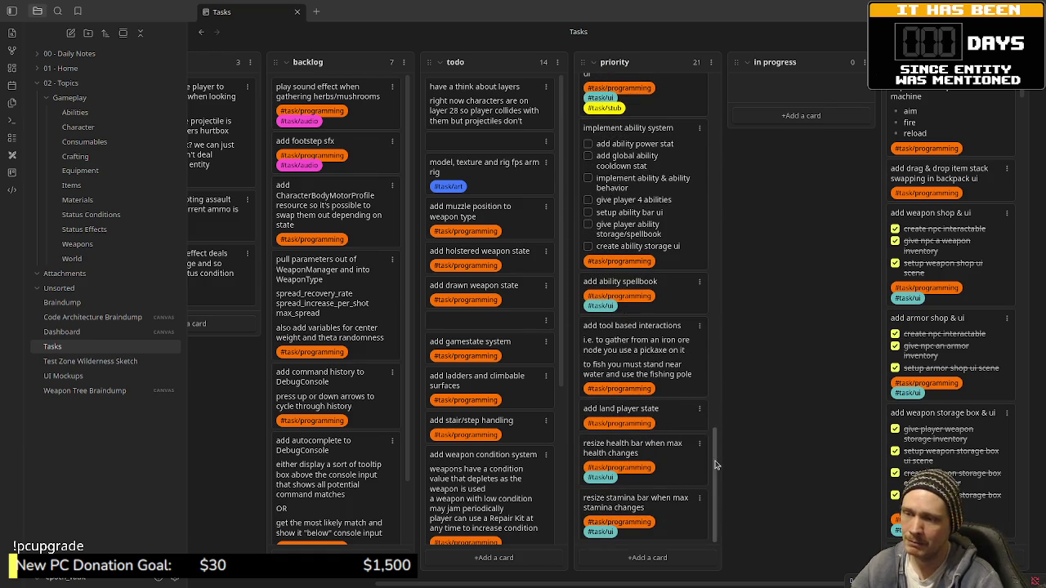
pyautogui.scroll(1, 719, 463)
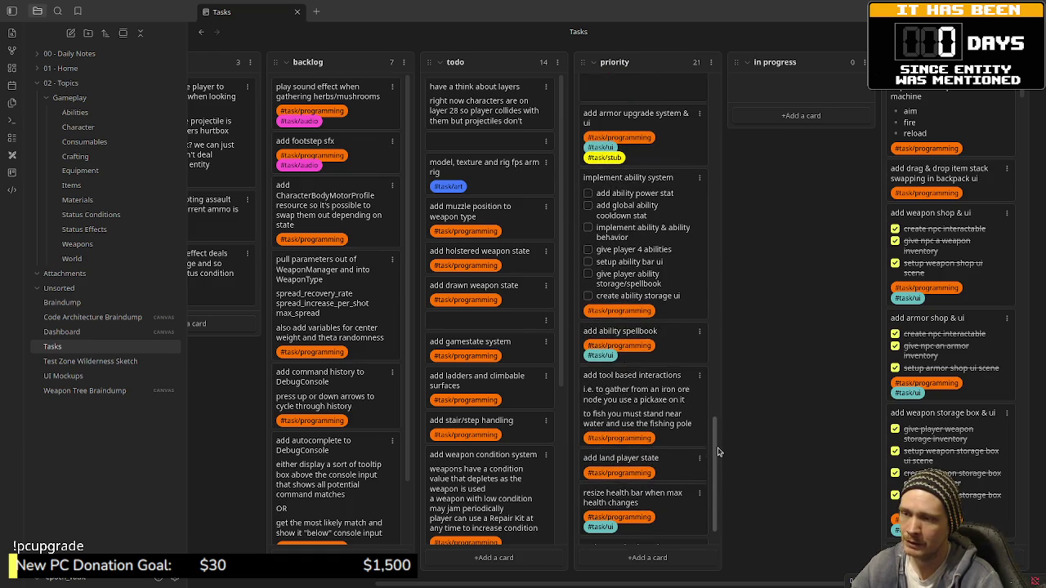
pyautogui.scroll(-1, 719, 455)
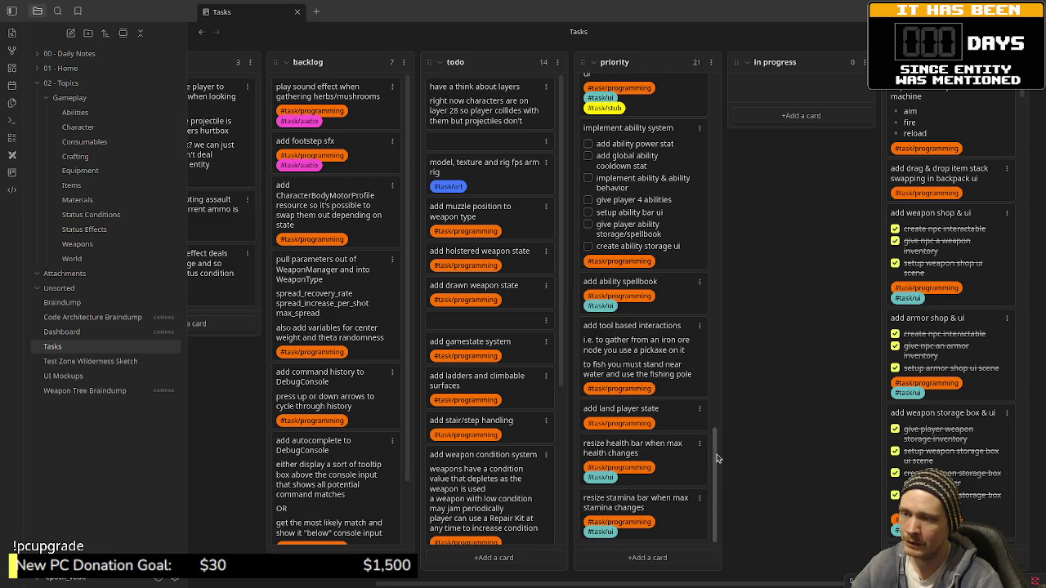
pyautogui.moveTo(718, 459); pyautogui.dragTo(721, 92)
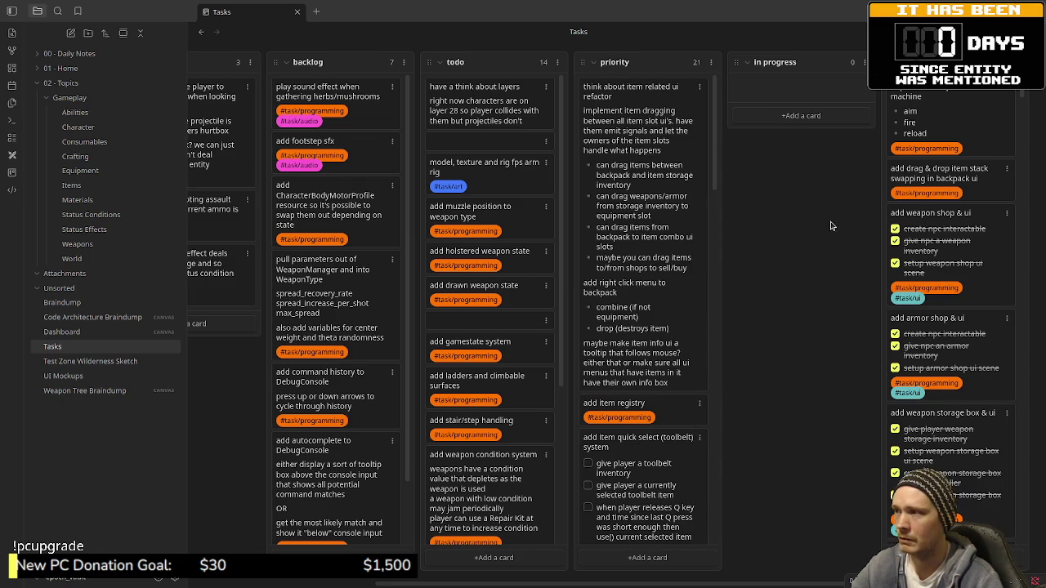
# - Return to context_menu.gd in Godot, dismiss the script finder, and bring up the scene finder
pyautogui.hotkey('alt', 'Tab')
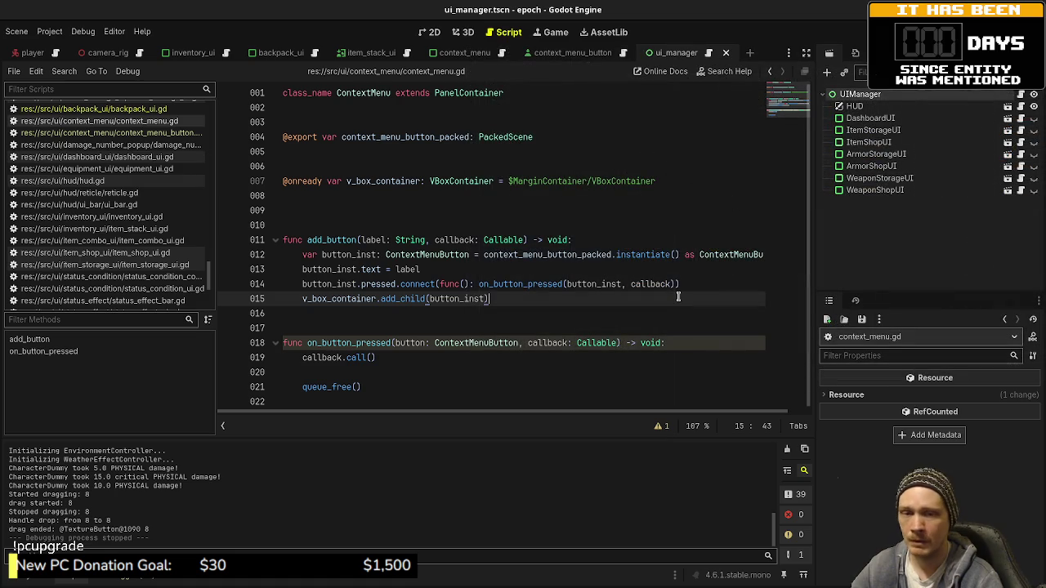
pyautogui.click(633, 331)
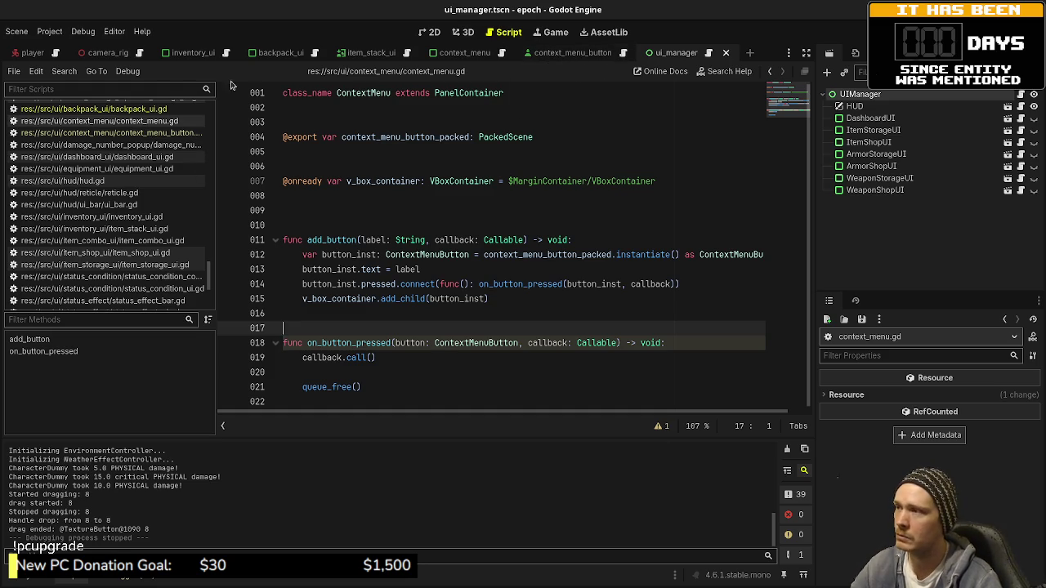
pyautogui.scroll(3, 150, 205)
pyautogui.click(625, 181)
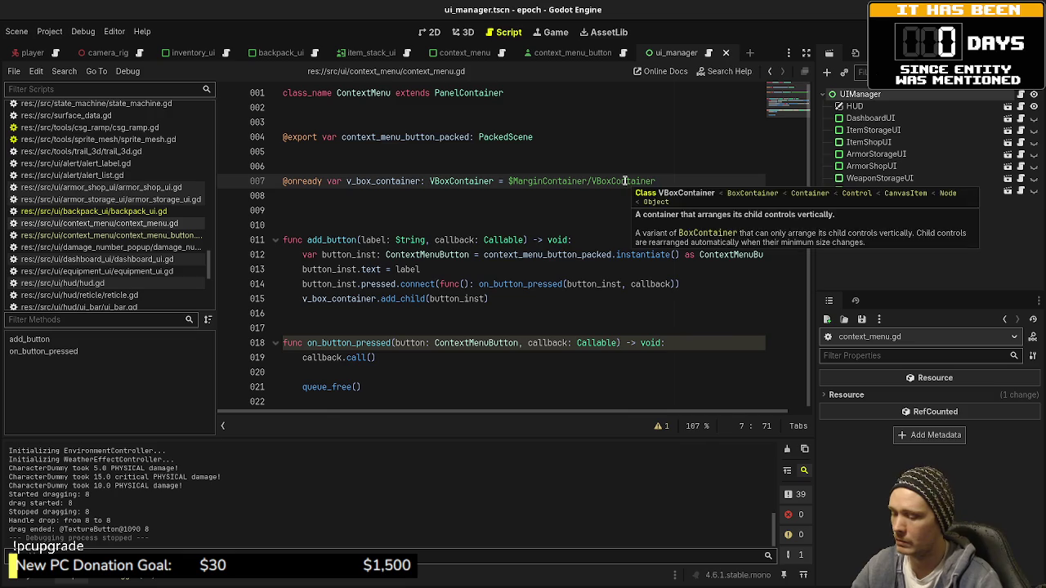
pyautogui.hotkey('ctrl', 'alt', 'o')
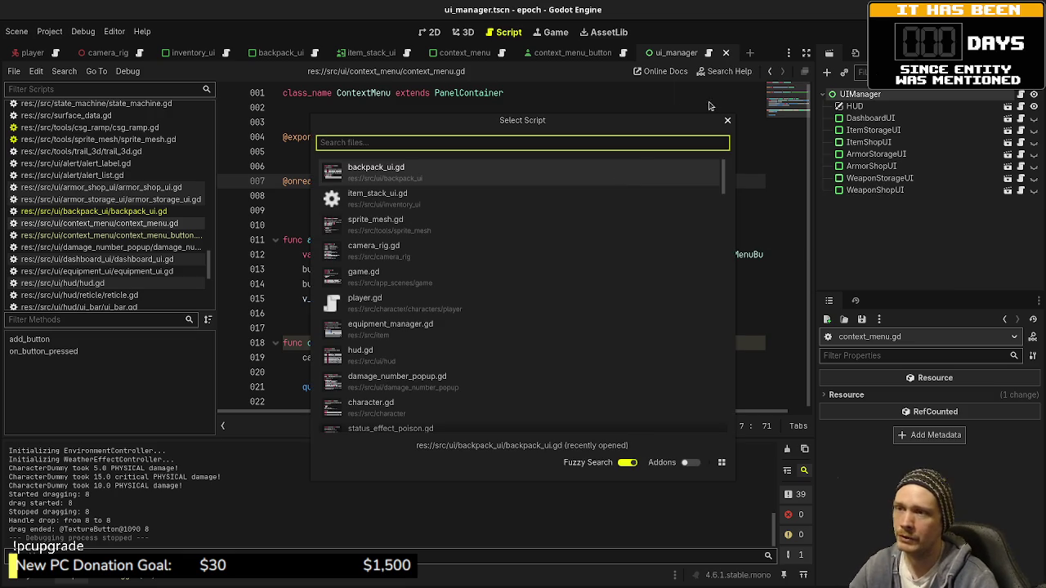
pyautogui.click(726, 122)
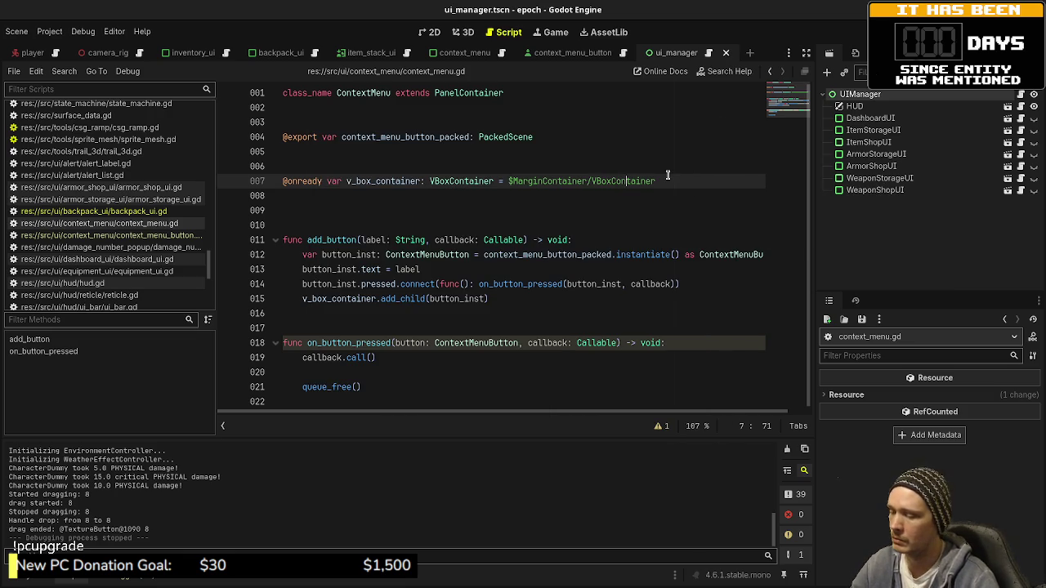
pyautogui.hotkey('ctrl', 'shift', 'o')
# - Open weapon_storage_ui.tscn from the 'weapon' scene search and view it in 2D
pyautogui.write('weapon')
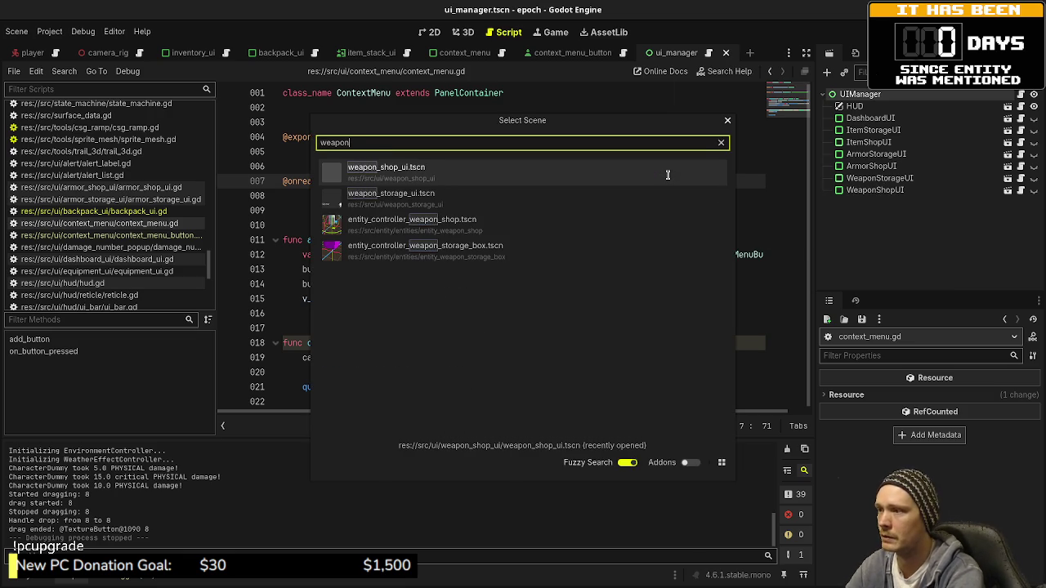
pyautogui.click(641, 198)
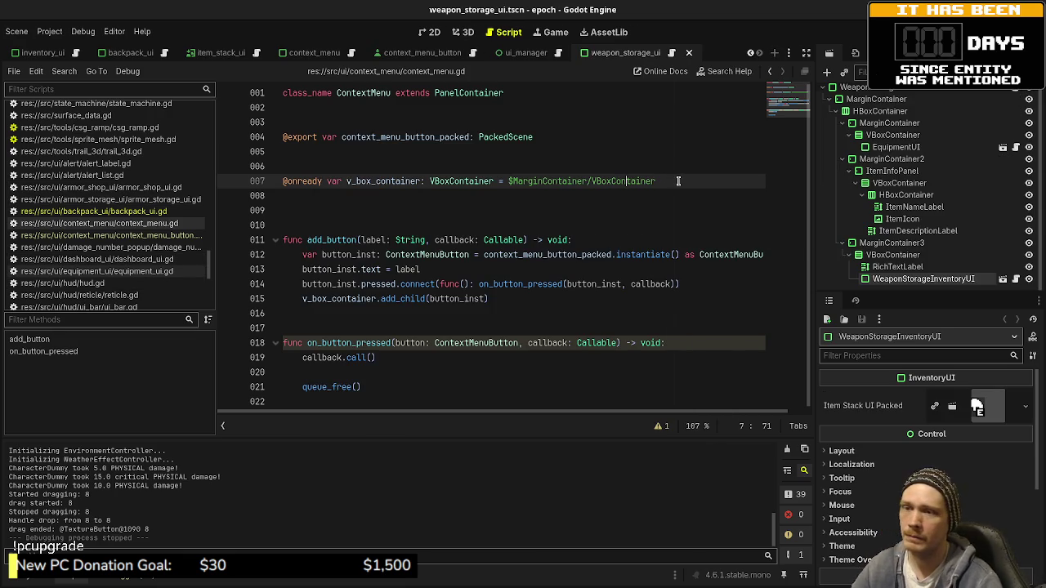
pyautogui.click(469, 33)
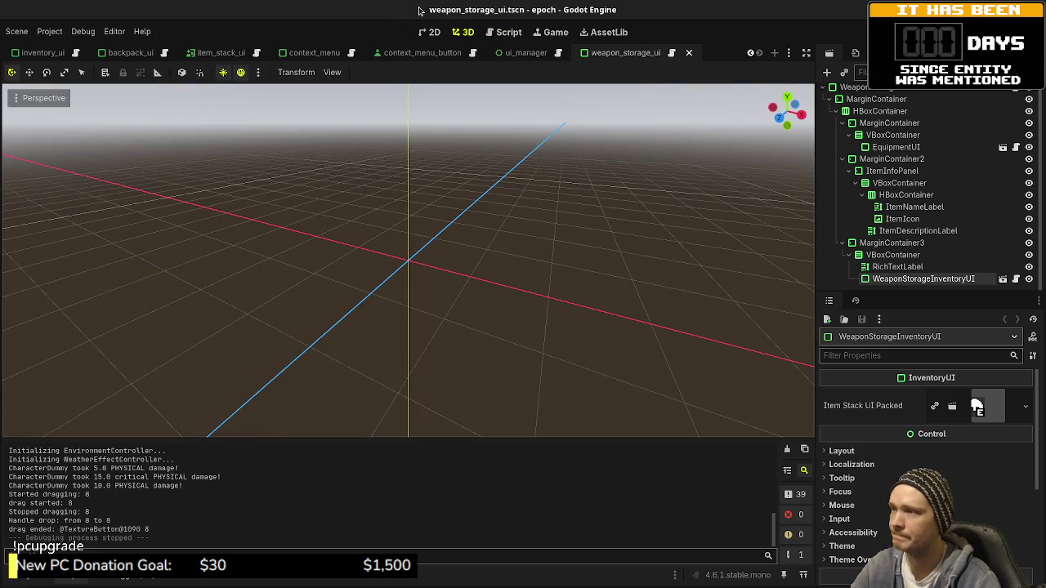
pyautogui.click(423, 38)
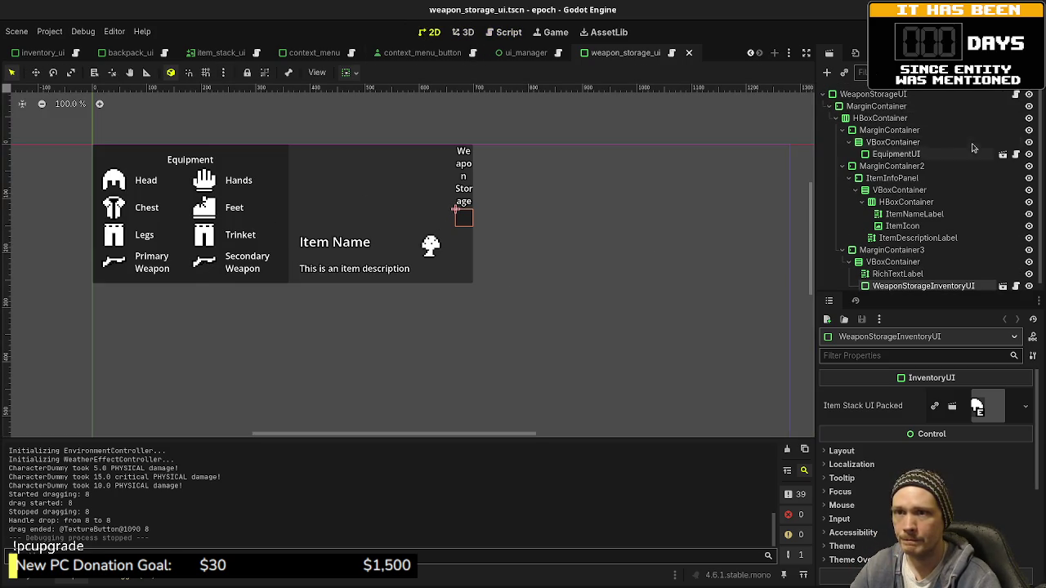
# - In weapon_storage_ui.gd, inspect item_slot_clicked and its equipment_manager try_equip call with player
pyautogui.hotkey('ctrl', 'F3')
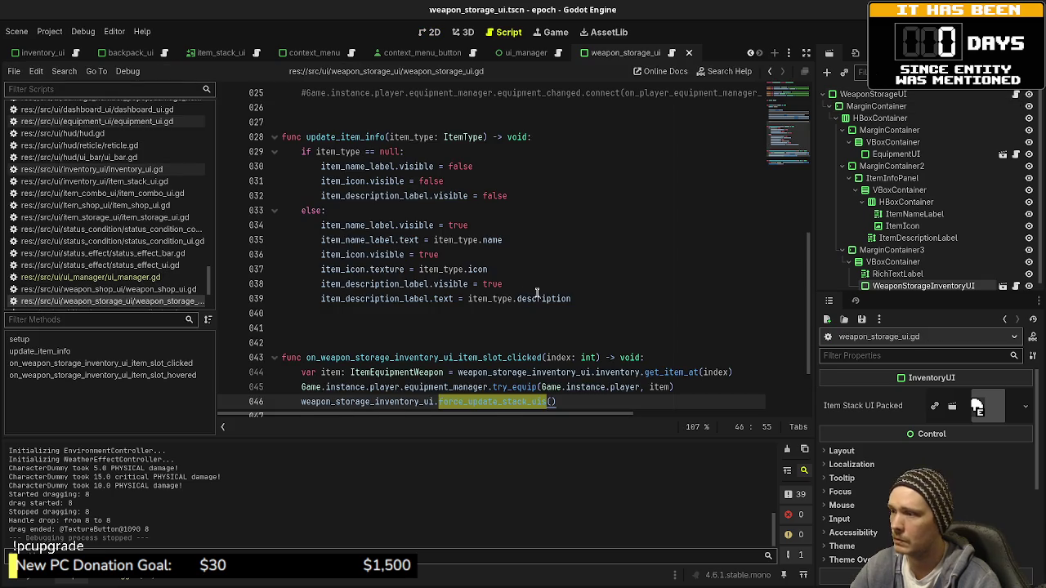
pyautogui.scroll(-1, 535, 292)
pyautogui.doubleClick(458, 313)
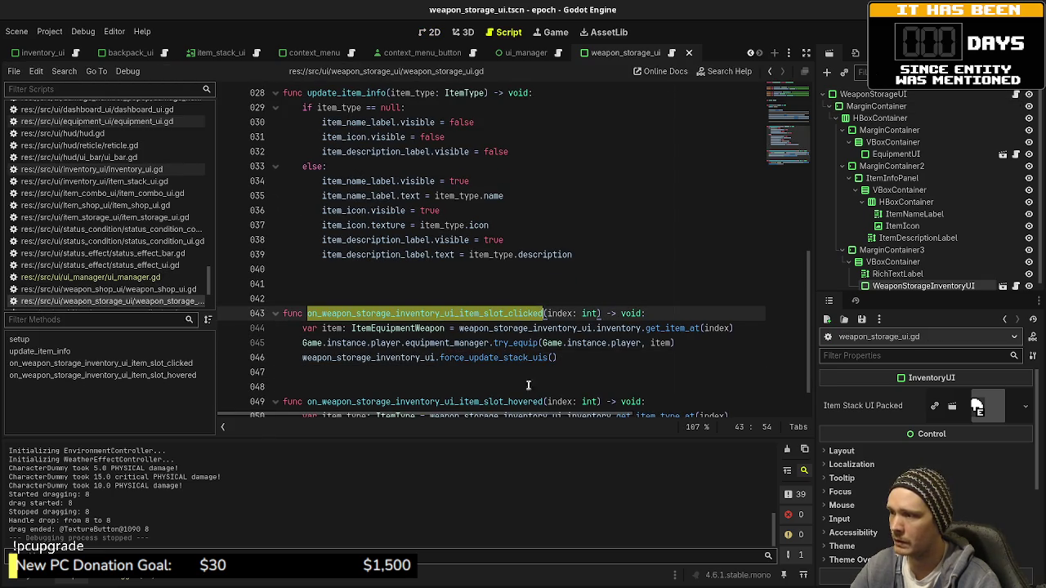
pyautogui.doubleClick(515, 343)
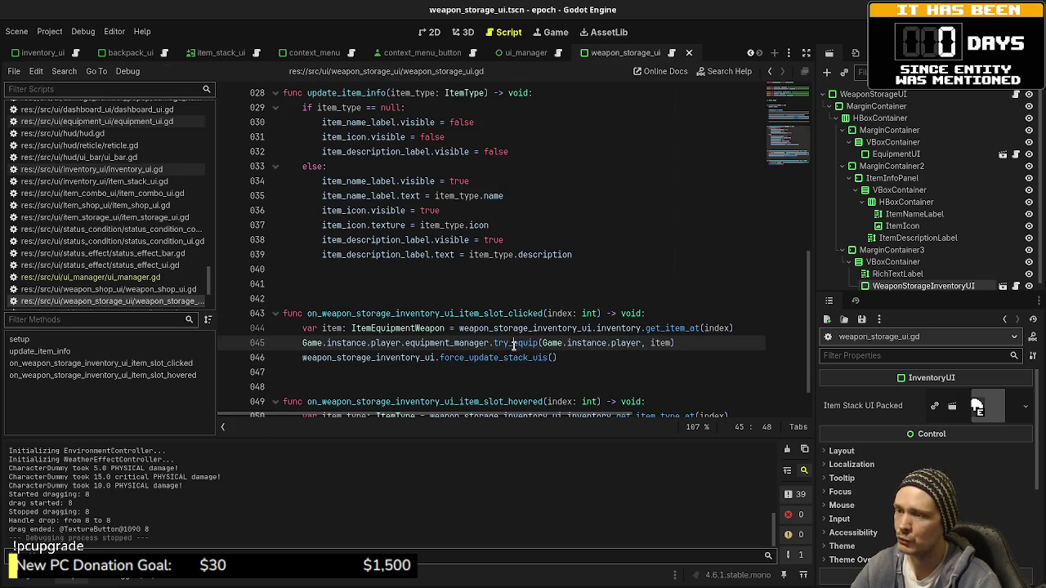
pyautogui.doubleClick(626, 343)
pyautogui.doubleClick(446, 343)
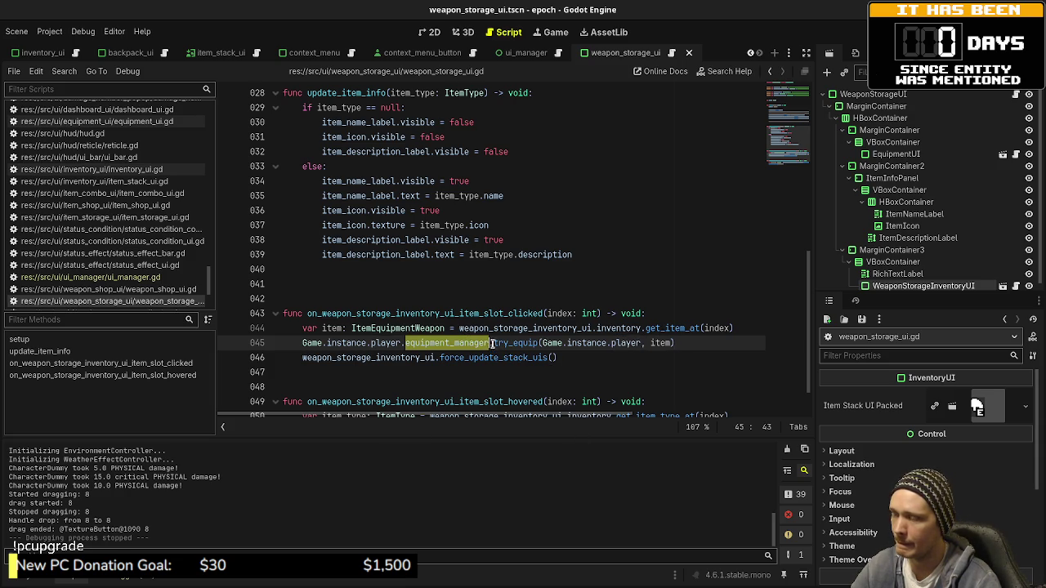
# - Put the caret at the end of line 45 and bring up the quick script finder
pyautogui.scroll(-1, 495, 361)
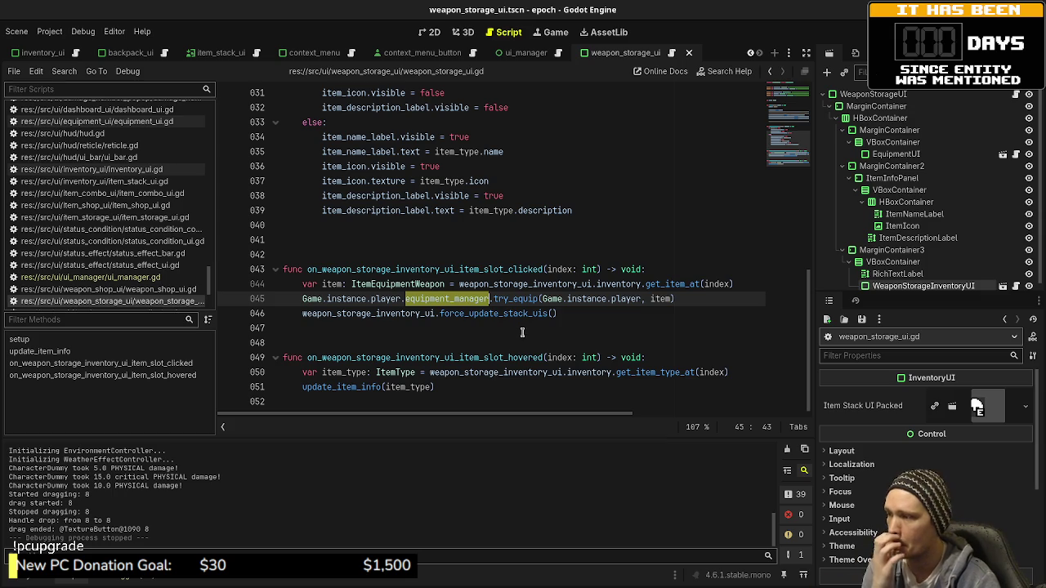
pyautogui.scroll(6, 624, 331)
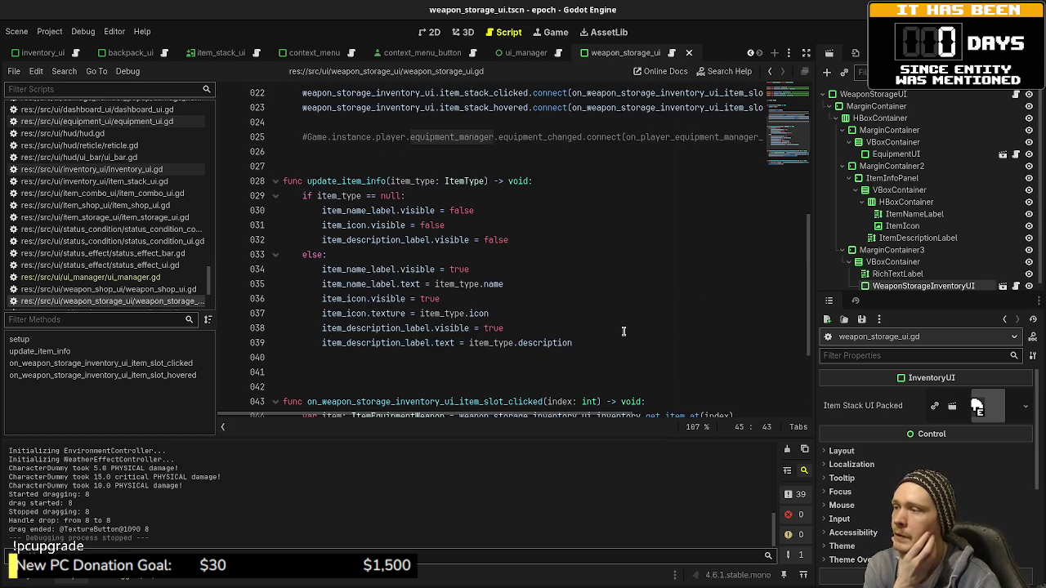
pyautogui.scroll(-3, 623, 331)
pyautogui.scroll(3, 624, 331)
pyautogui.scroll(-6, 627, 335)
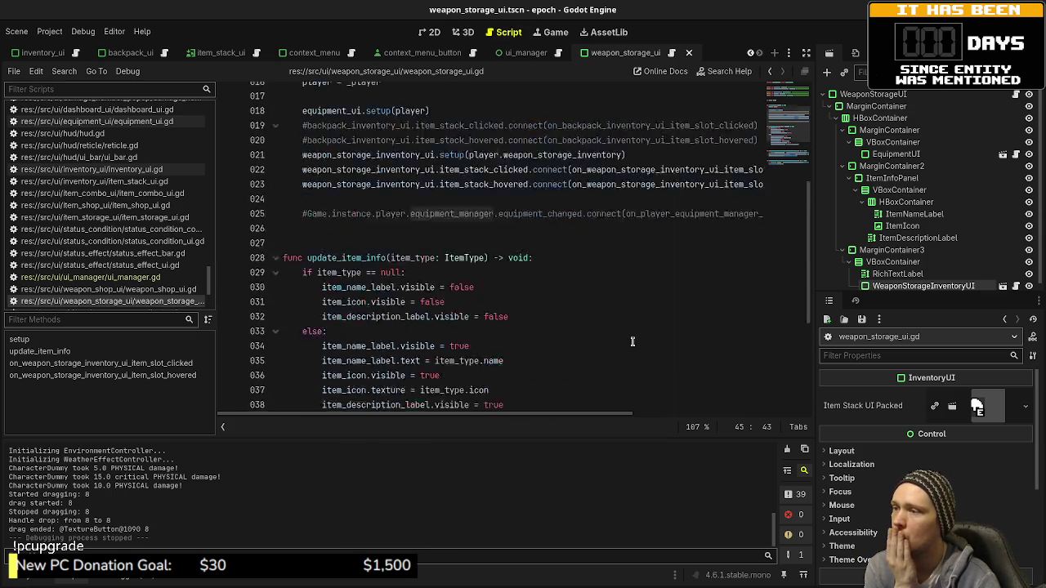
pyautogui.click(694, 299)
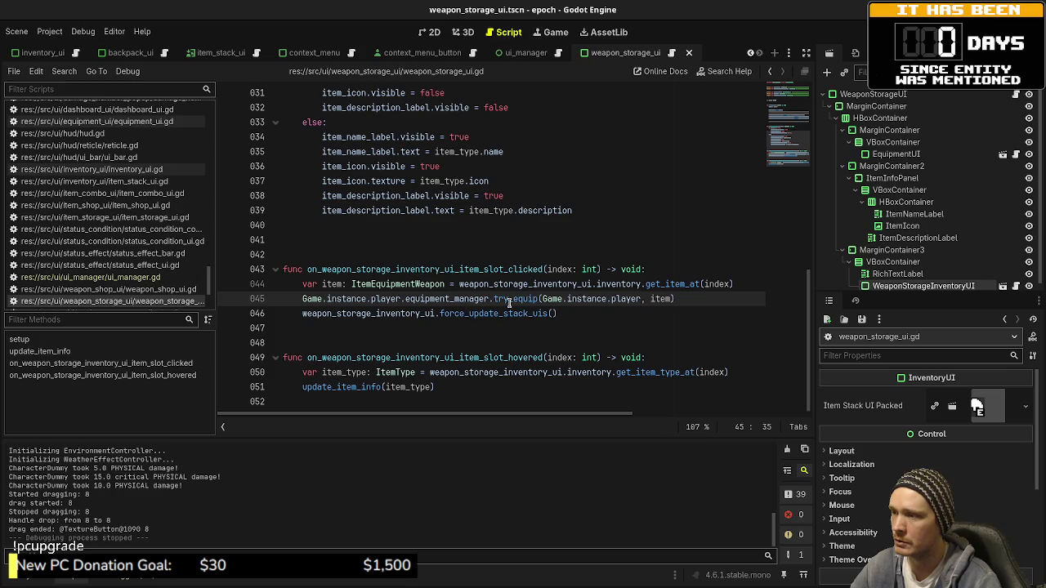
pyautogui.hotkey('ctrl', 'alt', 'o')
# - Open equipment_manager.gd via 'equipment_manag' and highlight the try_equip function definition
pyautogui.write('e')
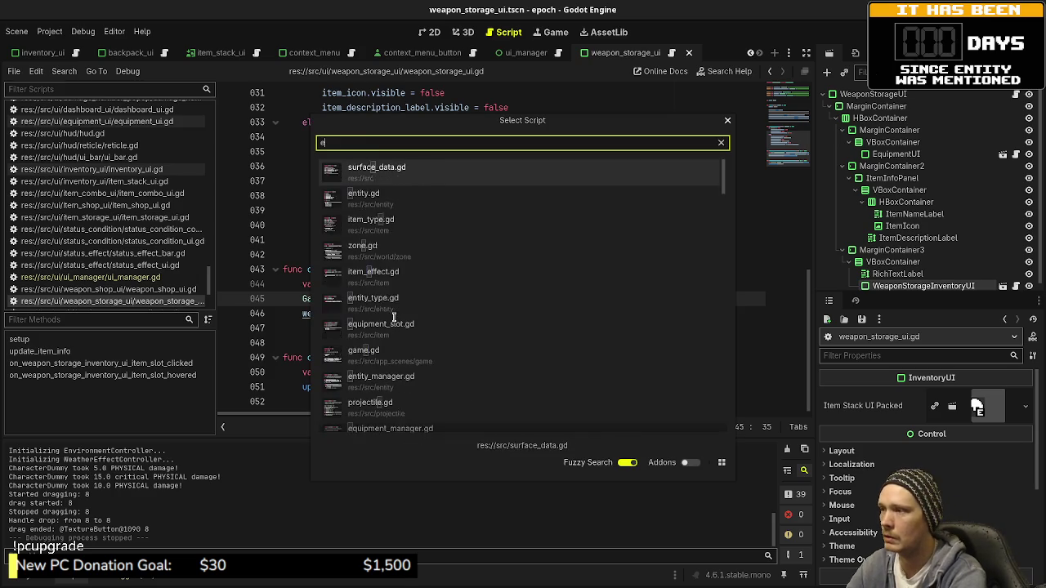
pyautogui.write('quipment_manage')
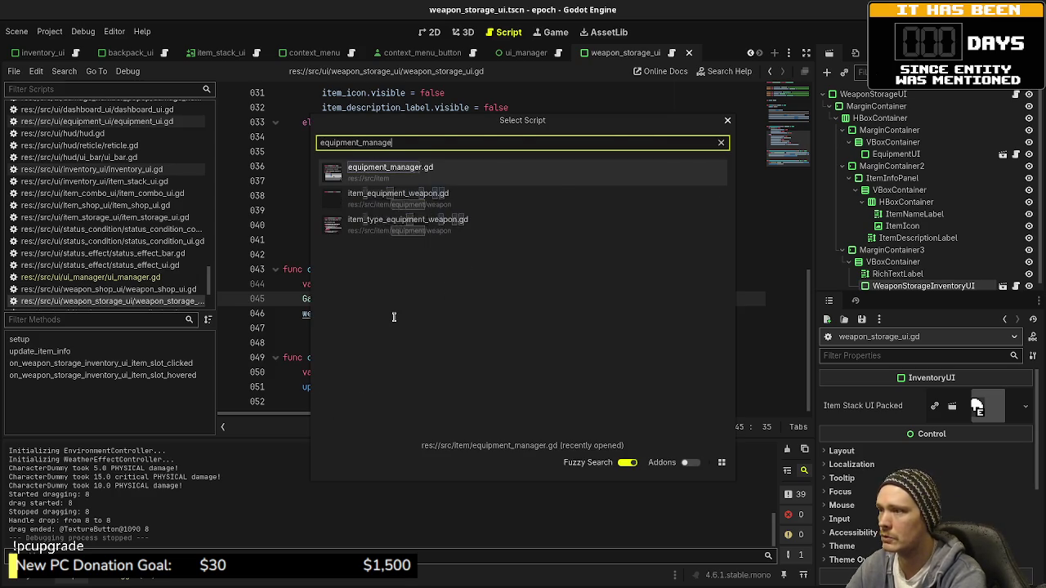
pyautogui.press('Return')
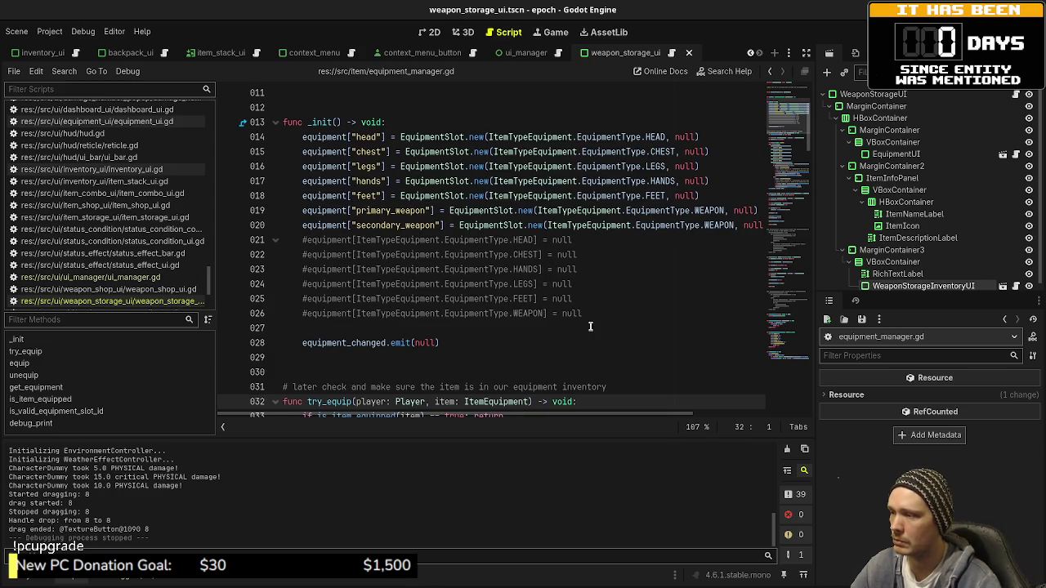
pyautogui.scroll(-2, 408, 311)
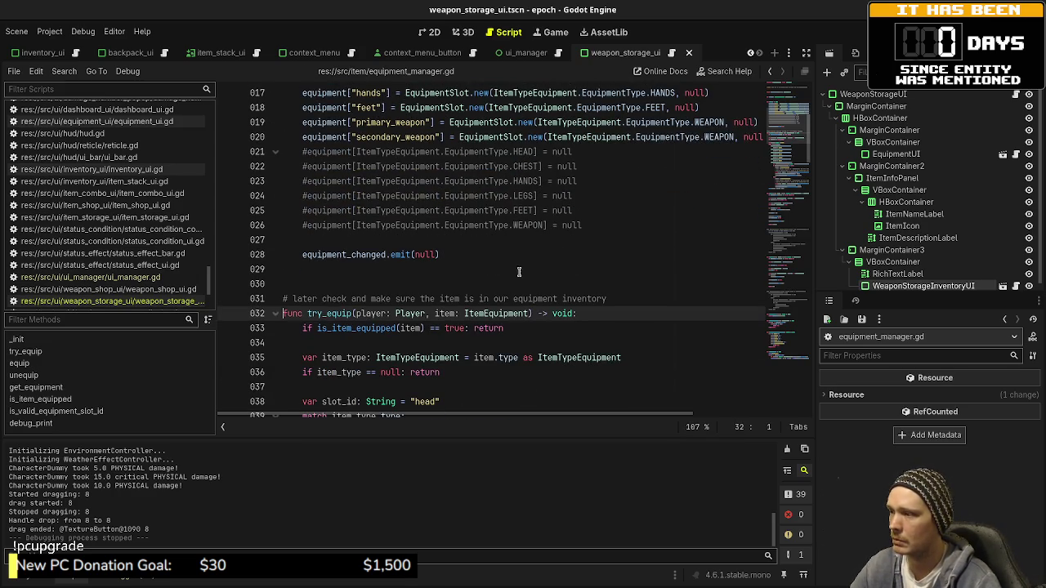
pyautogui.doubleClick(326, 314)
# - Read through try_equip's slot-ID mapping and weapon handling, resting on the else line 59
pyautogui.scroll(-5, 464, 327)
pyautogui.scroll(-1, 411, 229)
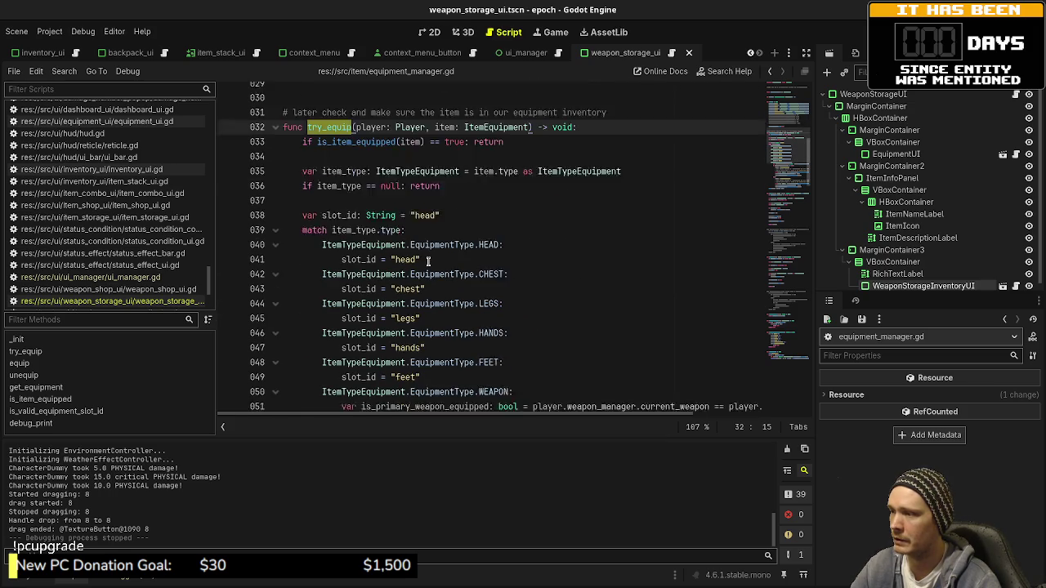
pyautogui.scroll(-2, 428, 323)
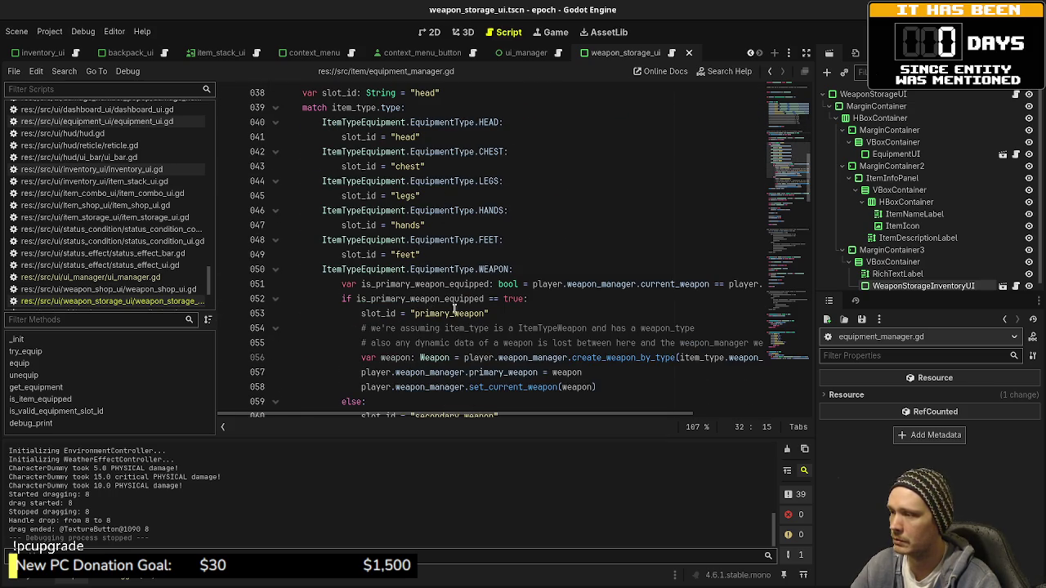
pyautogui.scroll(-2, 449, 253)
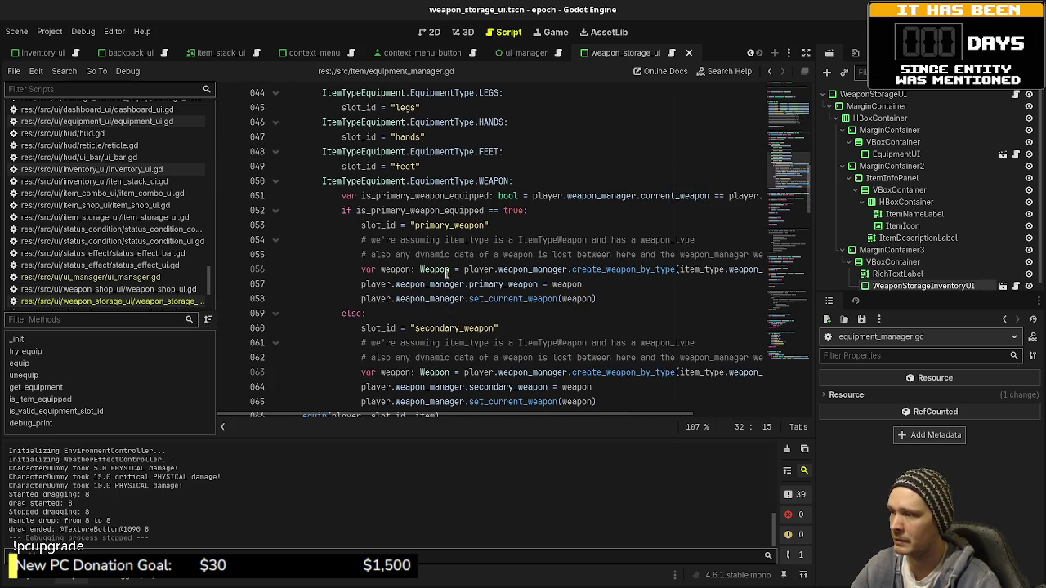
pyautogui.moveTo(505, 421); pyautogui.dragTo(545, 421)
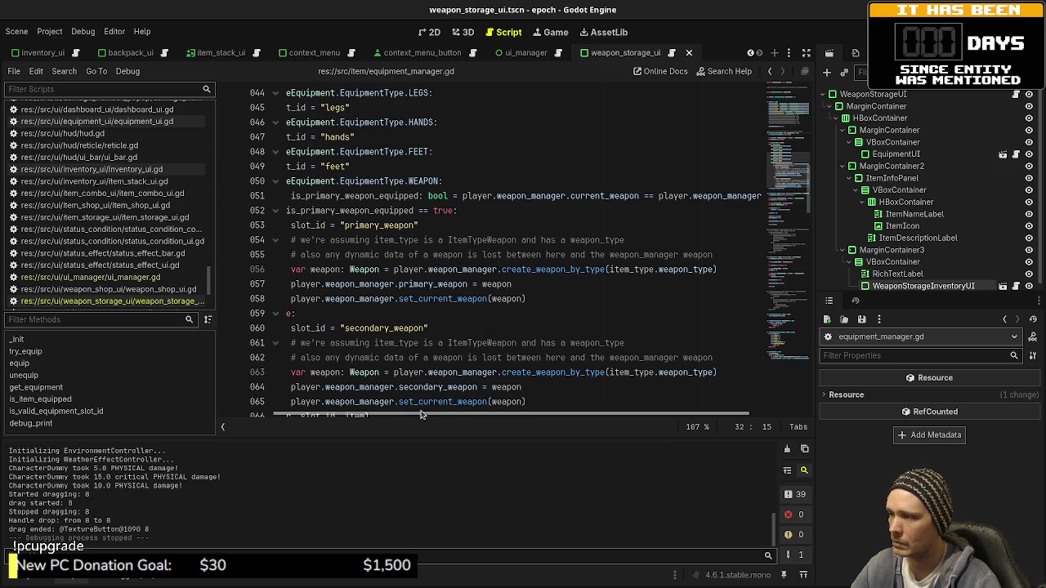
pyautogui.moveTo(425, 417); pyautogui.dragTo(369, 416)
pyautogui.scroll(5, 464, 342)
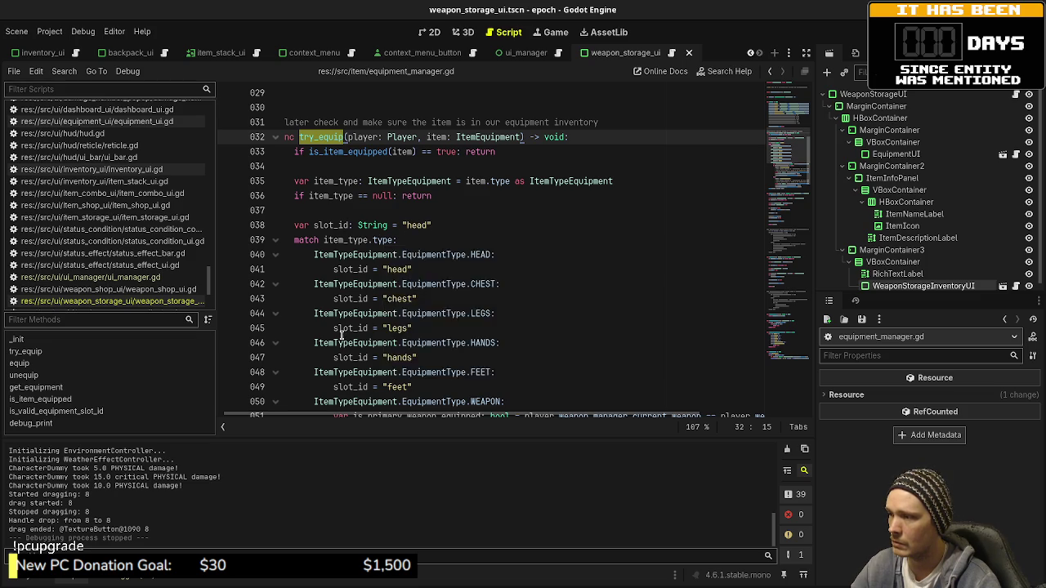
pyautogui.scroll(-4, 415, 320)
pyautogui.scroll(-2, 415, 320)
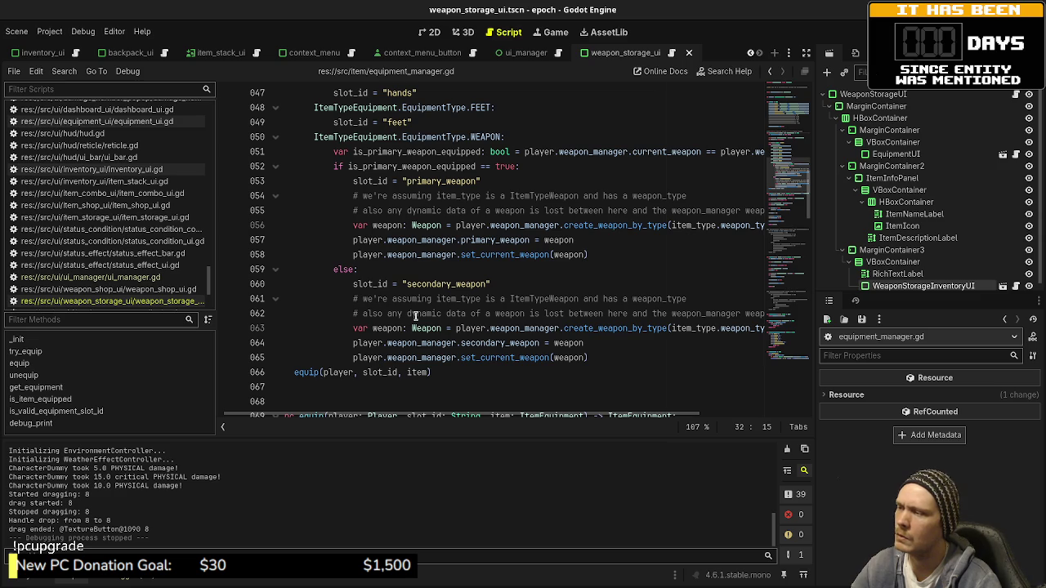
pyautogui.click(381, 269)
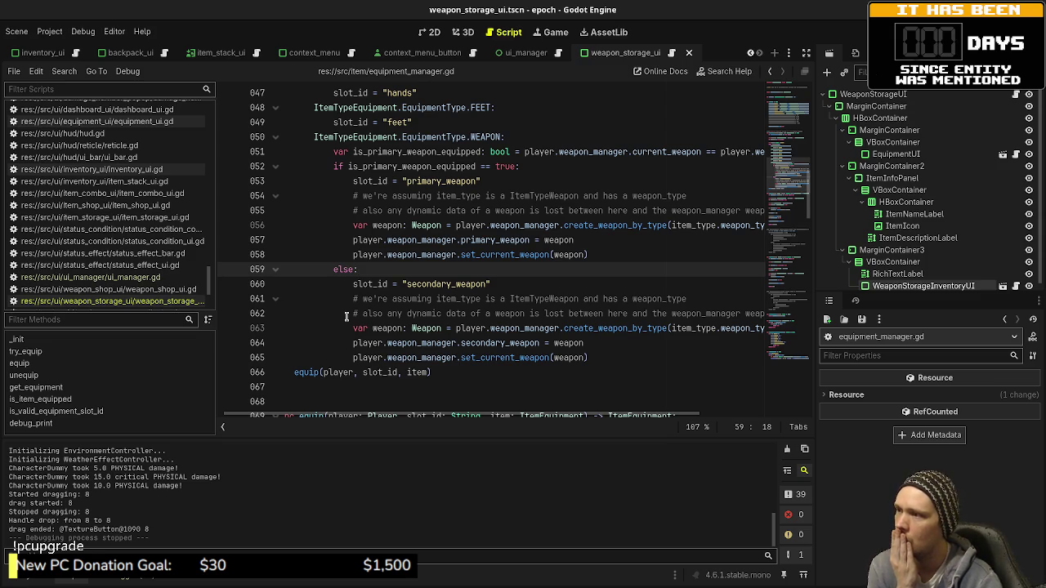
pyautogui.scroll(7, 471, 322)
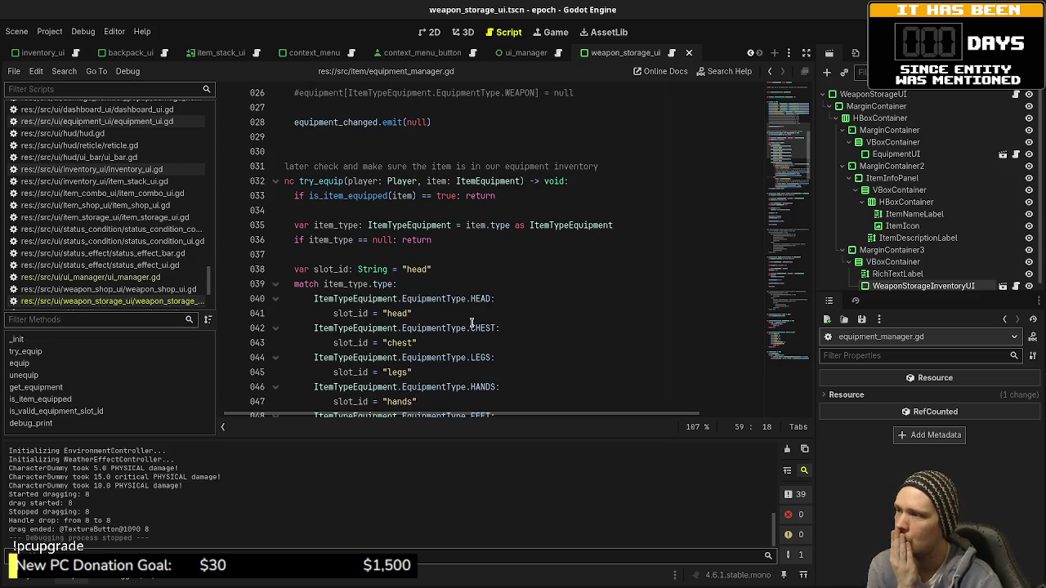
pyautogui.scroll(-5, 472, 322)
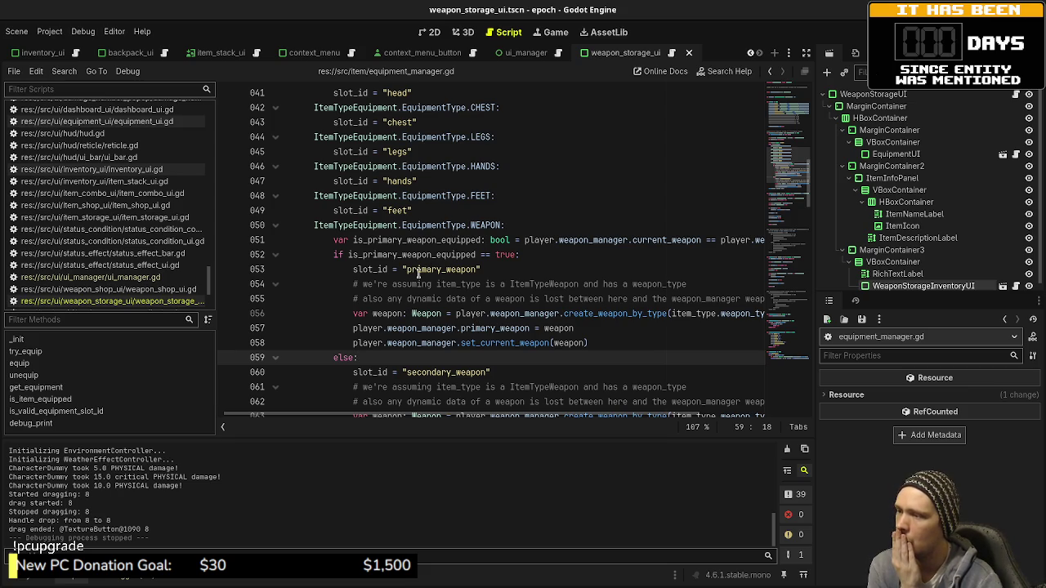
pyautogui.moveTo(462, 419); pyautogui.dragTo(503, 419)
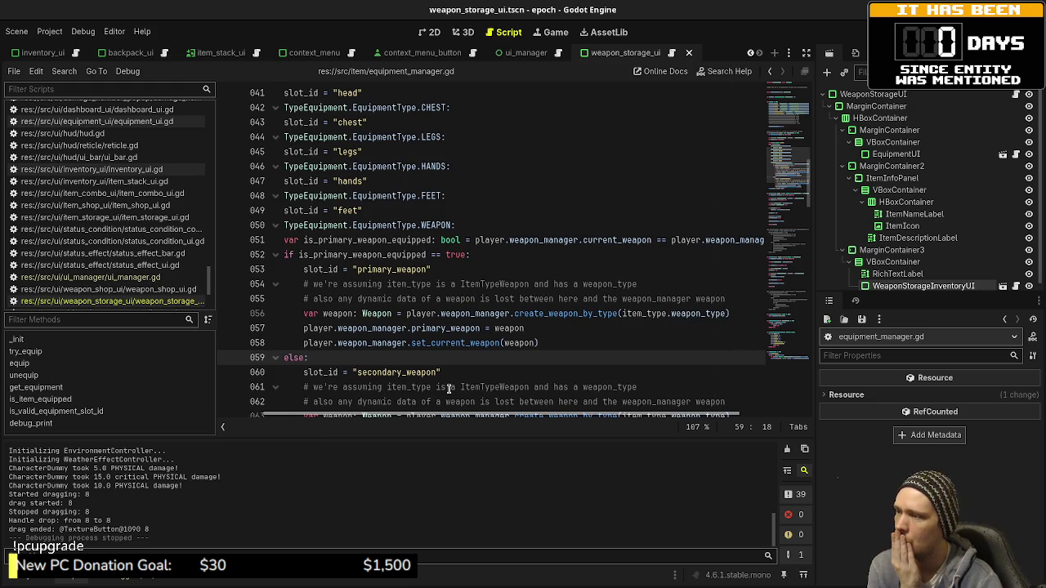
pyautogui.doubleClick(328, 269)
pyautogui.scroll(-4, 452, 412)
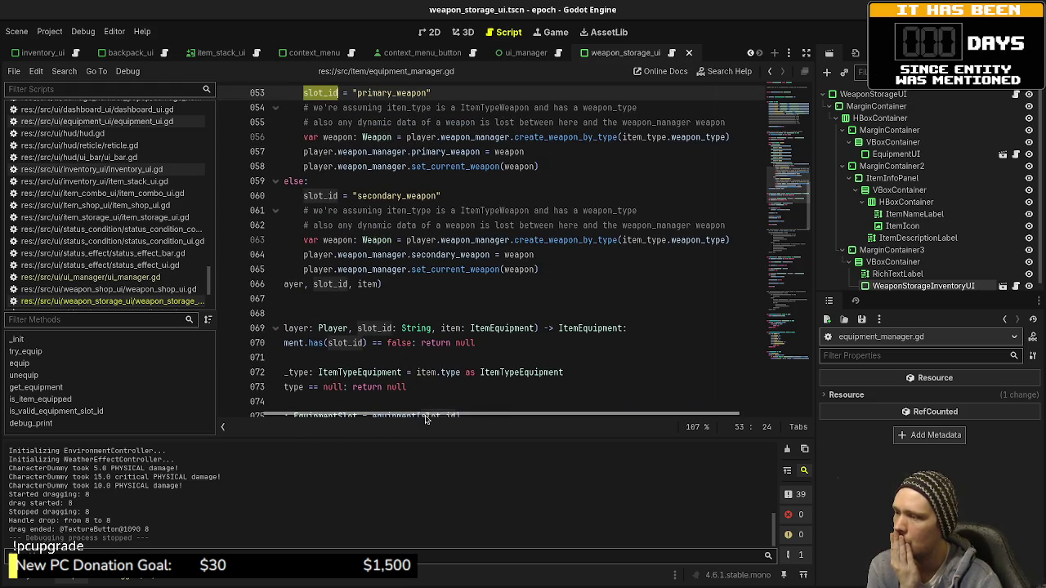
pyautogui.moveTo(425, 415); pyautogui.dragTo(359, 417)
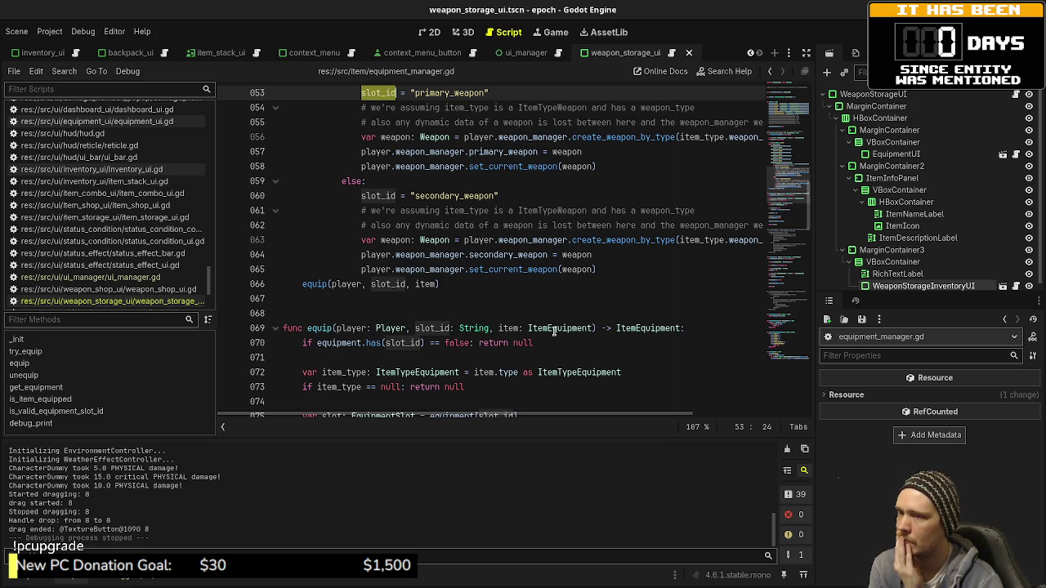
pyautogui.scroll(2, 552, 327)
pyautogui.scroll(7, 553, 331)
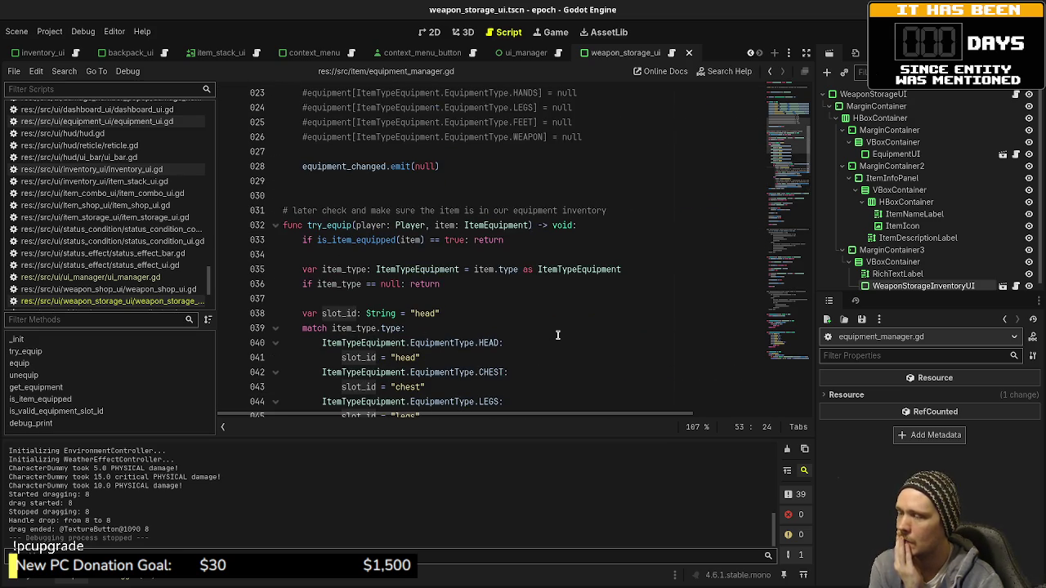
pyautogui.scroll(-5, 557, 335)
pyautogui.scroll(4, 563, 340)
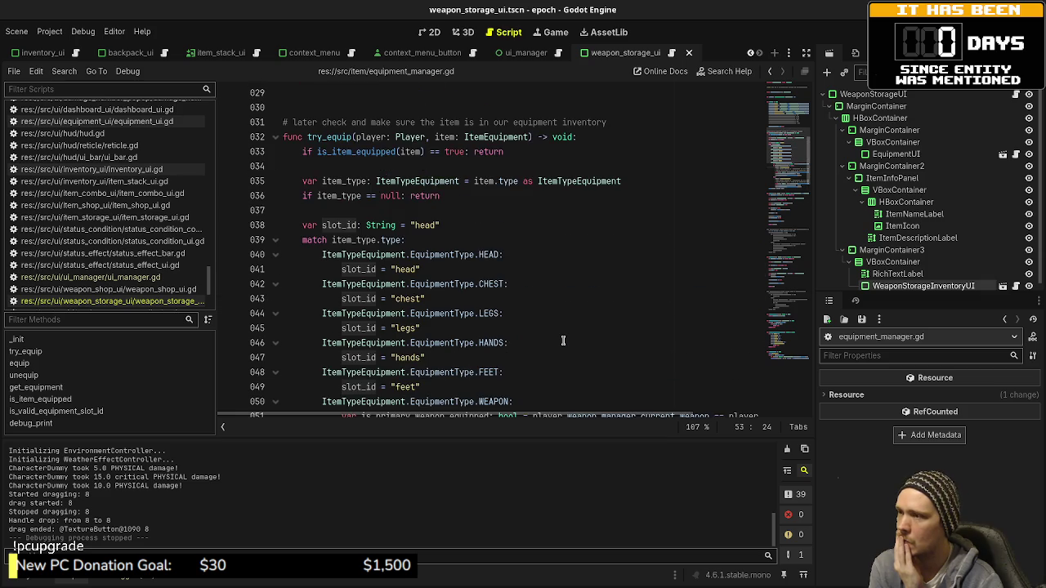
pyautogui.scroll(-7, 564, 342)
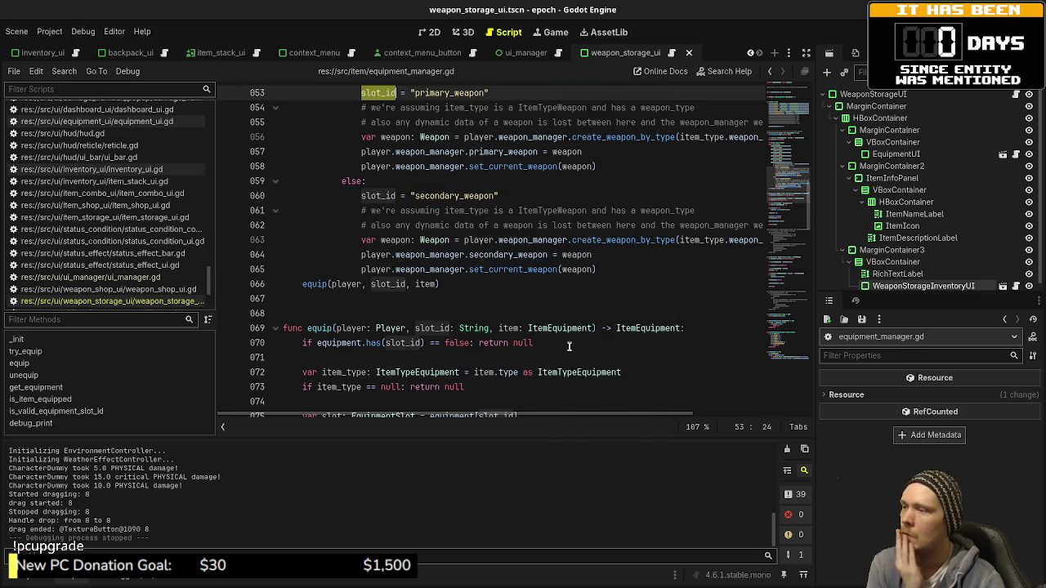
pyautogui.scroll(6, 568, 346)
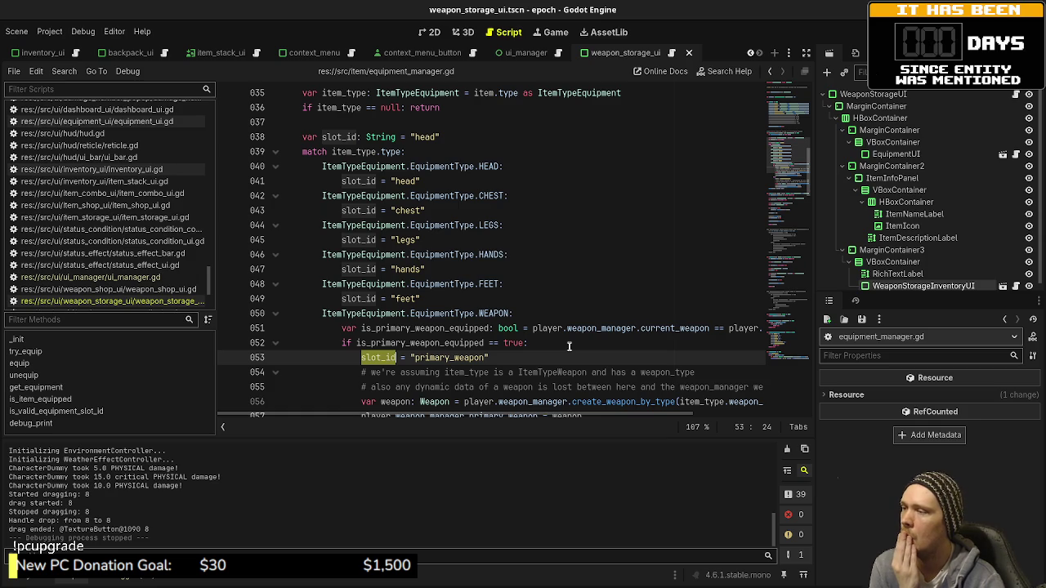
pyautogui.scroll(-2, 568, 347)
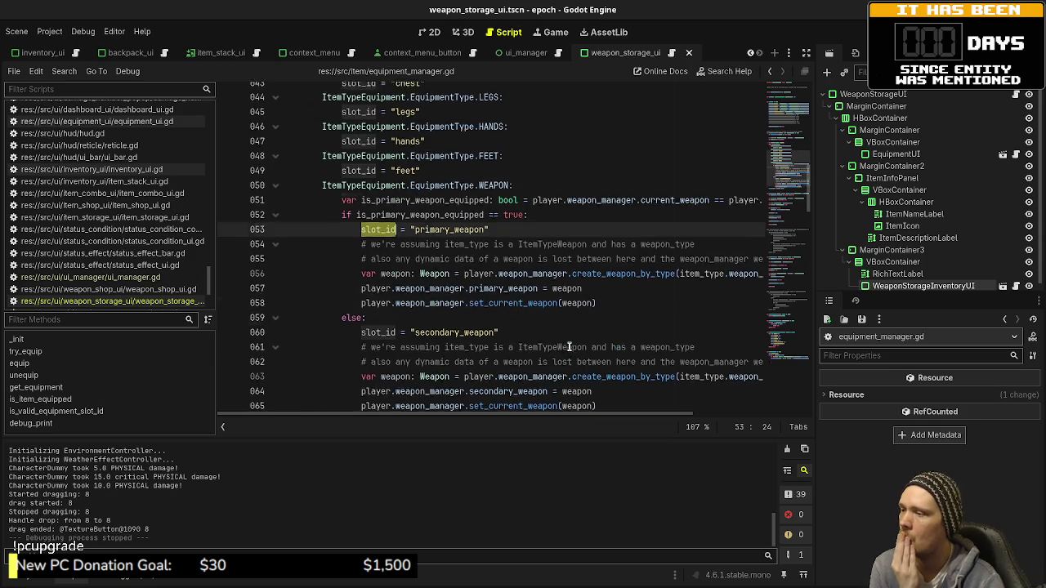
pyautogui.scroll(-1, 569, 347)
pyautogui.scroll(-1, 569, 347)
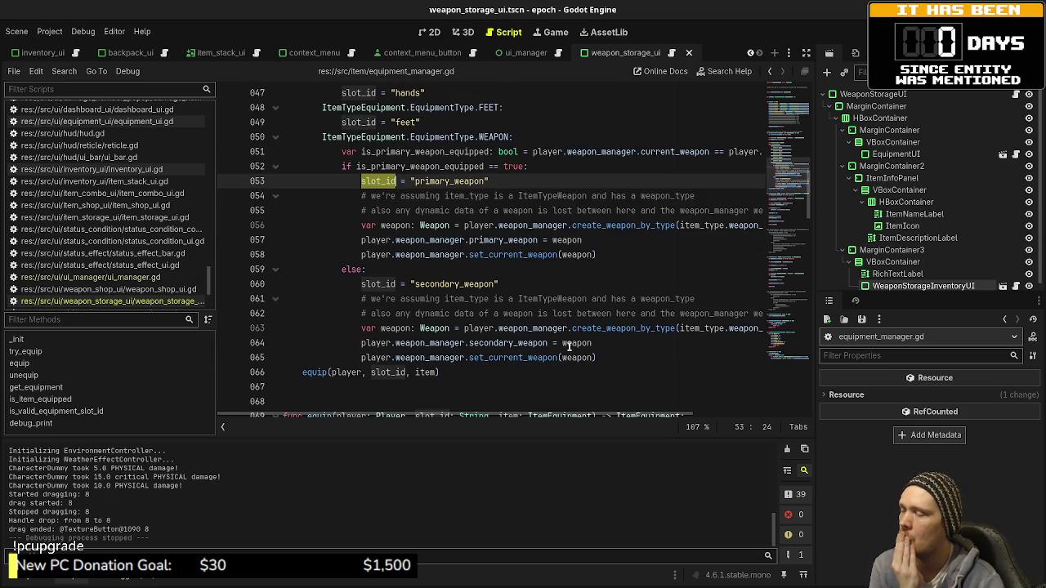
pyautogui.scroll(-1, 568, 346)
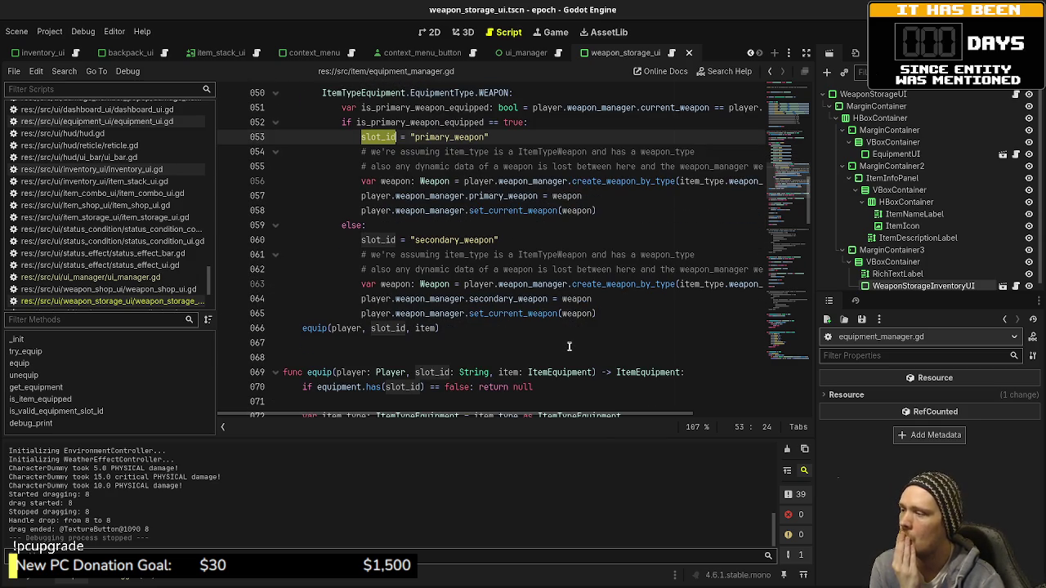
pyautogui.scroll(-3, 569, 346)
# - Scroll and pan through equipment_manager.gd's weapon branch assigning primary_weapon or secondary_weapon
pyautogui.scroll(-4, 569, 347)
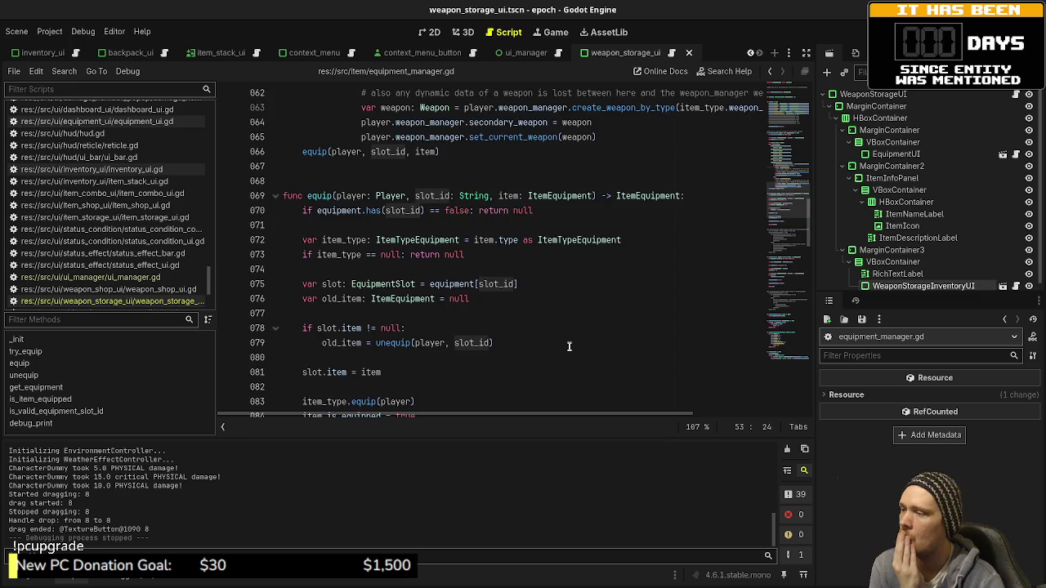
pyautogui.scroll(1, 568, 347)
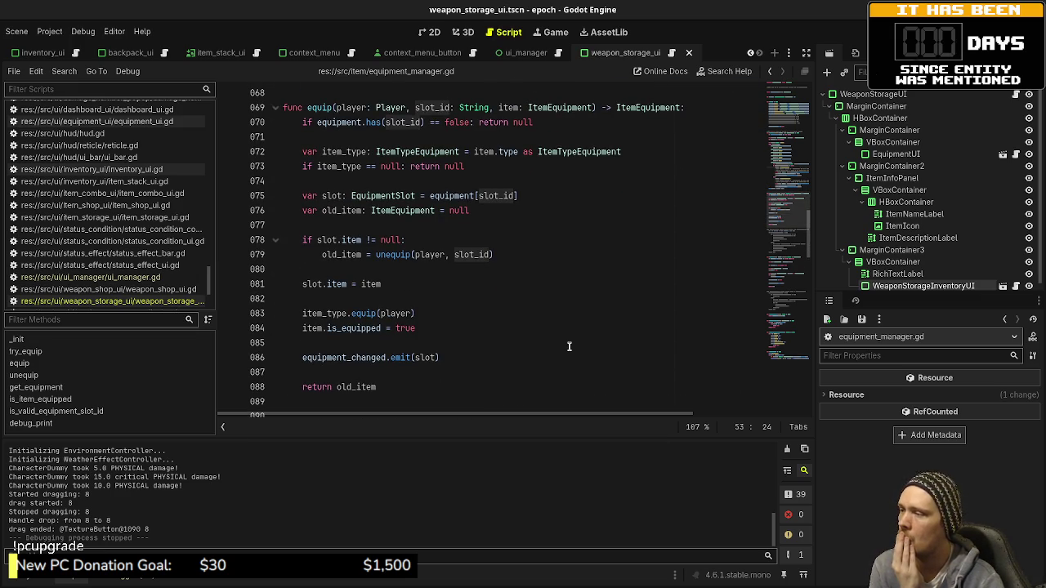
pyautogui.scroll(3, 568, 346)
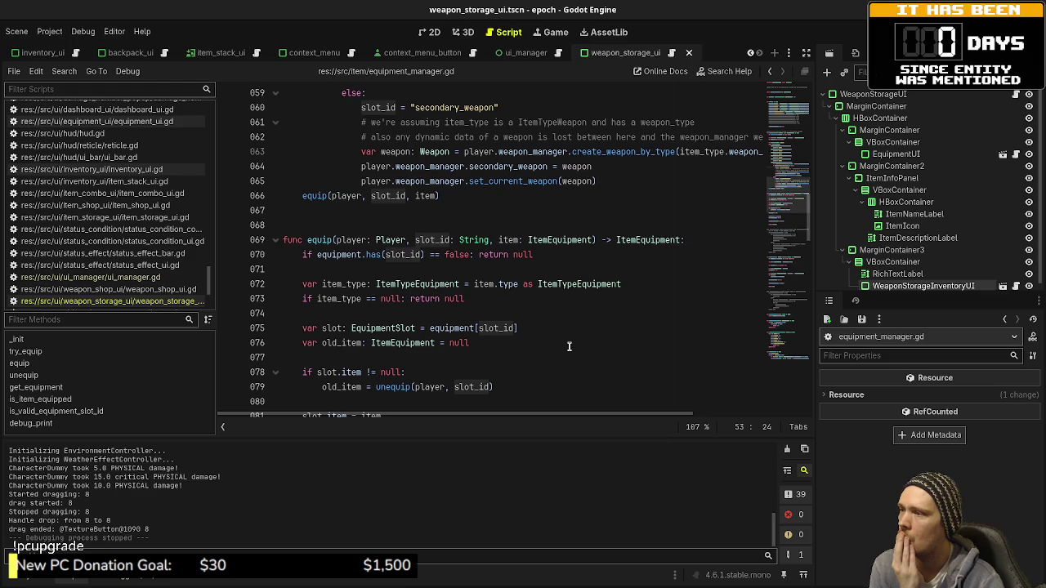
pyautogui.scroll(1, 568, 347)
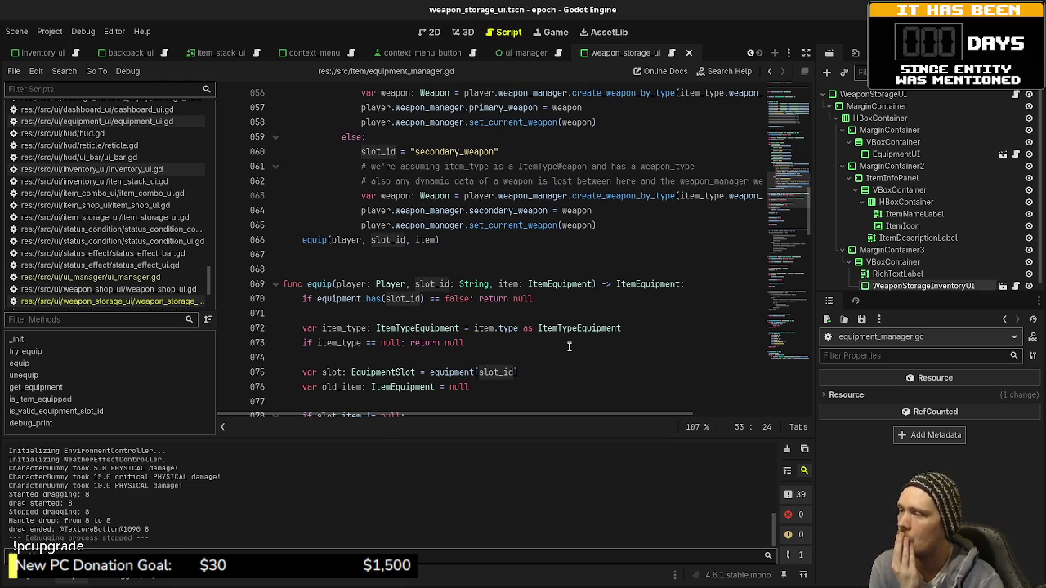
pyautogui.scroll(4, 569, 346)
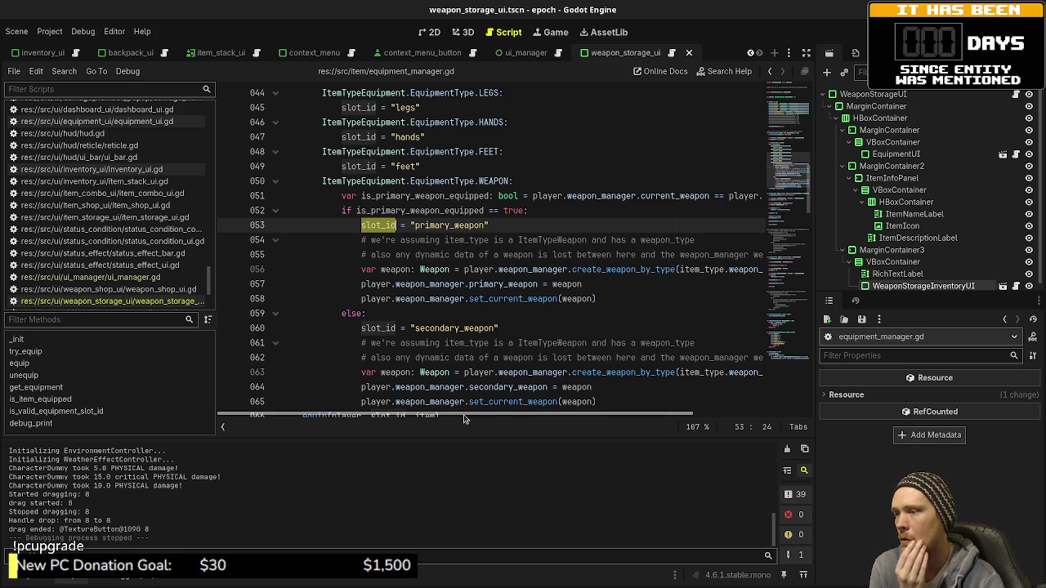
pyautogui.moveTo(477, 414); pyautogui.dragTo(615, 419)
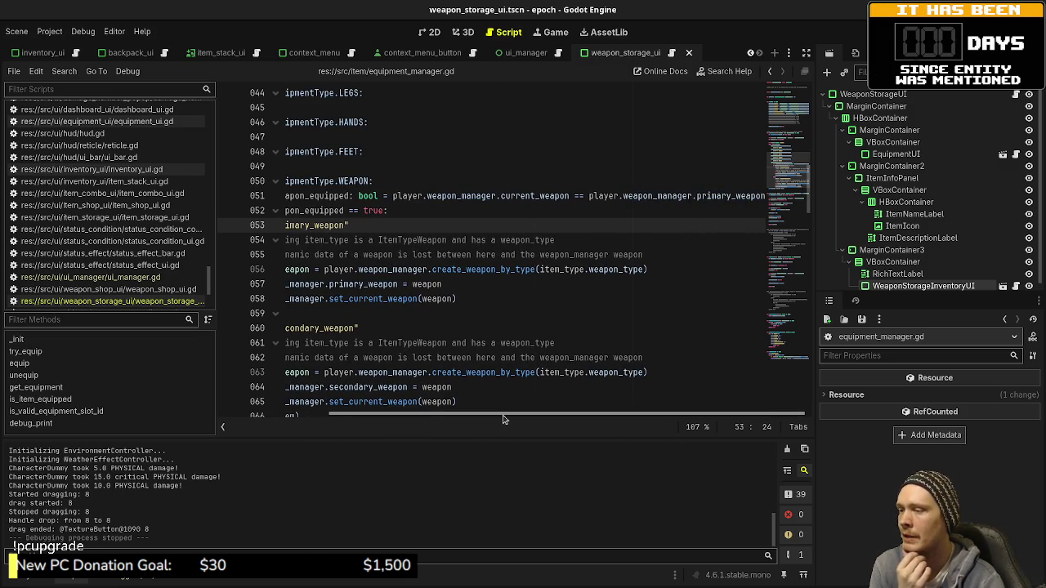
pyautogui.moveTo(486, 422)
pyautogui.mouseDown()
pyautogui.moveTo(440, 420)
pyautogui.moveTo(520, 415)
pyautogui.moveTo(393, 424)
pyautogui.mouseUp()
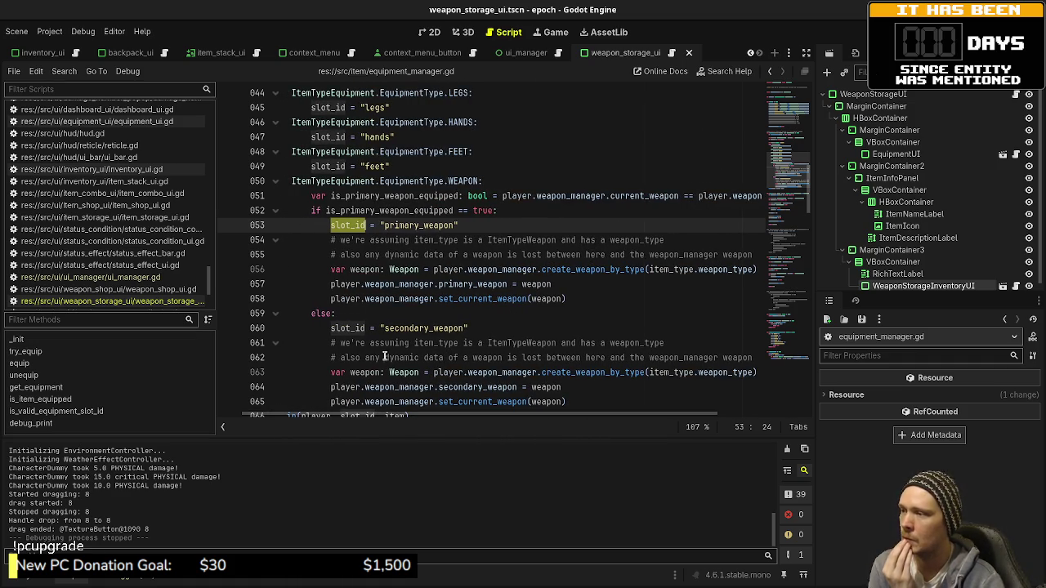
pyautogui.scroll(-3, 384, 356)
pyautogui.scroll(1, 418, 152)
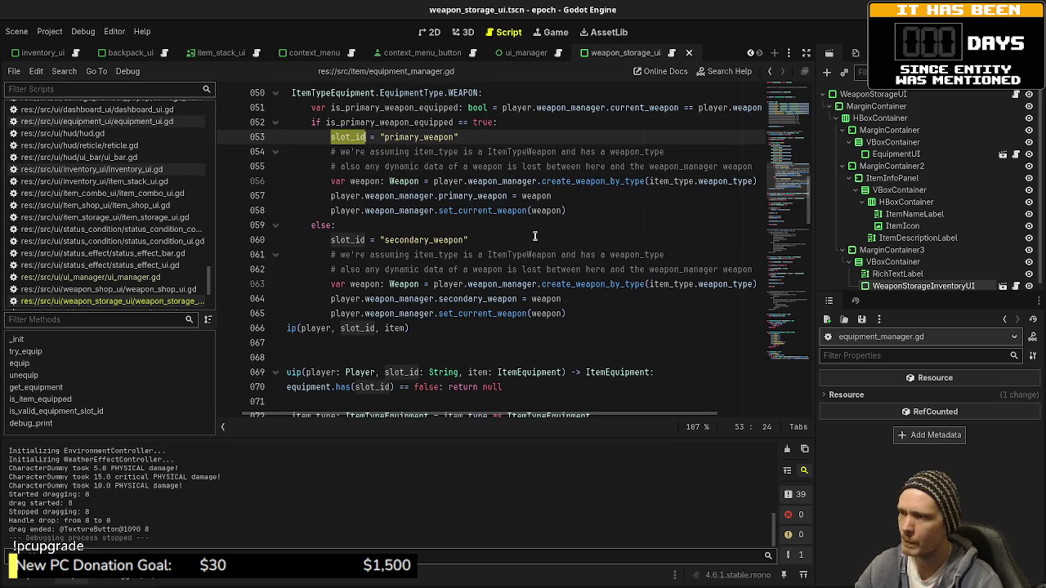
# - Back in weapon_storage_ui.gd, examine the handler's try_equip line and type '.' after player
pyautogui.click(160, 302)
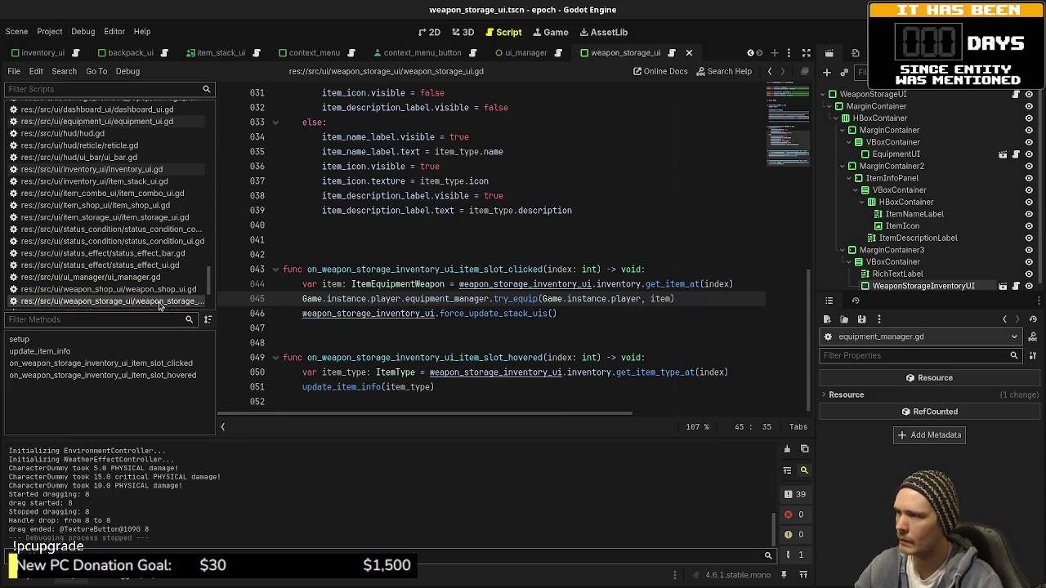
pyautogui.doubleClick(508, 269)
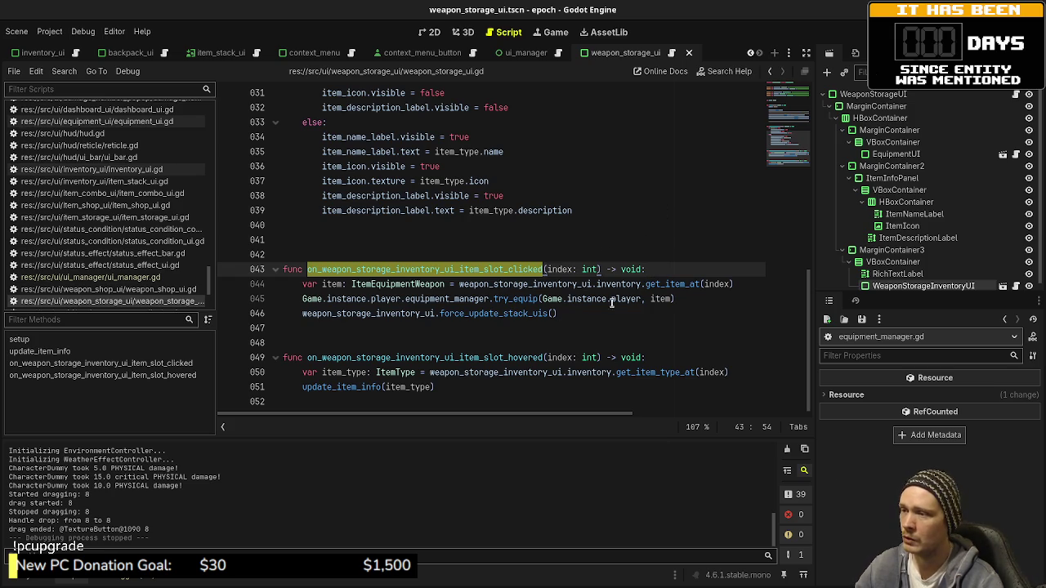
pyautogui.moveTo(682, 298); pyautogui.dragTo(297, 300)
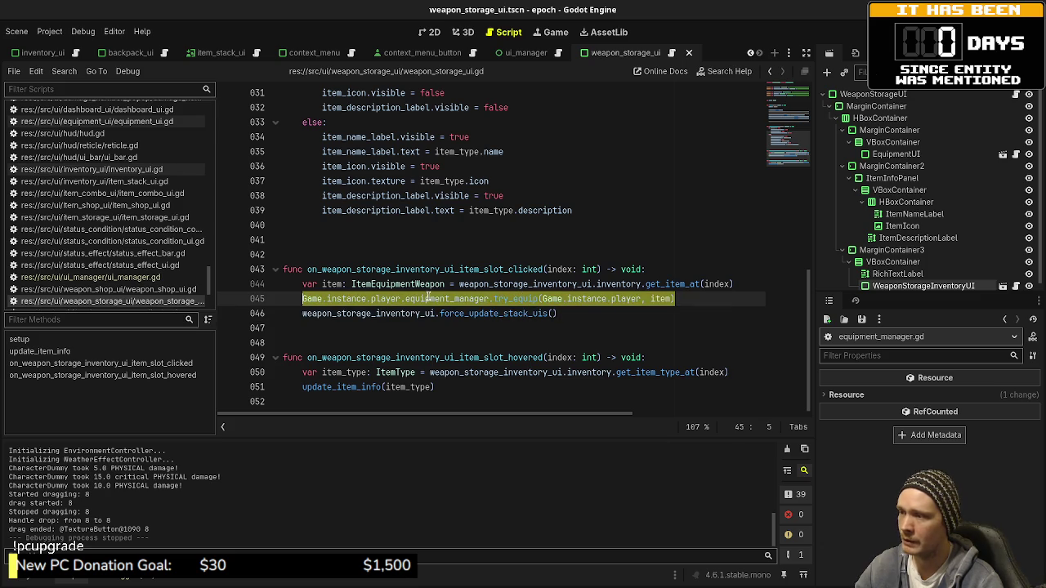
pyautogui.click(638, 299)
pyautogui.click(644, 299)
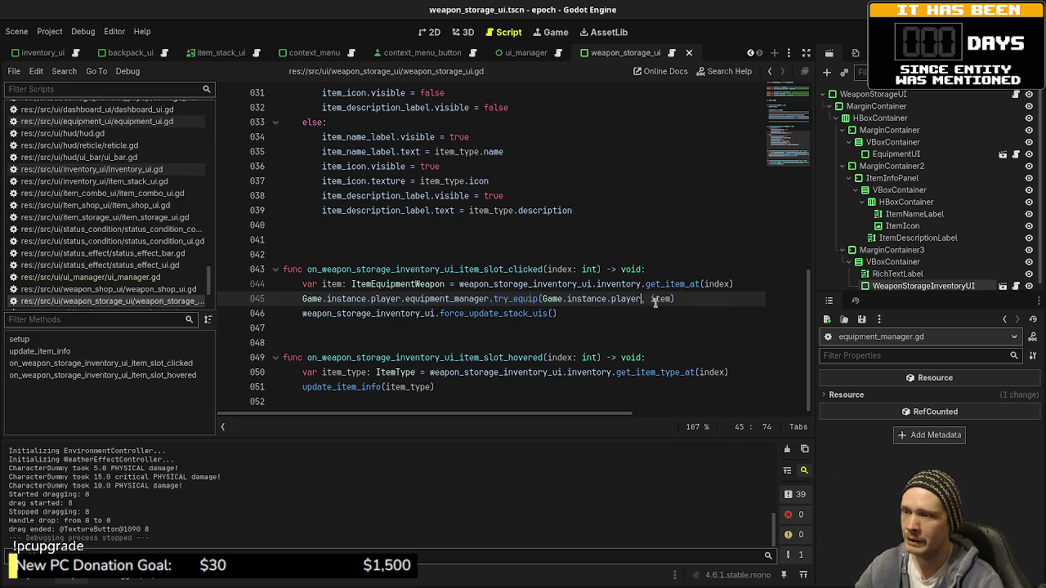
pyautogui.write('.')
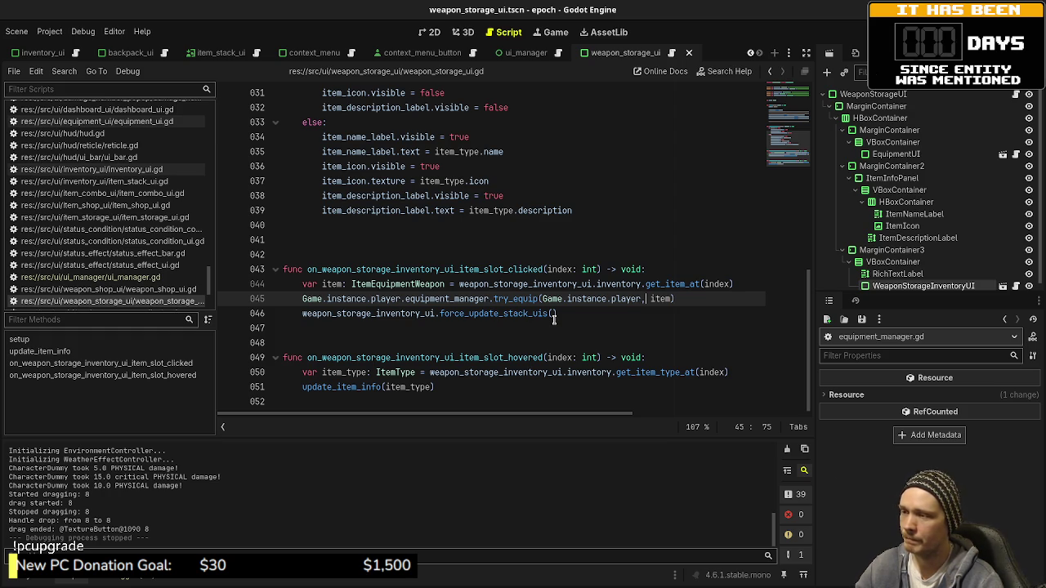
# - Select try_equip and start a Find in Files search for it across res://
pyautogui.doubleClick(521, 300)
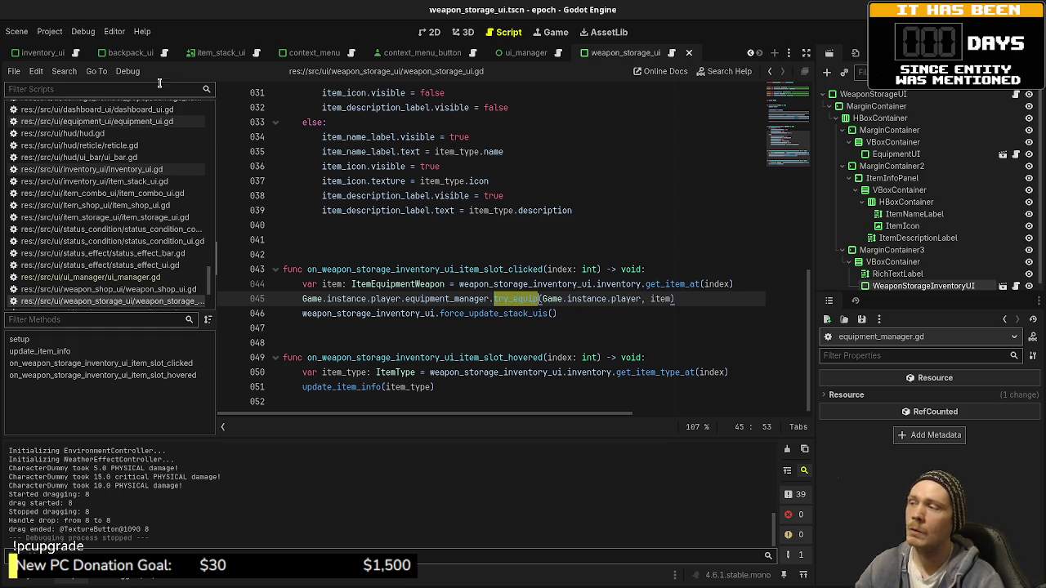
pyautogui.click(64, 71)
pyautogui.click(123, 159)
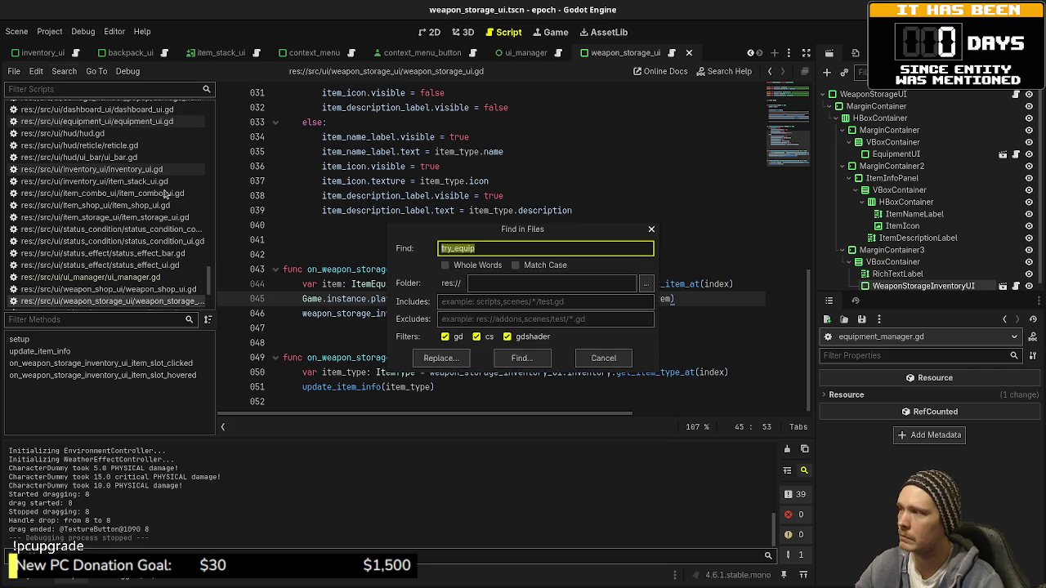
# - Run the try_equip search (5 matches in 5 files) and open game.gd's call at line 398
pyautogui.click(521, 358)
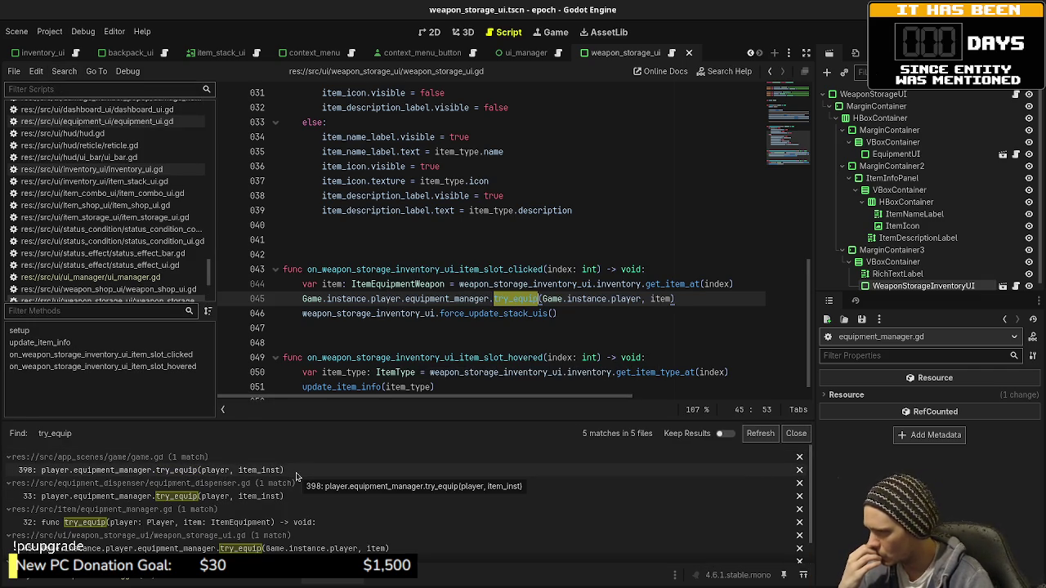
pyautogui.click(297, 472)
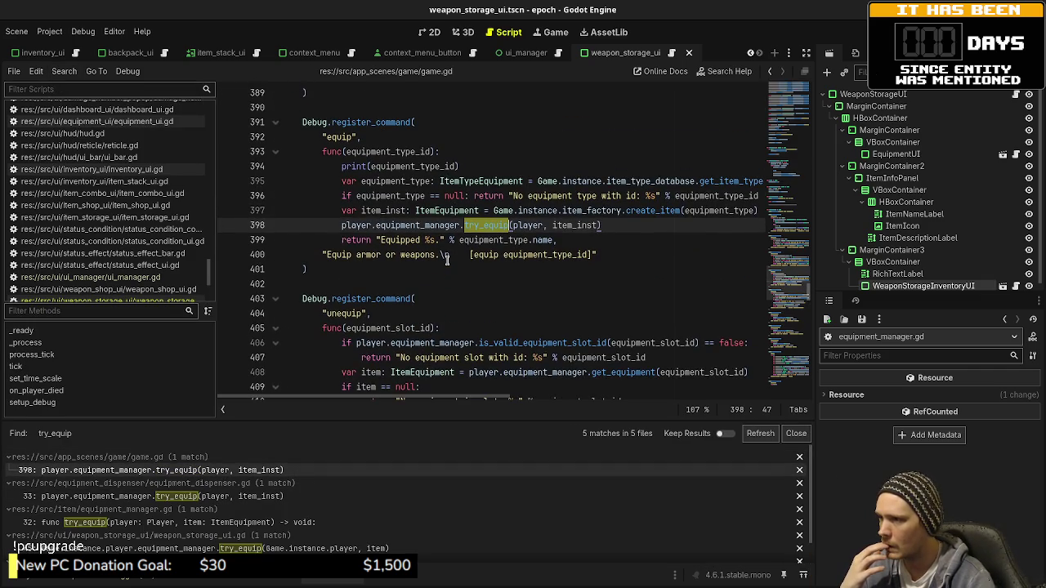
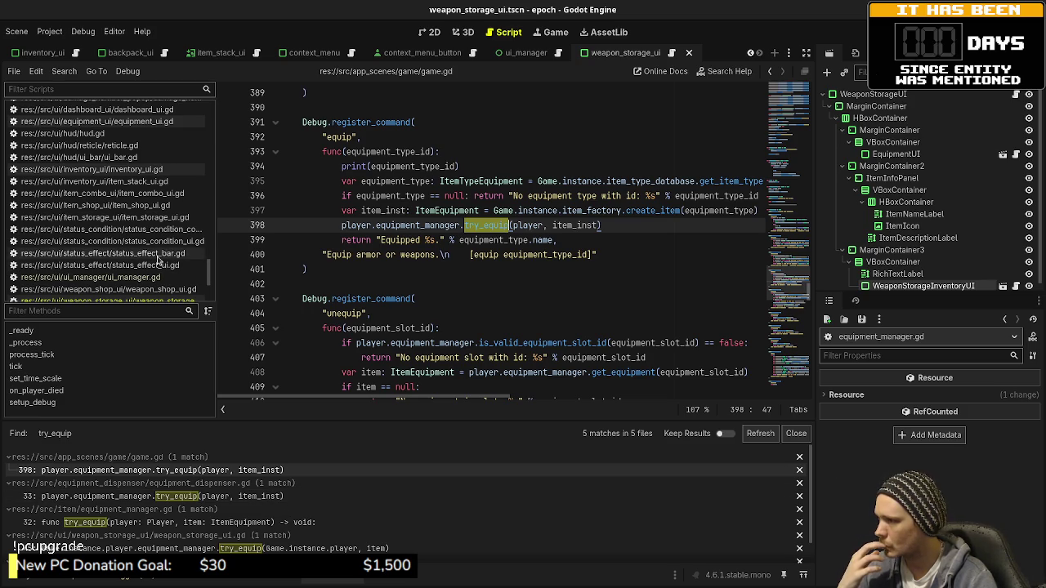
# - Open res://src/item/equipment_manager.gd from the script list in place of game.gd
pyautogui.scroll(4, 151, 178)
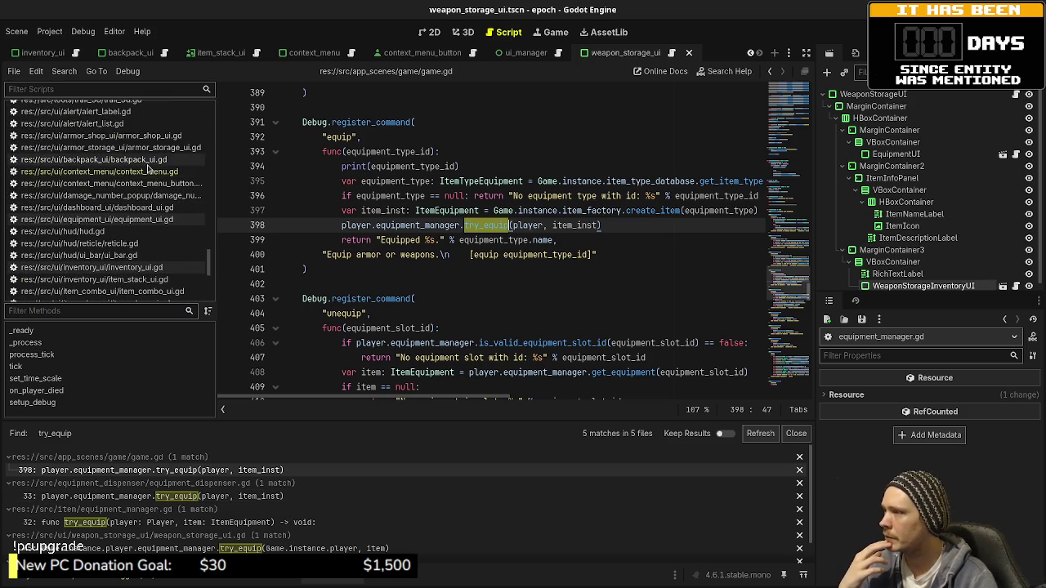
pyautogui.scroll(-5, 150, 196)
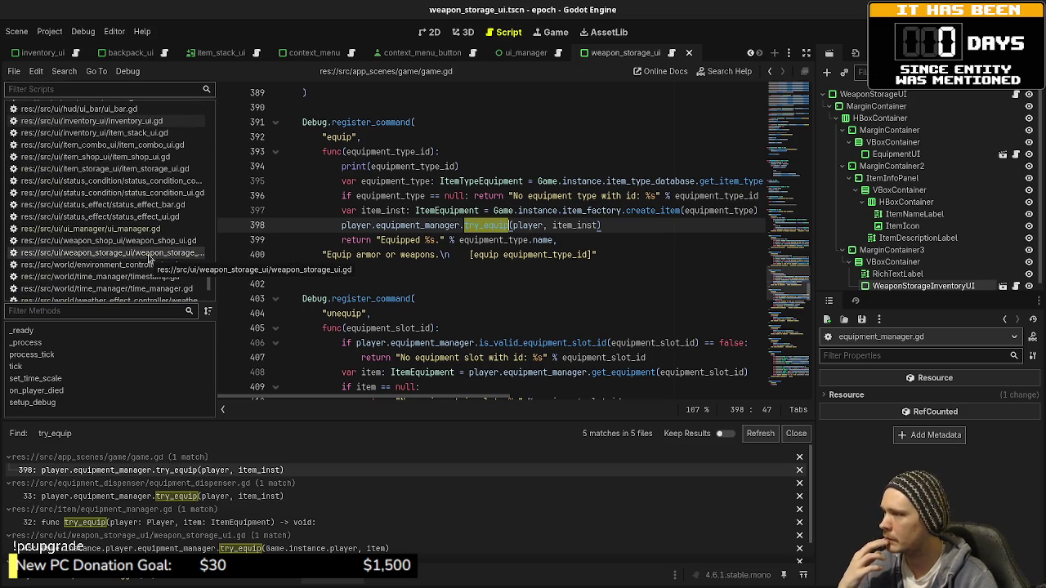
pyautogui.scroll(-2, 149, 248)
pyautogui.scroll(15, 147, 241)
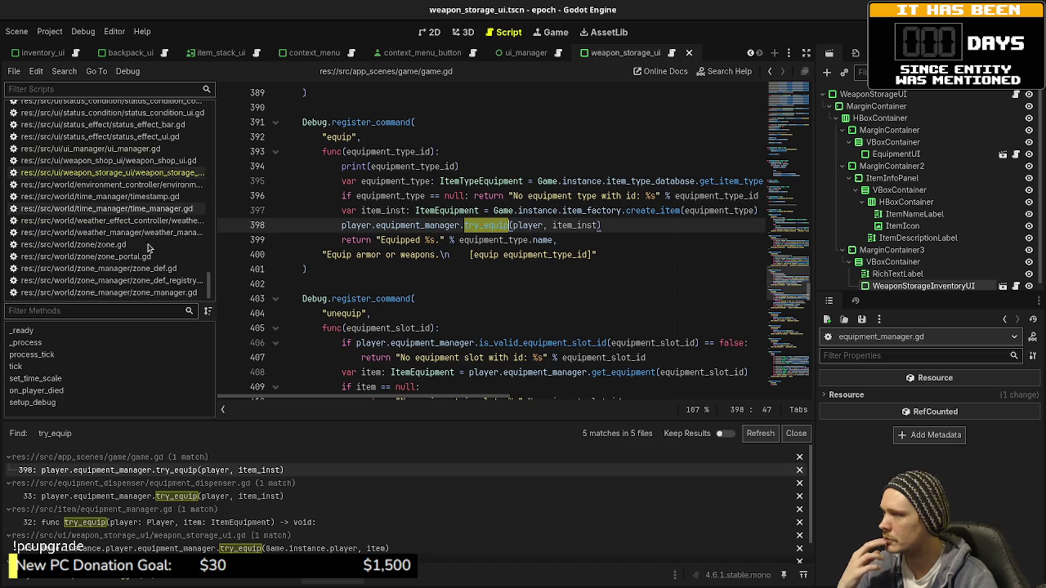
pyautogui.scroll(5, 145, 235)
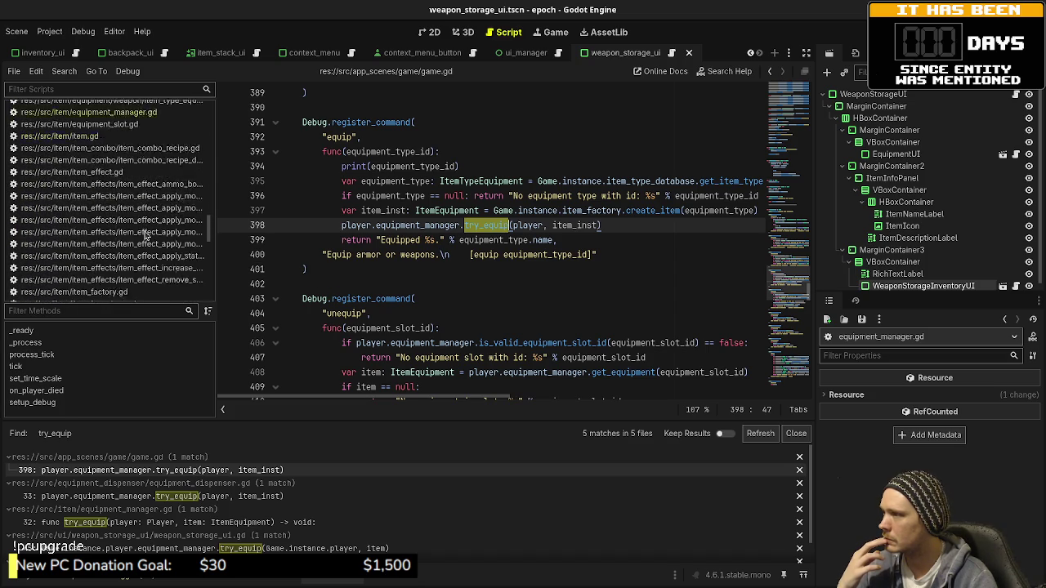
pyautogui.click(88, 185)
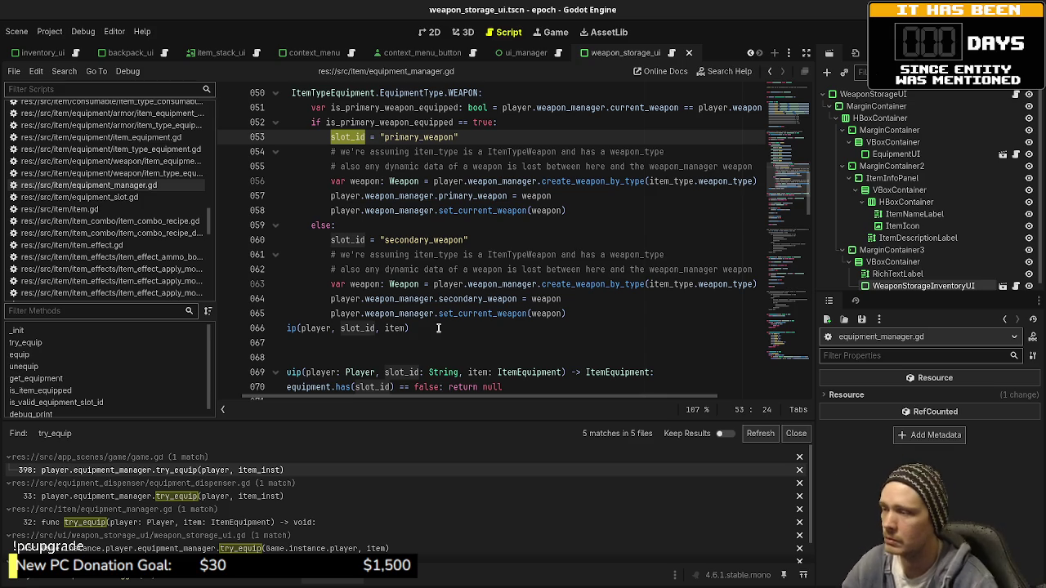
# - Insert a new line above func equip and begin a func try_equip_weapon declaration
pyautogui.moveTo(399, 397); pyautogui.dragTo(373, 399)
pyautogui.scroll(-5, 359, 351)
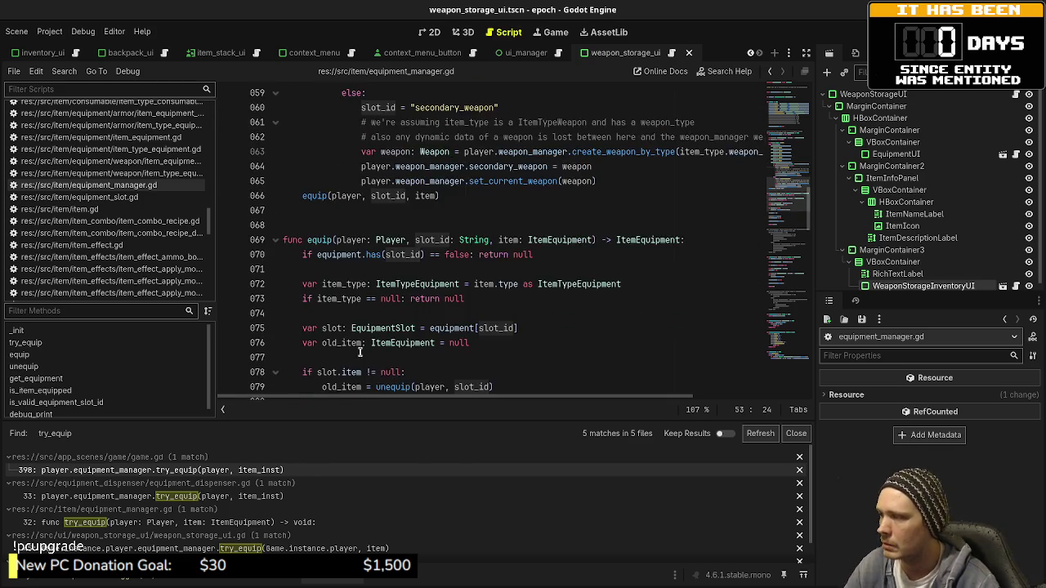
pyautogui.scroll(-2, 360, 348)
pyautogui.scroll(4, 347, 246)
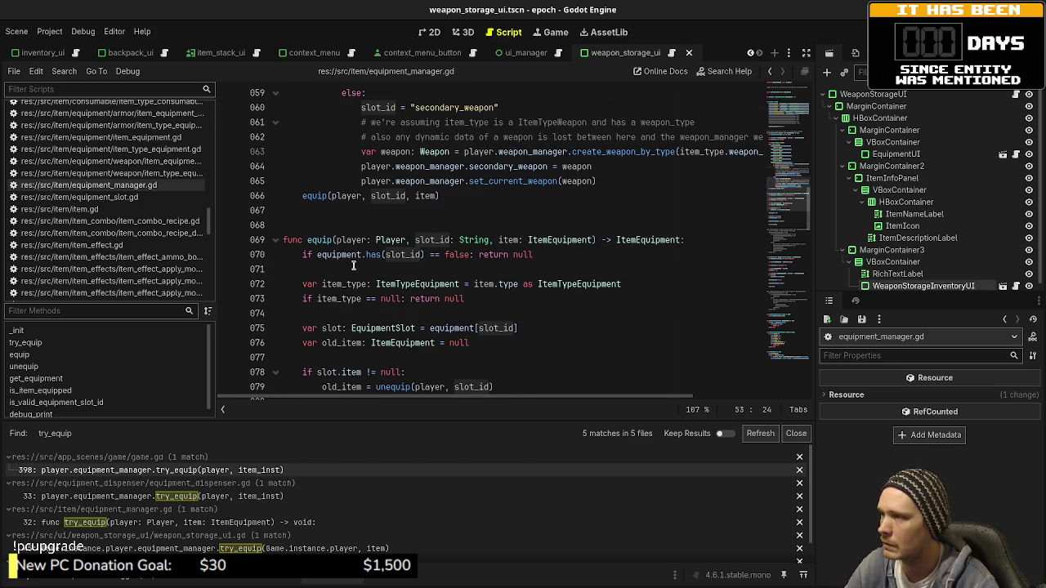
pyautogui.scroll(3, 343, 217)
pyautogui.click(349, 269)
pyautogui.press('Return')
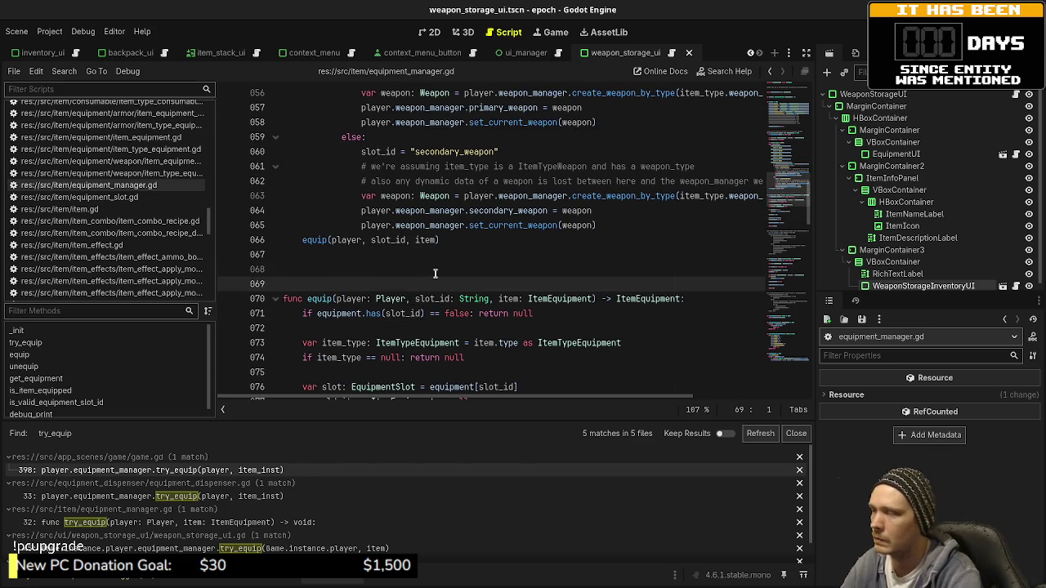
pyautogui.write('func try_equ')
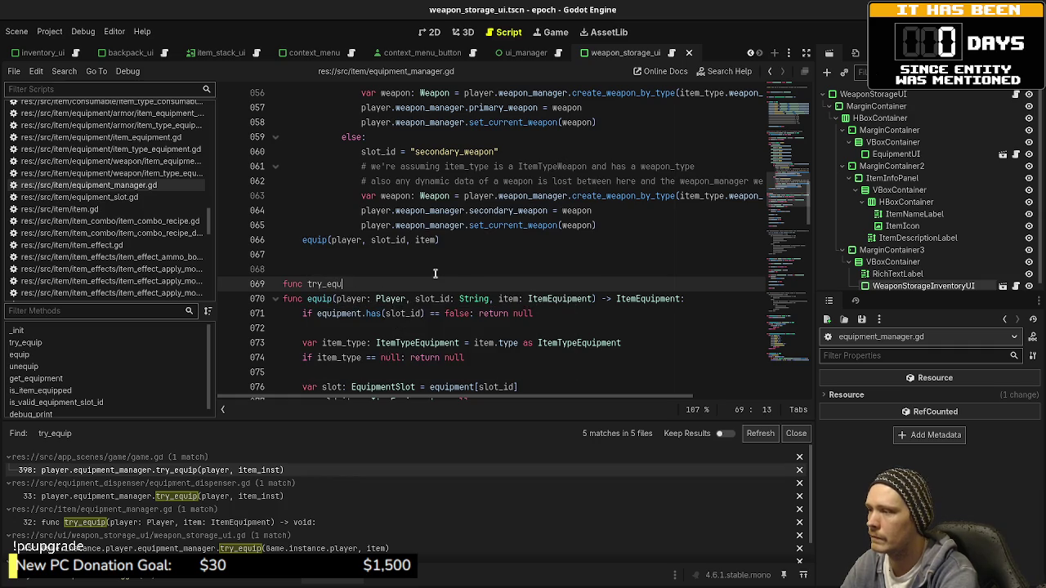
pyautogui.write('ip_weapon(')
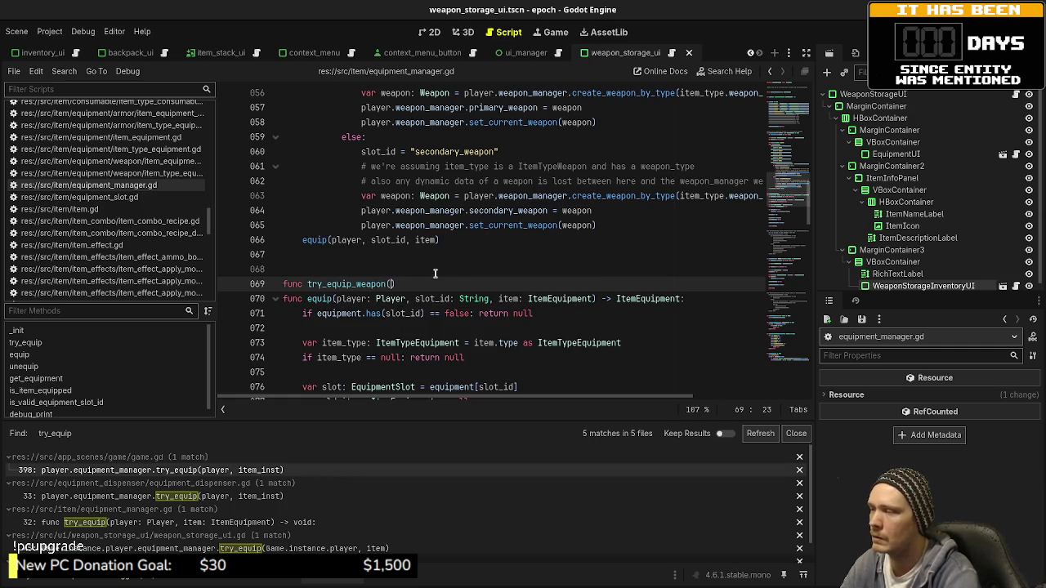
# - Complete the signature (player: Player, item: ItemEquipmentWeapon, slot_id: String) -> void with a pass body, and save
pyautogui.scroll(10, 435, 273)
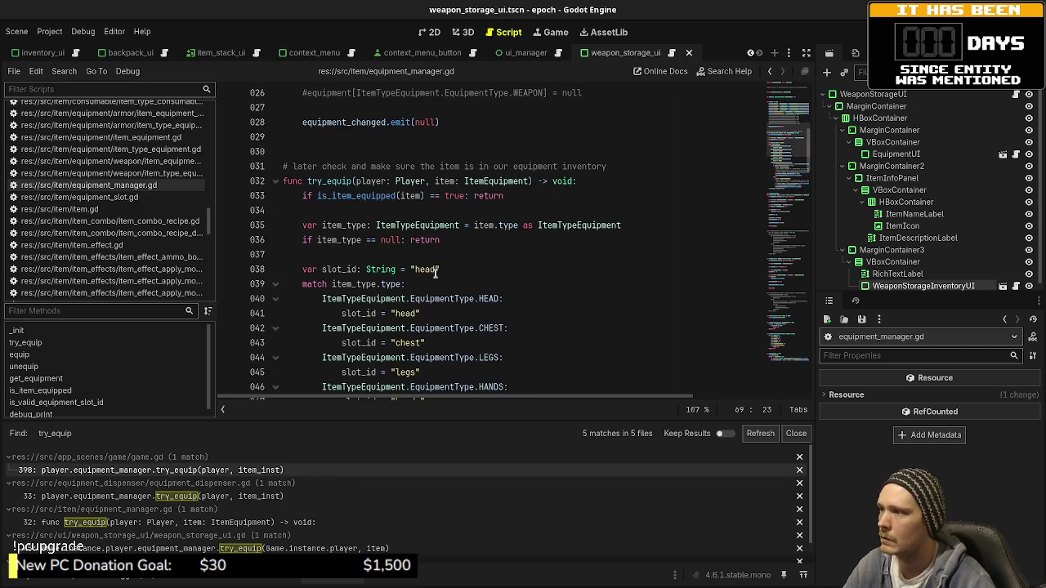
pyautogui.scroll(-5, 436, 273)
pyautogui.scroll(-5, 435, 274)
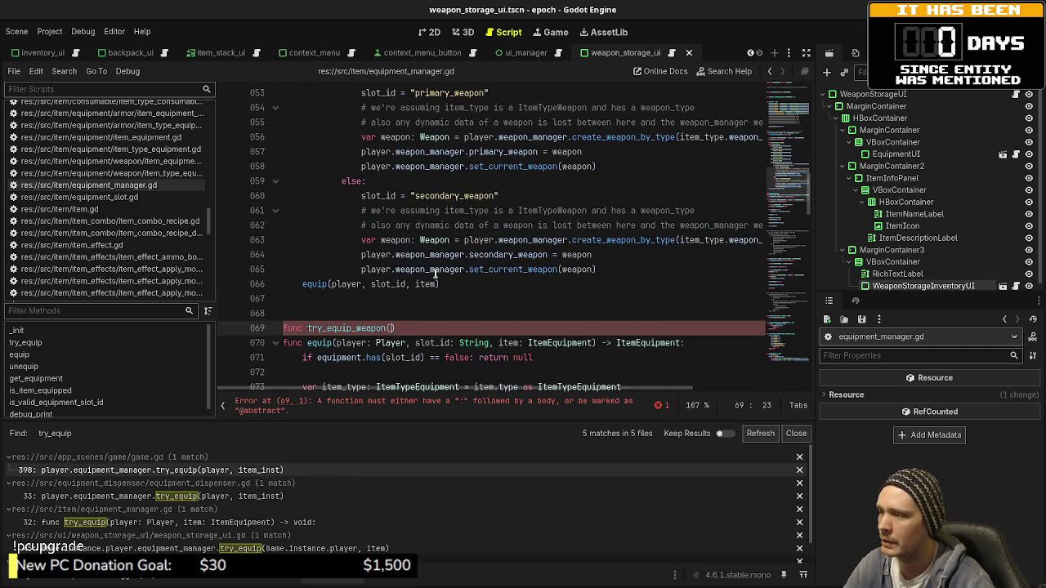
pyautogui.scroll(12, 435, 272)
pyautogui.moveTo(364, 313); pyautogui.dragTo(530, 313)
pyautogui.hotkey('ctrl', 'c')
pyautogui.scroll(-6, 364, 277)
pyautogui.scroll(-7, 364, 279)
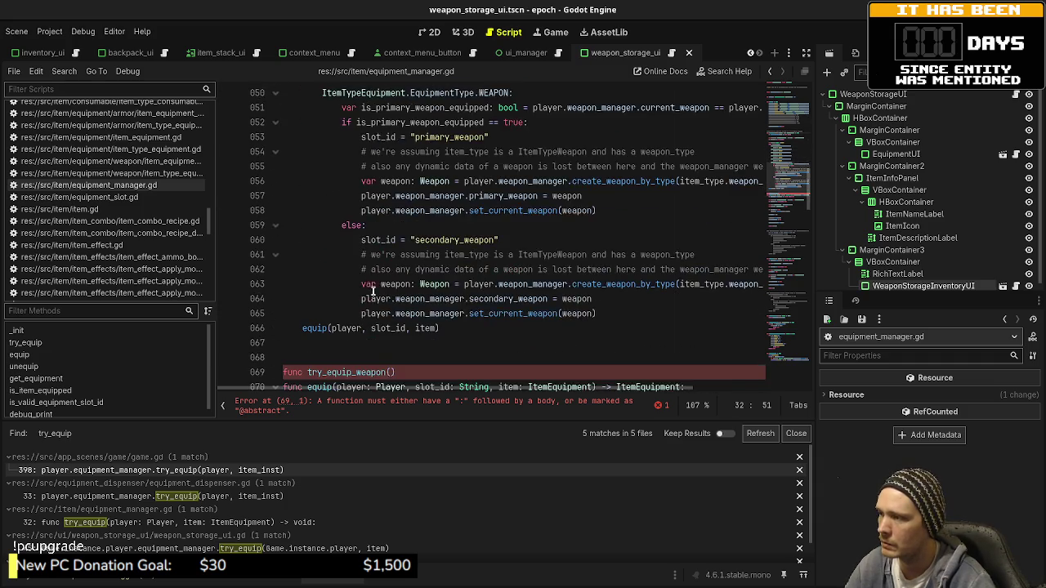
pyautogui.click(389, 283)
pyautogui.hotkey('ctrl', 'v')
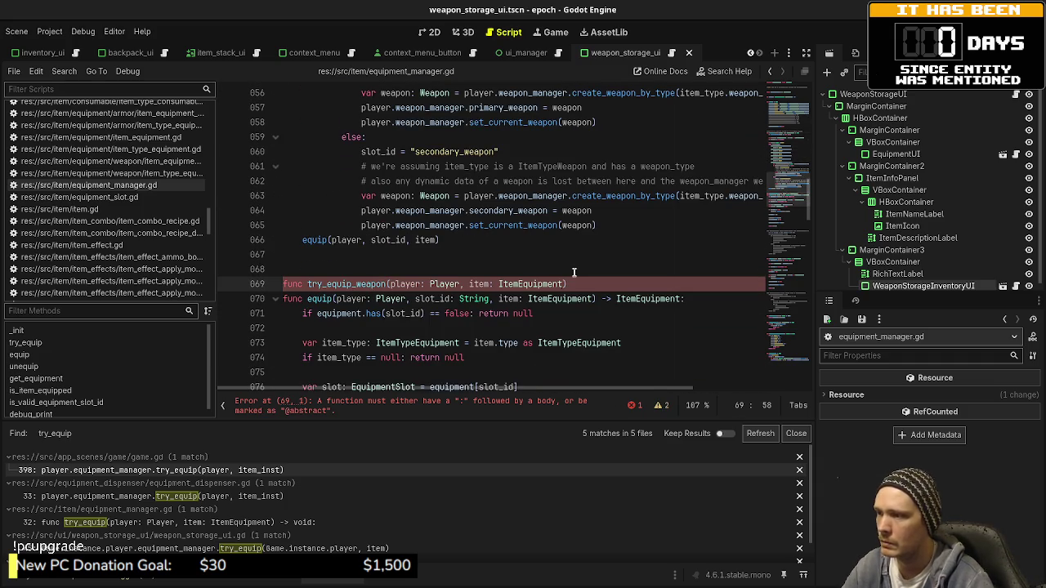
pyautogui.doubleClick(540, 283)
pyautogui.write('ItemEquipment')
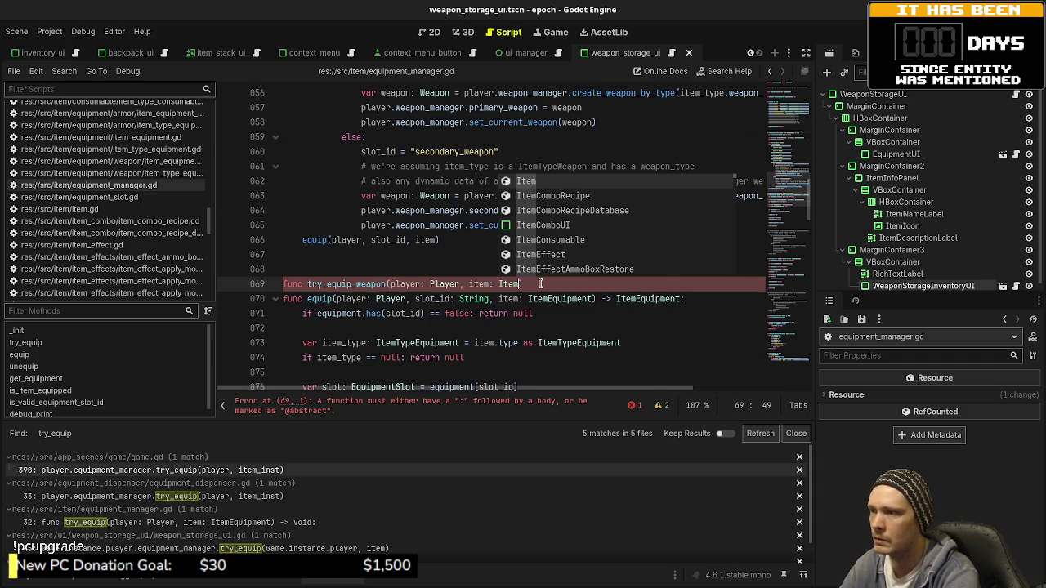
pyautogui.write('Weapon, ')
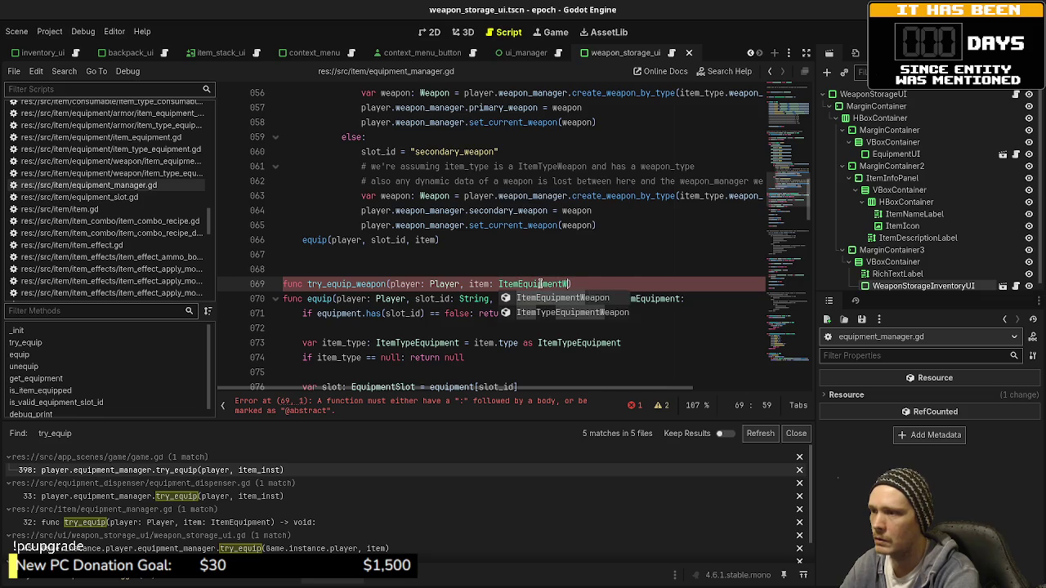
pyautogui.write('slot_id: ')
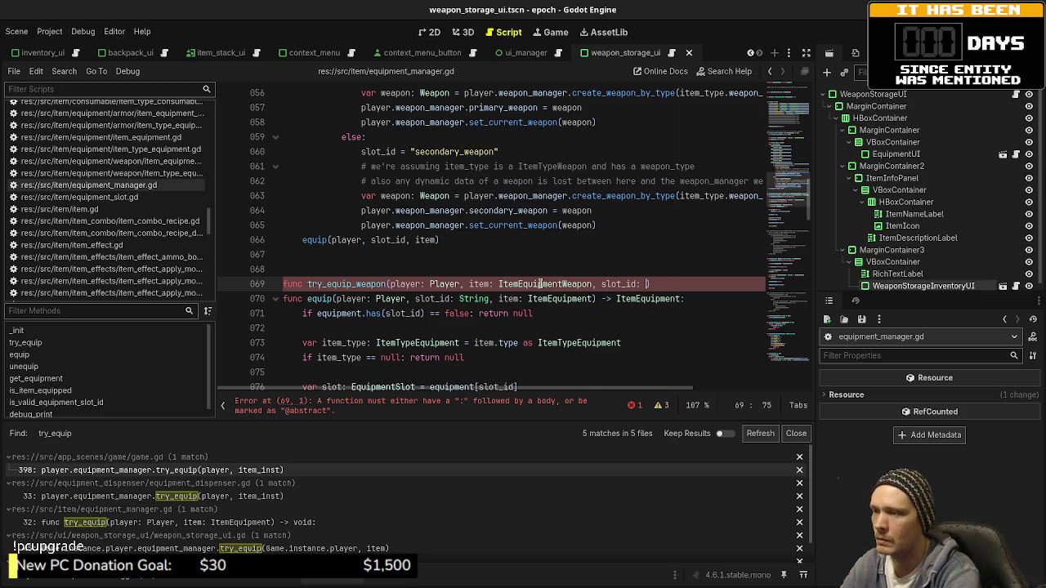
pyautogui.write('String) -')
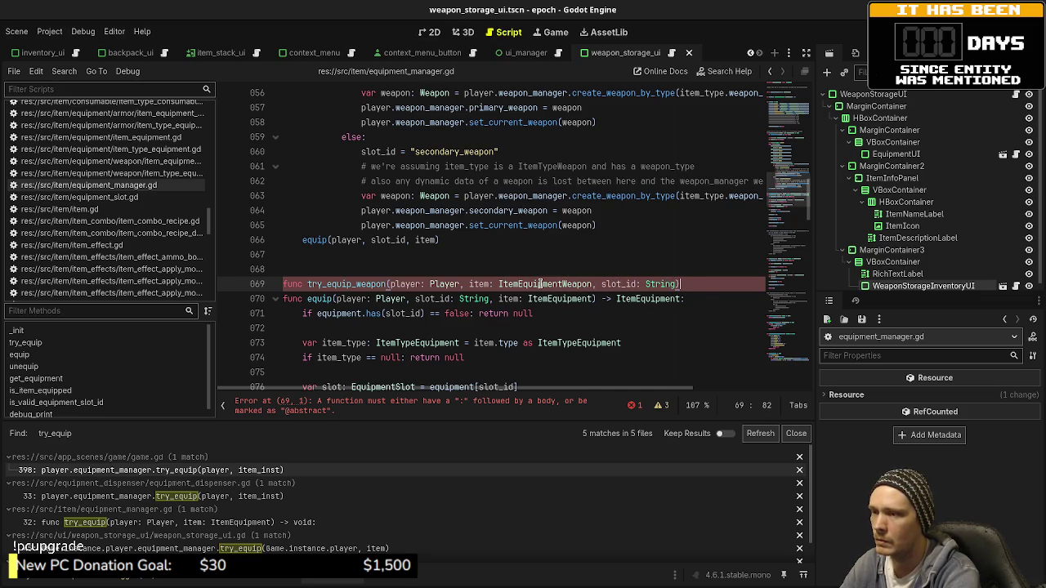
pyautogui.write('> void:')
pyautogui.press('Return')
pyautogui.write('pass')
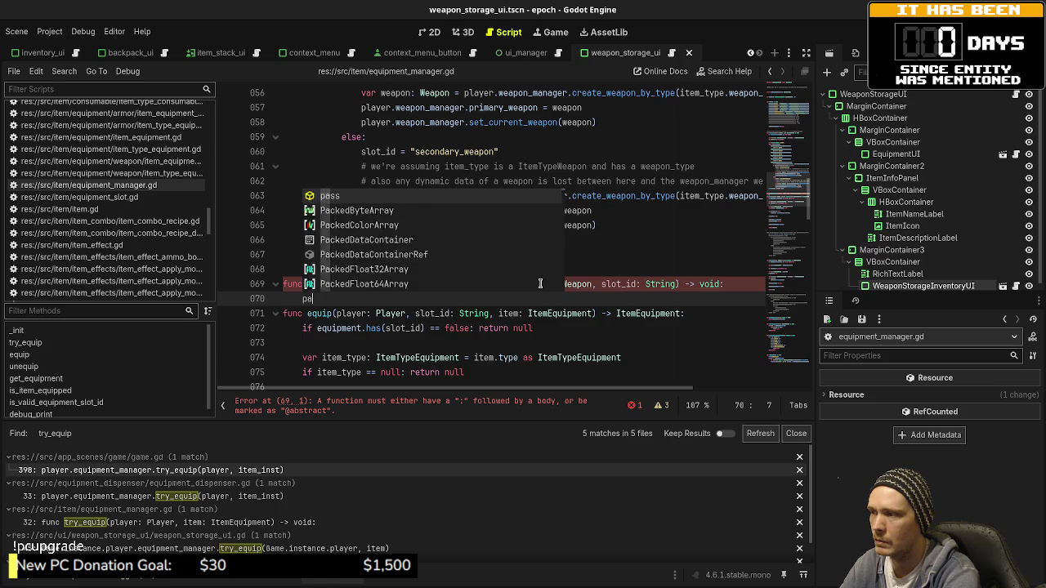
pyautogui.press('Return')
pyautogui.press('Return')
pyautogui.hotkey('ctrl', 's')
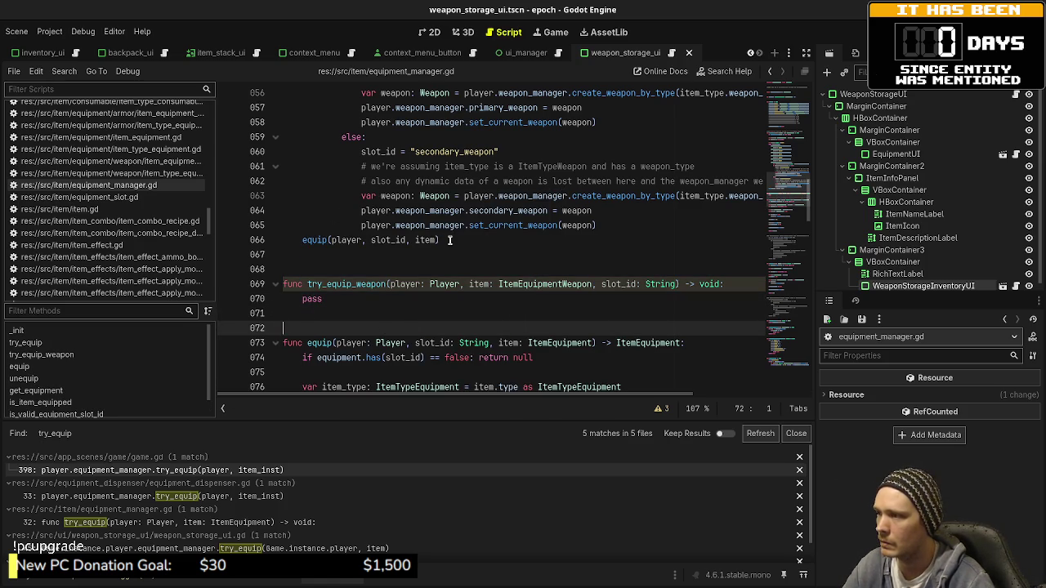
pyautogui.scroll(2, 457, 243)
pyautogui.scroll(-1, 456, 242)
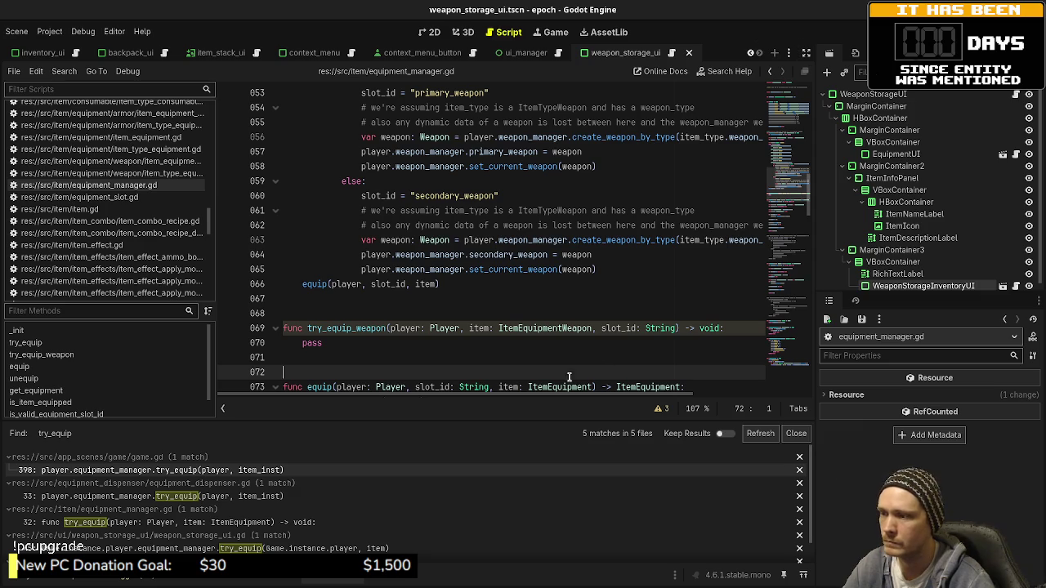
pyautogui.scroll(1, 490, 284)
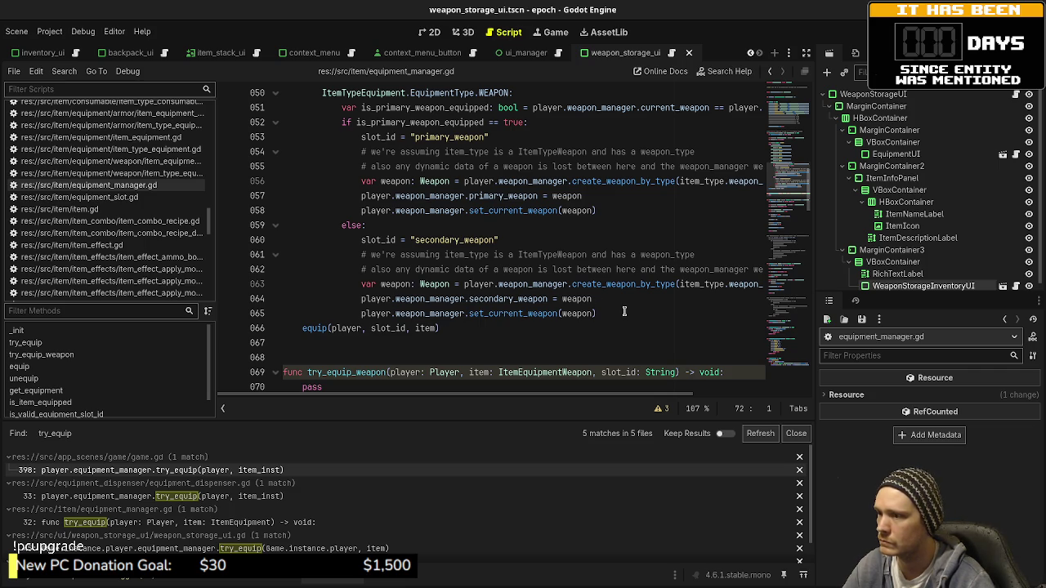
pyautogui.click(379, 137)
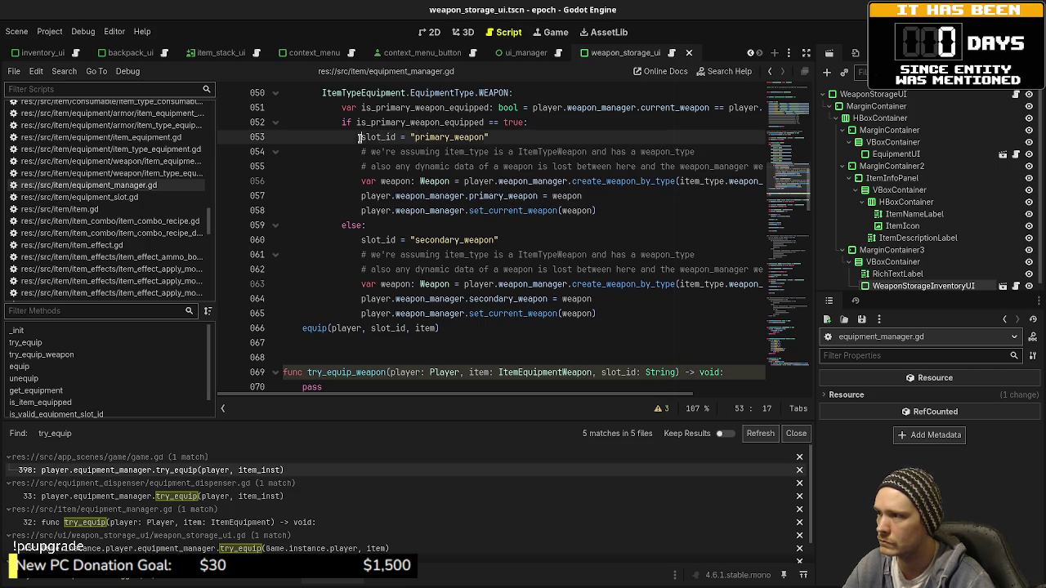
pyautogui.moveTo(603, 211); pyautogui.dragTo(361, 180)
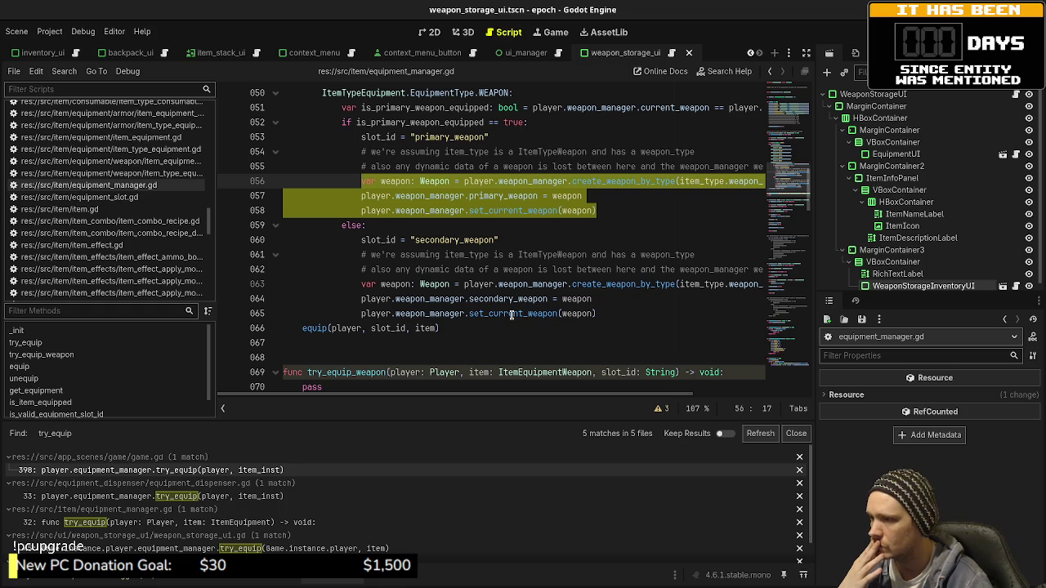
pyautogui.moveTo(512, 314)
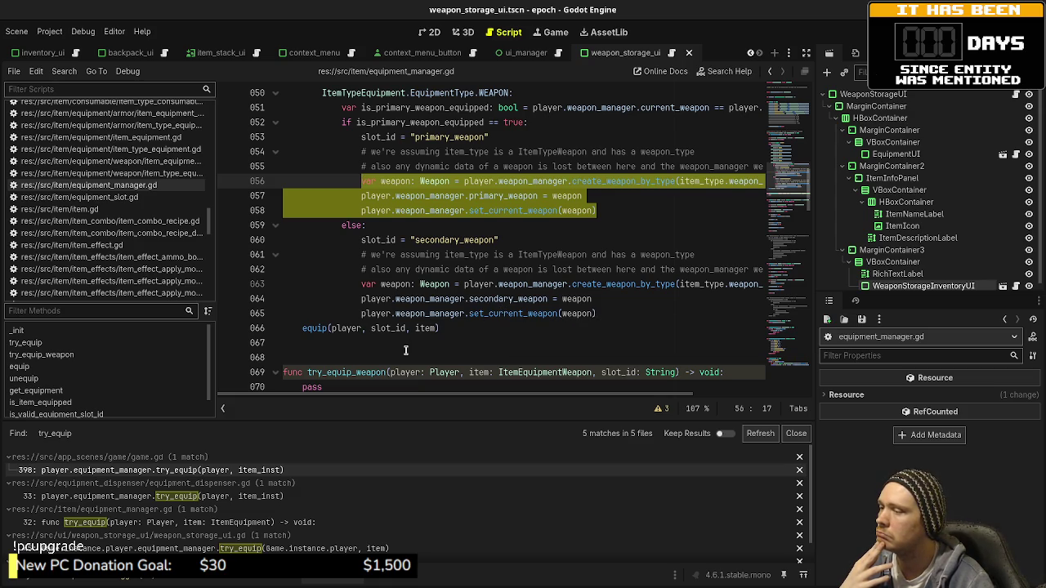
# - Replace pass in try_equip_weapon with the equip call from line 066
pyautogui.moveTo(439, 327); pyautogui.dragTo(299, 327)
pyautogui.hotkey('ctrl', 'c')
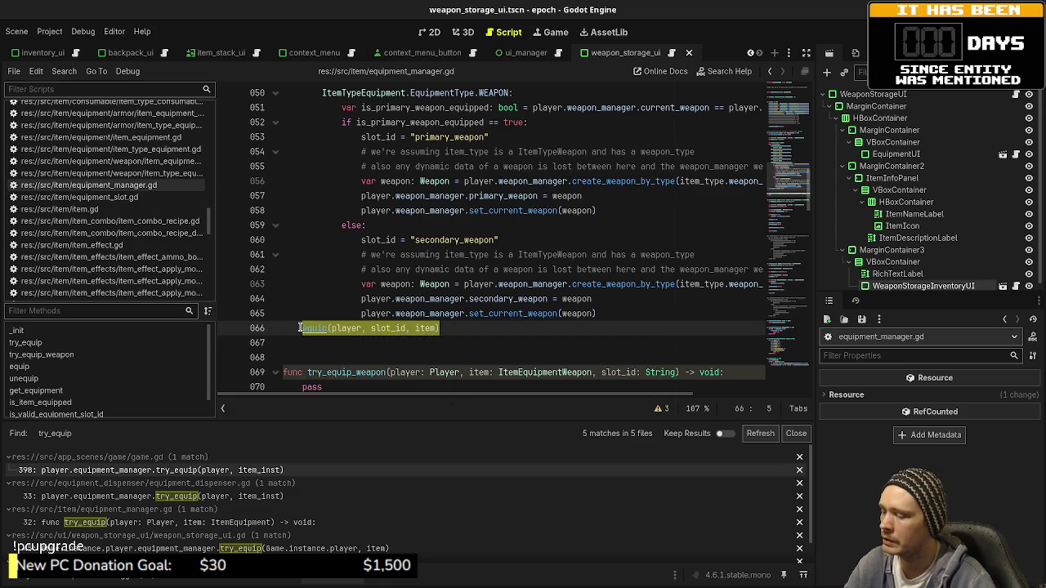
pyautogui.scroll(-1, 362, 342)
pyautogui.doubleClick(315, 343)
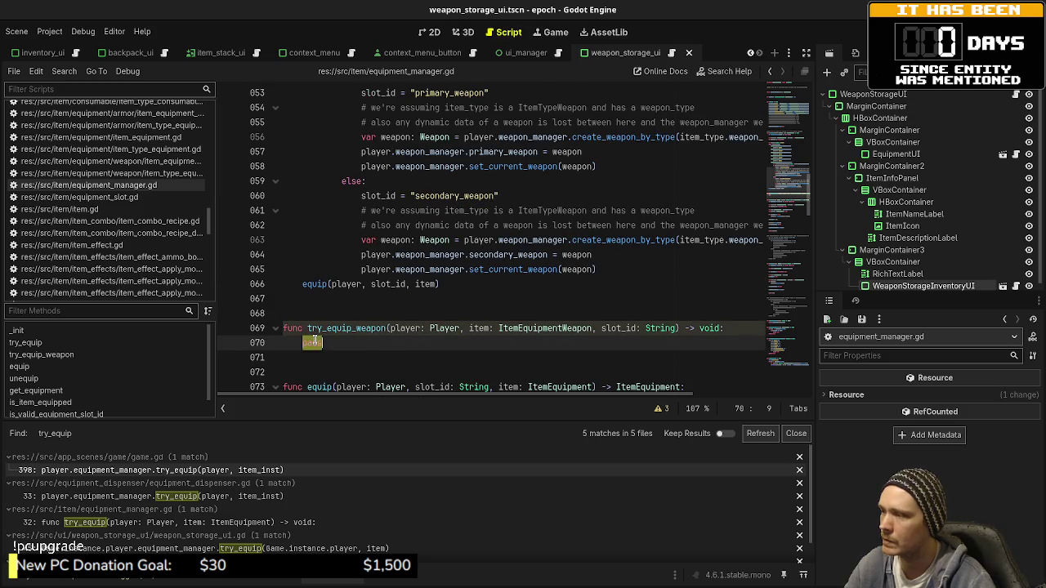
pyautogui.hotkey('ctrl', 'v')
# - Reorder the parameters to player, slot_id, item, save, and select the three secondary-weapon lines
pyautogui.moveTo(600, 328); pyautogui.dragTo(677, 327)
pyautogui.hotkey('ctrl', 'c')
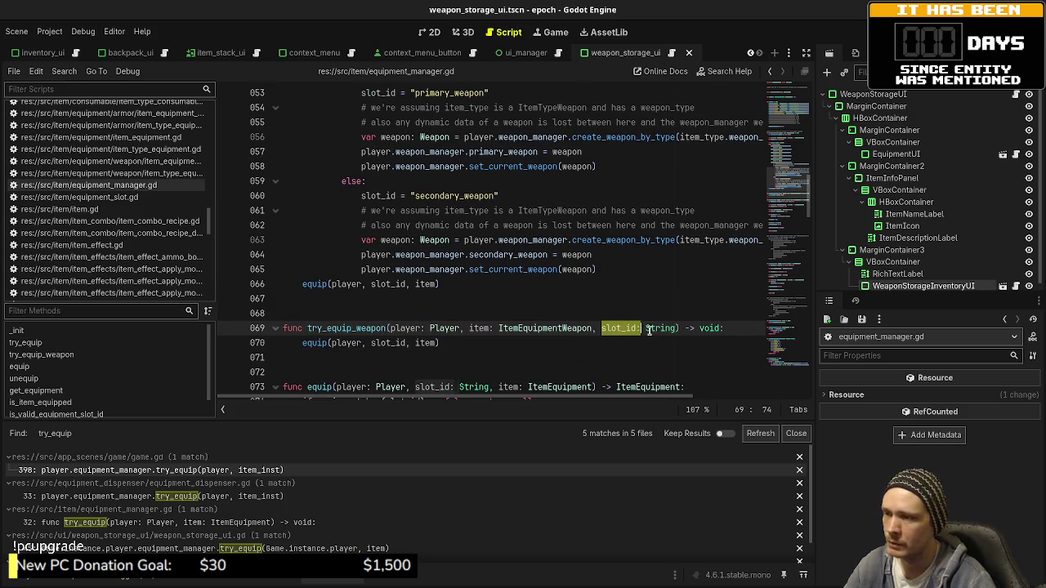
pyautogui.press('BackSpace')
pyautogui.press('BackSpace')
pyautogui.press('BackSpace')
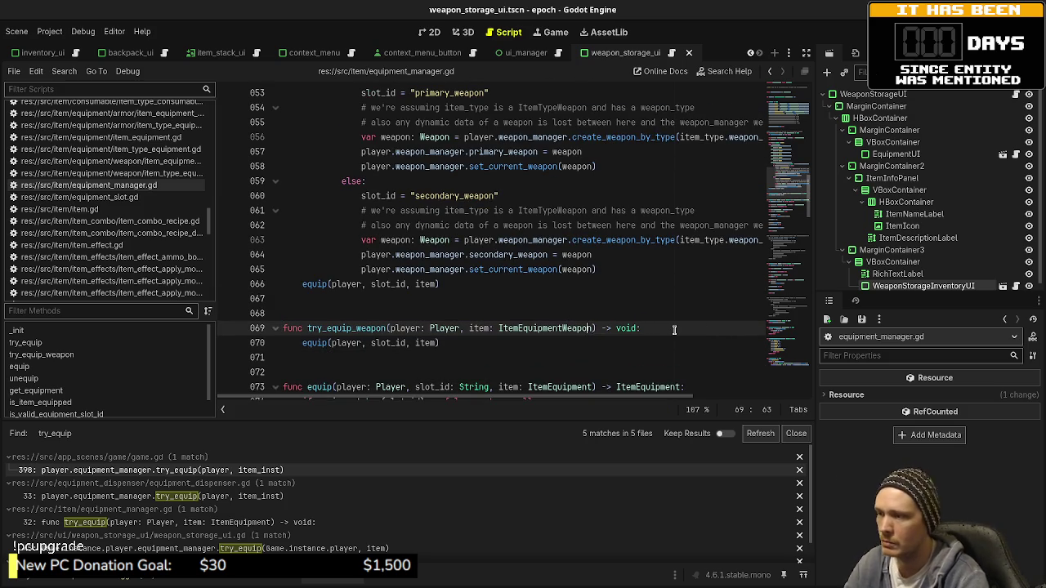
pyautogui.hotkey('ctrl', 'Left')
pyautogui.hotkey('ctrl', 'Left')
pyautogui.hotkey('ctrl', 'v')
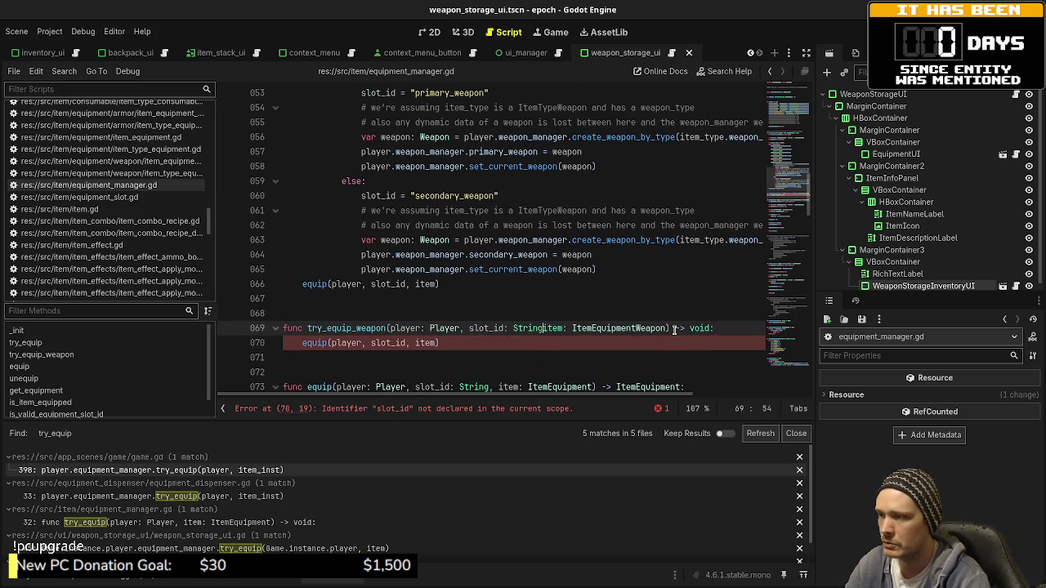
pyautogui.write(',')
pyautogui.click(602, 299)
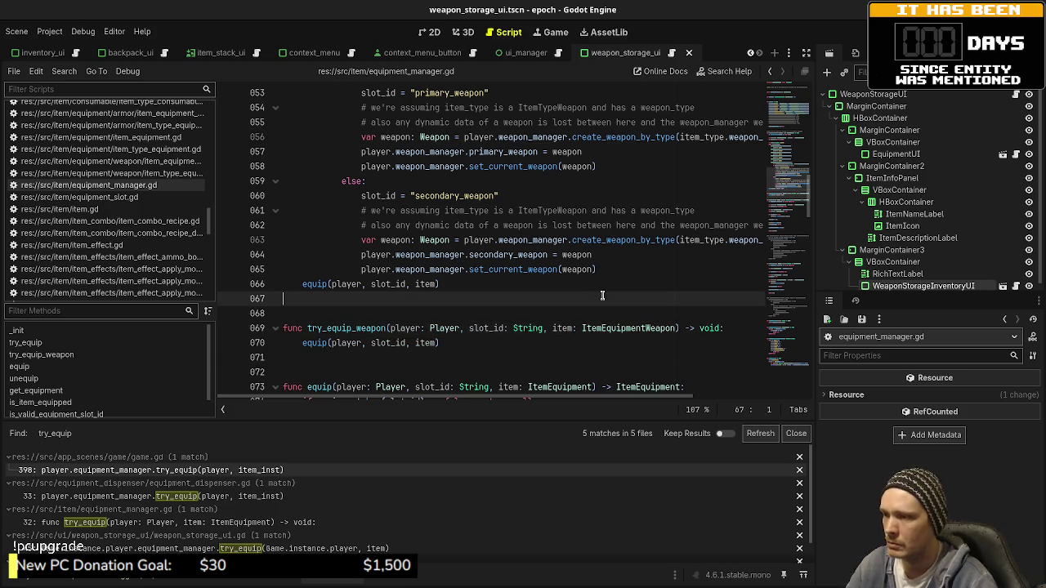
pyautogui.hotkey('ctrl', 's')
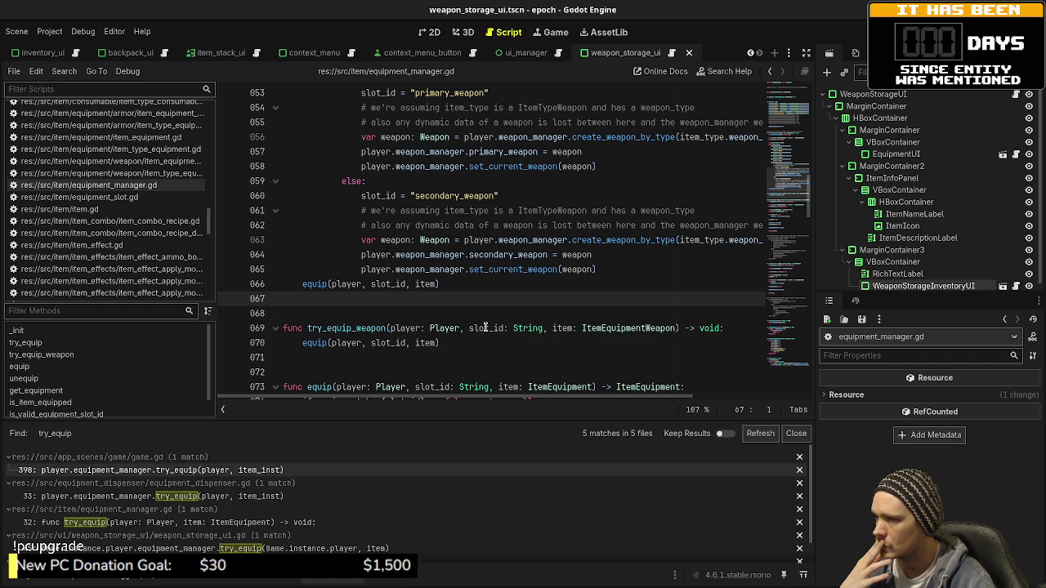
pyautogui.moveTo(604, 269)
pyautogui.mouseDown()
pyautogui.moveTo(457, 266)
pyautogui.moveTo(357, 239)
pyautogui.mouseUp()
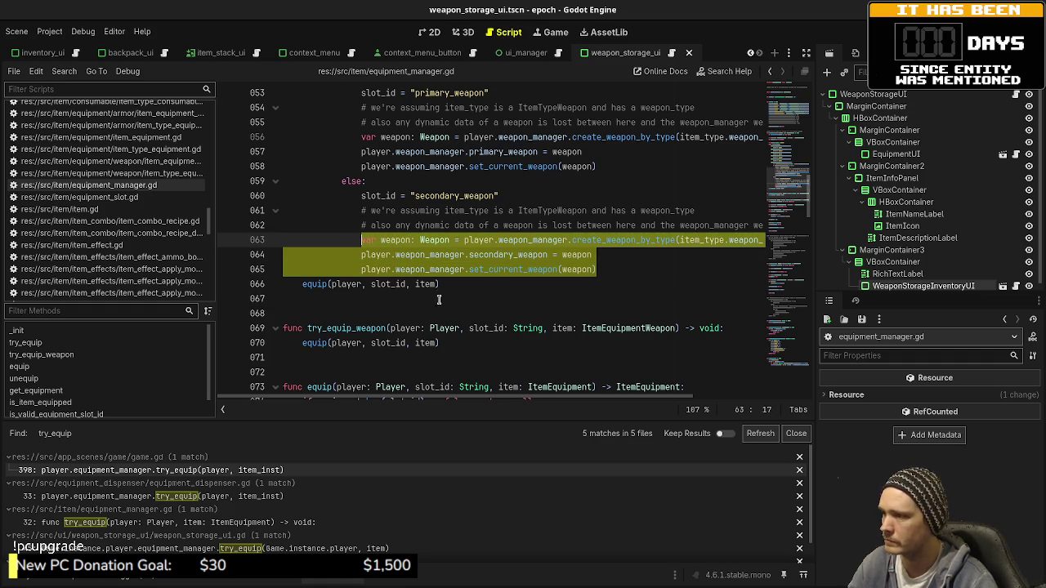
# - Copy the secondary-weapon creation lines into try_equip_weapon and fix their indentation
pyautogui.hotkey('ctrl', 'c')
pyautogui.click(739, 326)
pyautogui.press('Return')
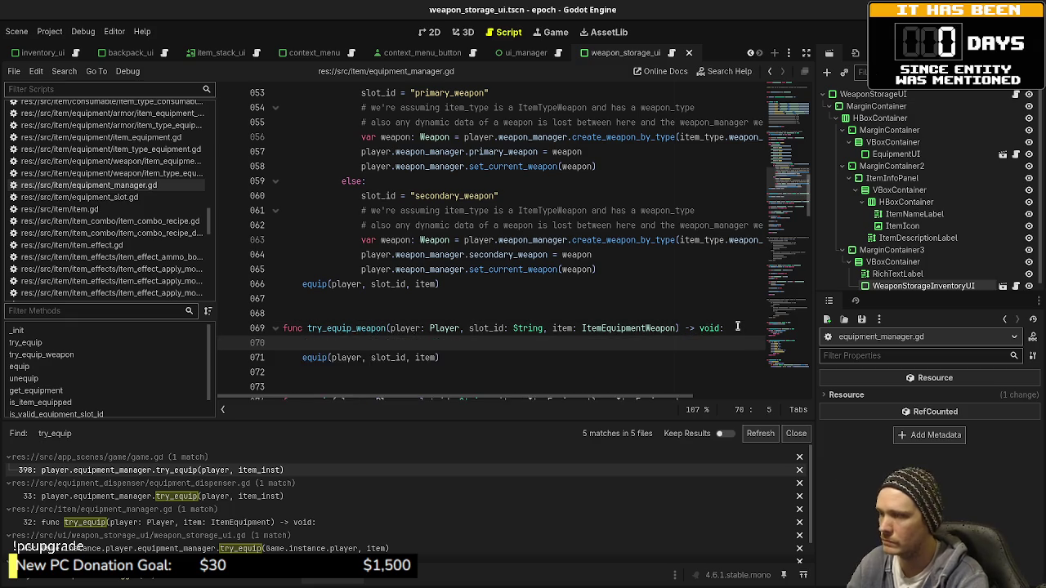
pyautogui.hotkey('ctrl', 'v')
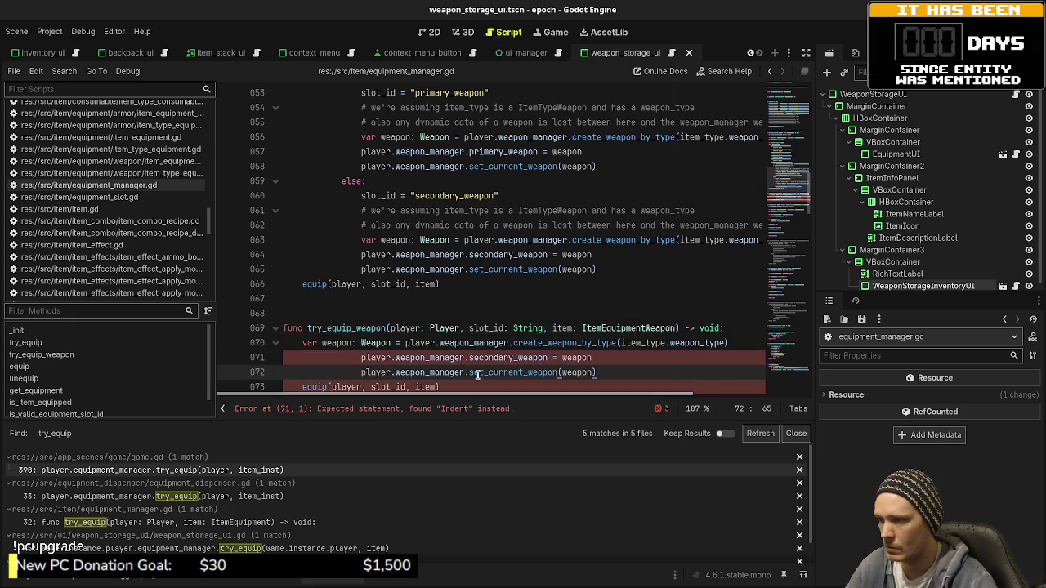
pyautogui.moveTo(444, 372); pyautogui.dragTo(362, 357)
pyautogui.hotkey('shift', 'Tab')
pyautogui.hotkey('shift', 'Tab')
pyautogui.hotkey('shift', 'Tab')
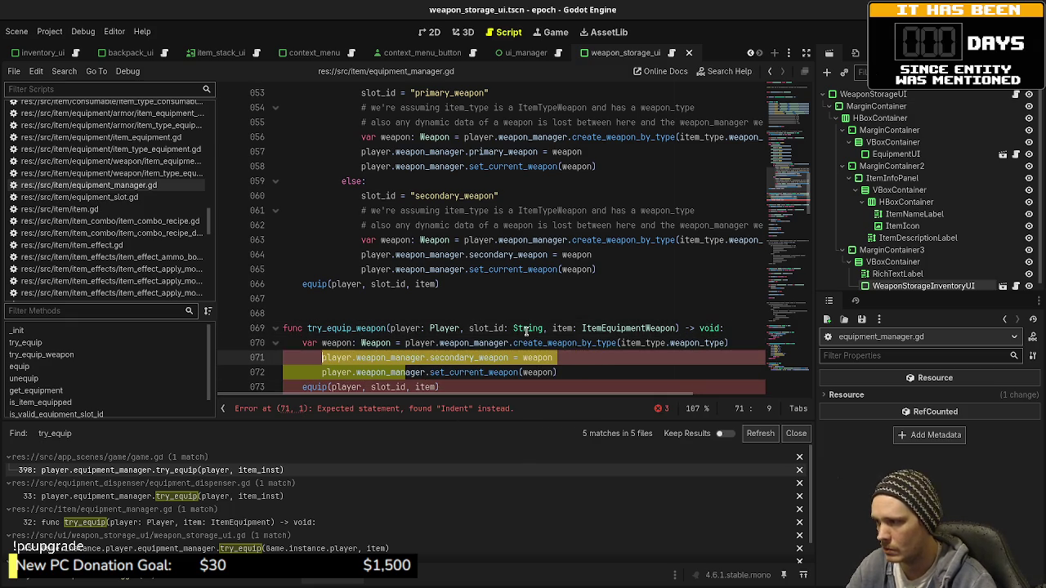
pyautogui.click(537, 373)
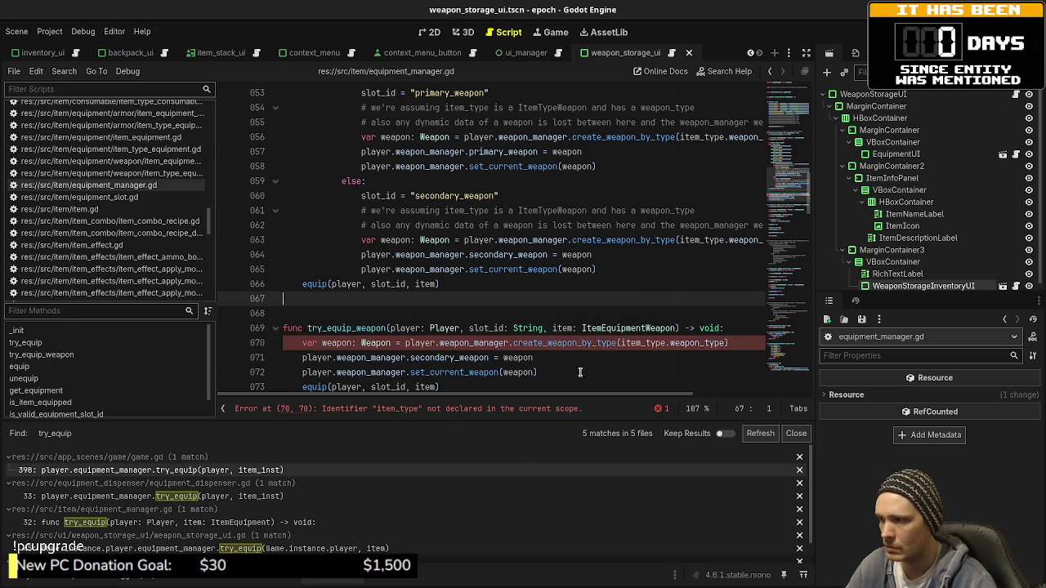
# - Widen the code view and paste try_equip's equipped check and item_type lines under the header
pyautogui.click(805, 52)
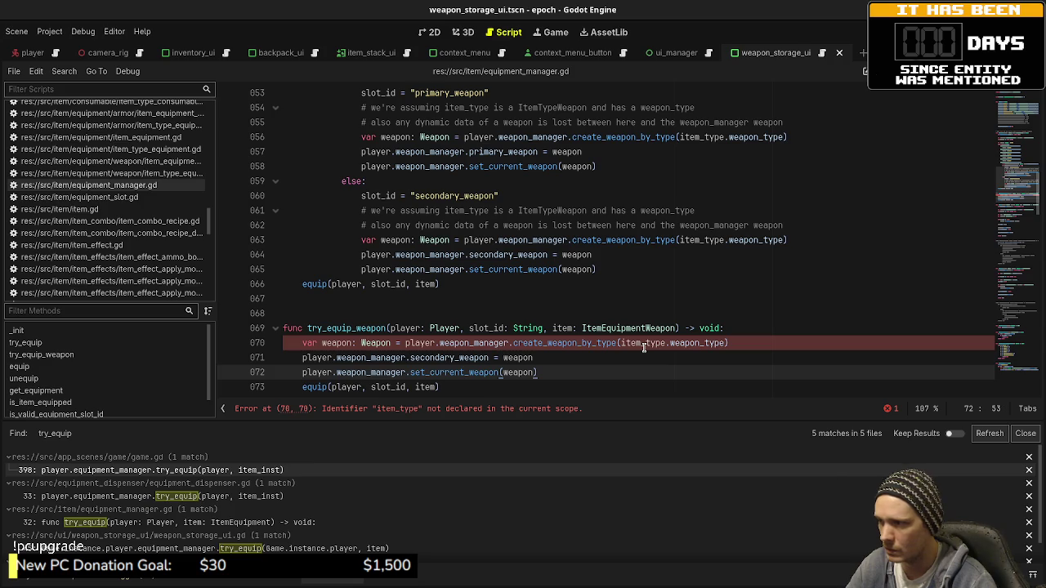
pyautogui.scroll(3, 583, 283)
pyautogui.scroll(4, 583, 284)
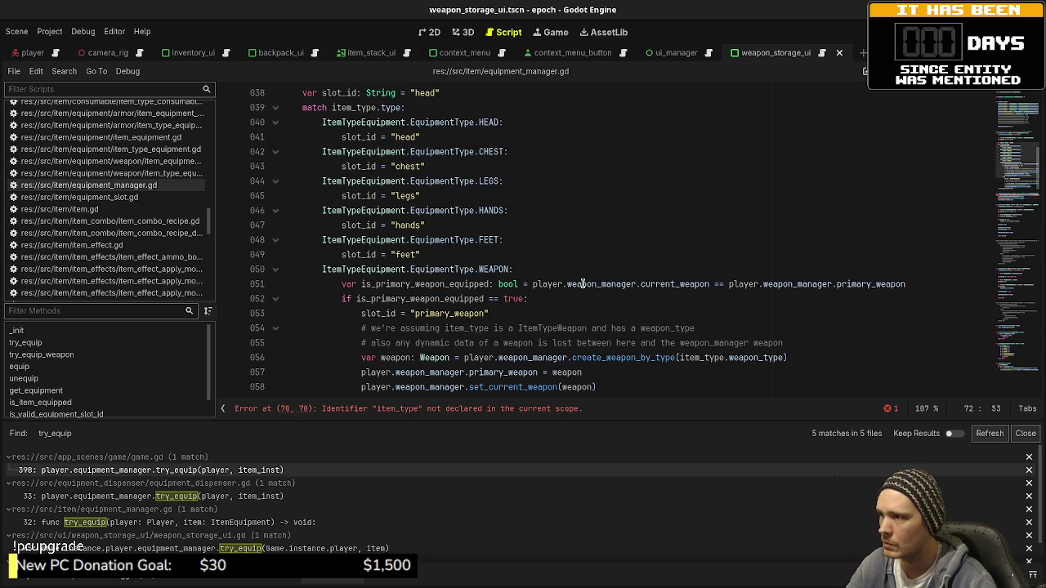
pyautogui.moveTo(441, 152)
pyautogui.mouseDown()
pyautogui.moveTo(292, 147)
pyautogui.moveTo(300, 108)
pyautogui.mouseUp()
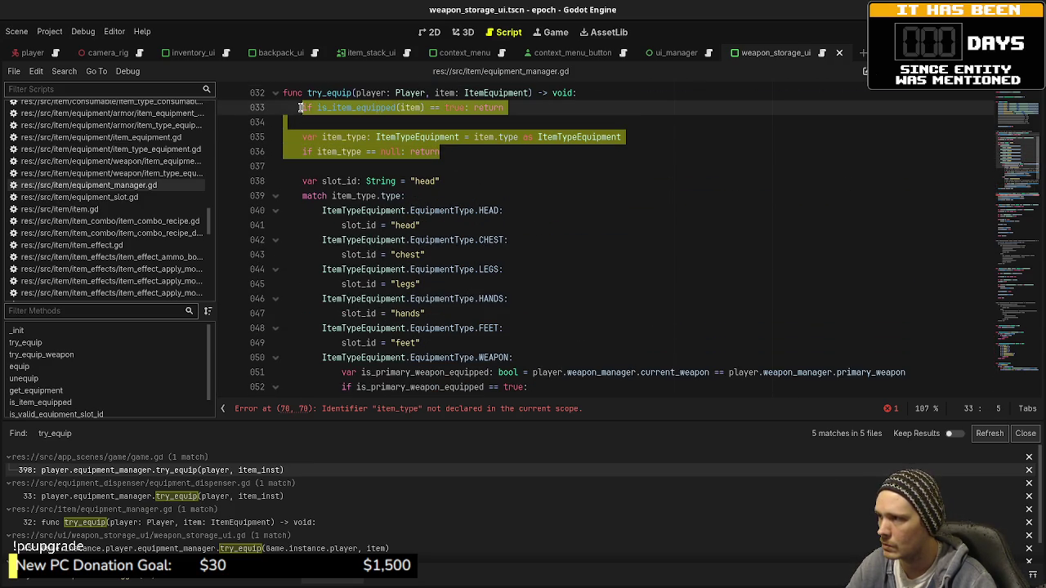
pyautogui.scroll(-9, 487, 270)
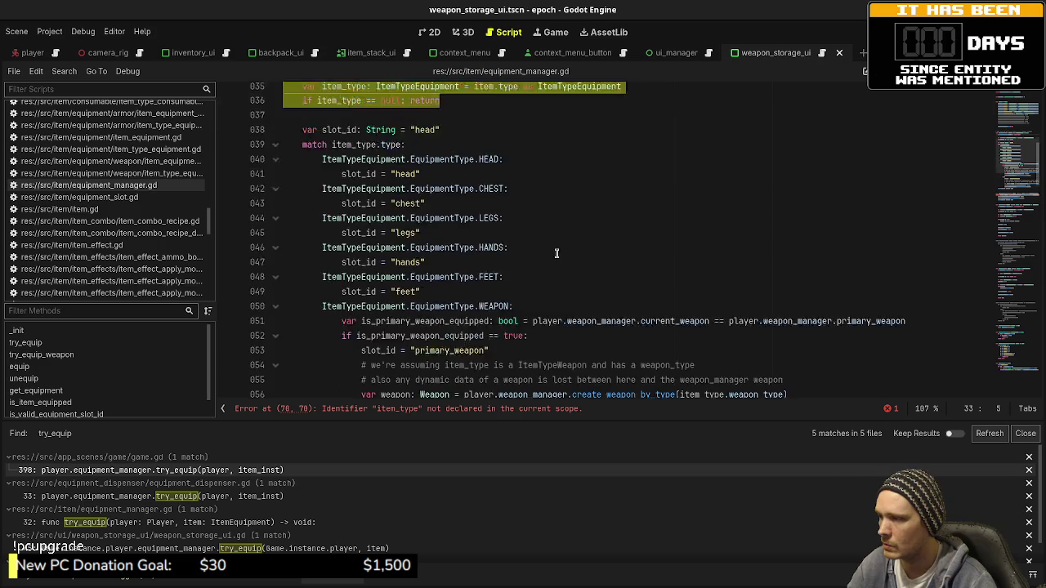
pyautogui.click(735, 235)
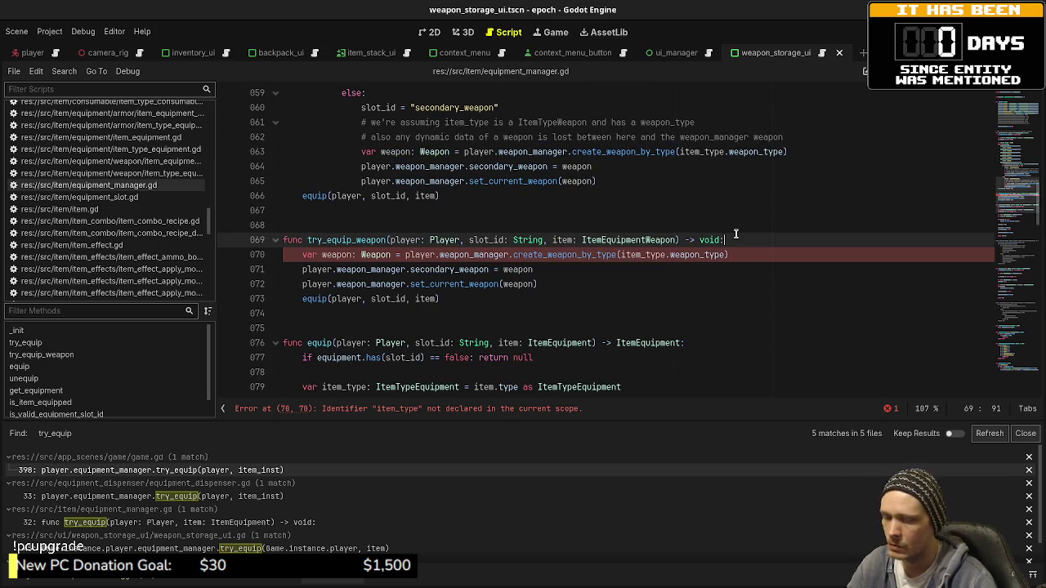
pyautogui.press('Return')
pyautogui.hotkey('ctrl', 'v')
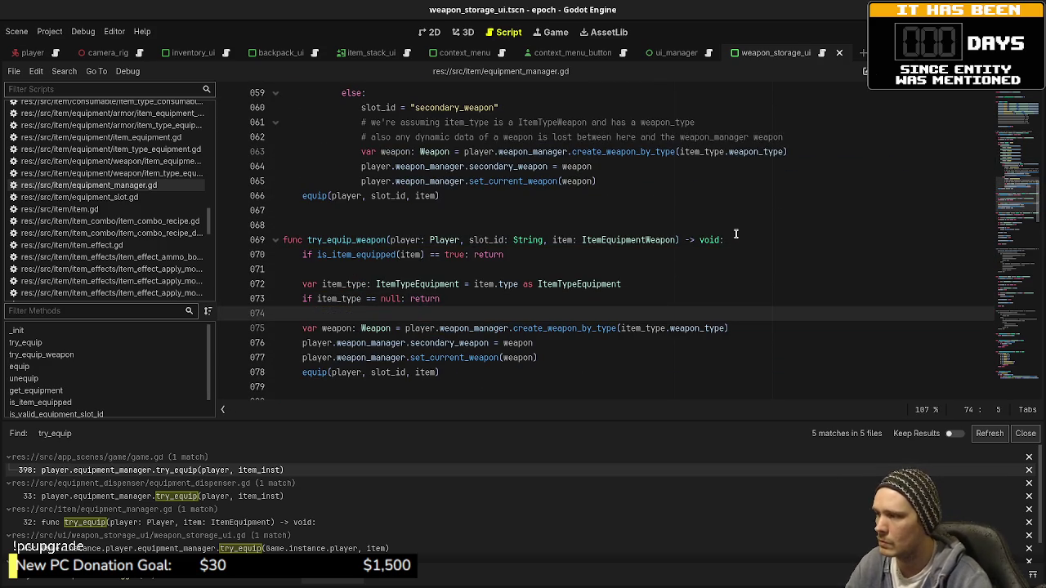
# - Save, then change both ItemTypeEquipment occurrences on line 072 to ItemTypeEquipmentWeapon
pyautogui.hotkey('ctrl', 's')
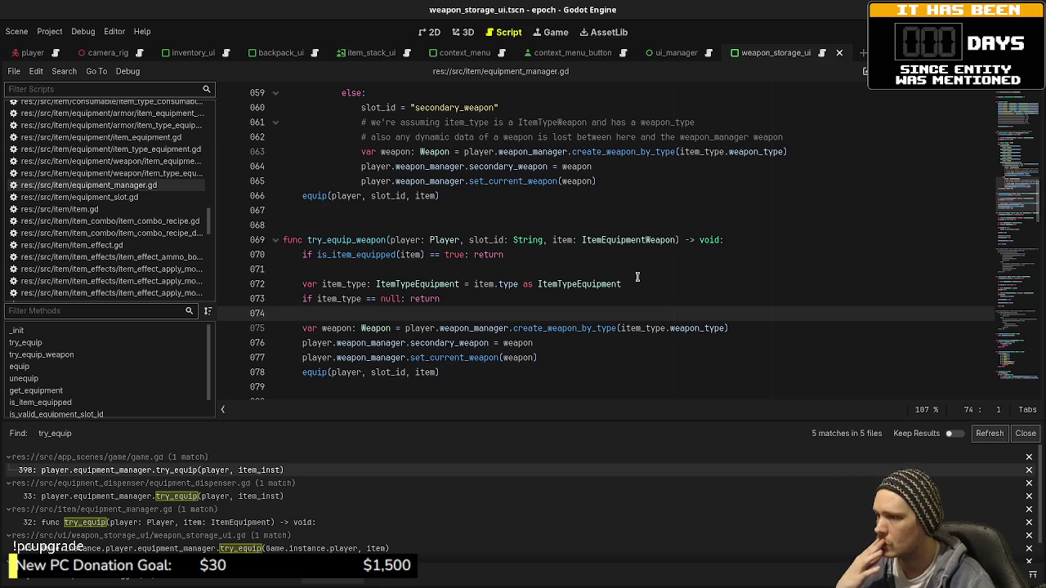
pyautogui.scroll(6, 637, 278)
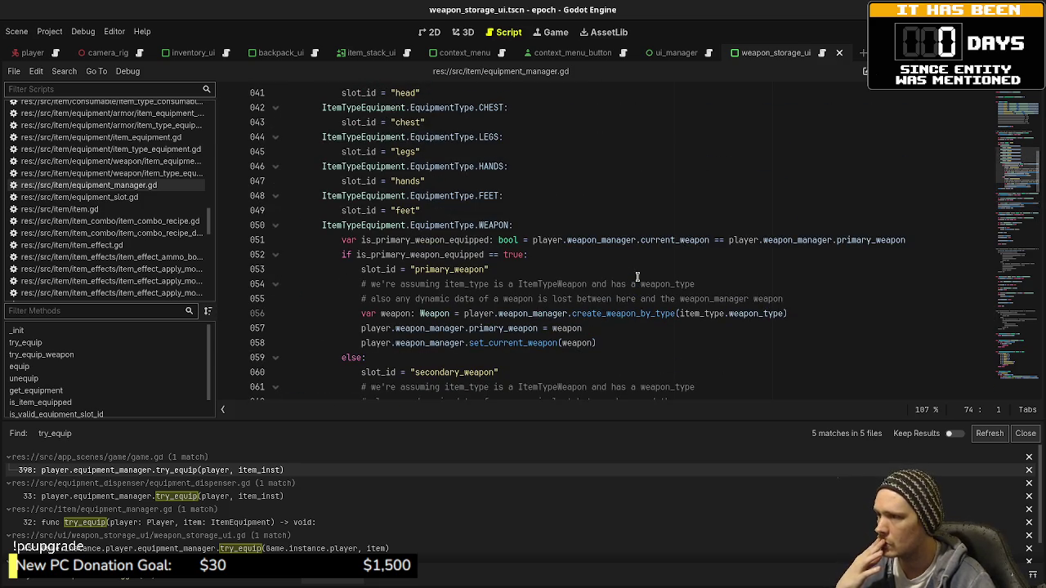
pyautogui.scroll(3, 637, 278)
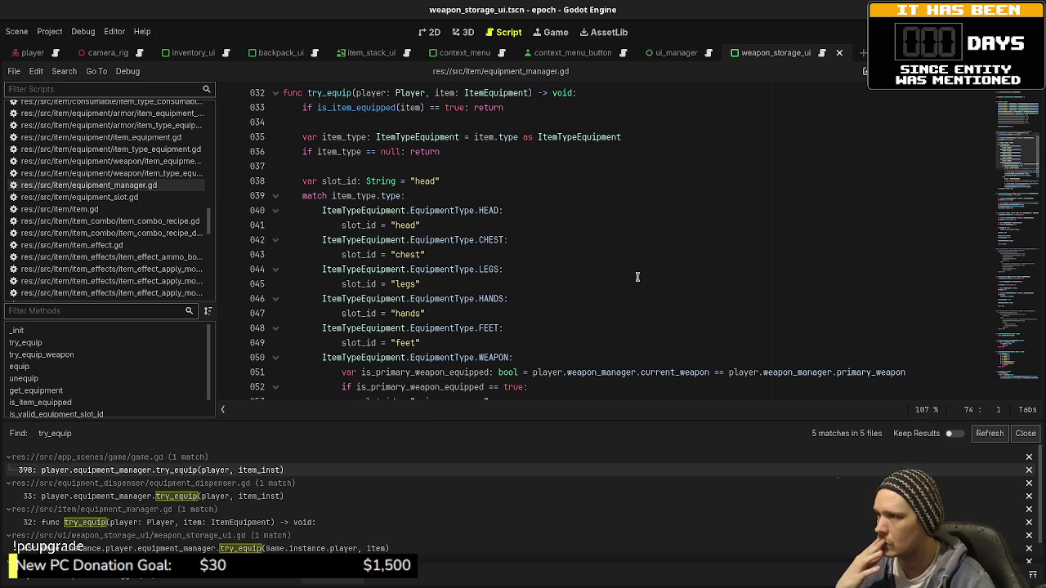
pyautogui.scroll(-10, 637, 277)
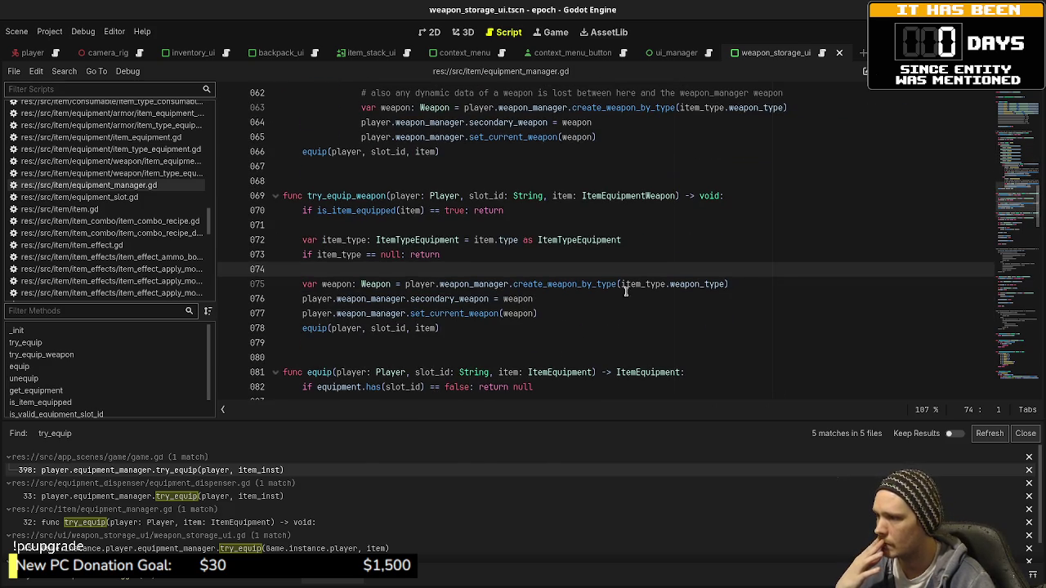
pyautogui.click(416, 240)
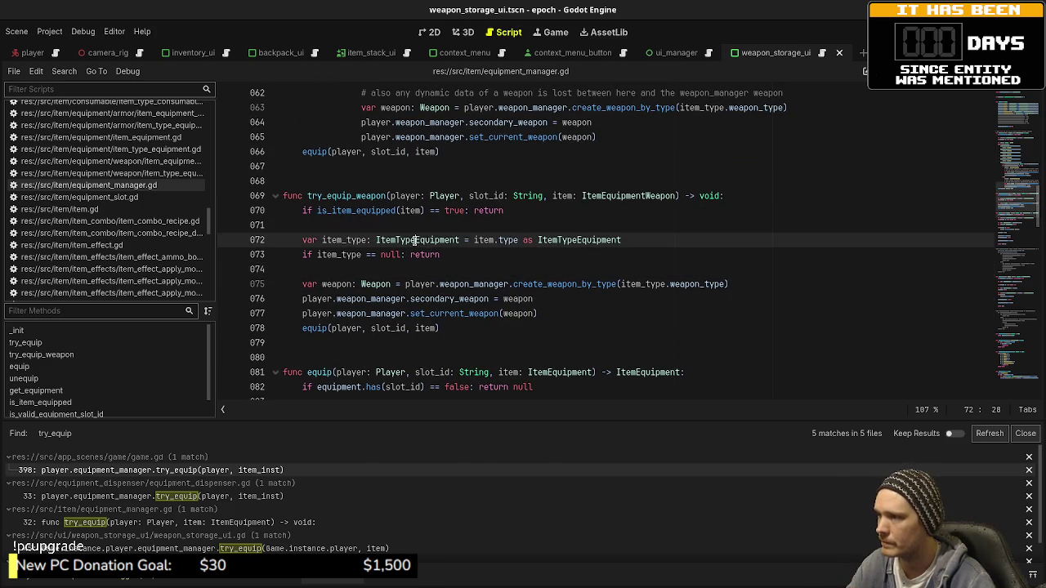
pyautogui.click(460, 240)
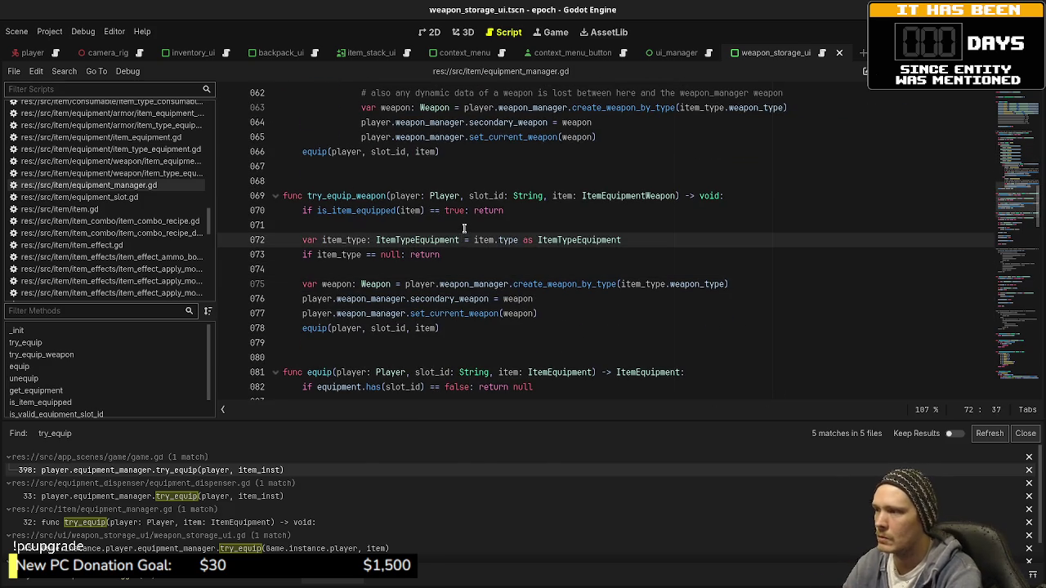
pyautogui.write('Weapon')
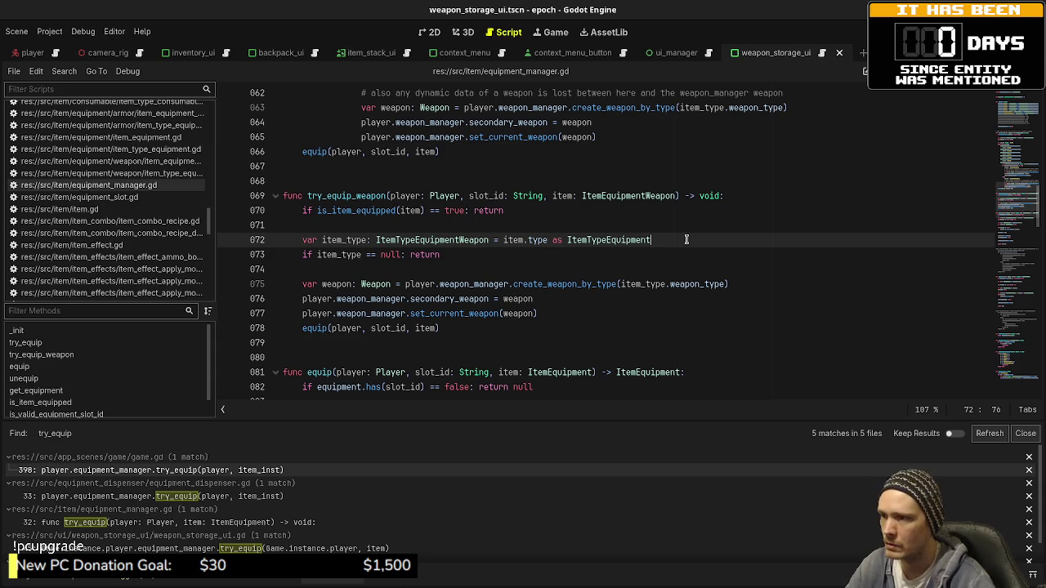
pyautogui.click(687, 239)
pyautogui.write('Weapon')
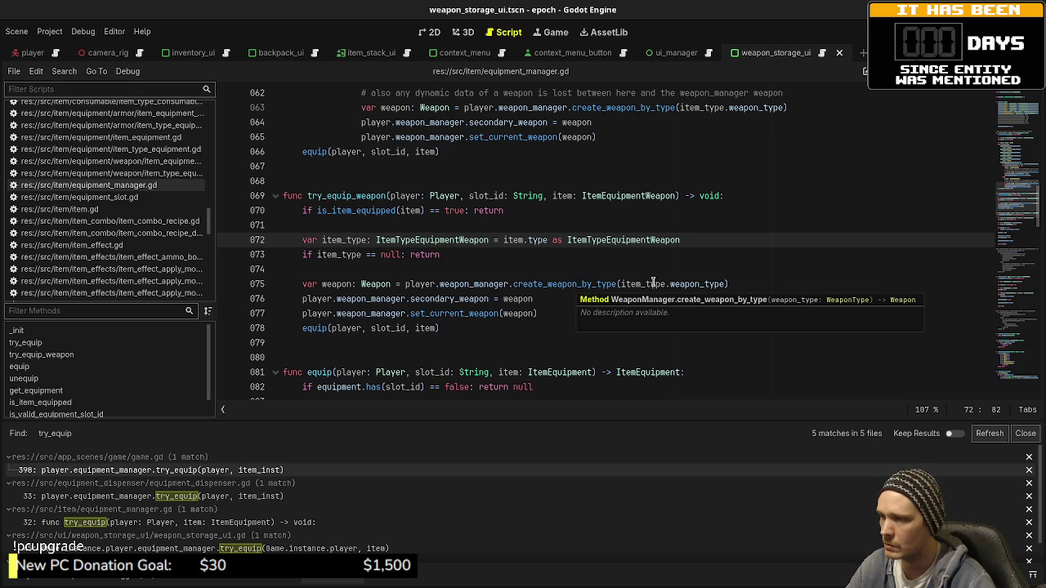
pyautogui.click(455, 298)
pyautogui.click(811, 279)
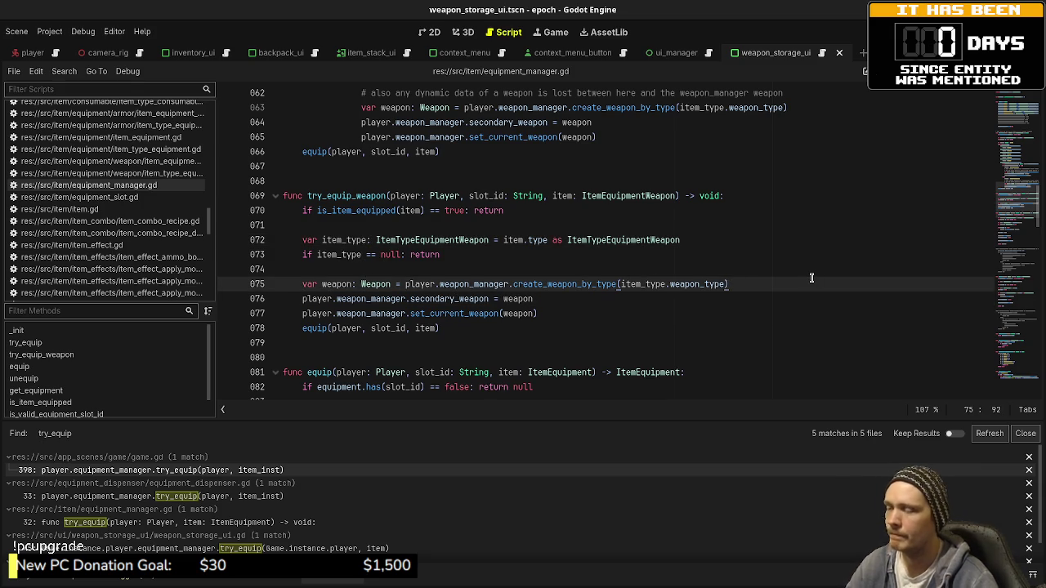
# - Add if slot_id == "primary_weapon" and elif slot_id == "secondary_weapon" branches, indenting the secondary assignment
pyautogui.press('Return')
pyautogui.press('Return')
pyautogui.write('if ')
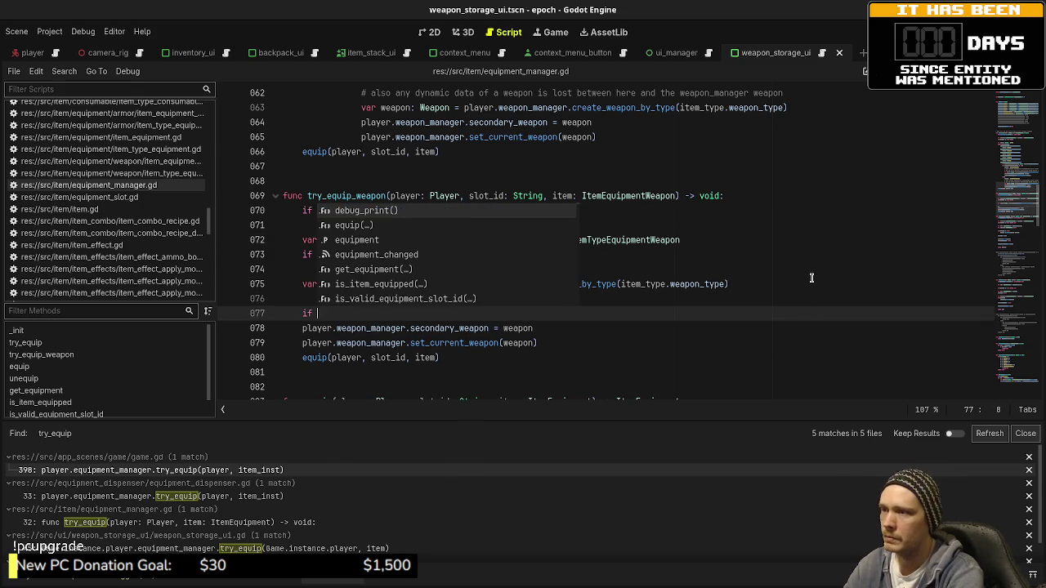
pyautogui.write('slot_id ')
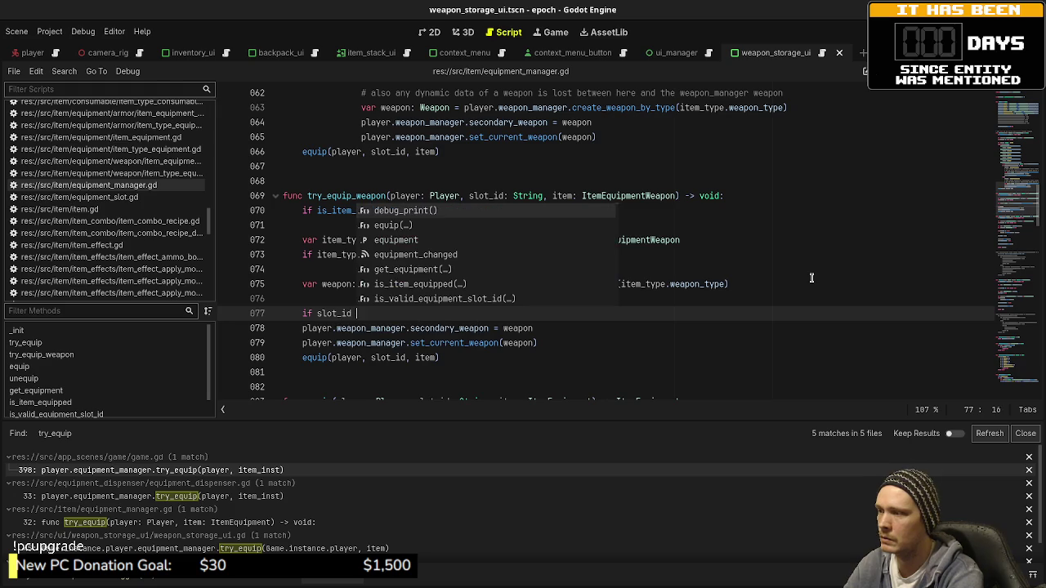
pyautogui.write('== "primary_weapon":')
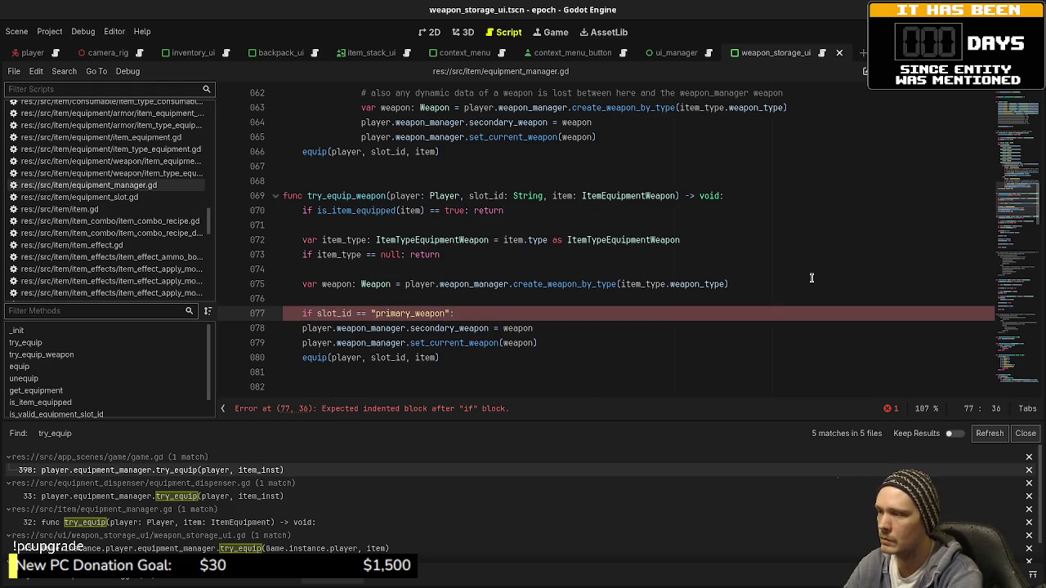
pyautogui.press('Return')
pyautogui.write('lse if')
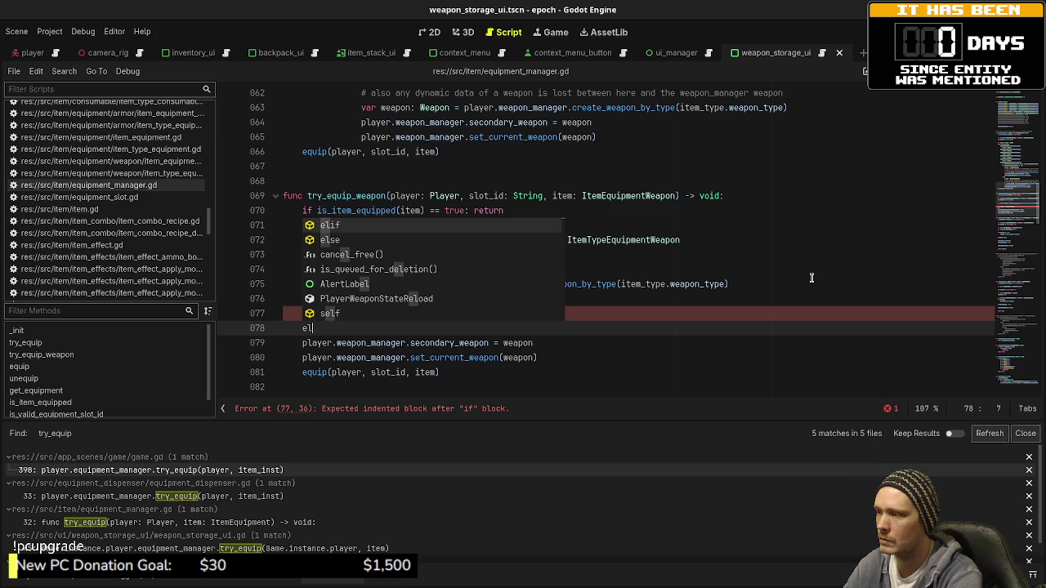
pyautogui.press('BackSpace')
pyautogui.press('BackSpace')
pyautogui.press('BackSpace')
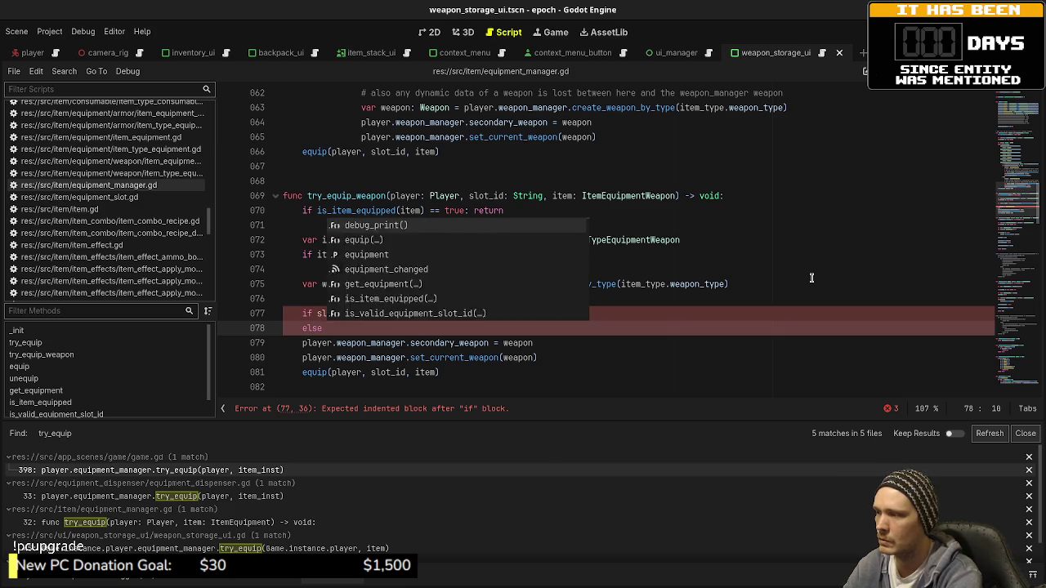
pyautogui.write('if slot_id == "se')
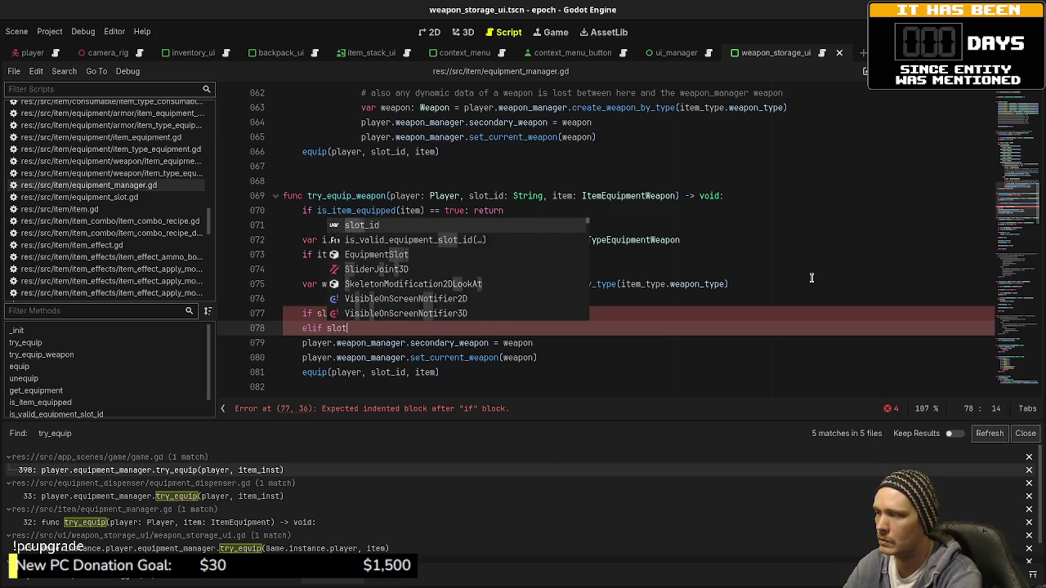
pyautogui.write('condary_weapon"')
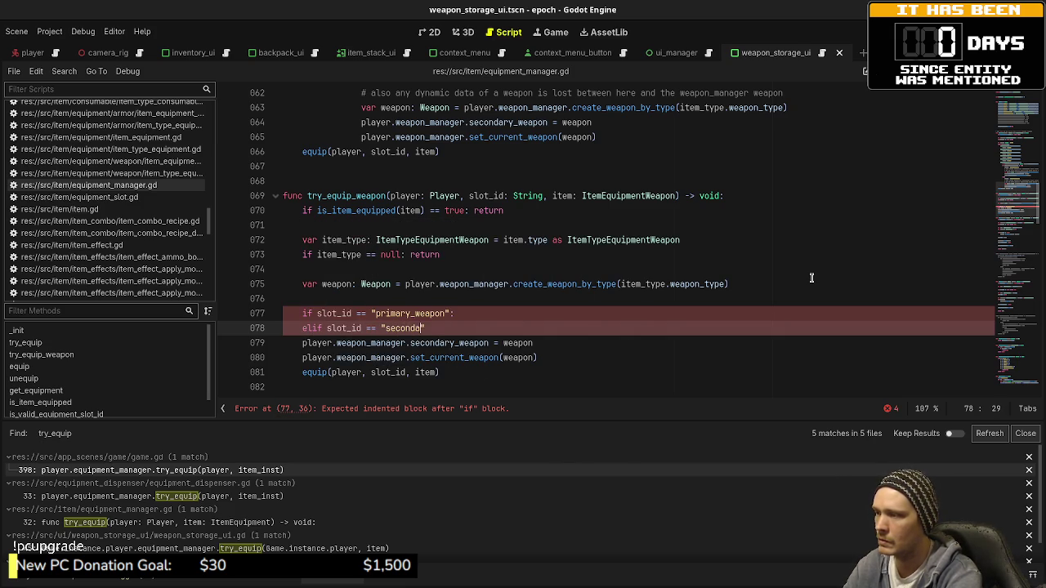
pyautogui.write(':')
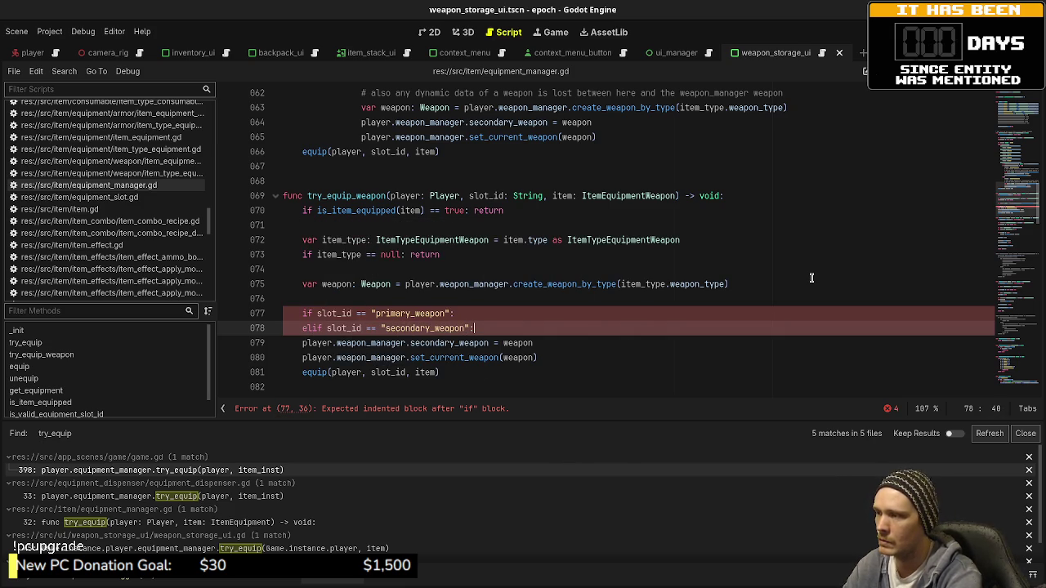
pyautogui.press('Down')
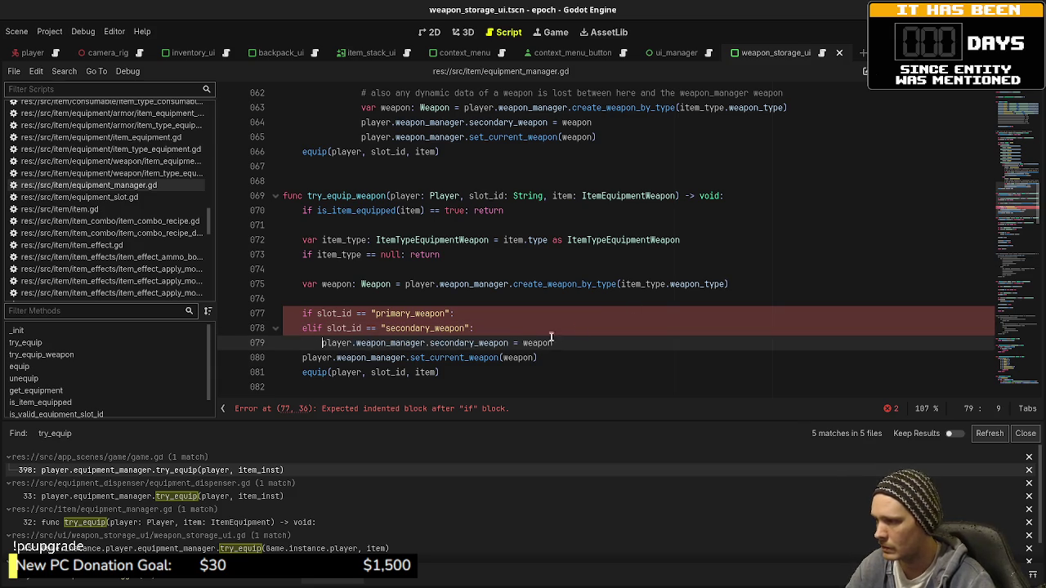
pyautogui.hotkey('shift', 'Home')
pyautogui.press('Tab')
# - Copy the assignment into the primary branch and change it to assign primary_weapon
pyautogui.hotkey('ctrl', 'c')
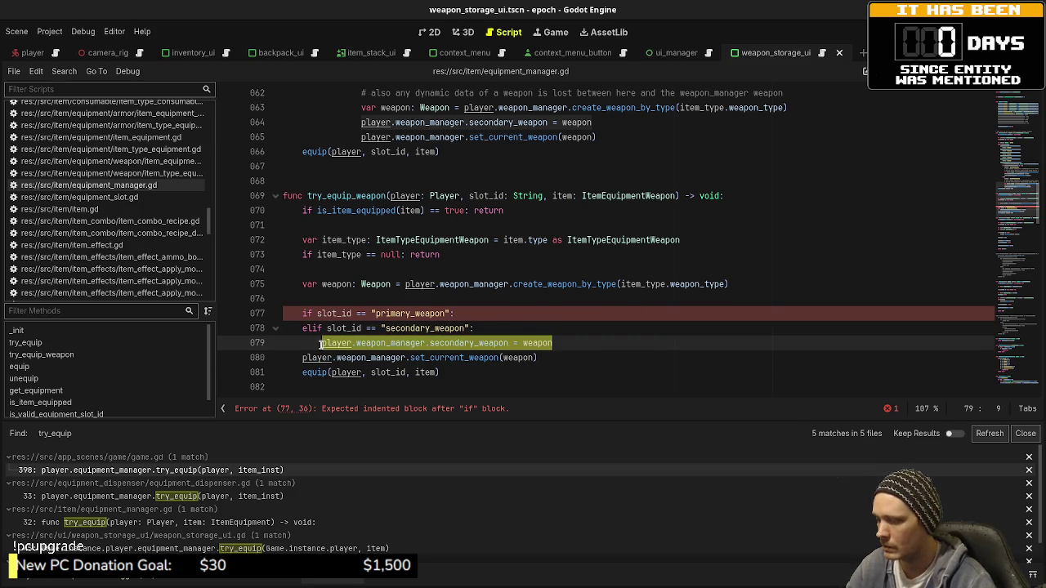
pyautogui.click(489, 317)
pyautogui.press('Return')
pyautogui.hotkey('ctrl', 'v')
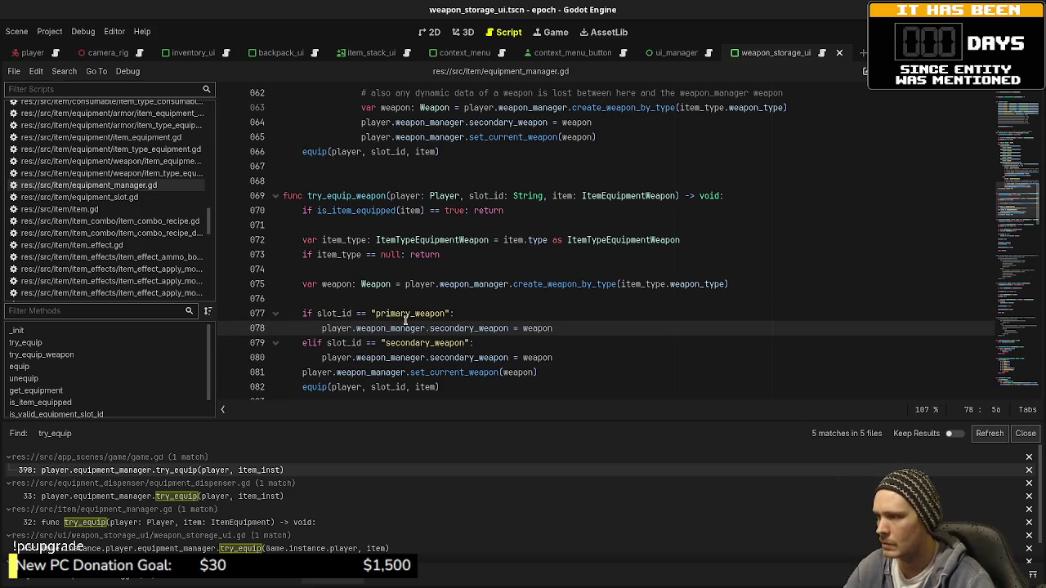
pyautogui.doubleClick(465, 328)
pyautogui.write('primary_weapon')
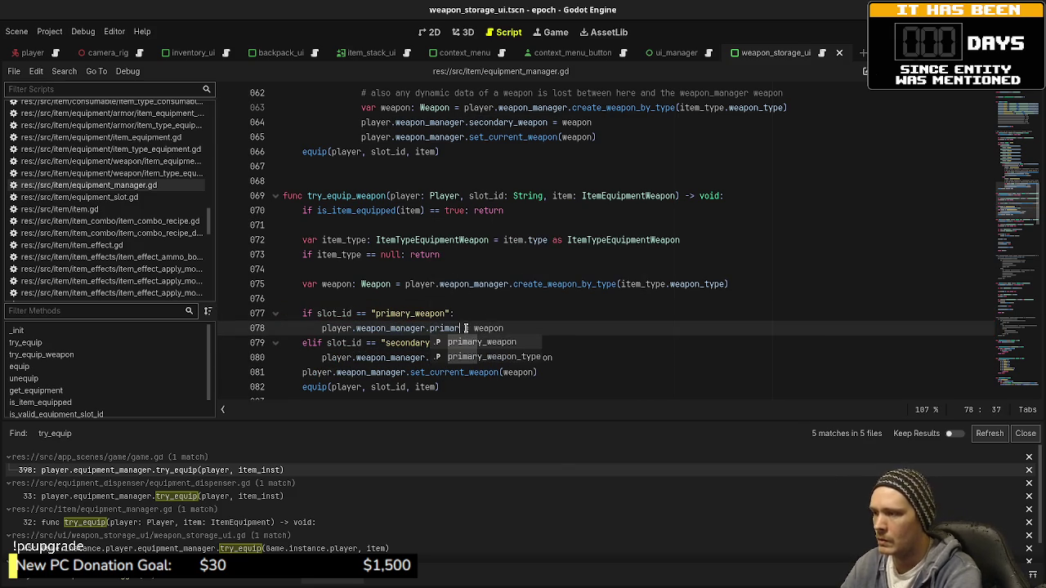
pyautogui.press('Escape')
pyautogui.press('Up')
pyautogui.press('Up')
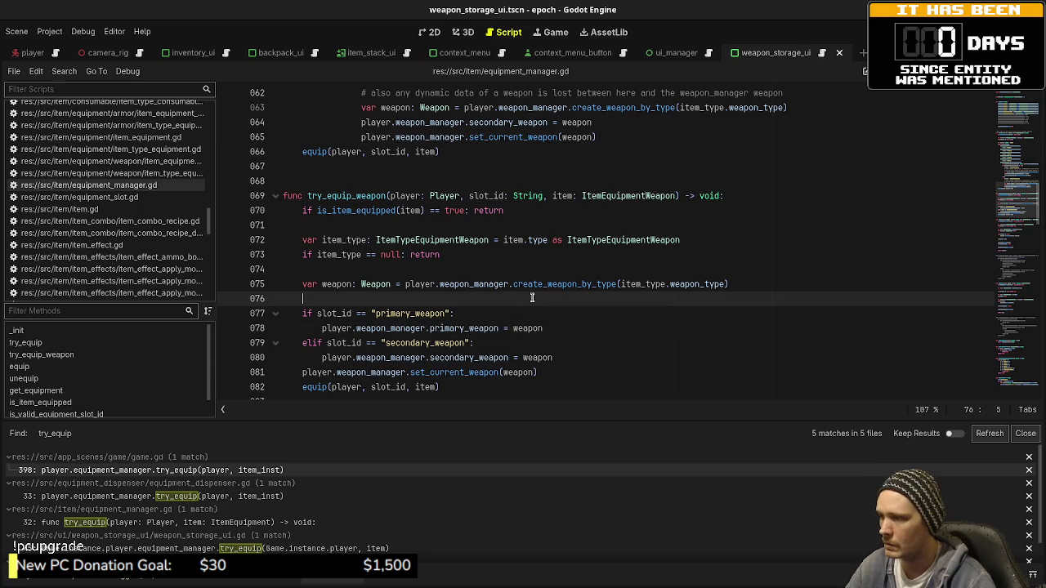
pyautogui.press('Home')
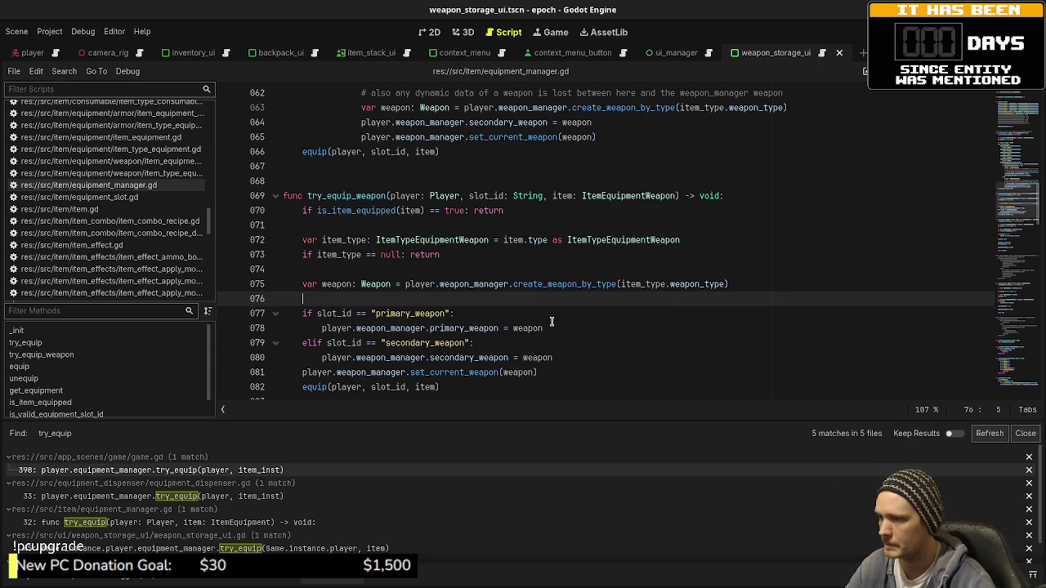
pyautogui.click(559, 328)
pyautogui.scroll(3, 616, 309)
pyautogui.scroll(5, 616, 309)
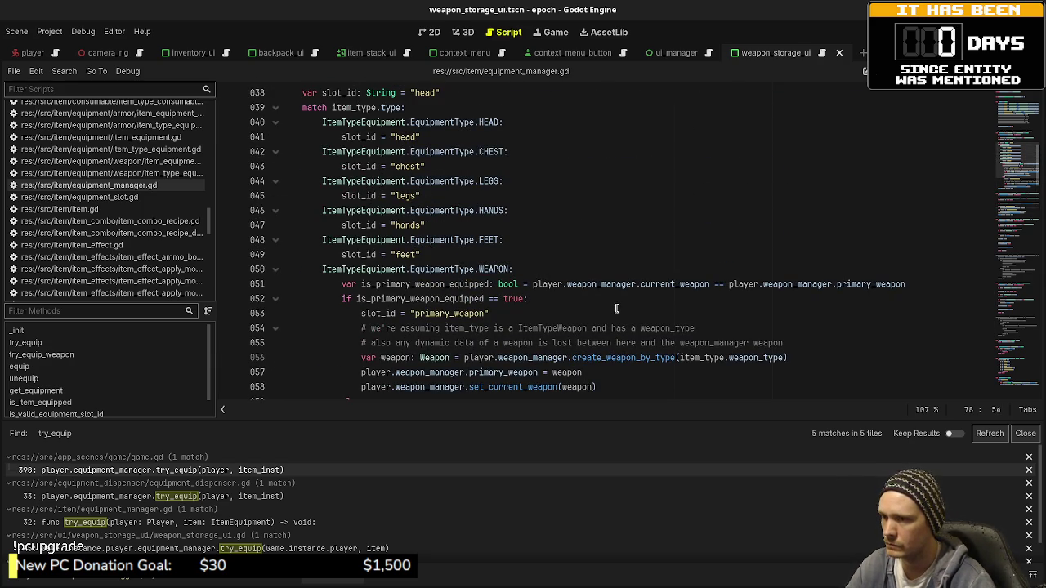
pyautogui.scroll(-8, 616, 308)
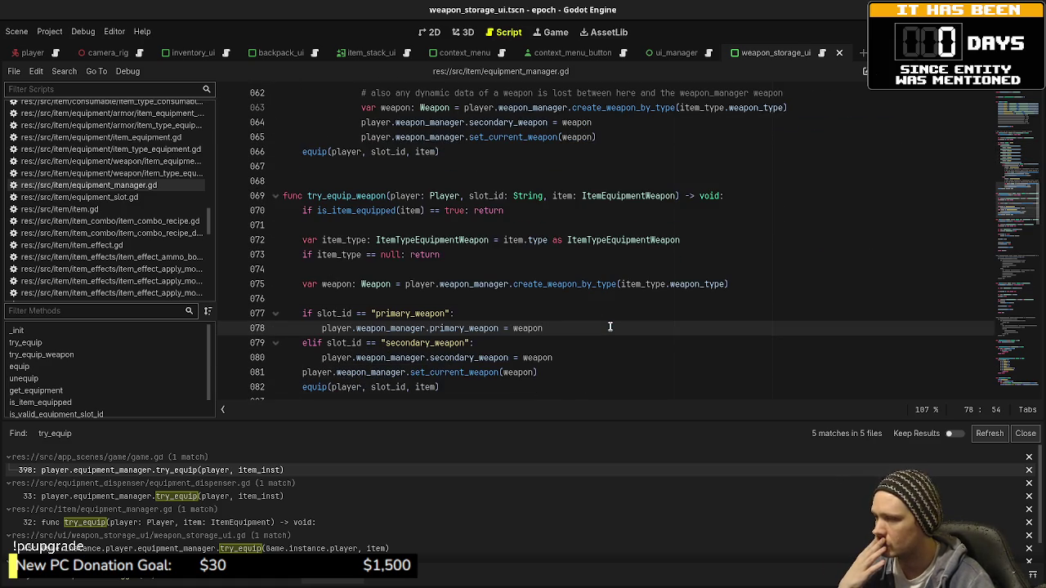
pyautogui.scroll(8, 609, 326)
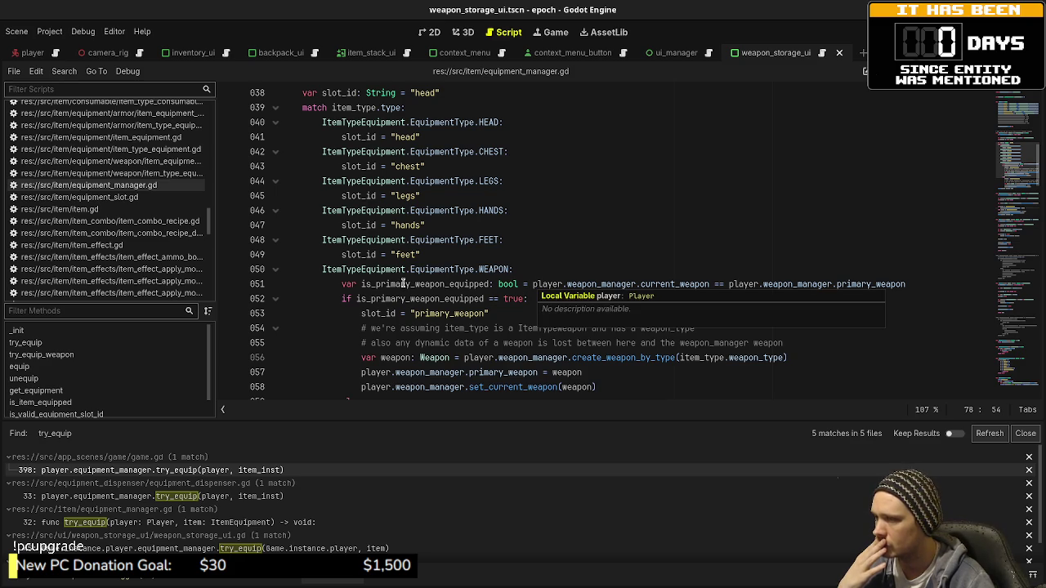
pyautogui.click(531, 283)
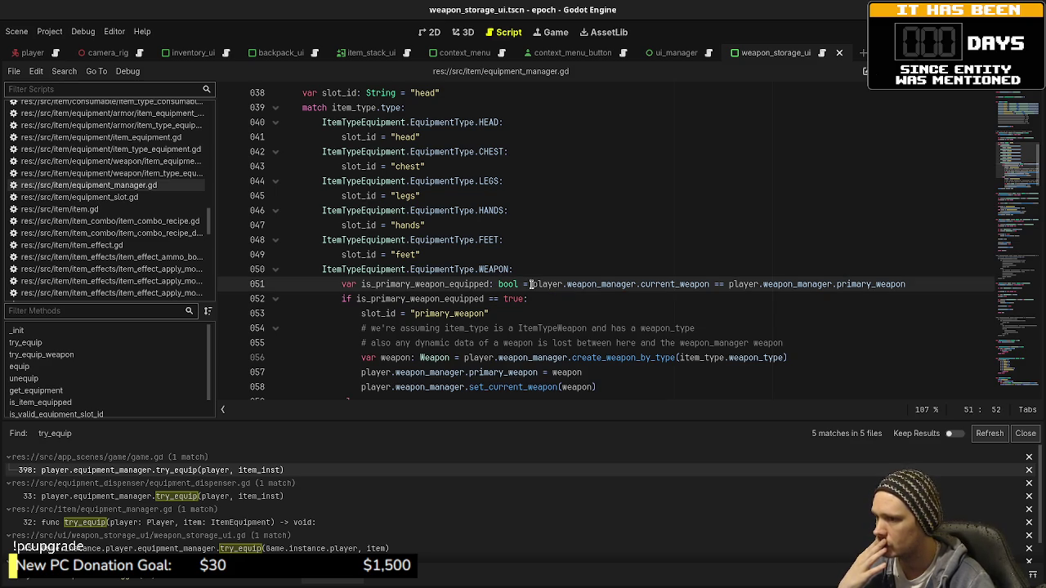
pyautogui.moveTo(530, 283); pyautogui.dragTo(921, 281)
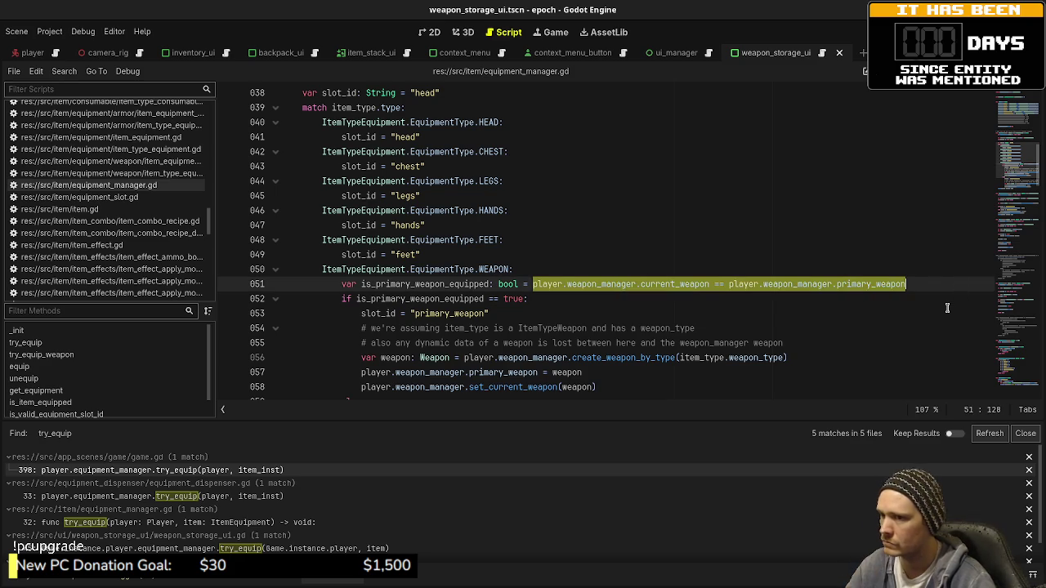
pyautogui.scroll(-10, 947, 308)
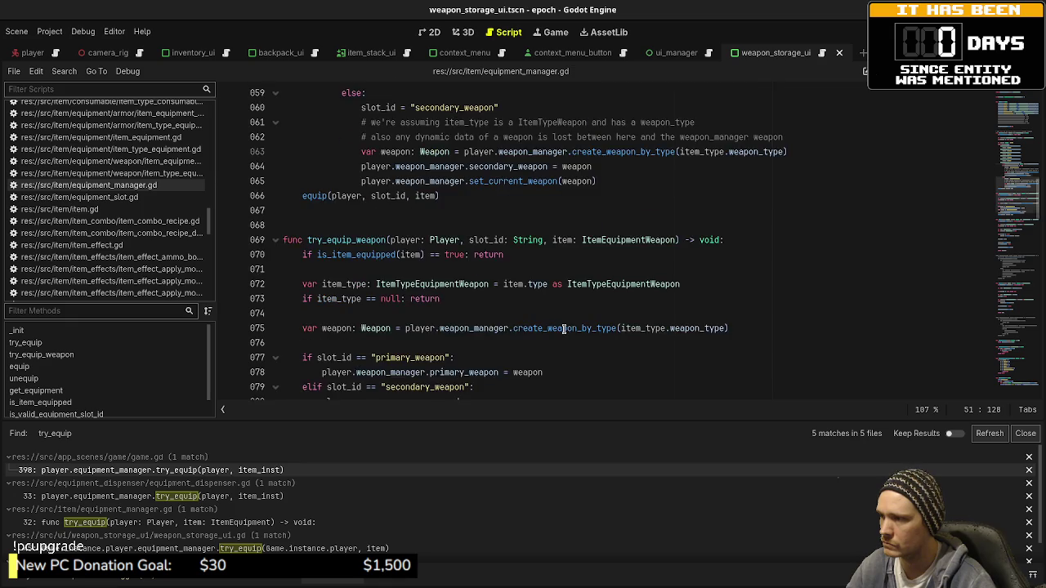
pyautogui.scroll(5, 563, 328)
pyautogui.scroll(-2, 562, 329)
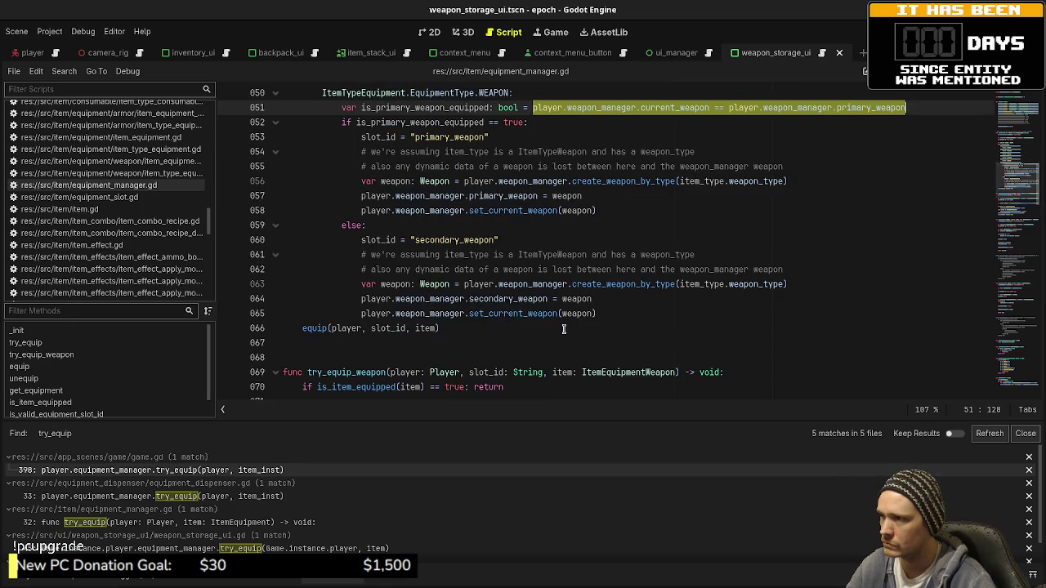
pyautogui.scroll(-5, 562, 328)
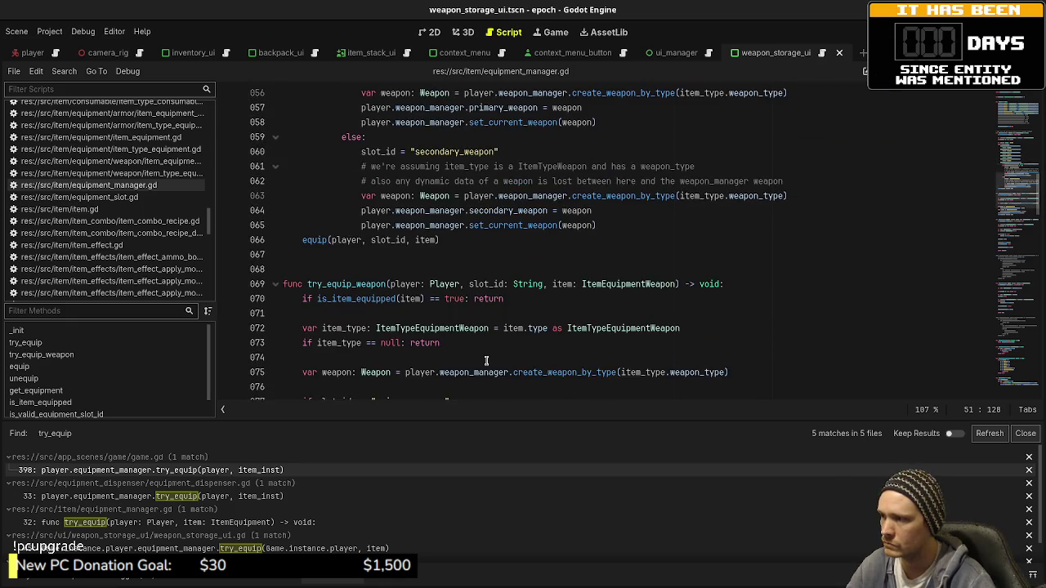
pyautogui.click(488, 270)
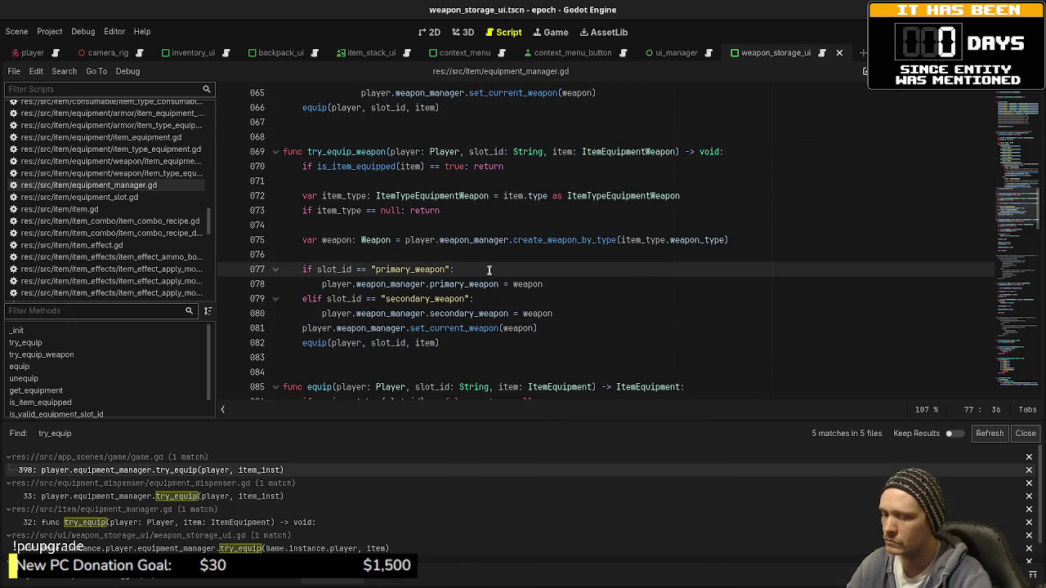
# - Paste the weapon comparison as an if line in the primary branch and try moving it with Alt+Up/Down
pyautogui.press('Return')
pyautogui.hotkey('ctrl', 'v')
pyautogui.scroll(-1, 488, 270)
pyautogui.hotkey('ctrl', 'Left')
pyautogui.hotkey('ctrl', 'Left')
pyautogui.hotkey('ctrl', 'Left')
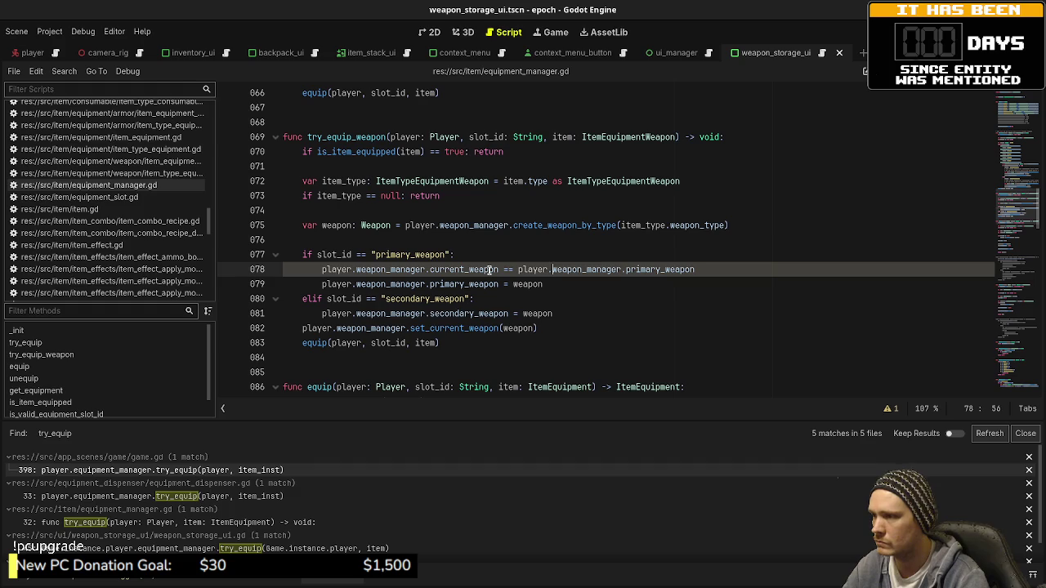
pyautogui.write('if')
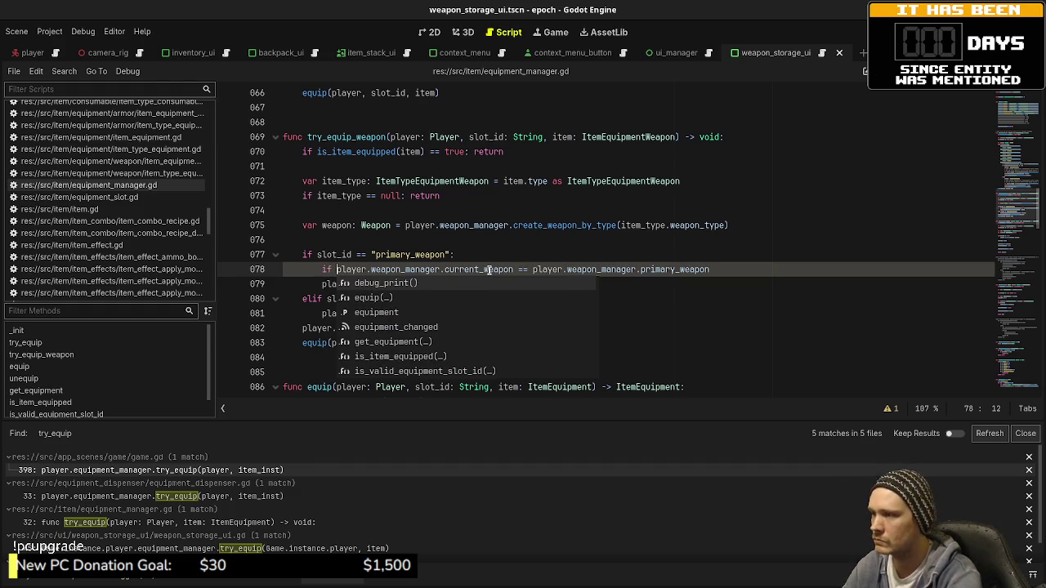
pyautogui.click(732, 270)
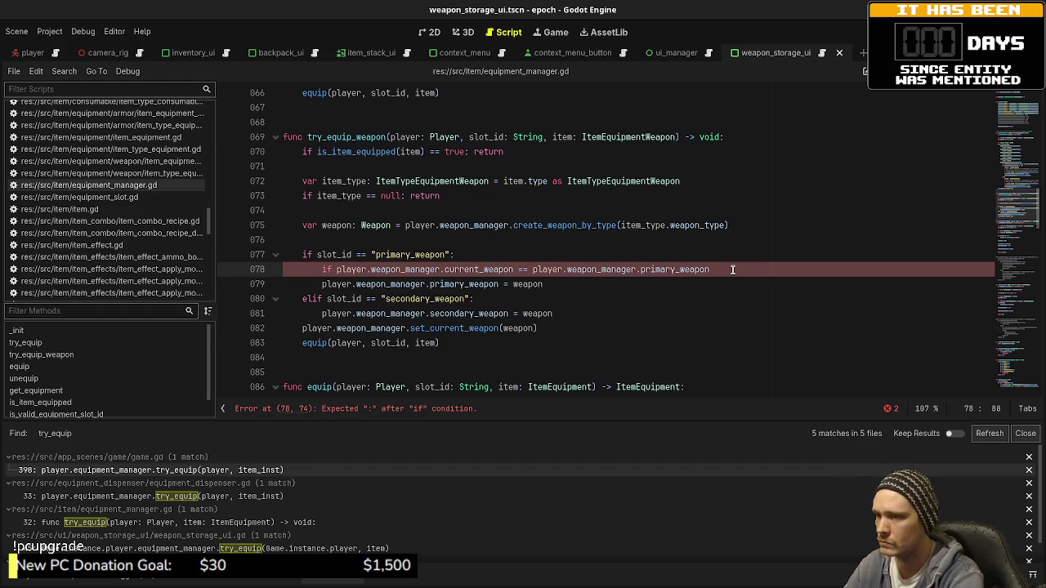
pyautogui.hotkey('alt', 'Down')
pyautogui.write(':')
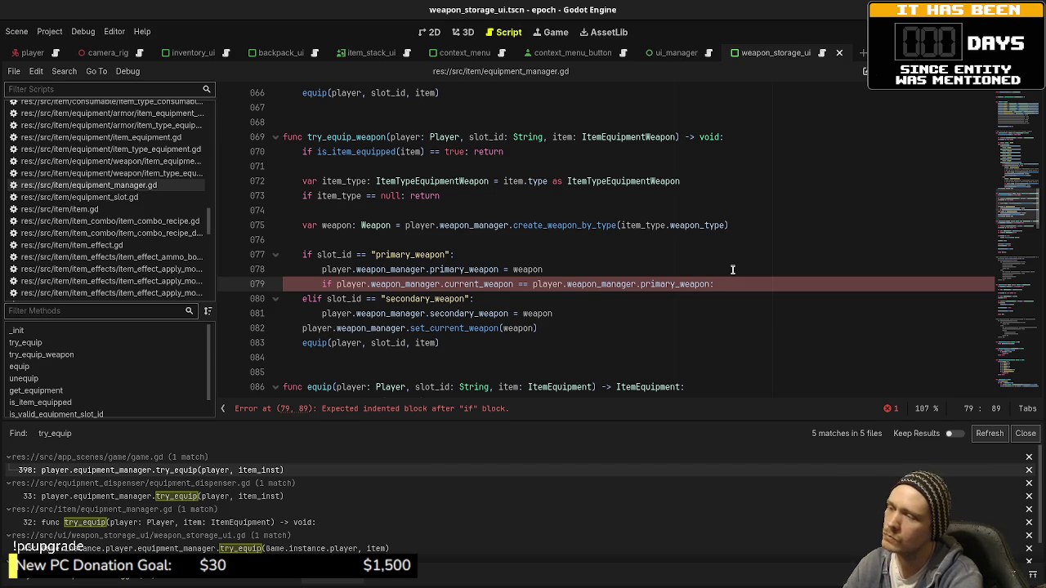
pyautogui.hotkey('alt', 'Up')
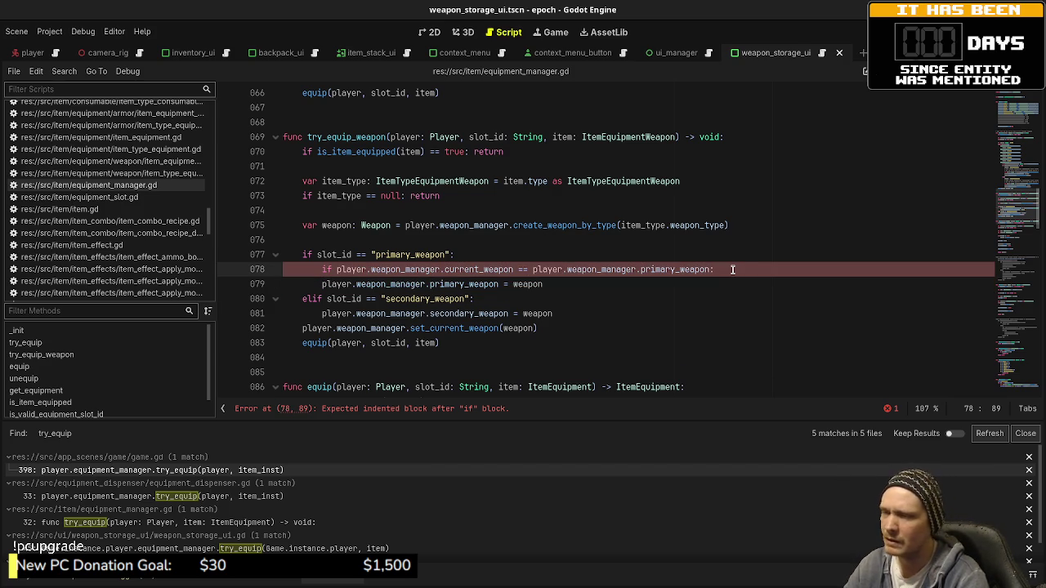
# - Draft a boolean flag variable above the if and a set_true line inside it
pyautogui.hotkey('ctrl', 'shift', 'Return')
pyautogui.write('var')
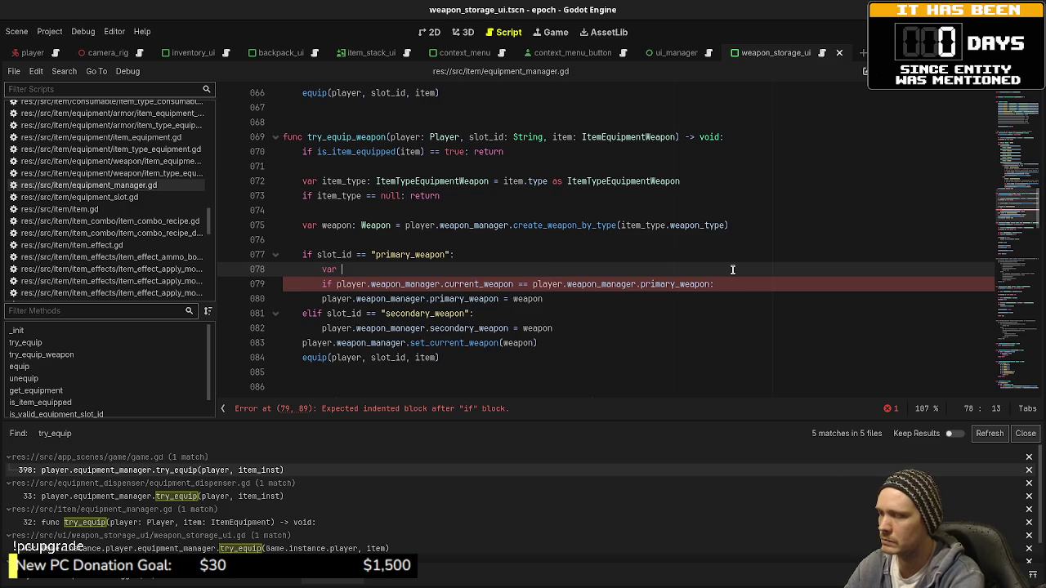
pyautogui.scroll(2, 731, 269)
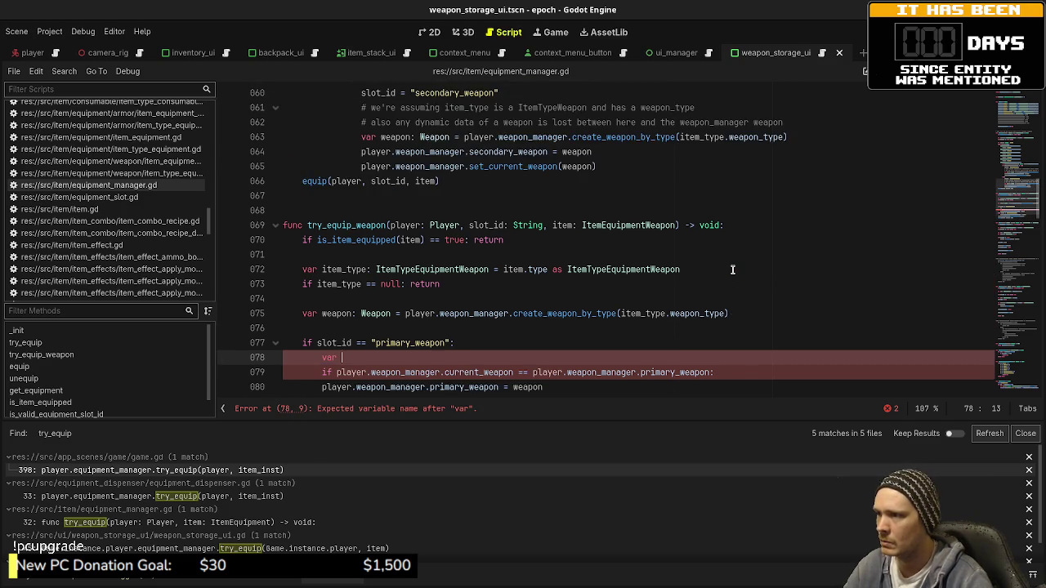
pyautogui.scroll(-3, 732, 269)
pyautogui.write('set')
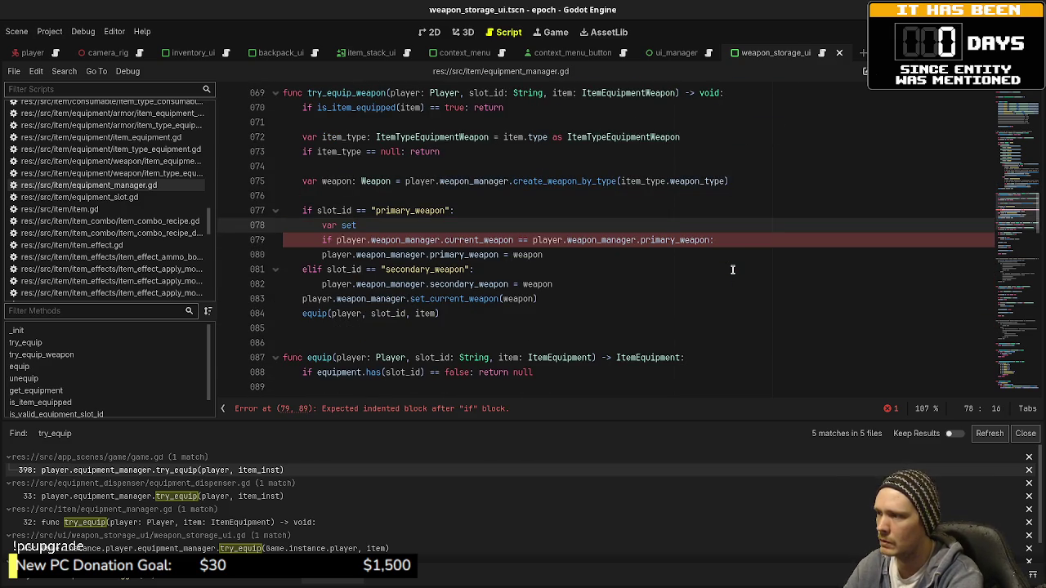
pyautogui.write('__weapon: bool = false:')
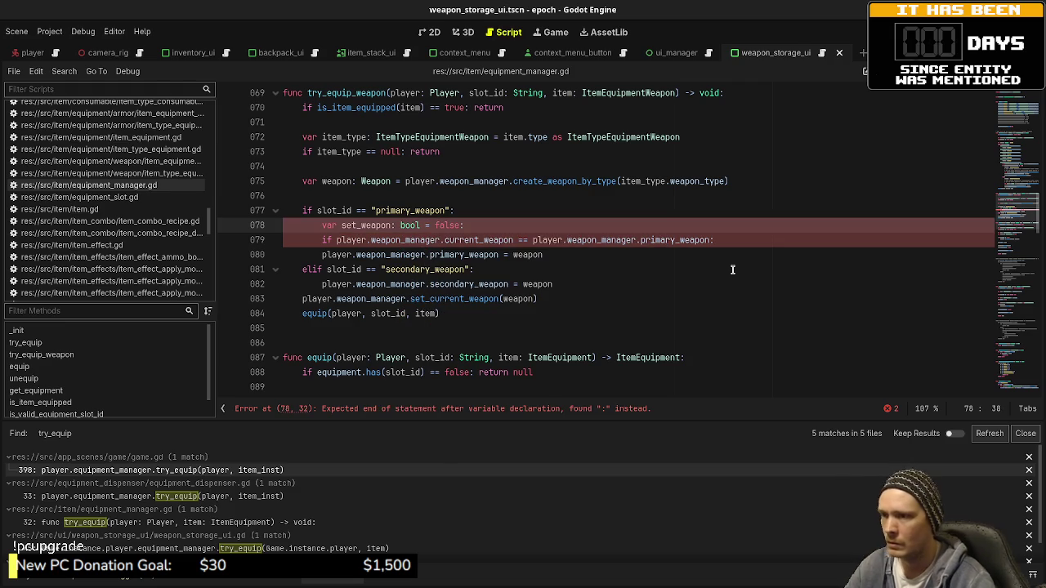
pyautogui.click(735, 239)
pyautogui.press('Return')
pyautogui.write('set_true')
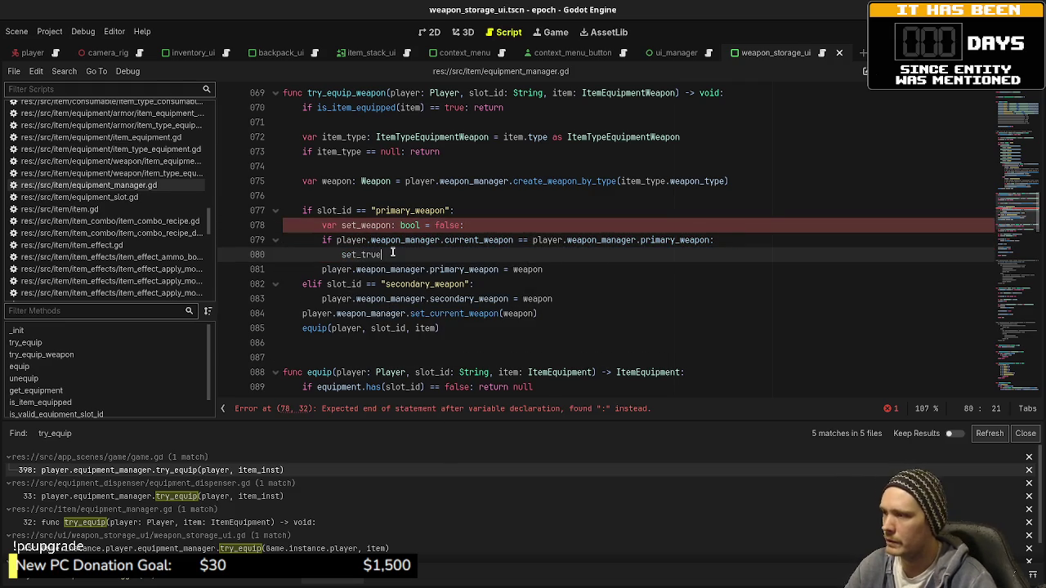
# - Replace the drafts with var old_weapon: Weapon = player.weapon_manager.primary_weapon
pyautogui.moveTo(384, 254)
pyautogui.mouseDown()
pyautogui.moveTo(466, 230)
pyautogui.moveTo(342, 226)
pyautogui.mouseUp()
pyautogui.press('BackSpace')
pyautogui.write('ld_w')
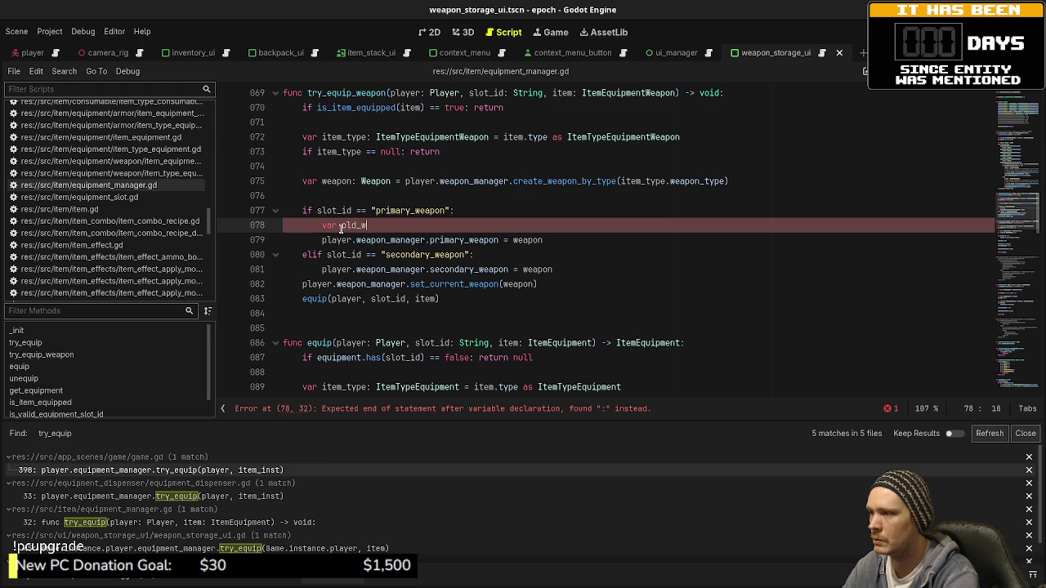
pyautogui.write('eapon')
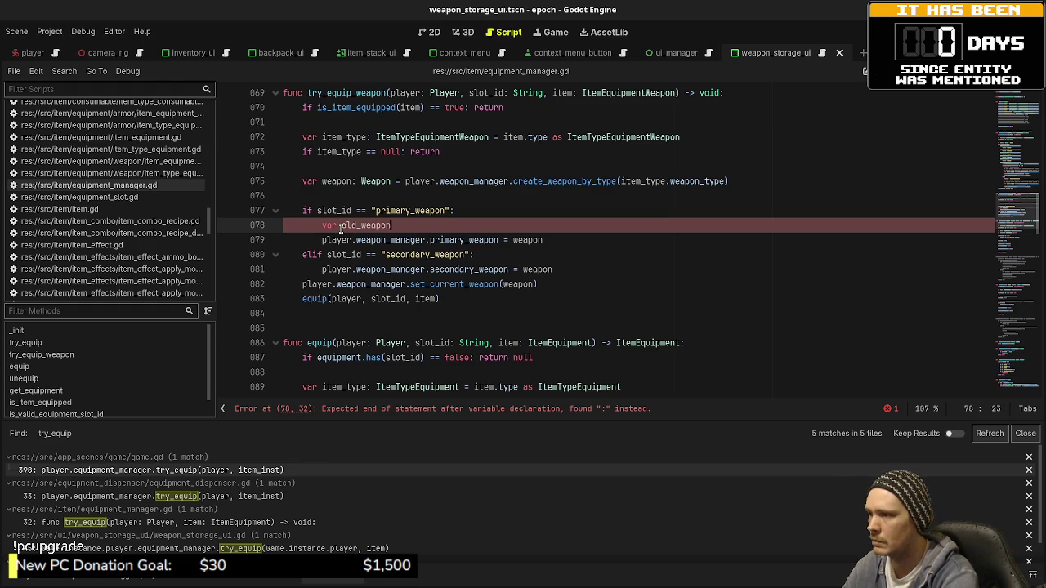
pyautogui.write(': Weapo')
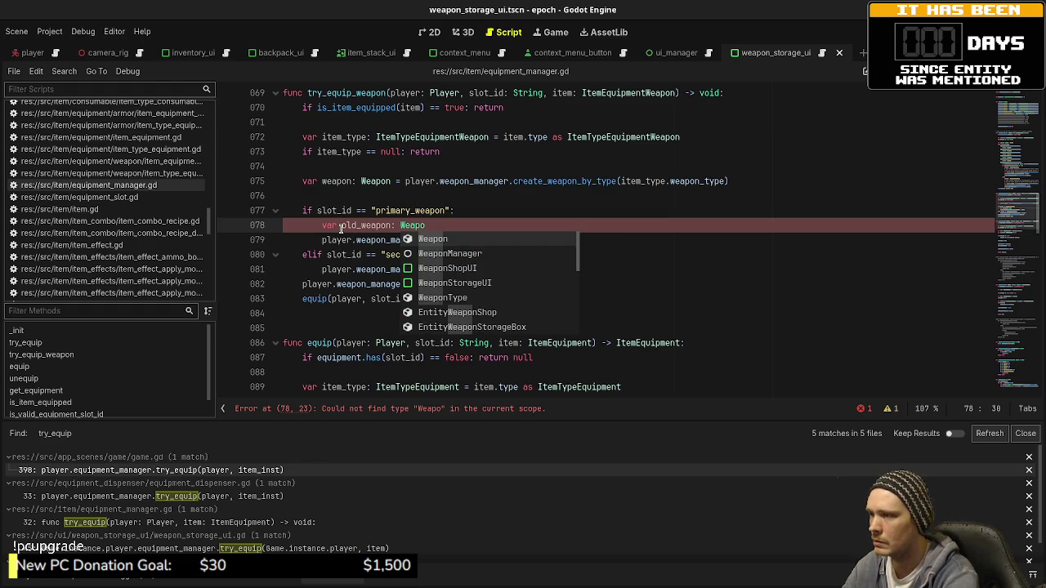
pyautogui.write('n = playe')
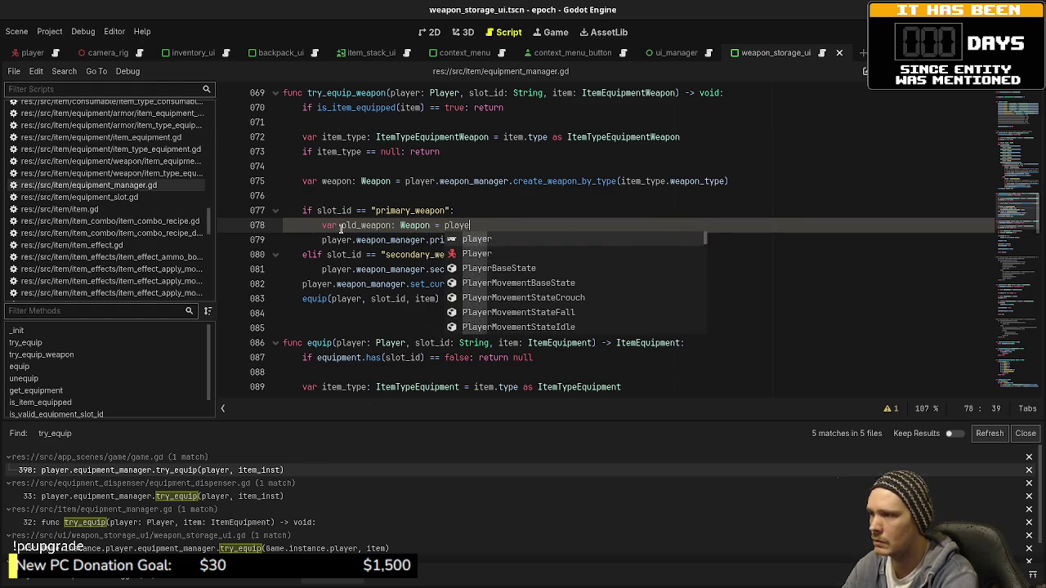
pyautogui.write('r_weapon_man')
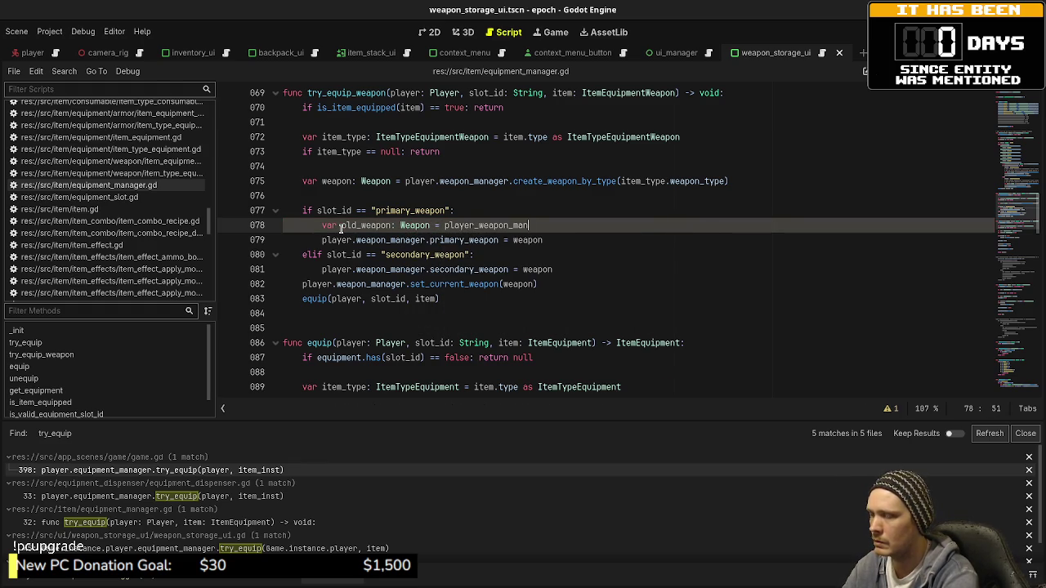
pyautogui.press('BackSpace')
pyautogui.press('BackSpace')
pyautogui.press('BackSpace')
pyautogui.write('apon_manager.')
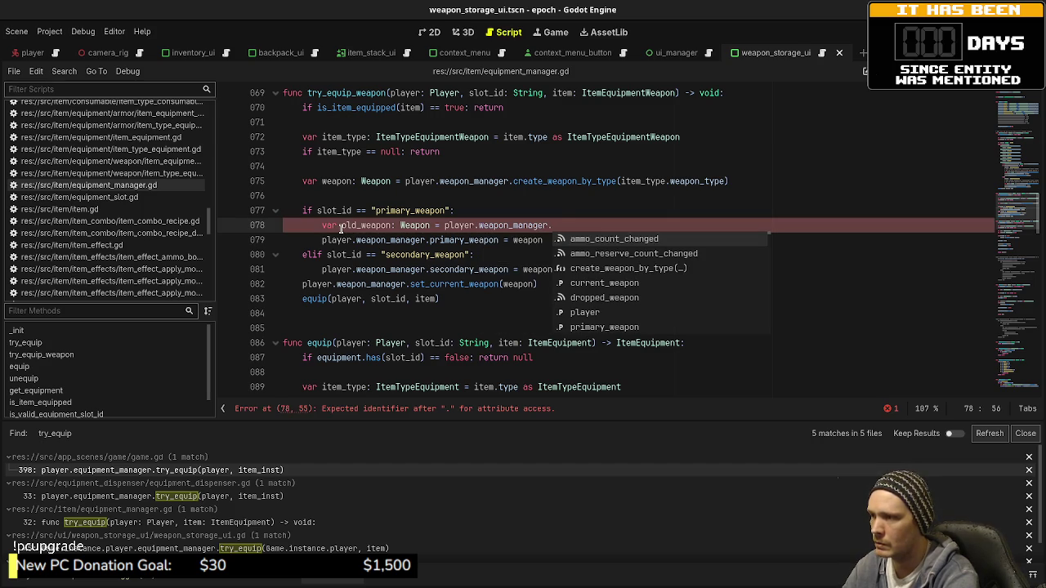
pyautogui.write('pr')
pyautogui.press('Return')
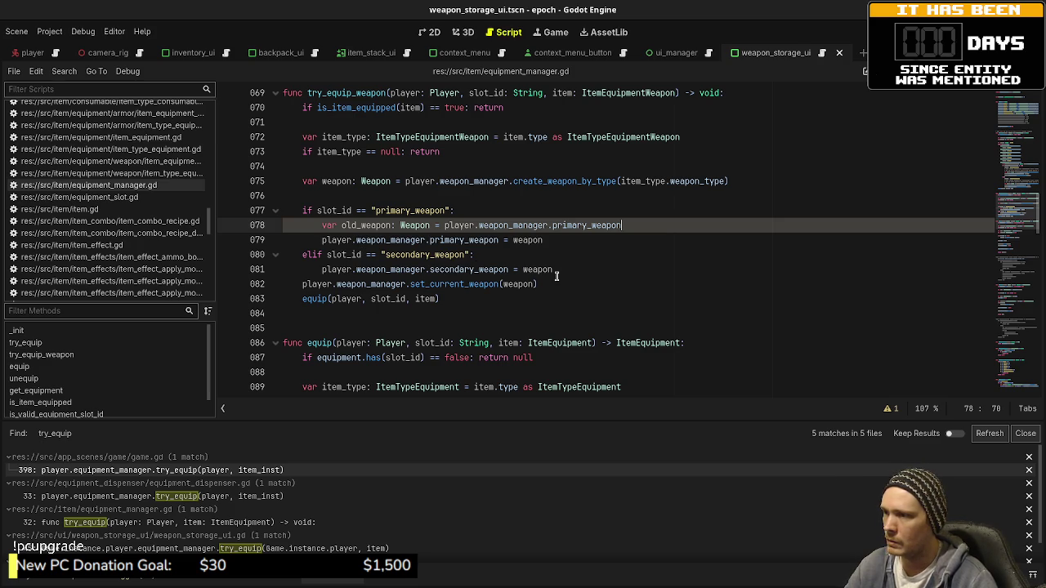
# - Add 'if player.weapon_manager.current_weapon == old_weapon:' after the primary_weapon assignment
pyautogui.click(564, 239)
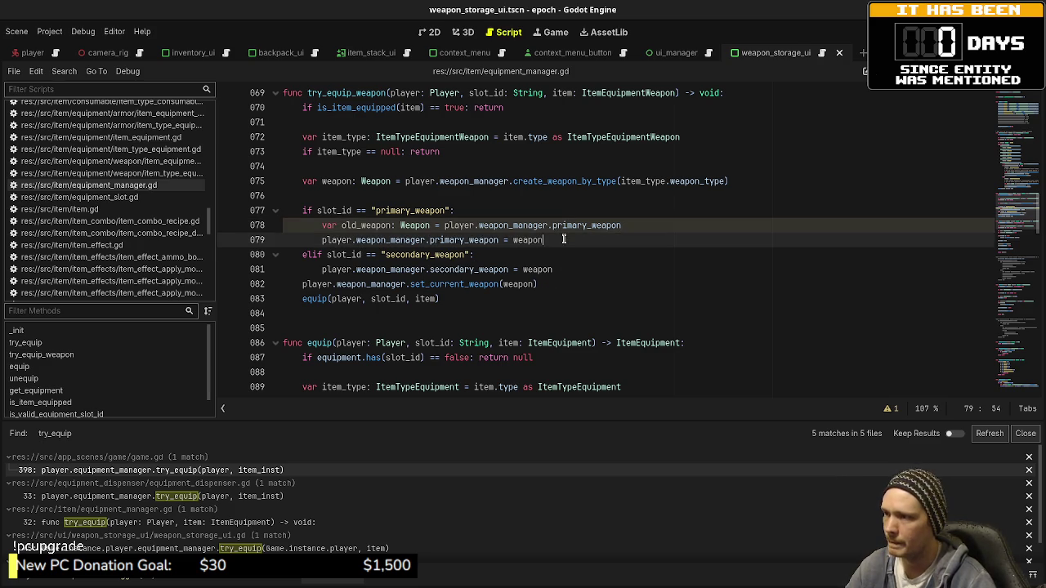
pyautogui.press('Return')
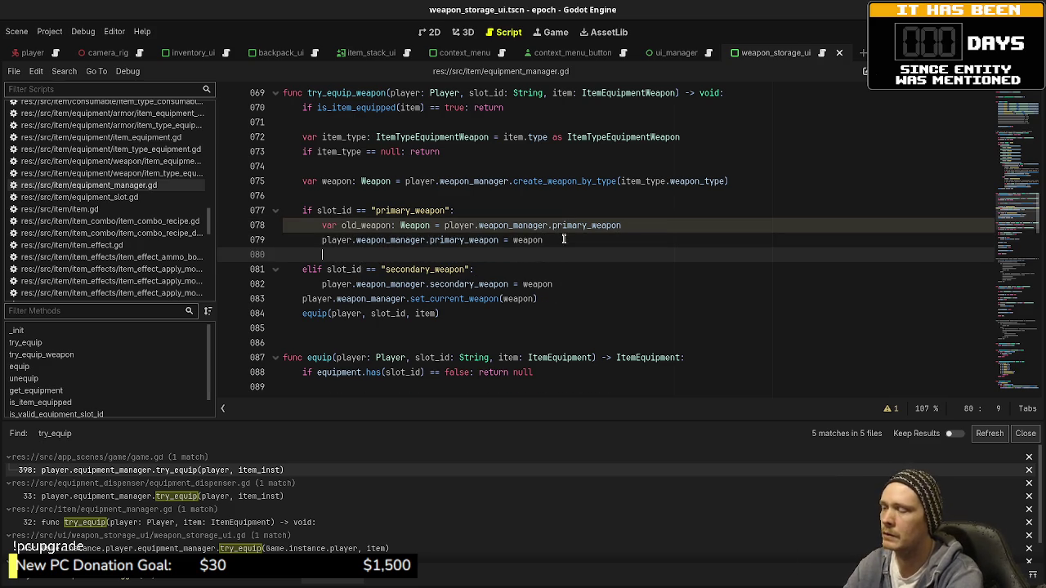
pyautogui.write('if ')
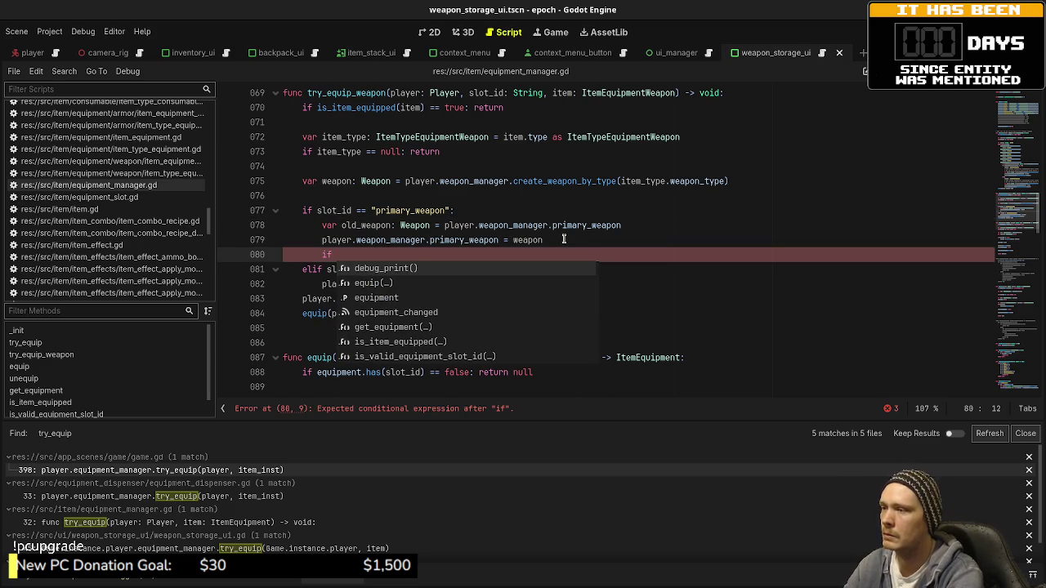
pyautogui.write('player.weap')
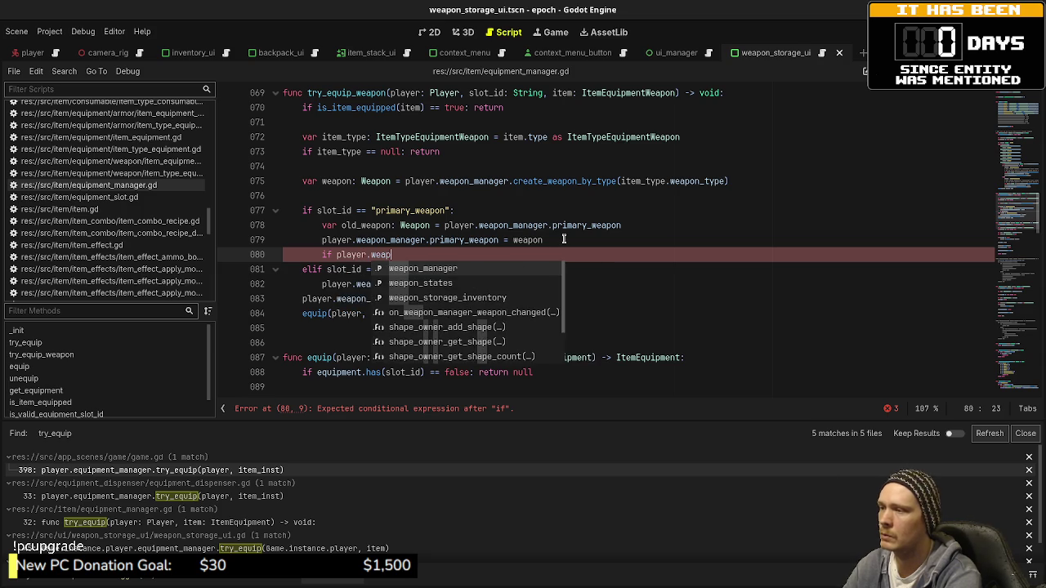
pyautogui.write('on_manager')
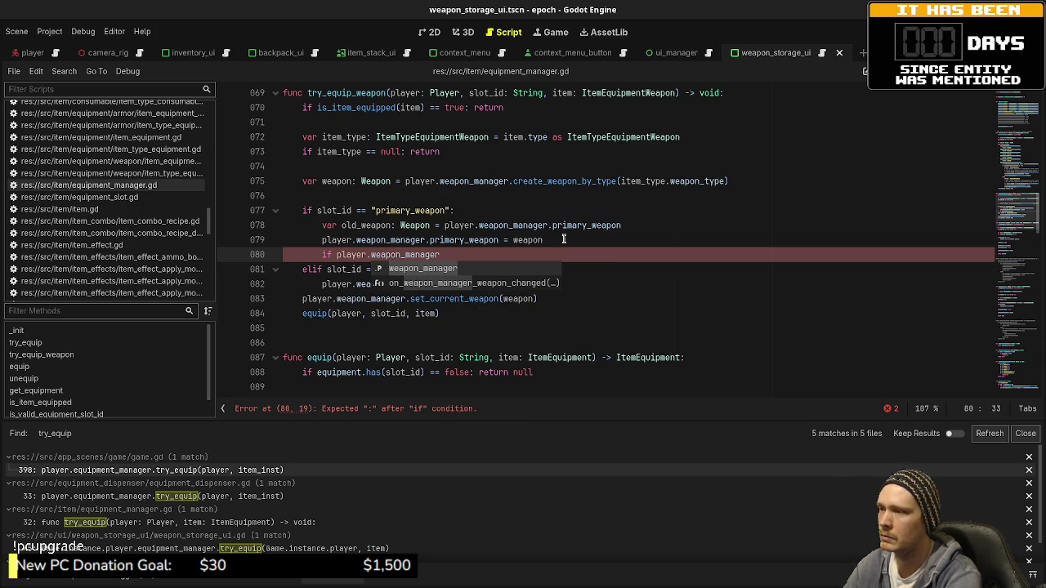
pyautogui.write('.')
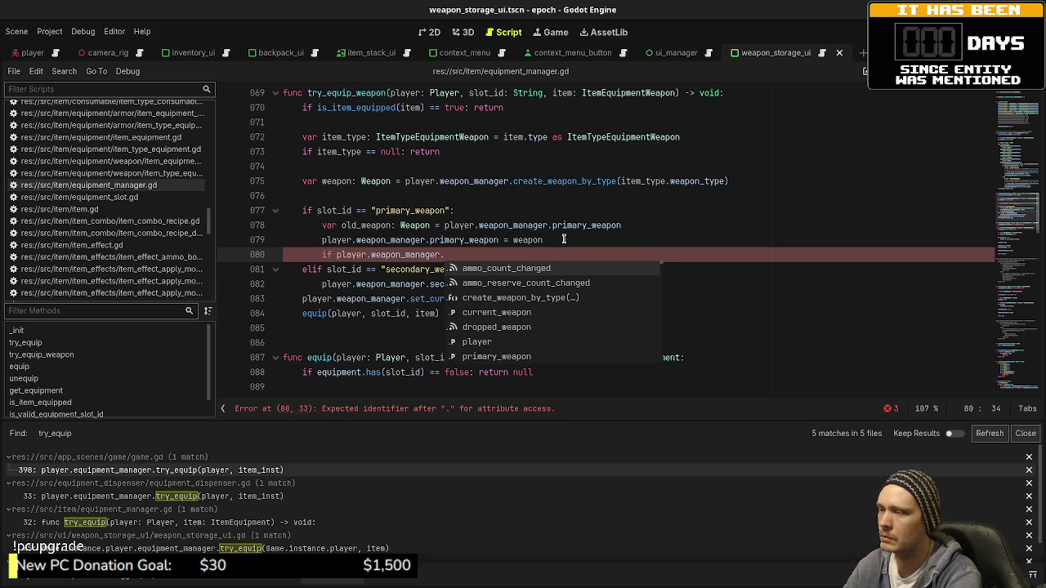
pyautogui.write('primary_weapon =')
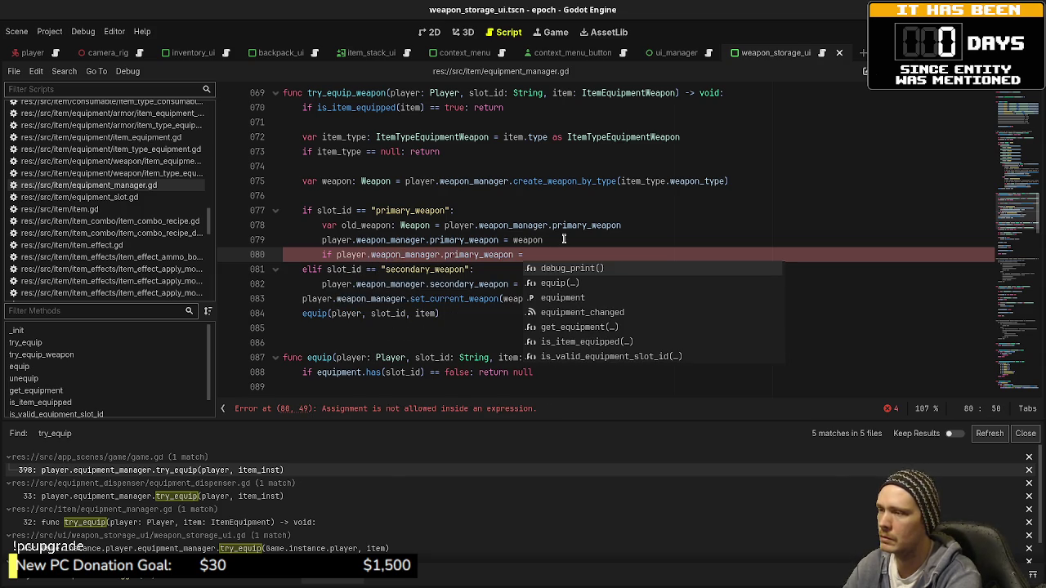
pyautogui.press('BackSpace')
pyautogui.press('BackSpace')
pyautogui.press('BackSpace')
pyautogui.press('BackSpace')
pyautogui.press('BackSpace')
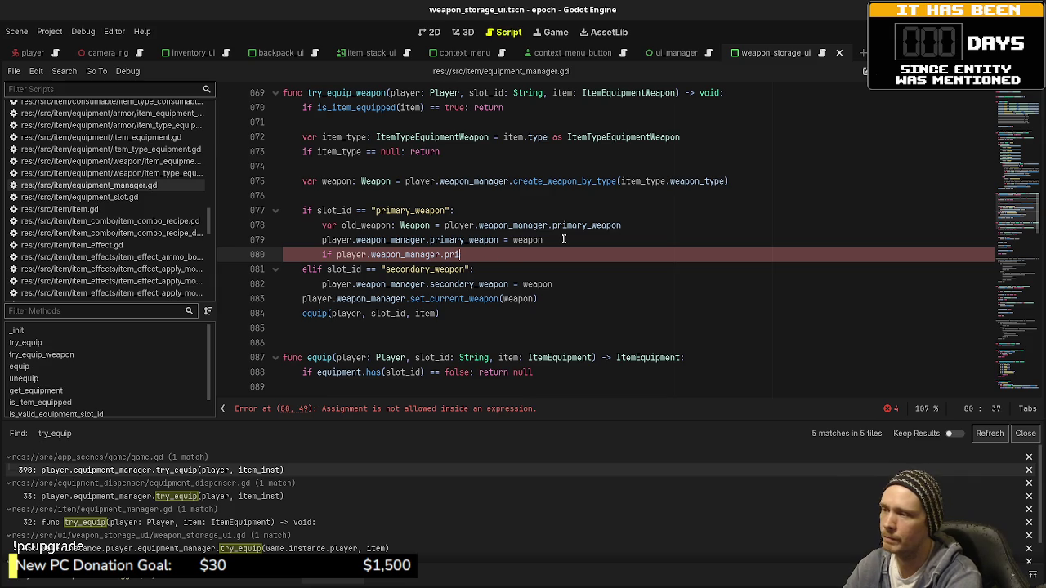
pyautogui.write('curr')
pyautogui.press('Return')
pyautogui.write('=')
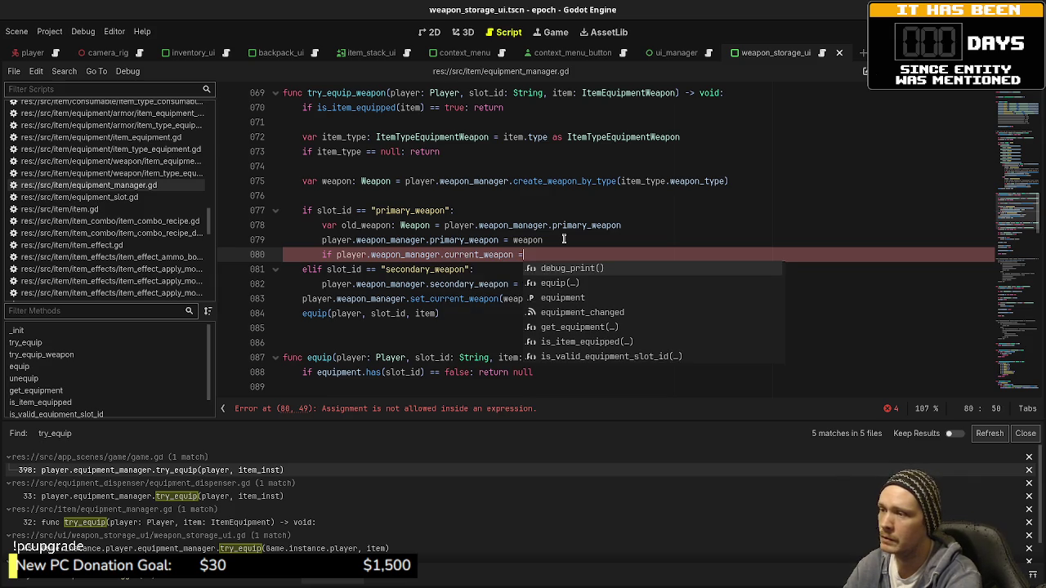
pyautogui.write('= old_weap')
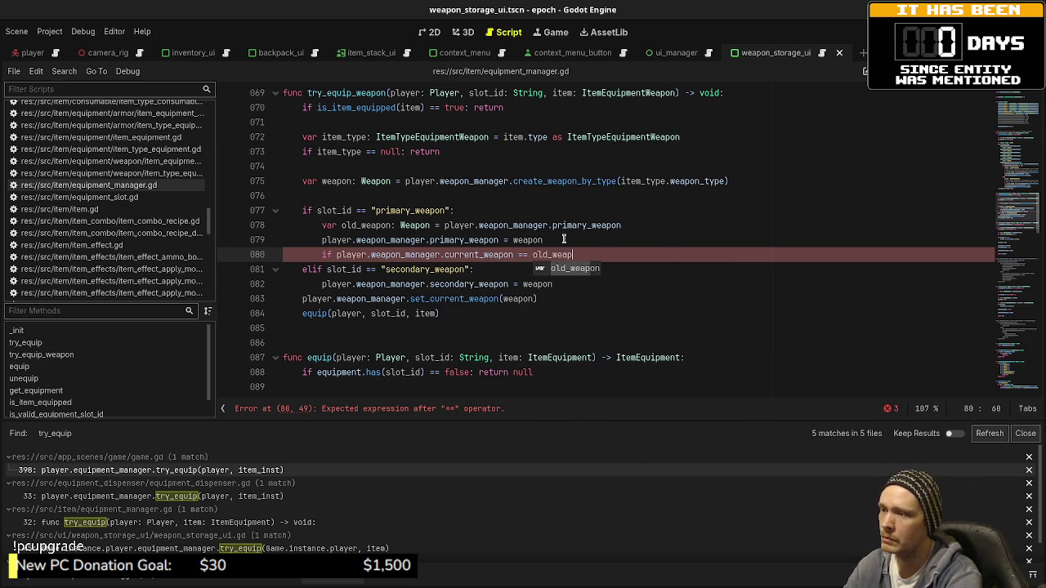
pyautogui.press('Return')
pyautogui.write(':')
# - Call player.weapon_manager.set_current_weapon(weapon) inside that if block
pyautogui.press('Return')
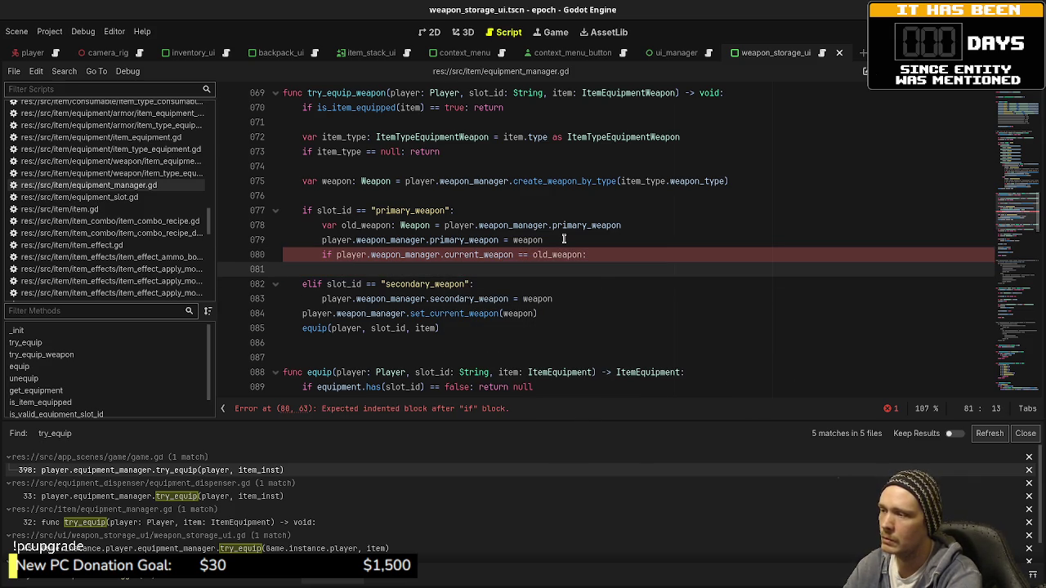
pyautogui.write('player.weapo')
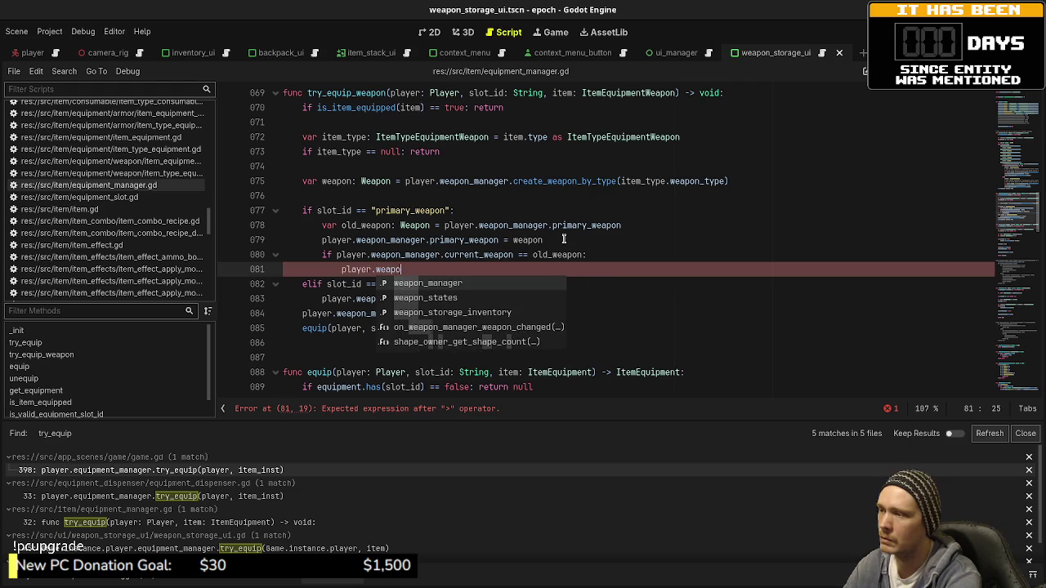
pyautogui.write('n_manager.set_current')
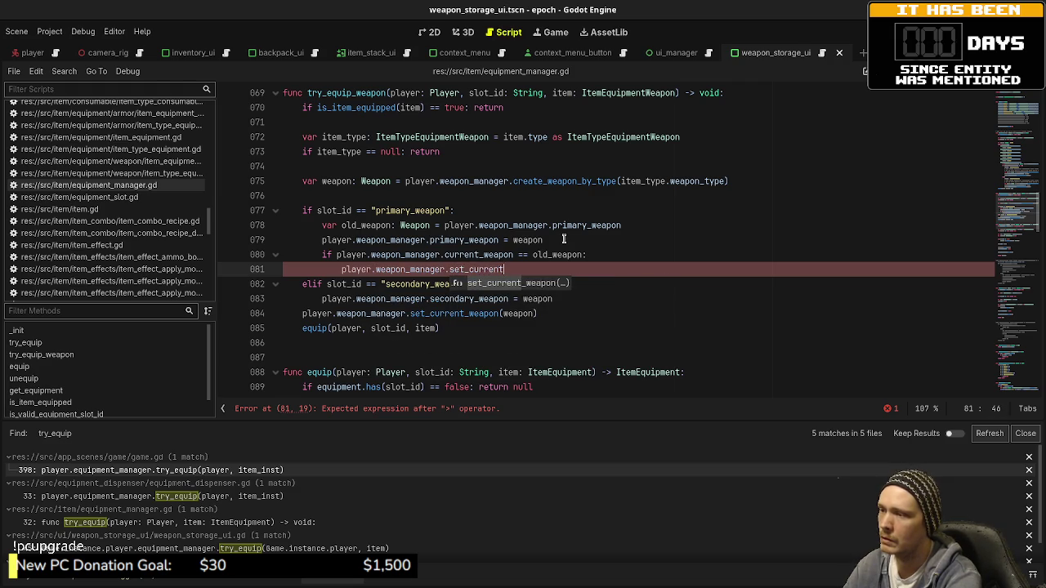
pyautogui.press('Return')
pyautogui.write('weapon(weapo')
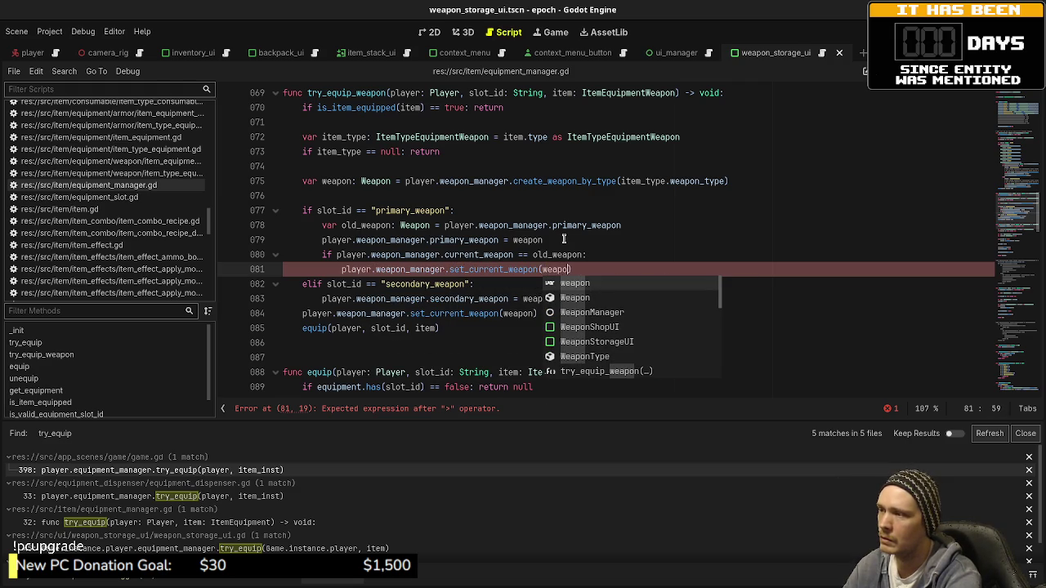
pyautogui.press('BackSpace')
pyautogui.press('BackSpace')
pyautogui.press('BackSpace')
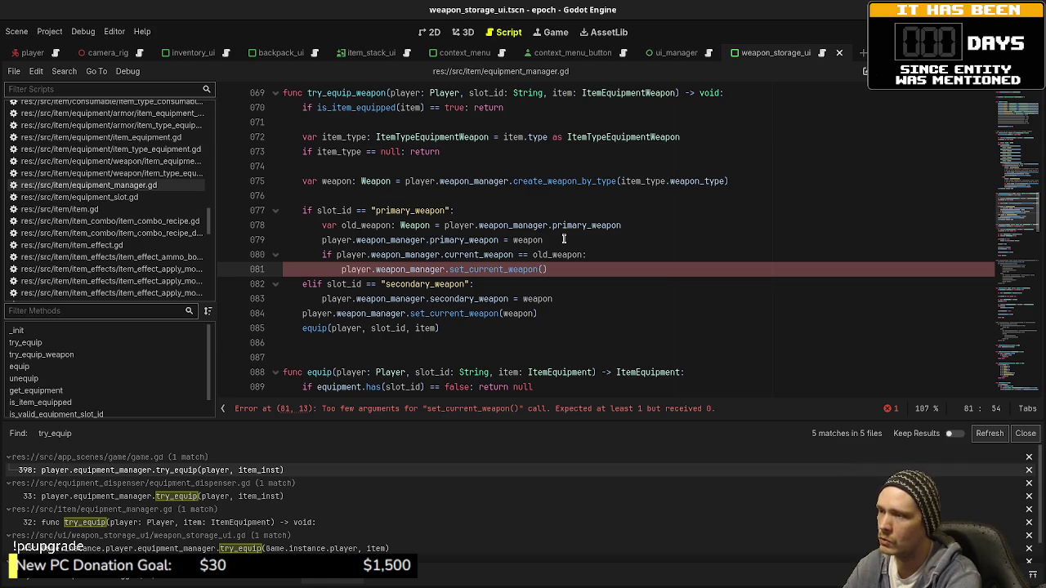
pyautogui.write('weapon')
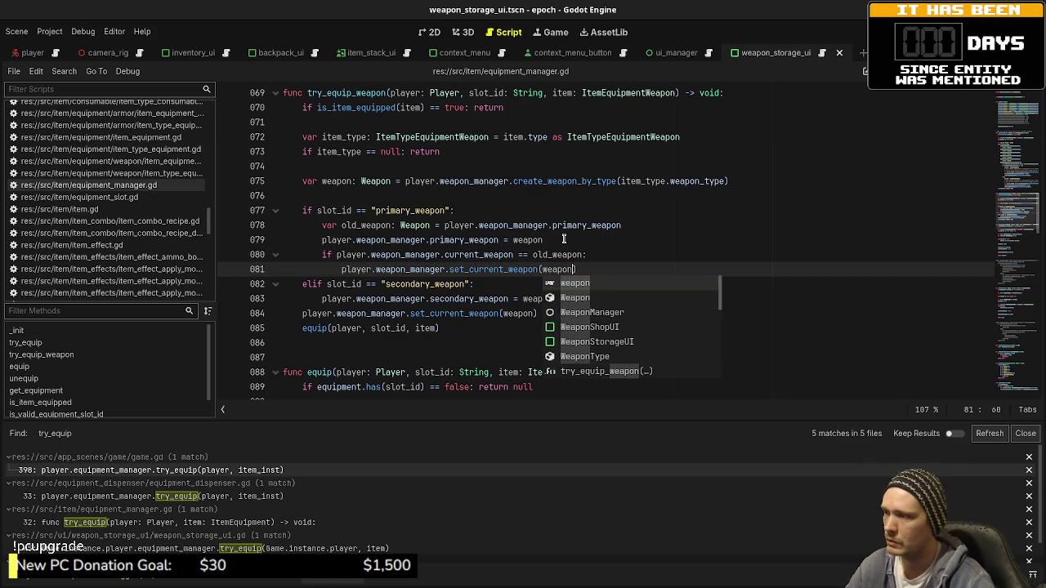
pyautogui.click(401, 298)
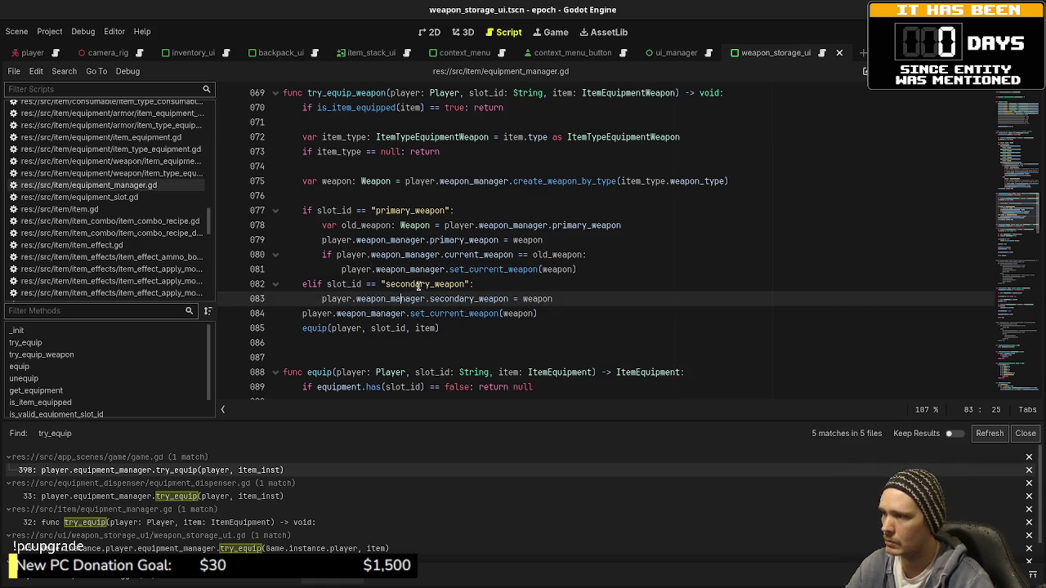
# - Copy the old_weapon declaration into the elif branch, switch it to secondary_weapon, and save
pyautogui.moveTo(622, 225); pyautogui.dragTo(322, 226)
pyautogui.hotkey('ctrl', 'c')
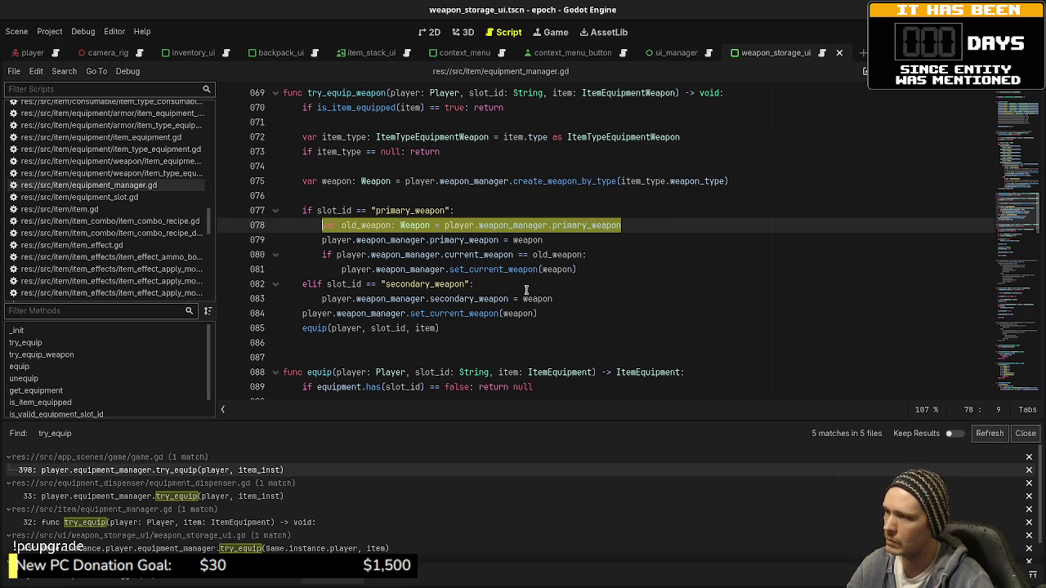
pyautogui.click(526, 286)
pyautogui.press('Return')
pyautogui.hotkey('ctrl', 'v')
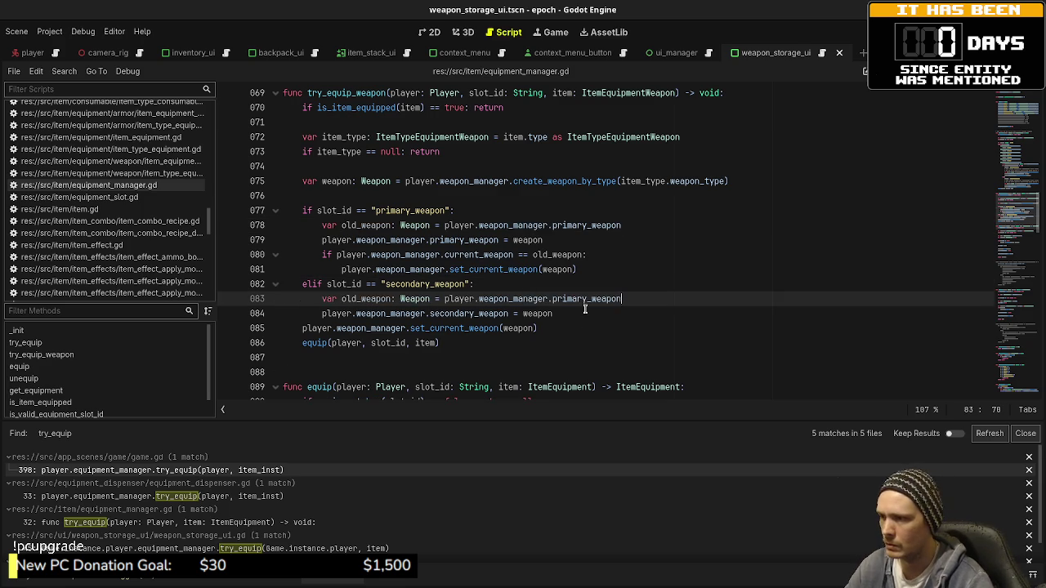
pyautogui.doubleClick(466, 313)
pyautogui.hotkey('ctrl', 'c')
pyautogui.doubleClick(576, 299)
pyautogui.hotkey('ctrl', 'v')
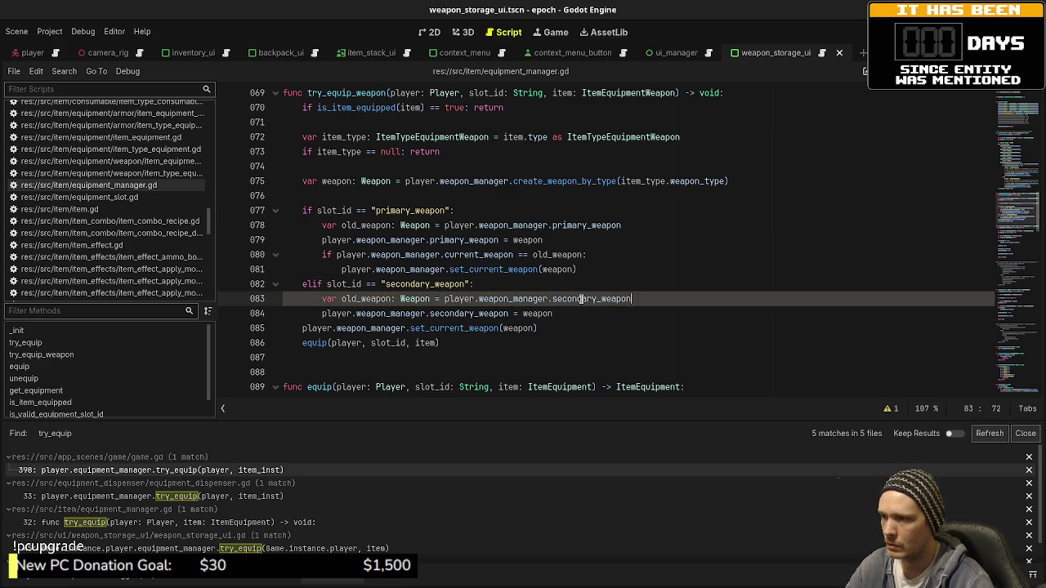
pyautogui.hotkey('ctrl', 's')
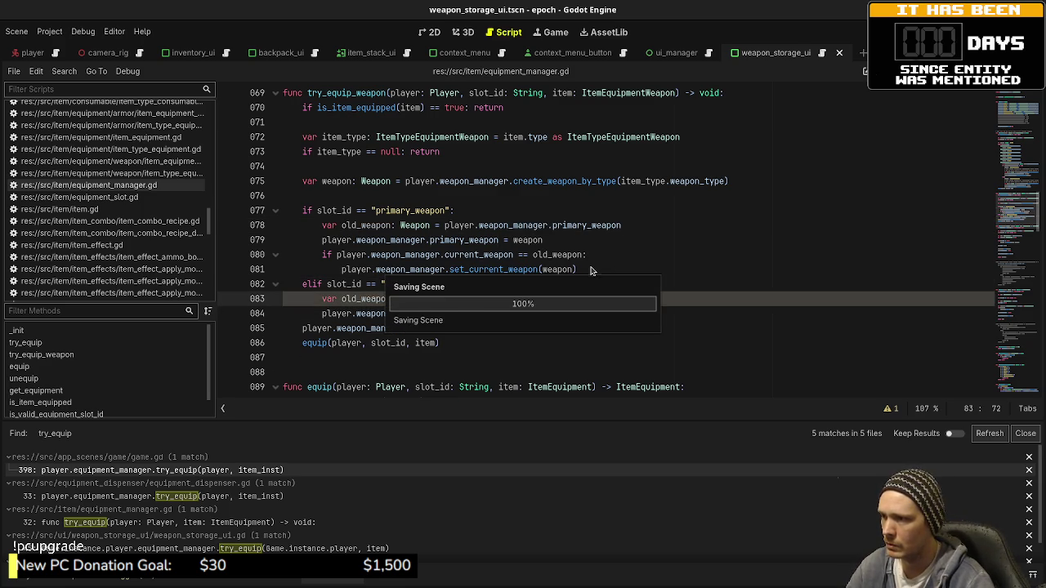
# - Add the current-weapon check to the secondary branch, remove the unconditional set_current_weapon line, and save
pyautogui.moveTo(595, 269); pyautogui.dragTo(319, 254)
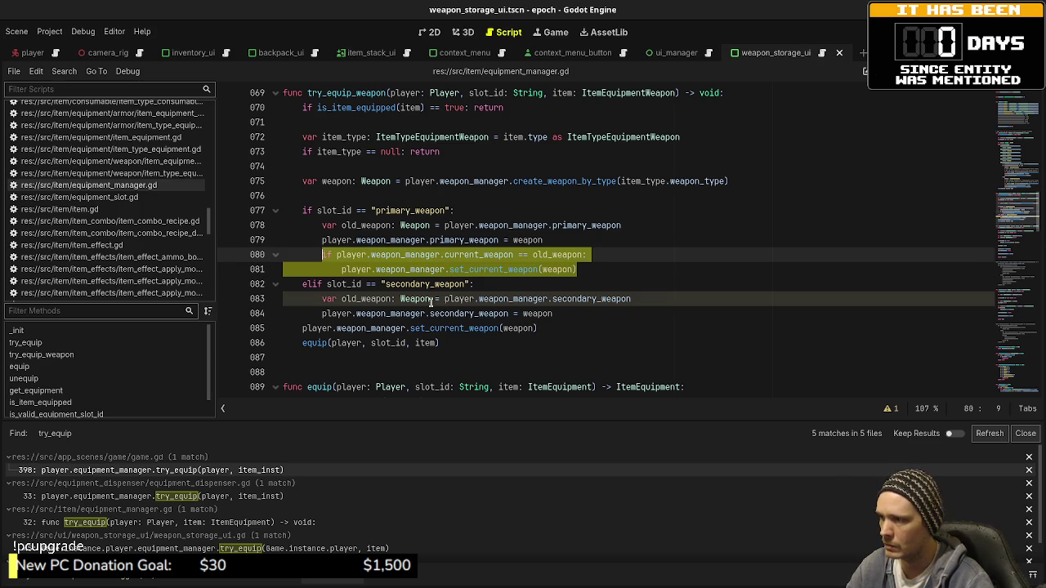
pyautogui.click(570, 314)
pyautogui.press('Return')
pyautogui.hotkey('ctrl', 'v')
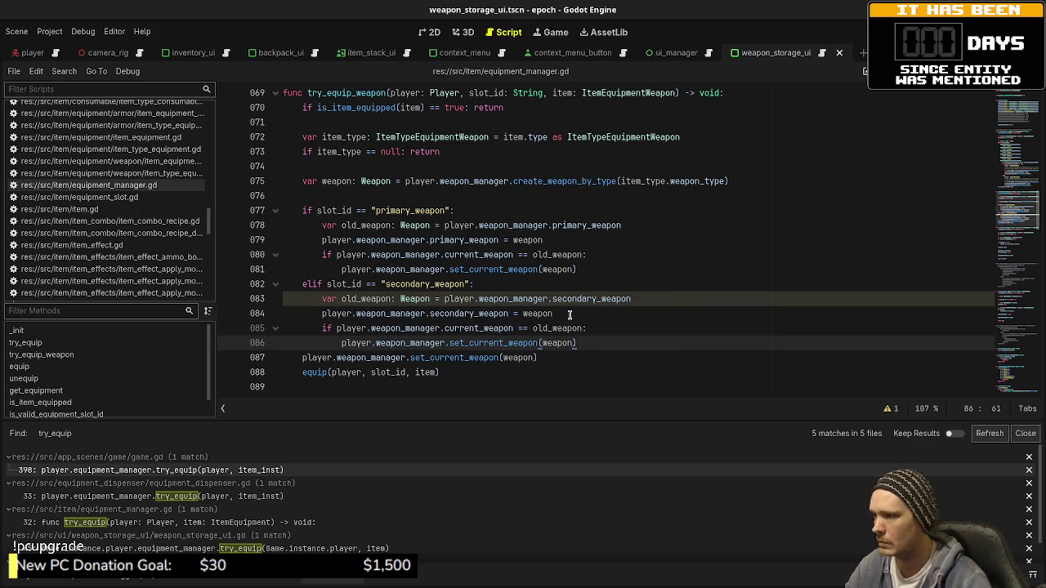
pyautogui.moveTo(540, 344)
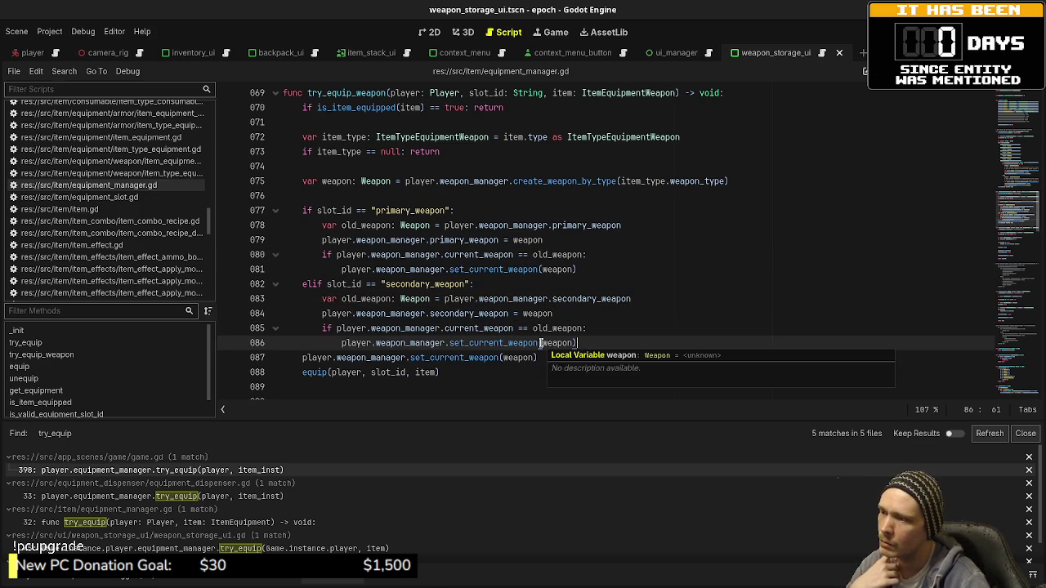
pyautogui.hotkey('ctrl', 'z')
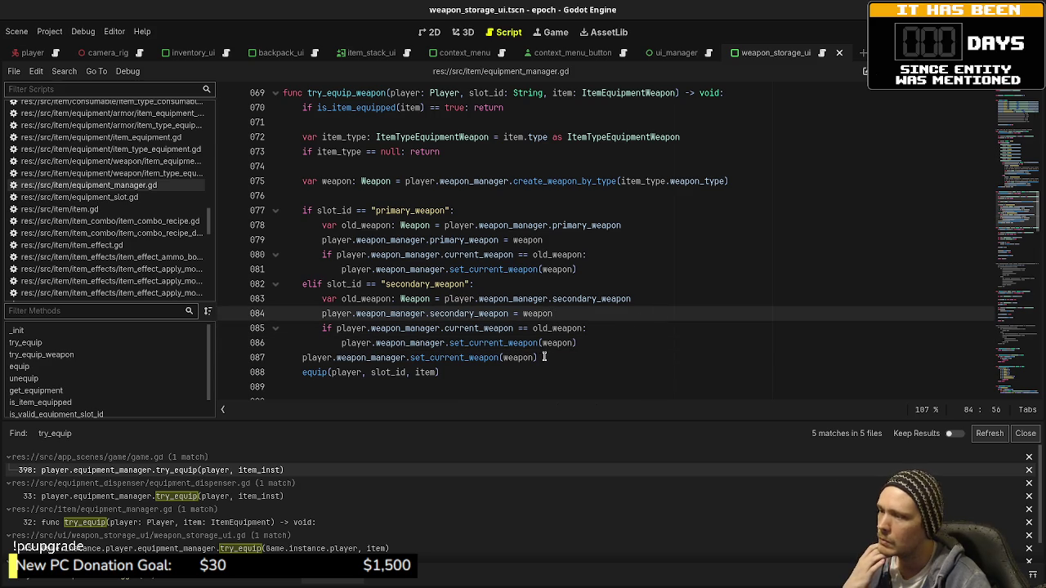
pyautogui.hotkey('ctrl', 'shift', 'z')
pyautogui.hotkey('ctrl', 'z')
pyautogui.hotkey('ctrl', 's')
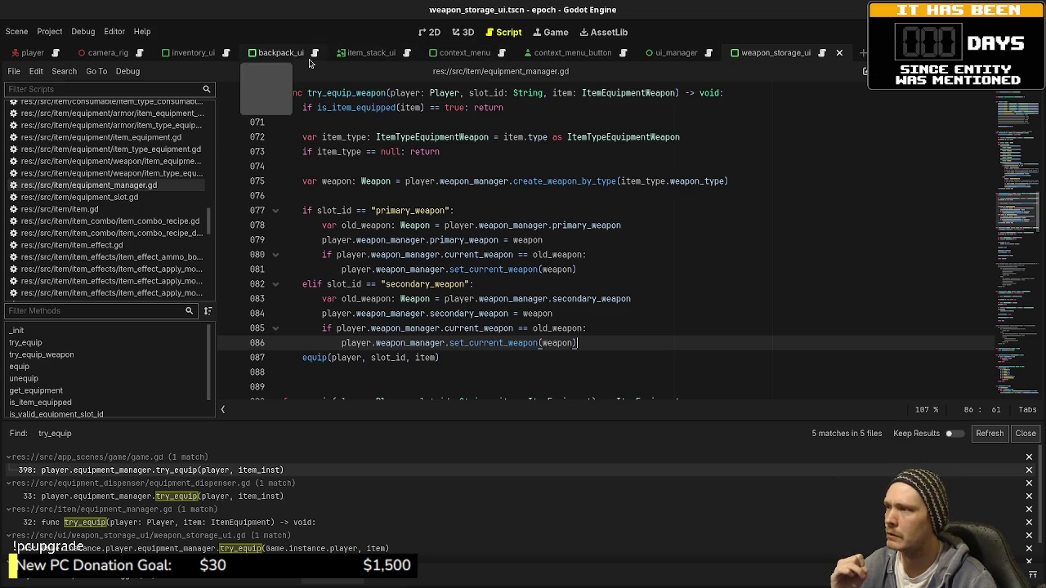
# - In weapon_storage_ui.gd, change line 45 to try_equip_weapon with a "primary_weapon" slot argument and save
pyautogui.click(822, 53)
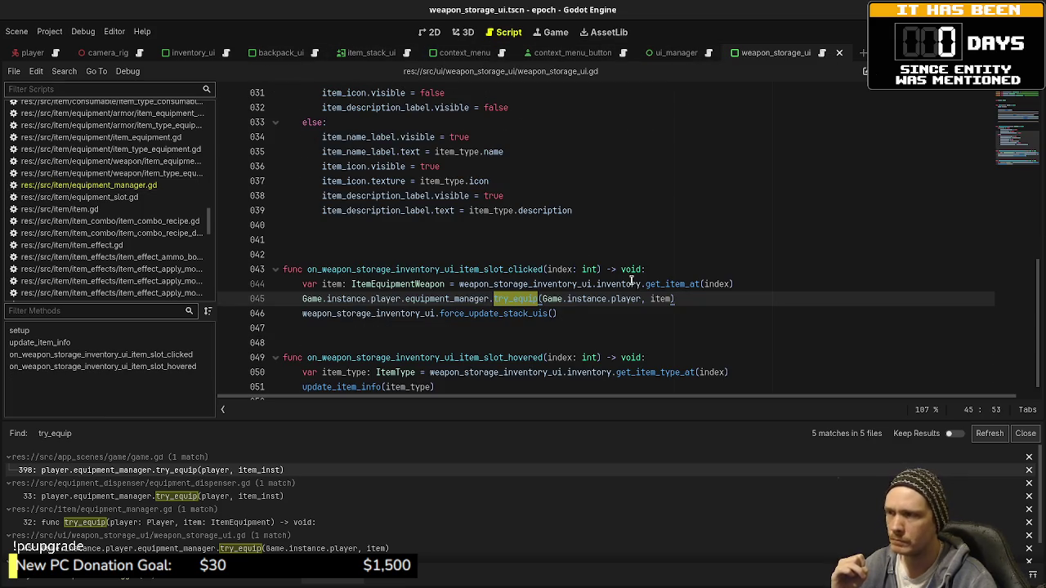
pyautogui.click(539, 298)
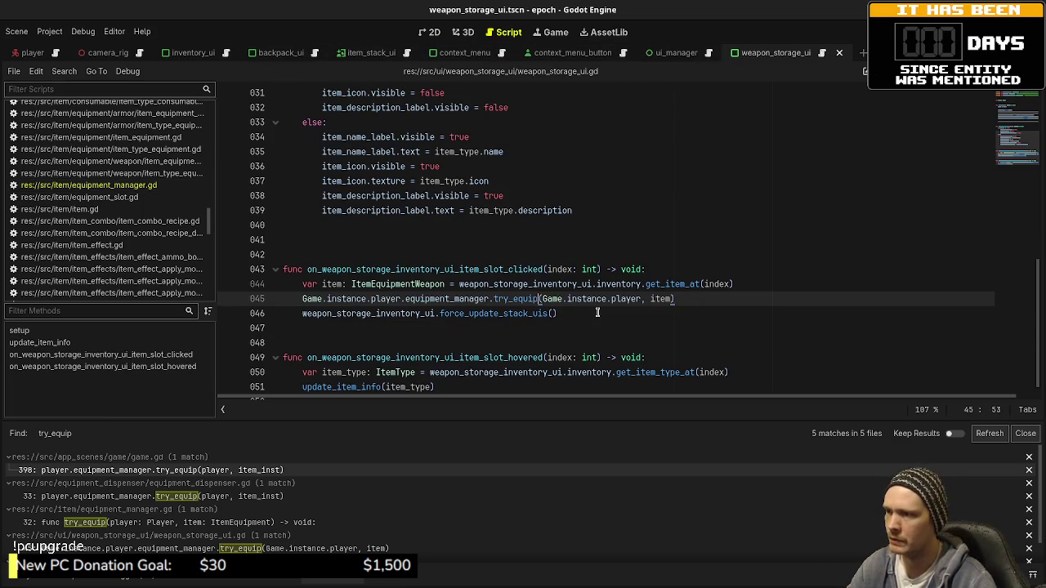
pyautogui.write('_')
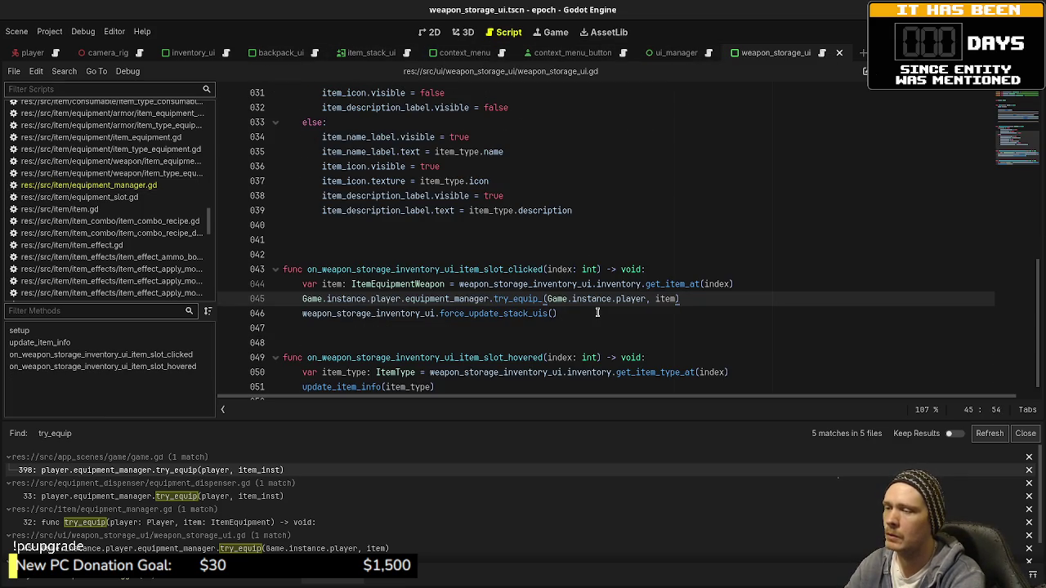
pyautogui.write('weapon')
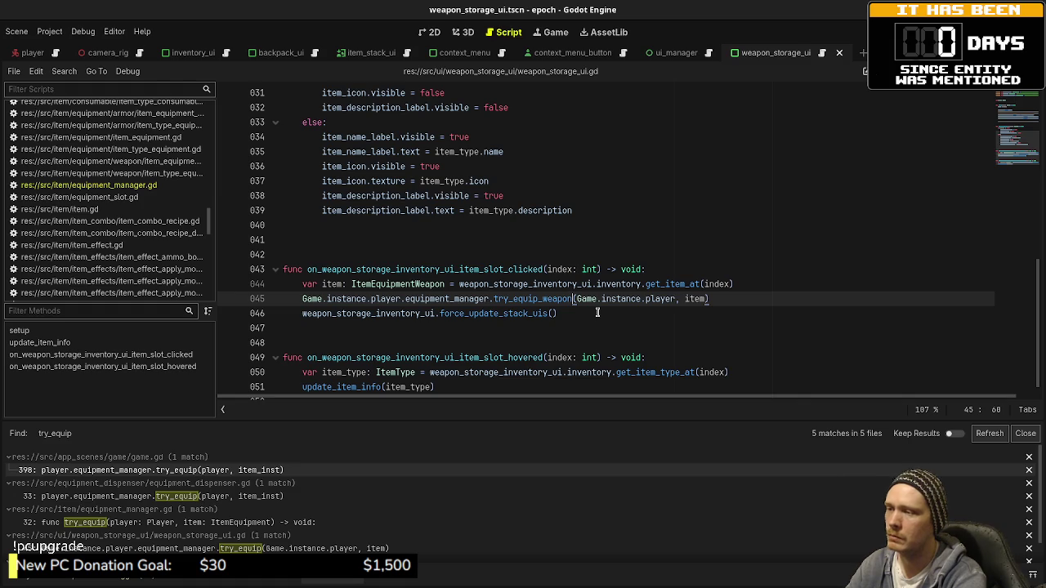
pyautogui.click(680, 299)
pyautogui.write('i ')
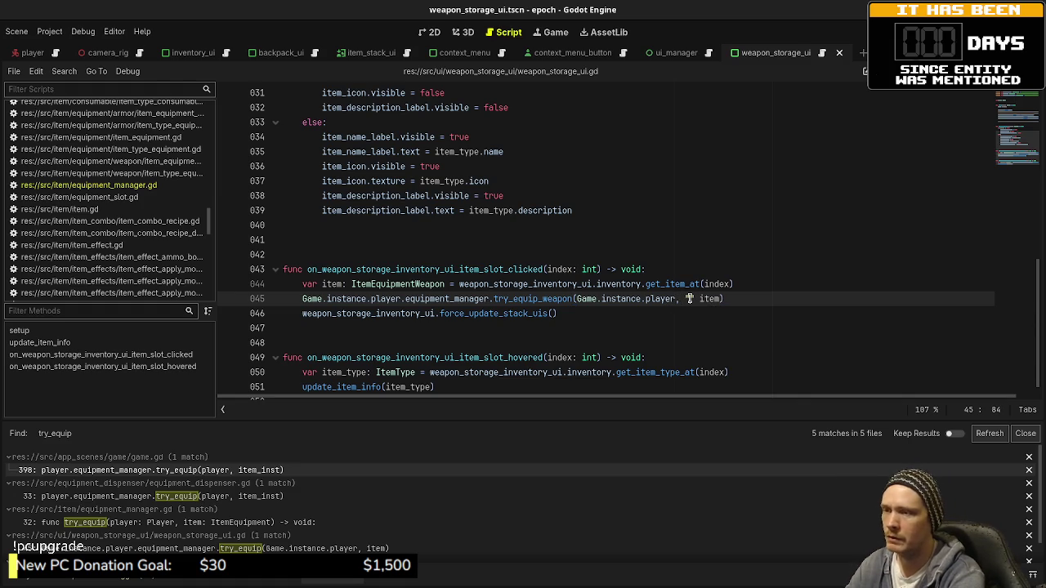
pyautogui.write('rimary')
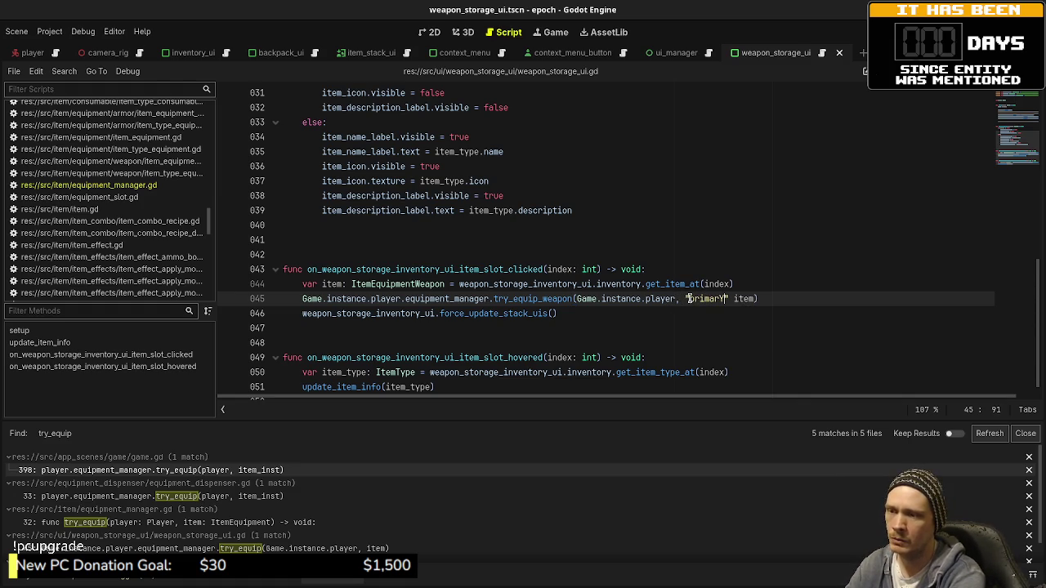
pyautogui.press('BackSpace')
pyautogui.write('y_weapon')
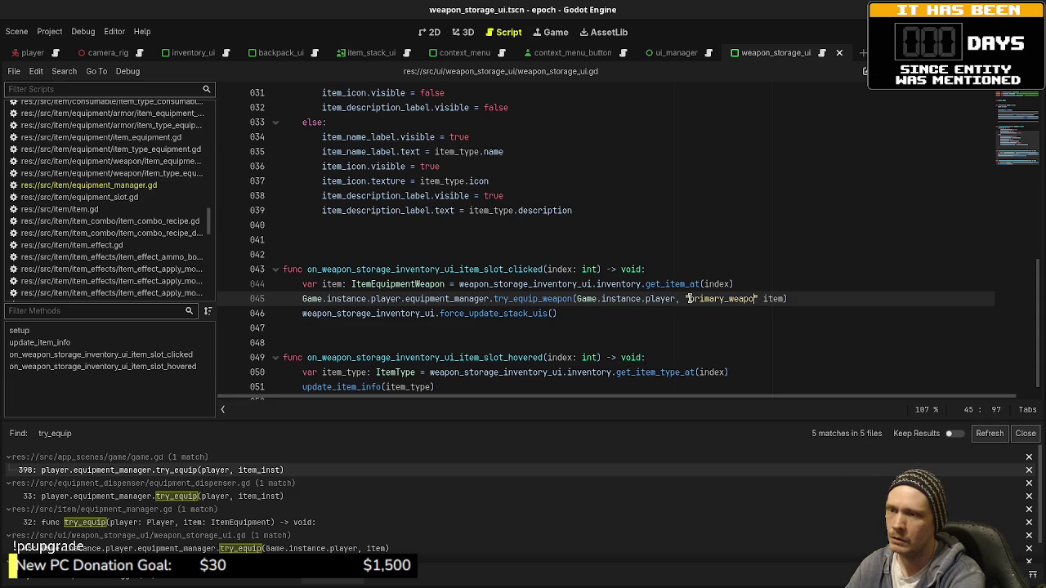
pyautogui.hotkey('ctrl', 's')
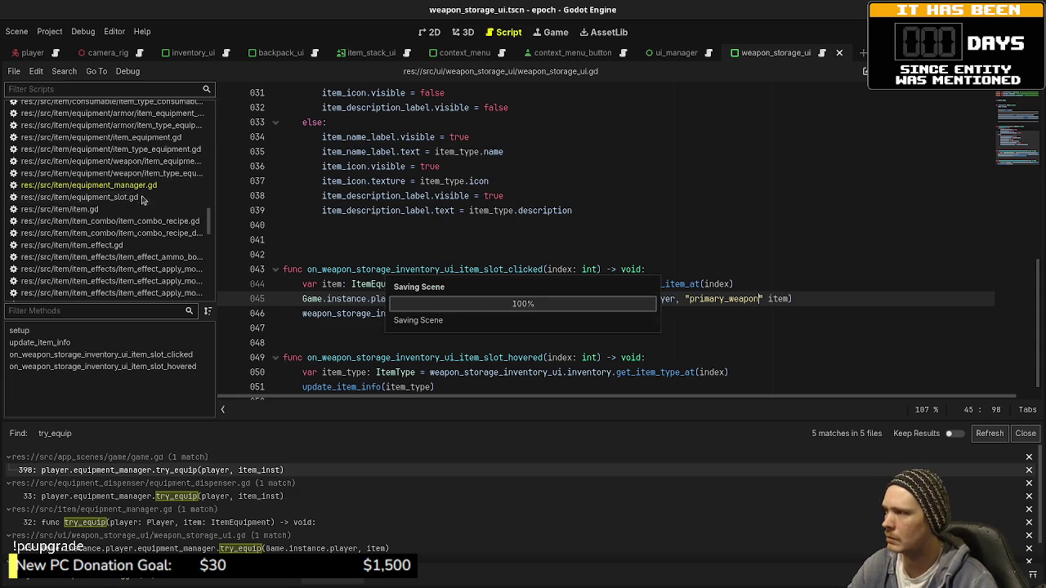
# - Check the primary_weapon slot string in equipment_manager.gd, then return to weapon_storage_ui.gd
pyautogui.hotkey('alt', 'Left')
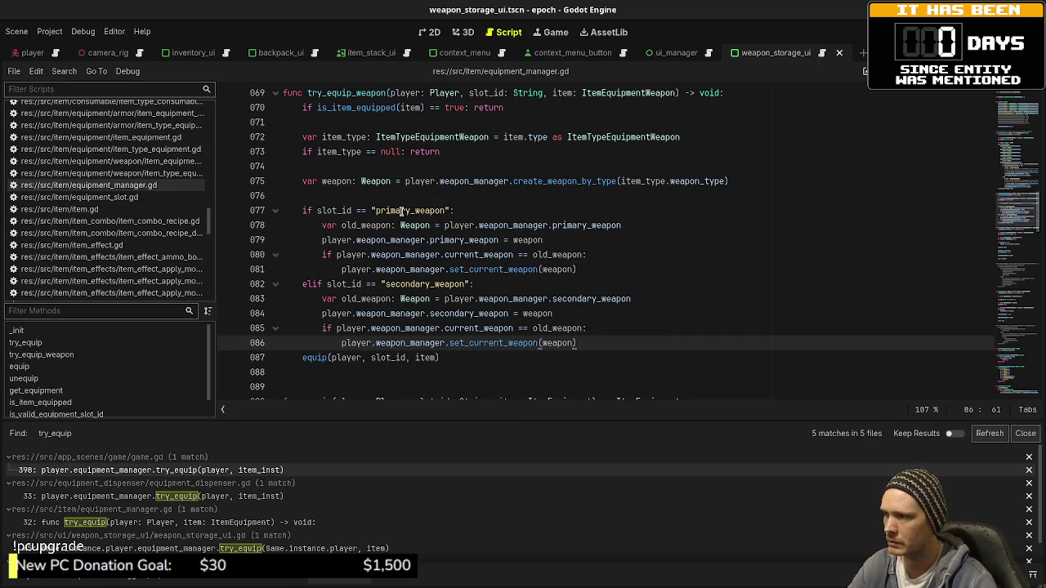
pyautogui.doubleClick(408, 210)
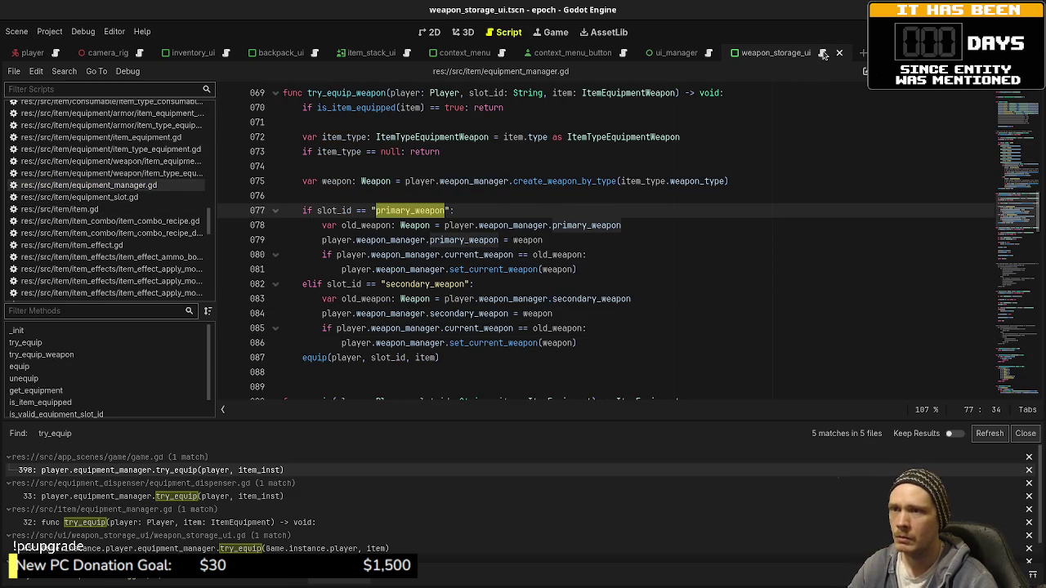
pyautogui.hotkey('alt', 'Right')
# - Finish the "primary_weapon" argument, save the scene and script, and run the game with F5
pyautogui.press('Right')
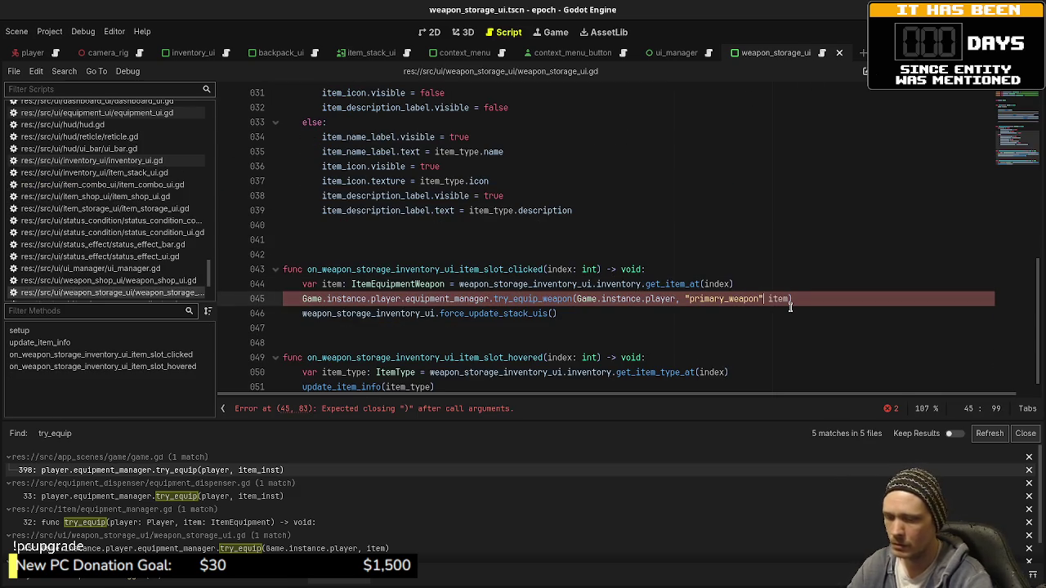
pyautogui.write(',')
pyautogui.hotkey('ctrl', 's')
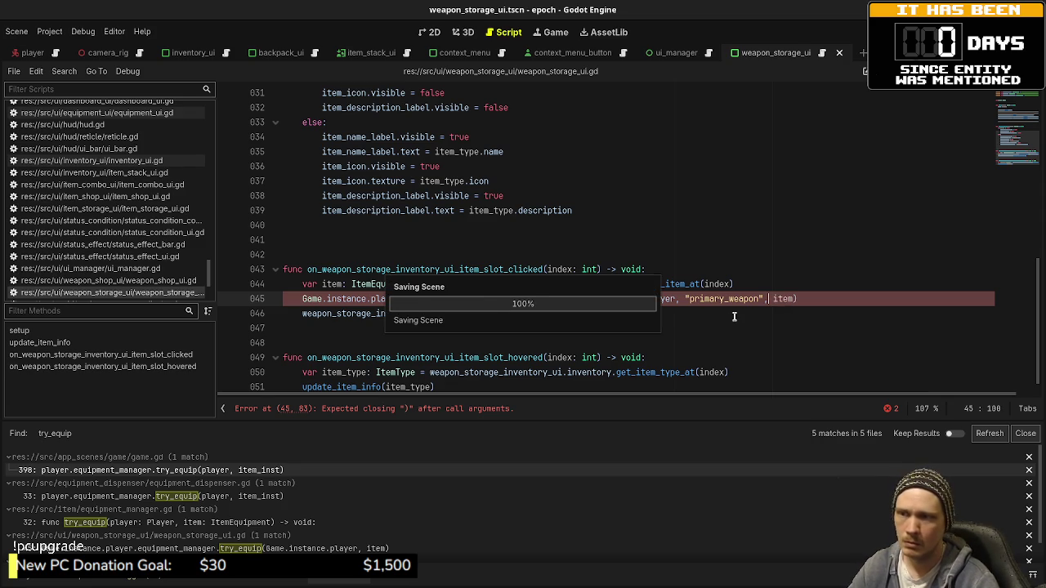
pyautogui.press('F5')
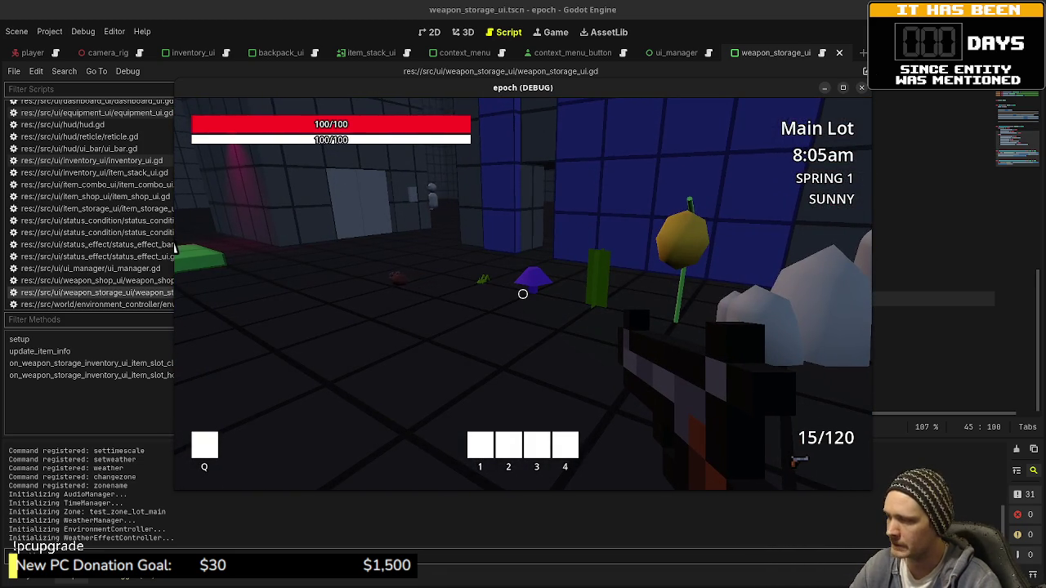
# - Walk to the Weapon Shop and set the player's currency to 2000 with setcurrency 2000
pyautogui.hotkey('shift', 'w')
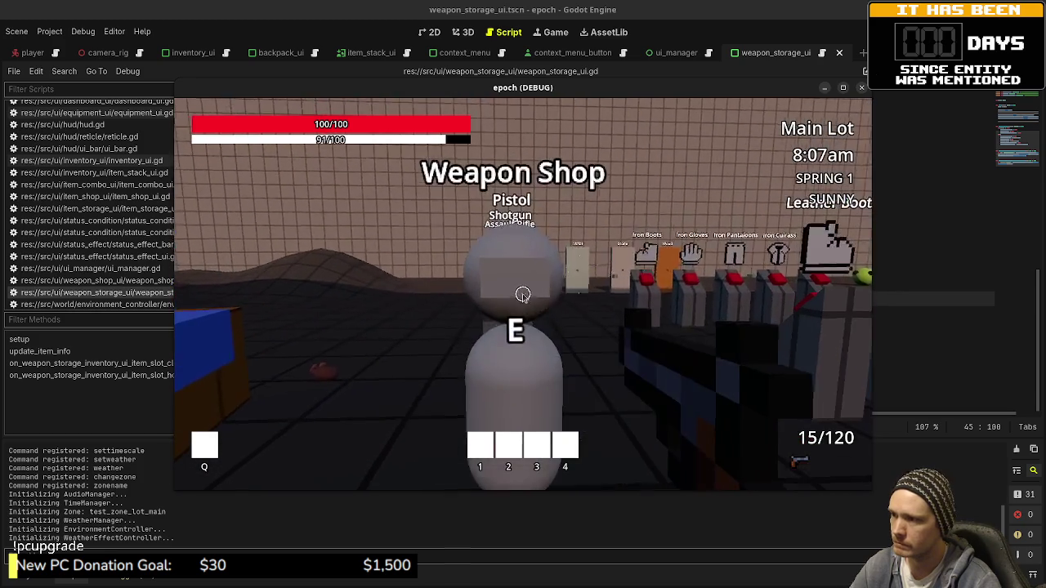
pyautogui.press('e')
pyautogui.press('Escape')
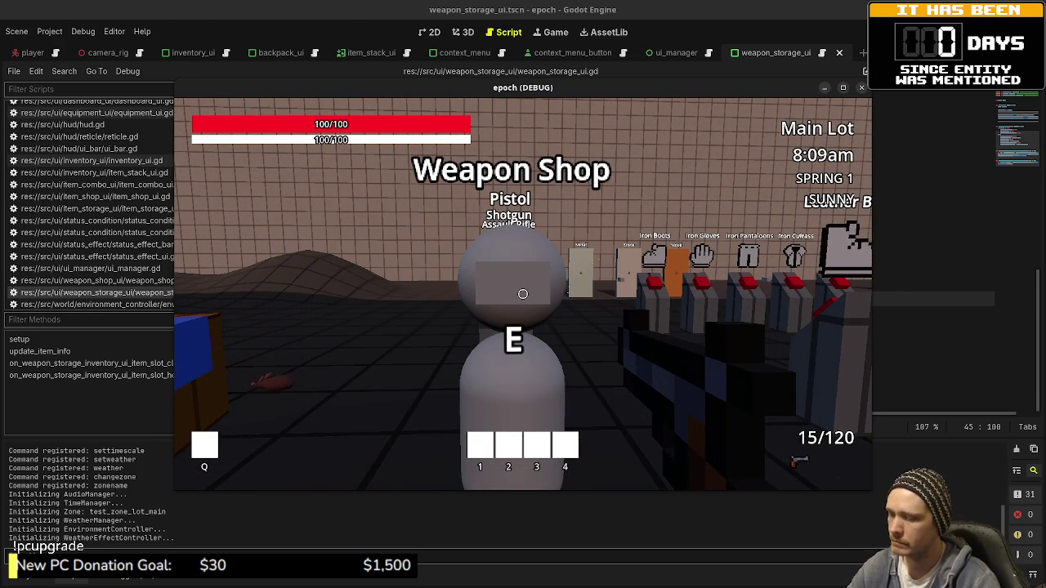
pyautogui.press('`')
pyautogui.write('setcurrency 20000')
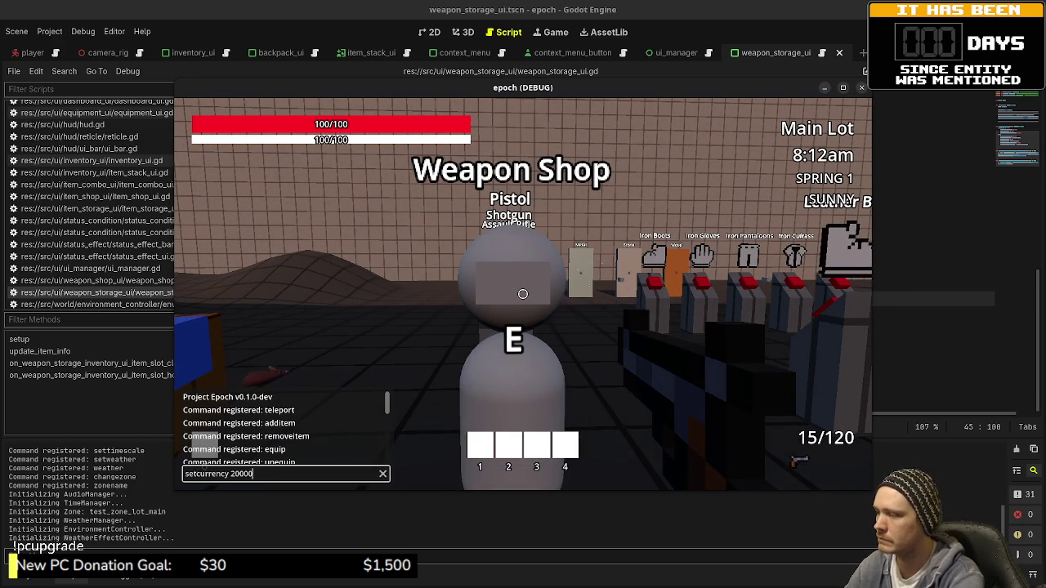
pyautogui.press('Return')
pyautogui.press('e')
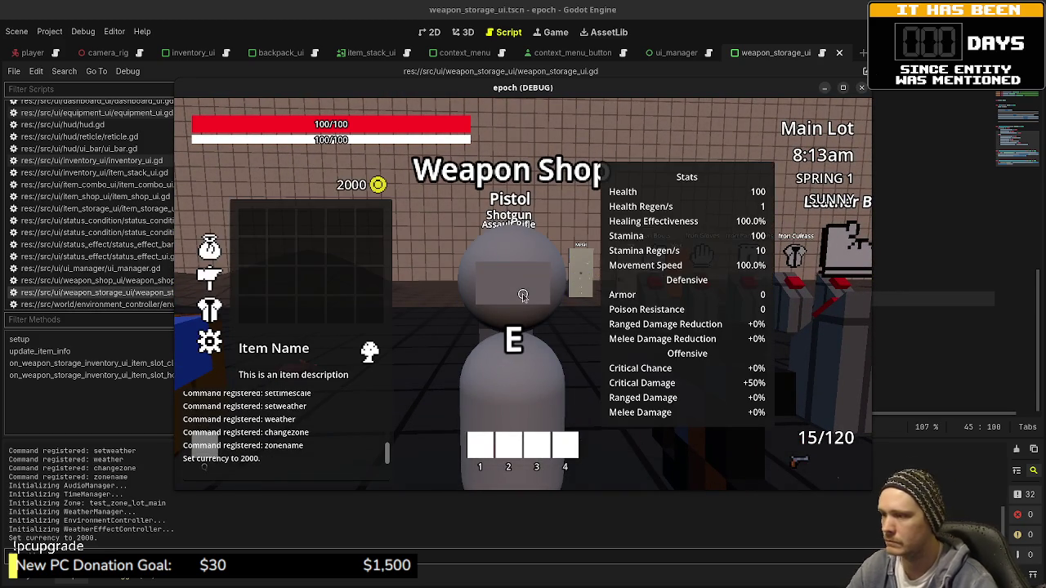
pyautogui.press('Escape')
pyautogui.press('`')
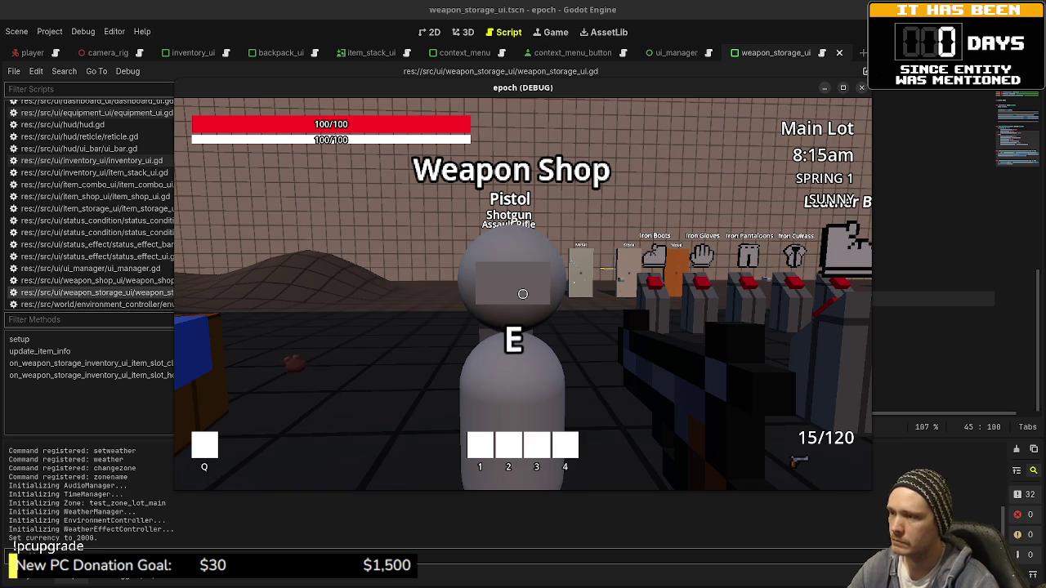
# - Buy five guns at the Weapon Shop, including Pistol, Shotgun, Assault Rifle and Sniper Rifle
pyautogui.press('e')
pyautogui.click(628, 257)
pyautogui.click(657, 257)
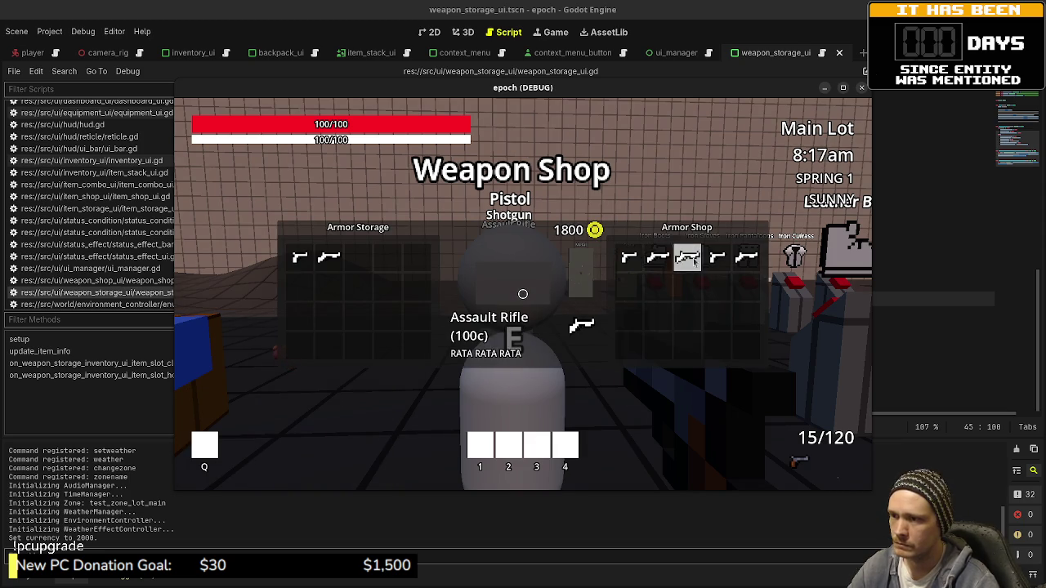
pyautogui.click(687, 257)
pyautogui.click(716, 256)
pyautogui.click(746, 257)
pyautogui.press('Escape')
# - From Weapon Storage, equip the Assault Rifle, then the SMG as the primary weapon
pyautogui.press('w')
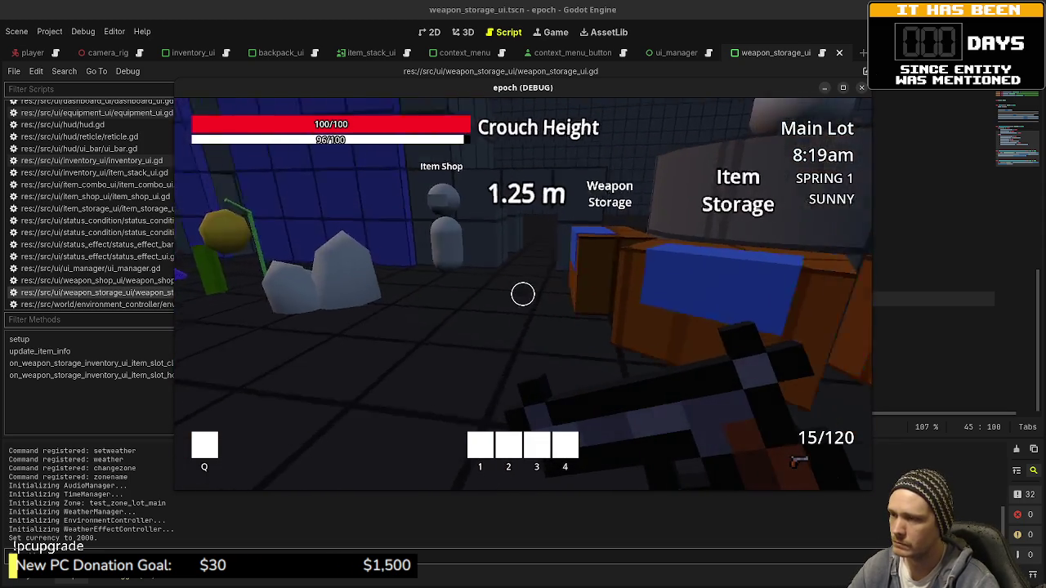
pyautogui.press('e')
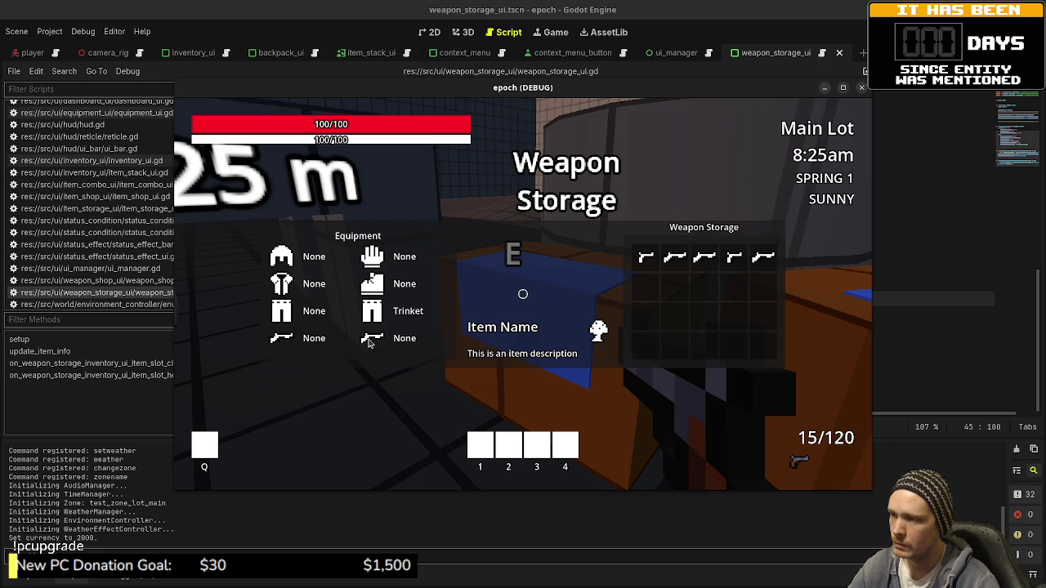
pyautogui.moveTo(703, 259)
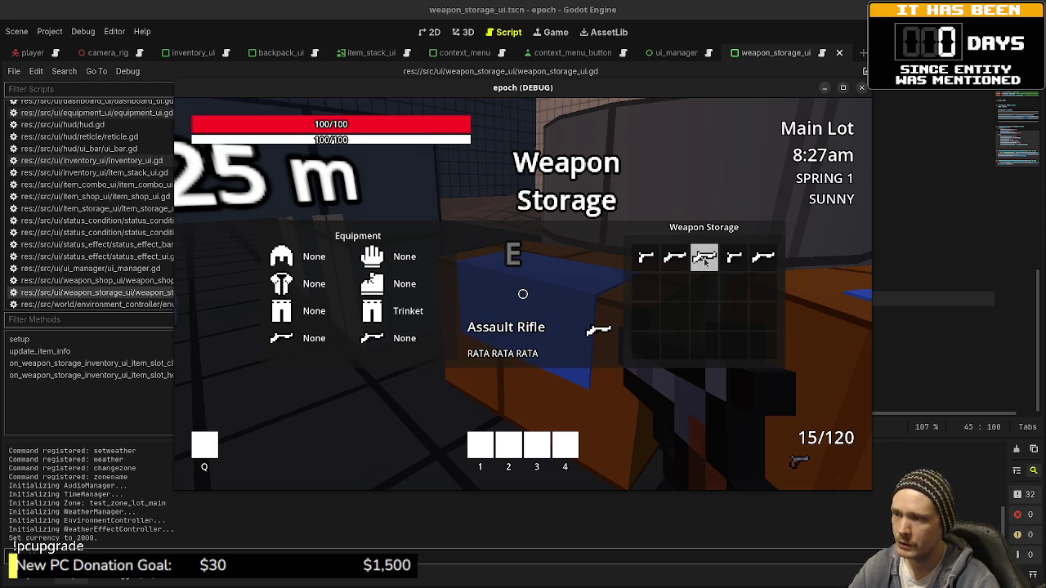
pyautogui.click(704, 260)
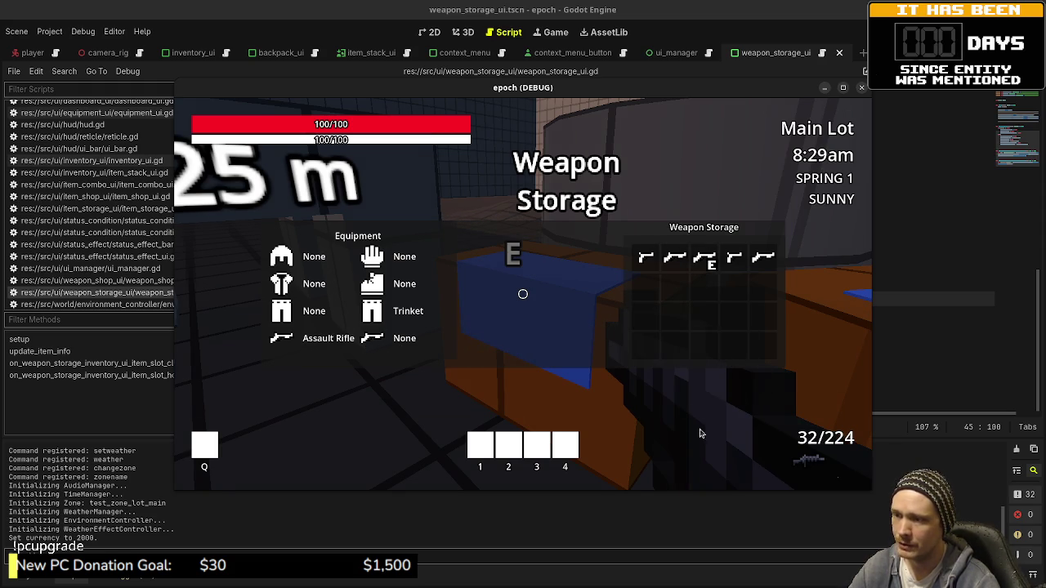
pyautogui.press('e')
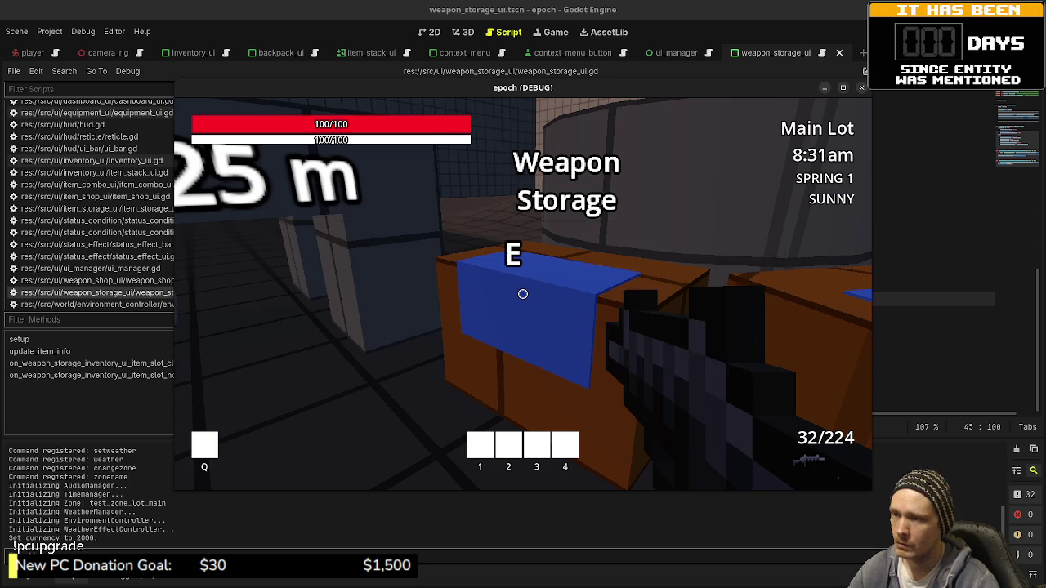
pyautogui.press('e')
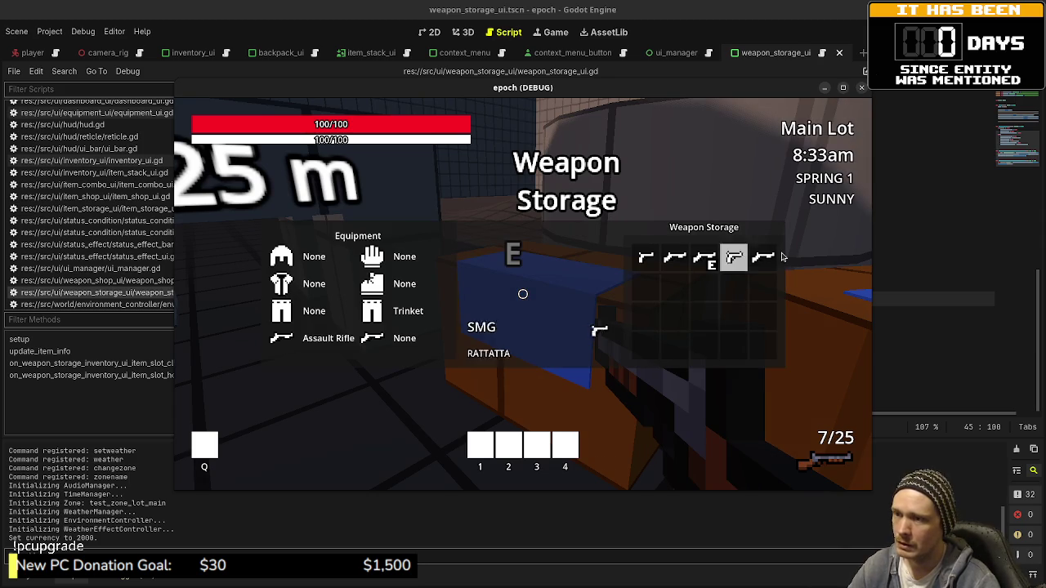
pyautogui.click(739, 261)
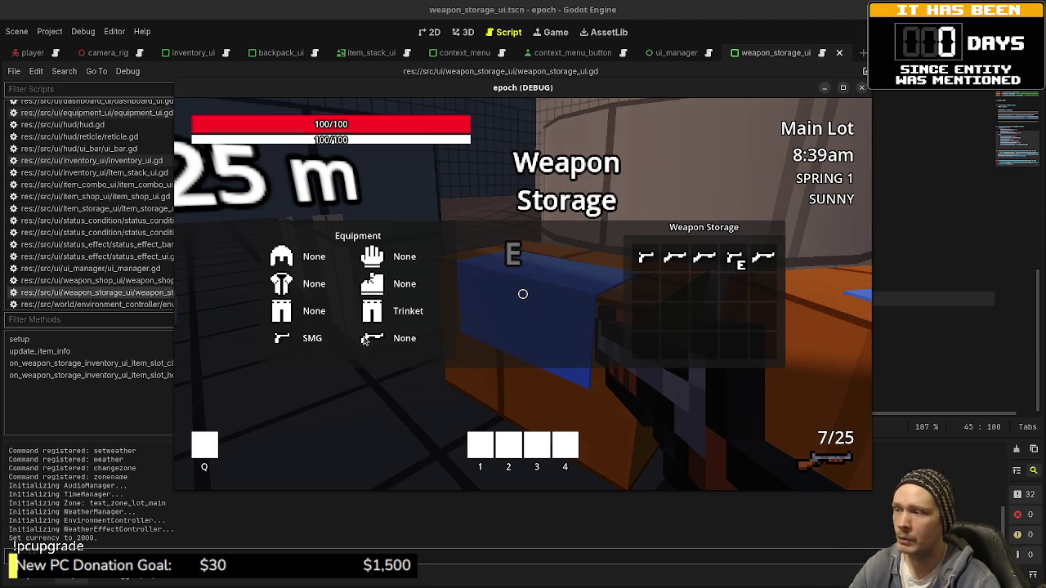
# - Stop the game and create context_menu_inst via ui_manager.create_context_menu(get_global_mouse_position()) at the handler's start
pyautogui.press('F8')
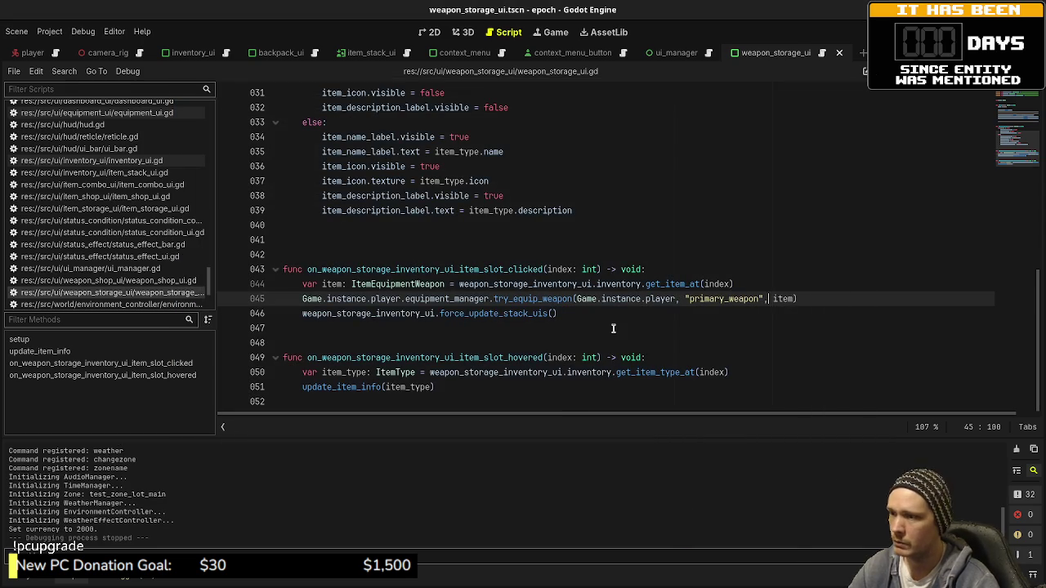
pyautogui.click(740, 285)
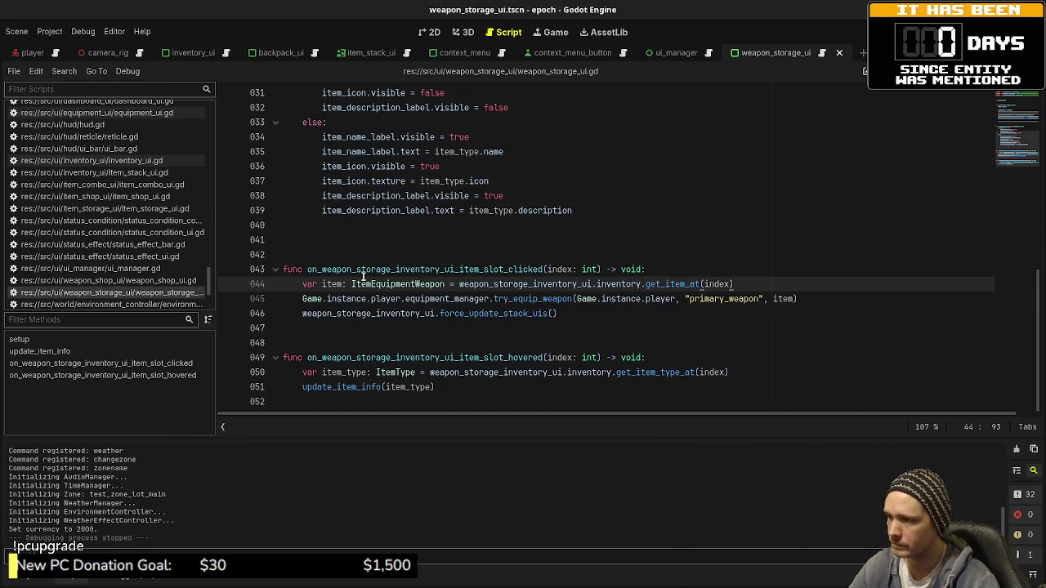
pyautogui.click(681, 268)
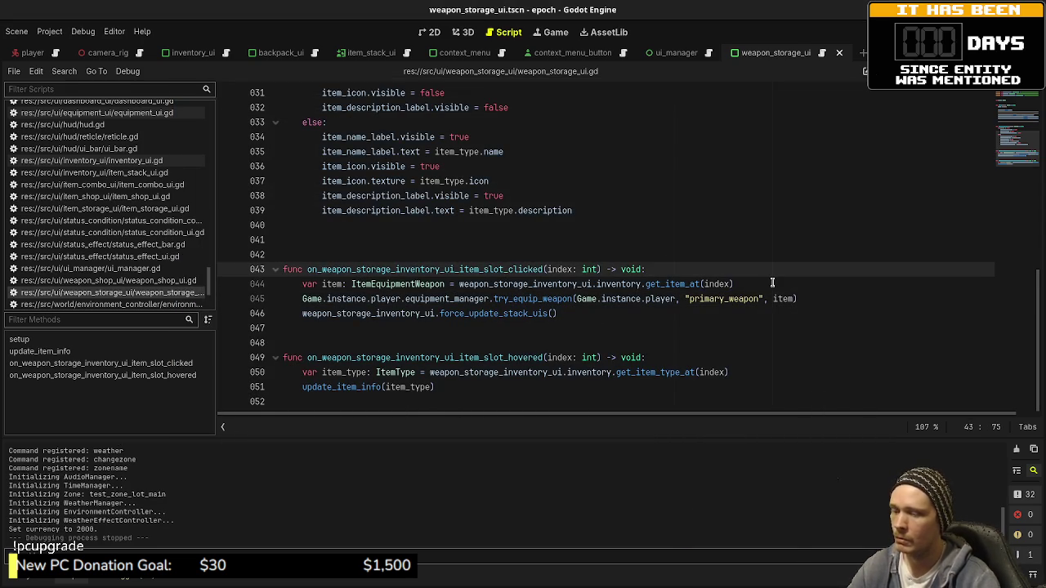
pyautogui.press('Return')
pyautogui.write('var ')
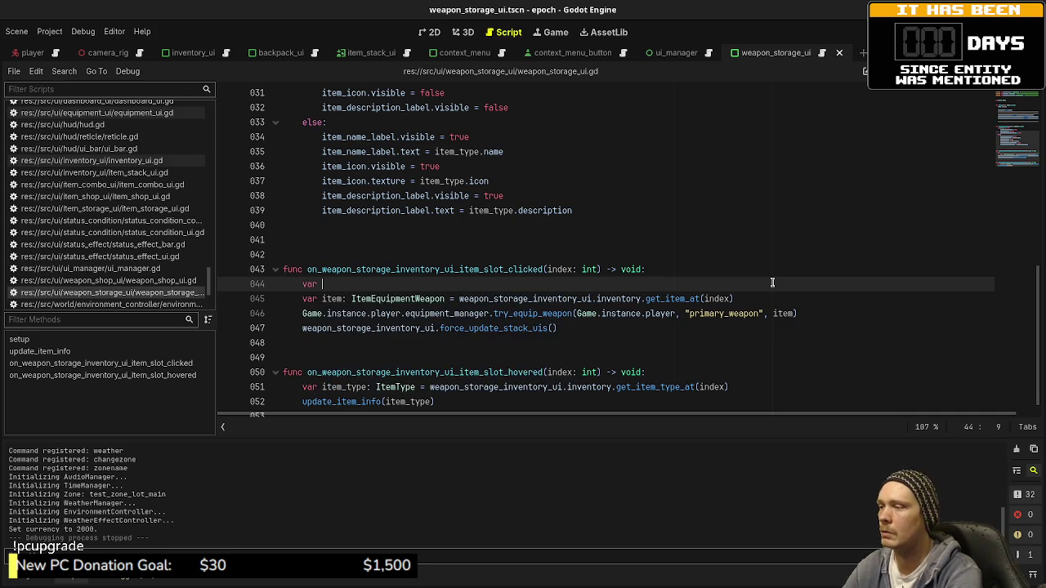
pyautogui.write('context_menu_inst')
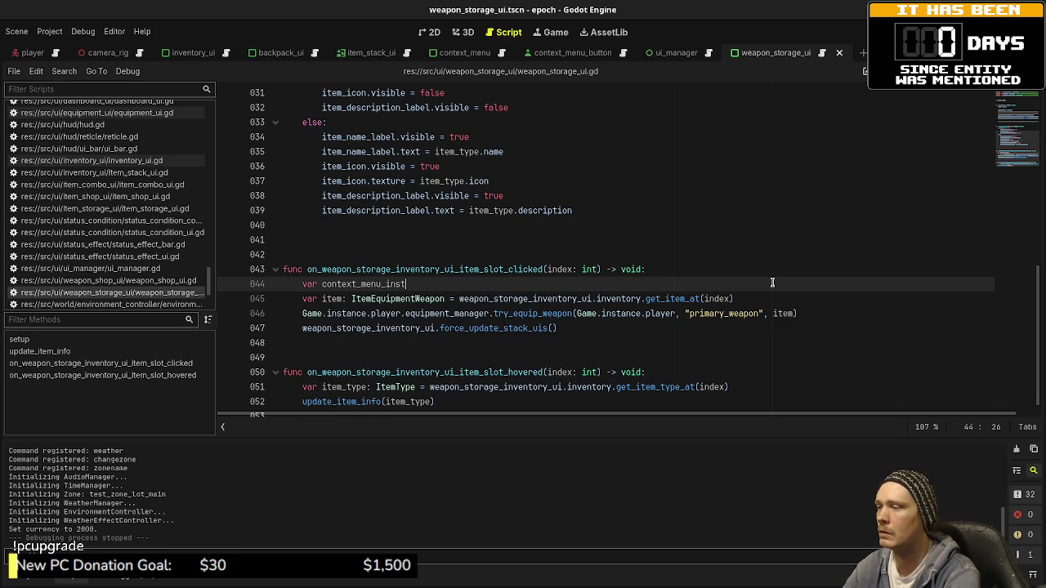
pyautogui.write(': ContextMenu')
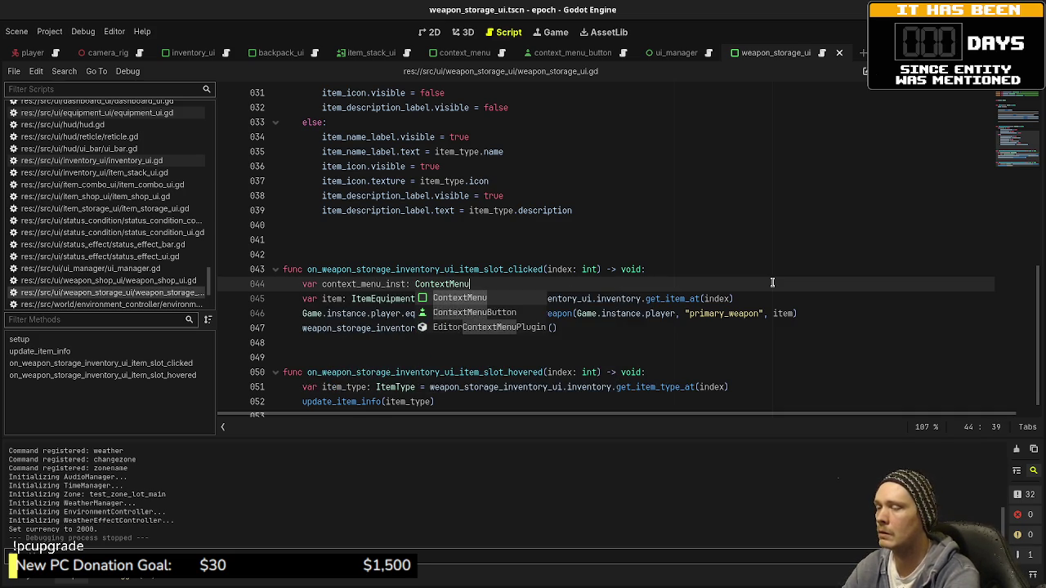
pyautogui.write(' = Game.ins')
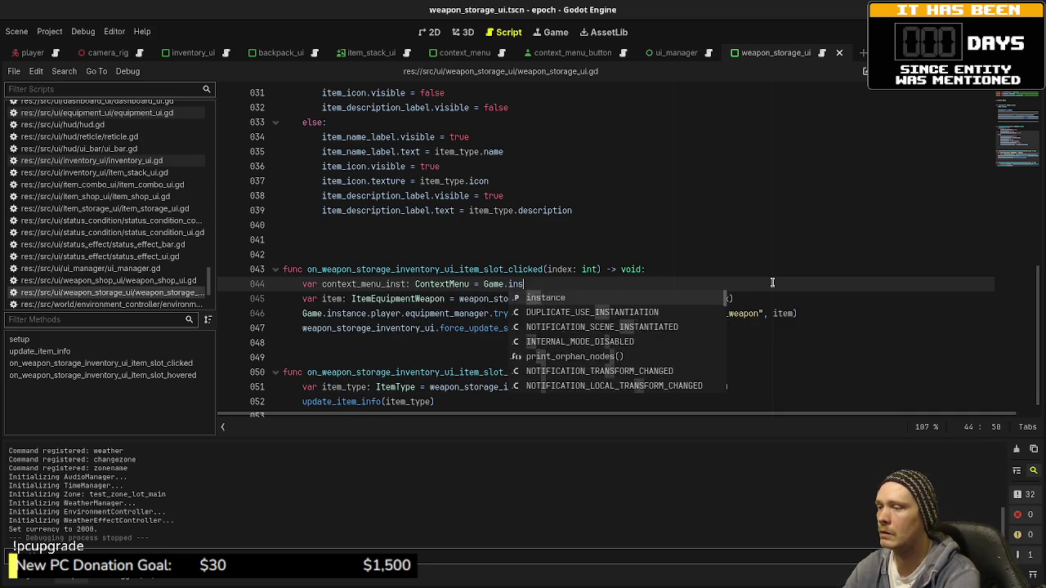
pyautogui.write('tance.ui_manager.c')
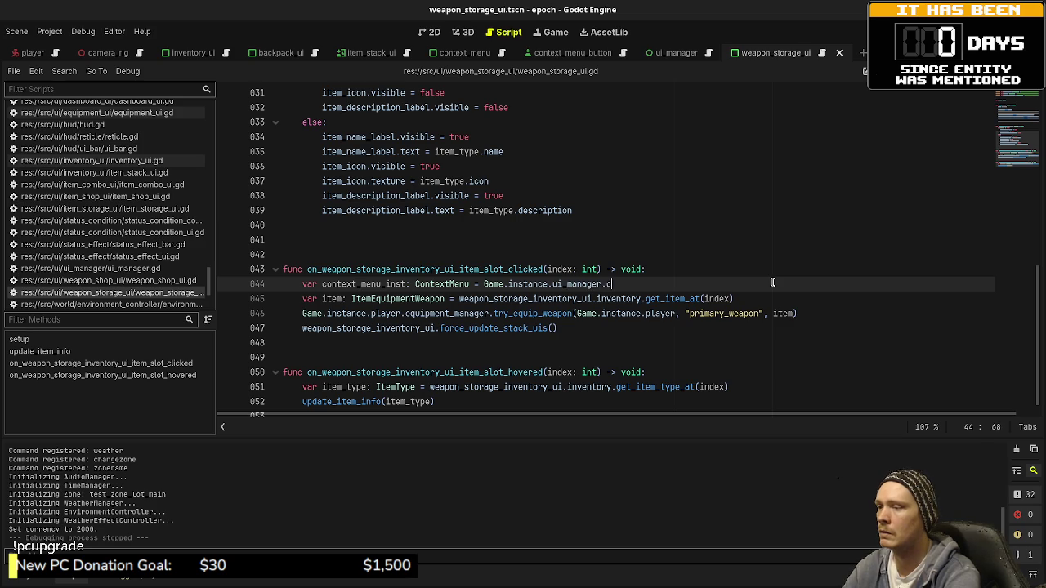
pyautogui.write('reate_context_menu(')
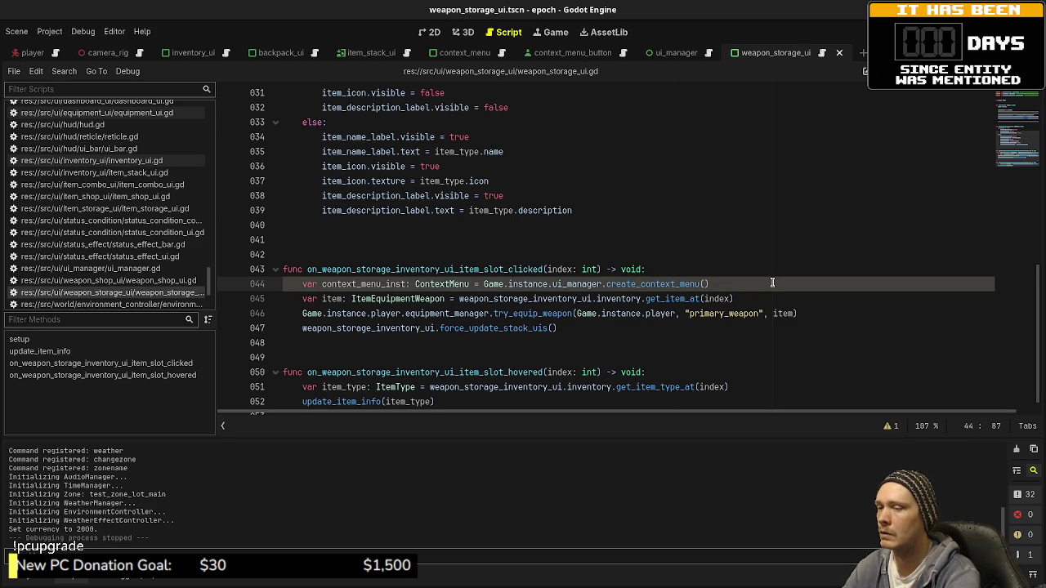
pyautogui.write('get_global_')
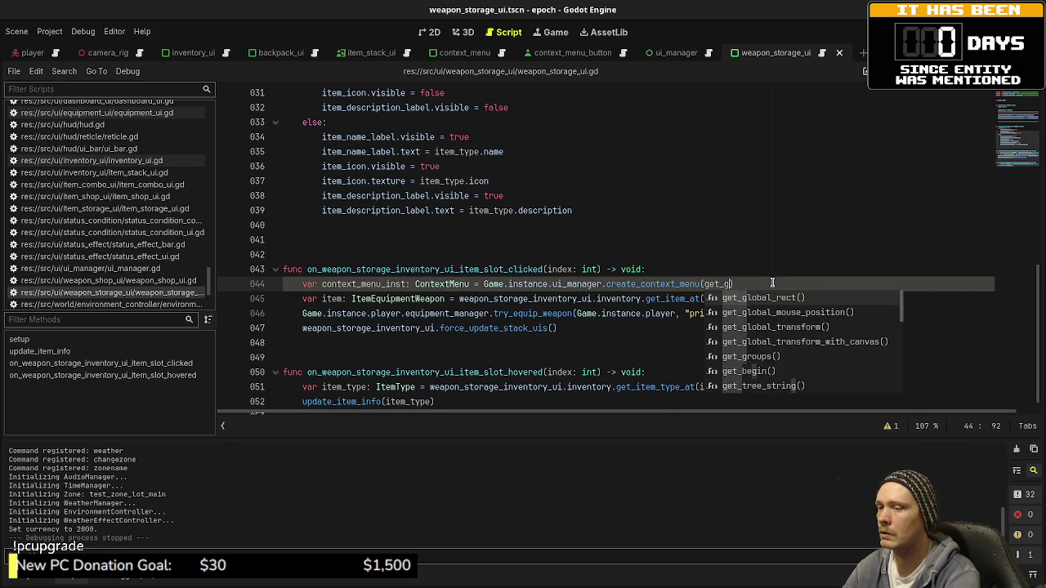
pyautogui.write('m')
pyautogui.press('Return')
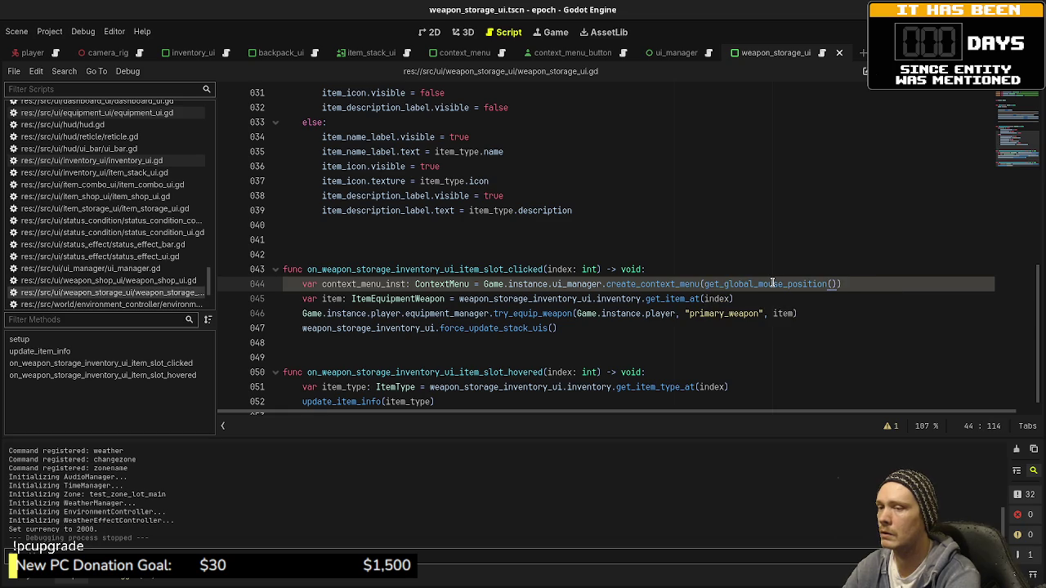
pyautogui.press('End')
# - Below the item line, start a context_menu_inst.add_button("Equip Primary", func():) call
pyautogui.press('Down')
pyautogui.press('Return')
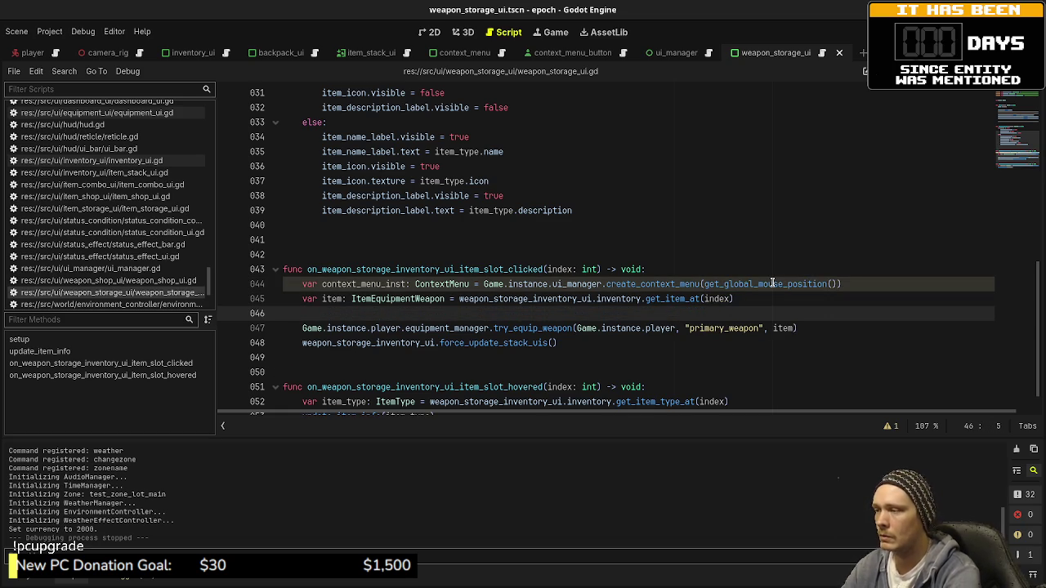
pyautogui.write('conte')
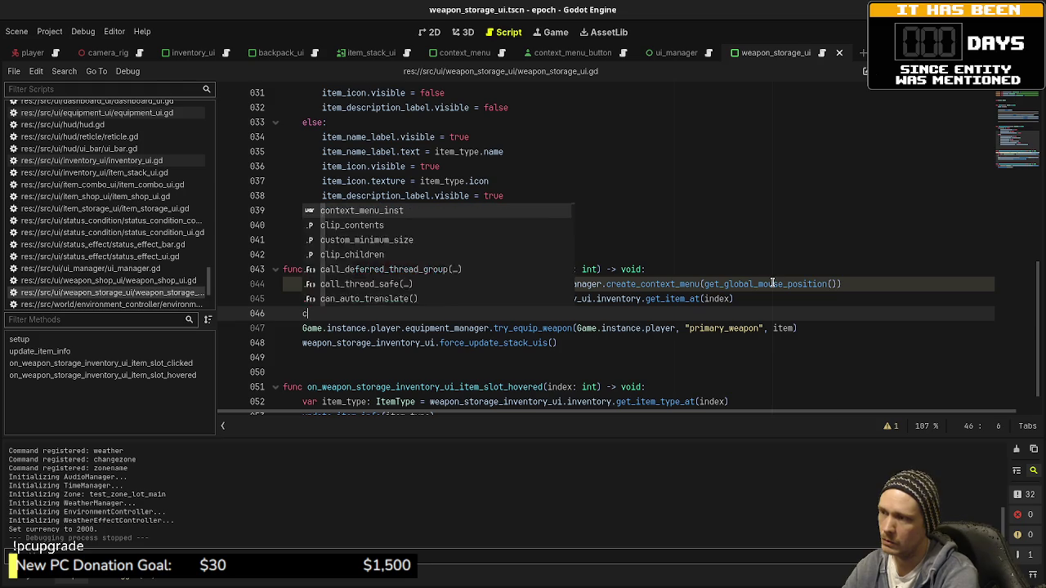
pyautogui.press('Return')
pyautogui.write('.add_b')
pyautogui.press('Return')
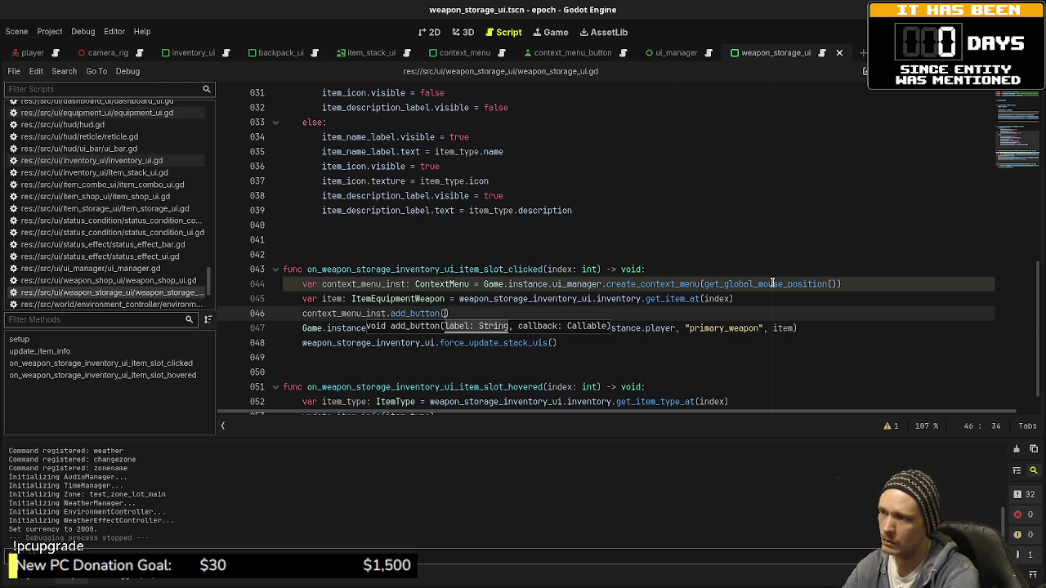
pyautogui.write('Equip Primary", ')
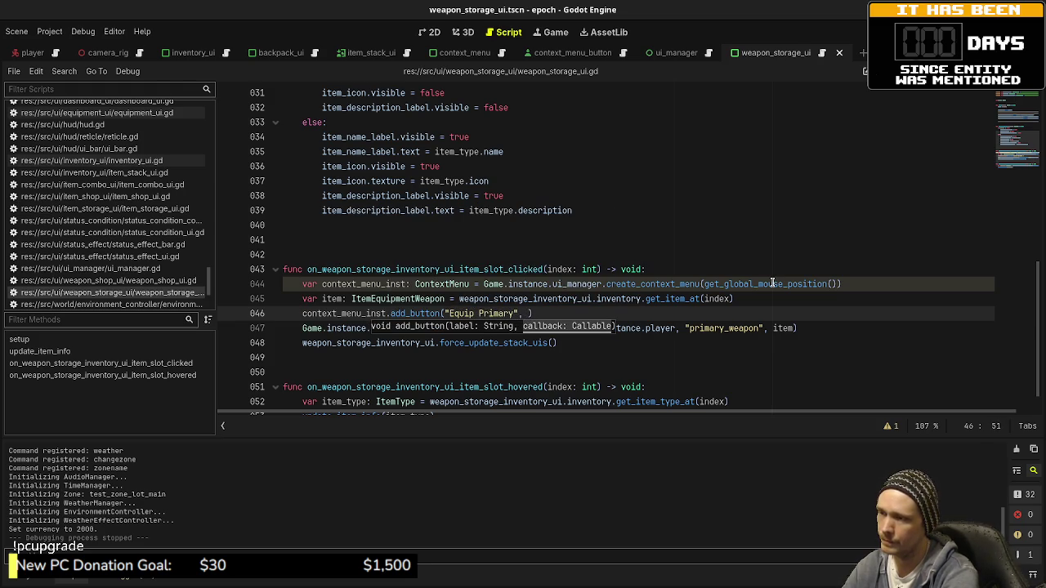
pyautogui.write('func():')
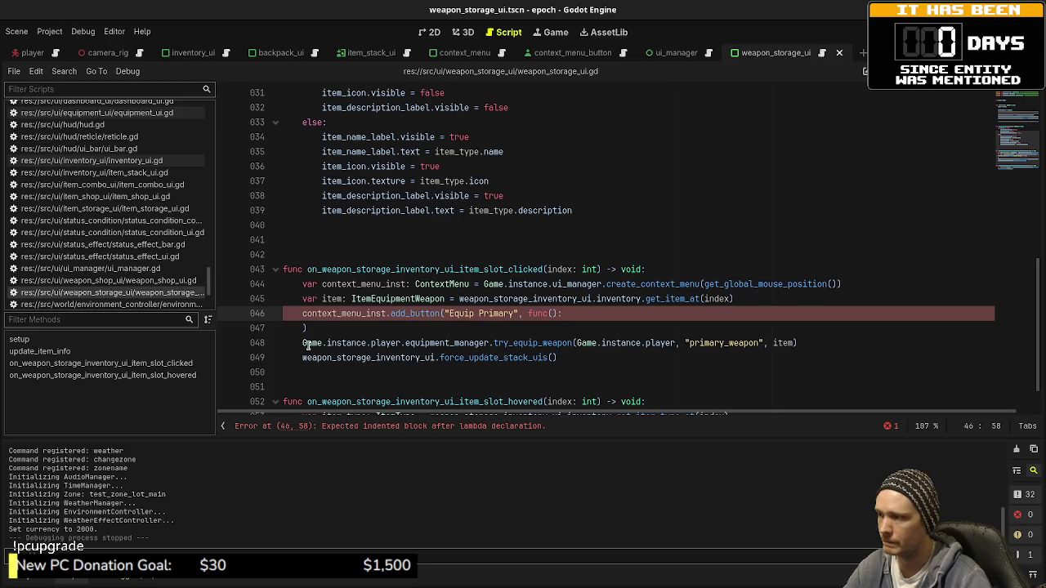
# - Move the try_equip_weapon call into the Equip Primary lambda body
pyautogui.press('Return')
pyautogui.moveTo(302, 343); pyautogui.dragTo(807, 345)
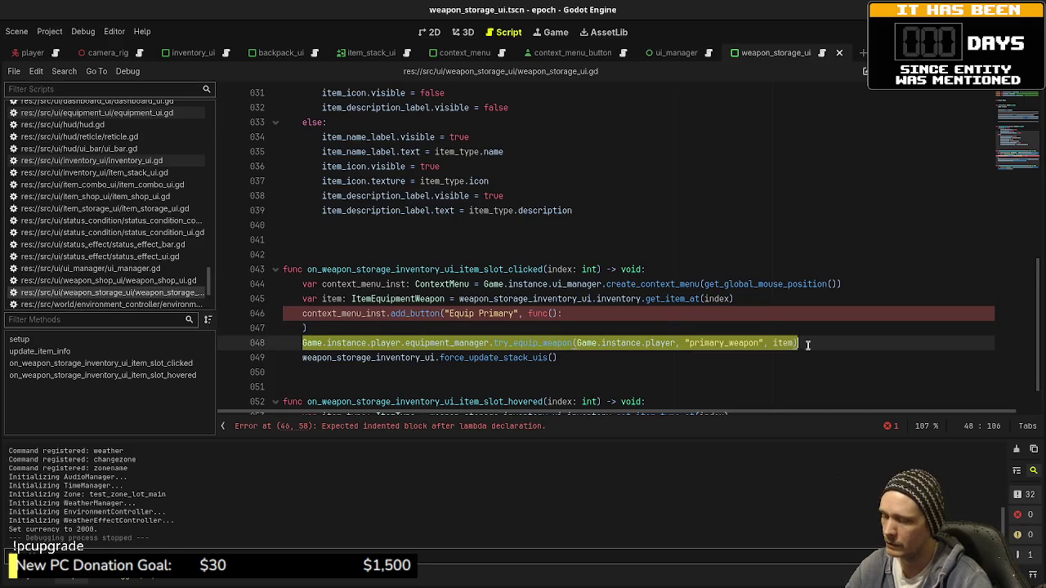
pyautogui.press('Tab')
pyautogui.hotkey('alt', 'Up')
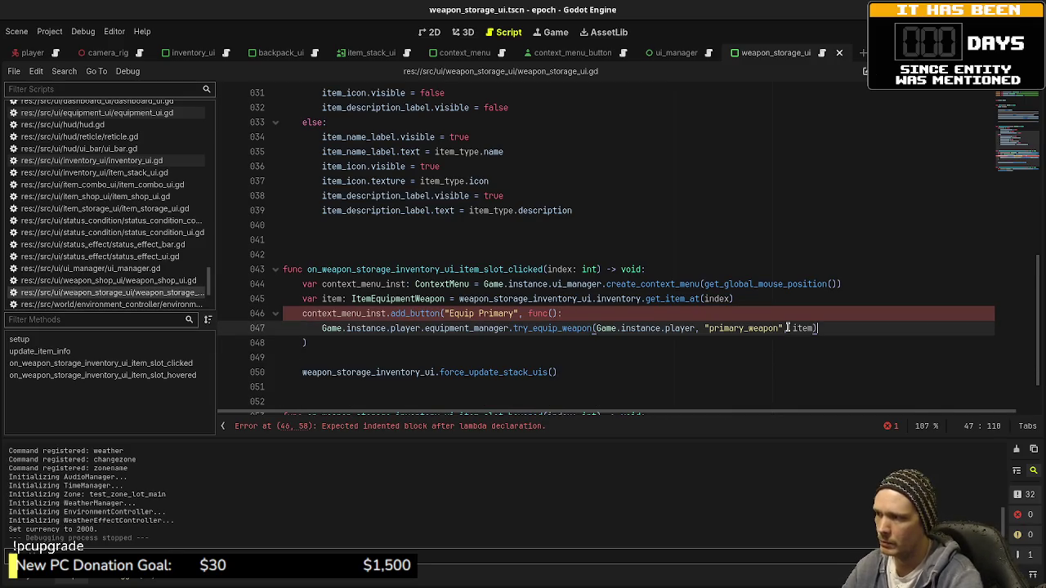
# - Duplicate the button block as "Equip Secondary" using the "secondary_weapon" slot, and save
pyautogui.moveTo(307, 343); pyautogui.dragTo(302, 314)
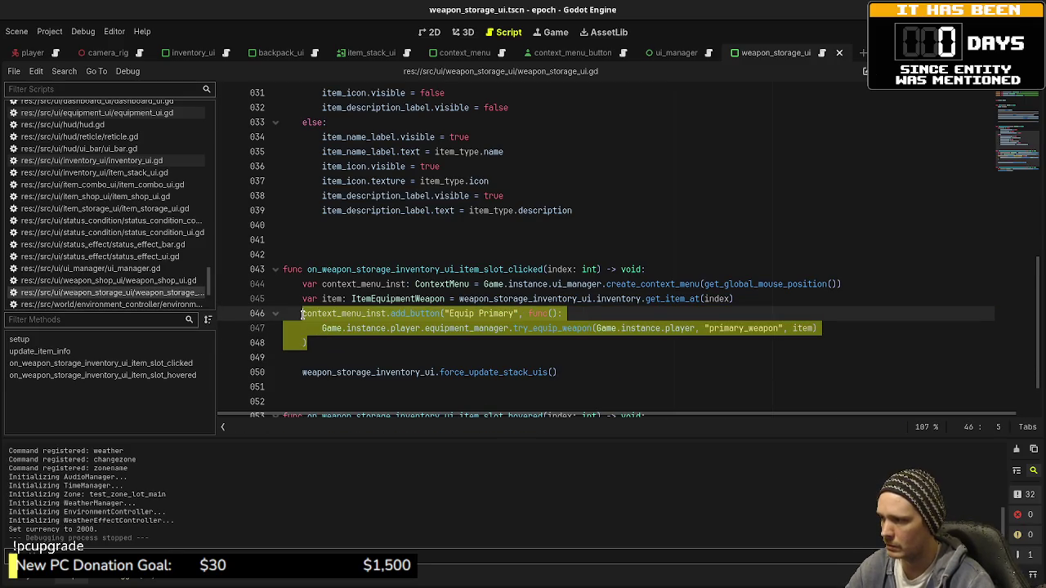
pyautogui.hotkey('ctrl', 'c')
pyautogui.click(329, 343)
pyautogui.press('Return')
pyautogui.hotkey('ctrl', 'v')
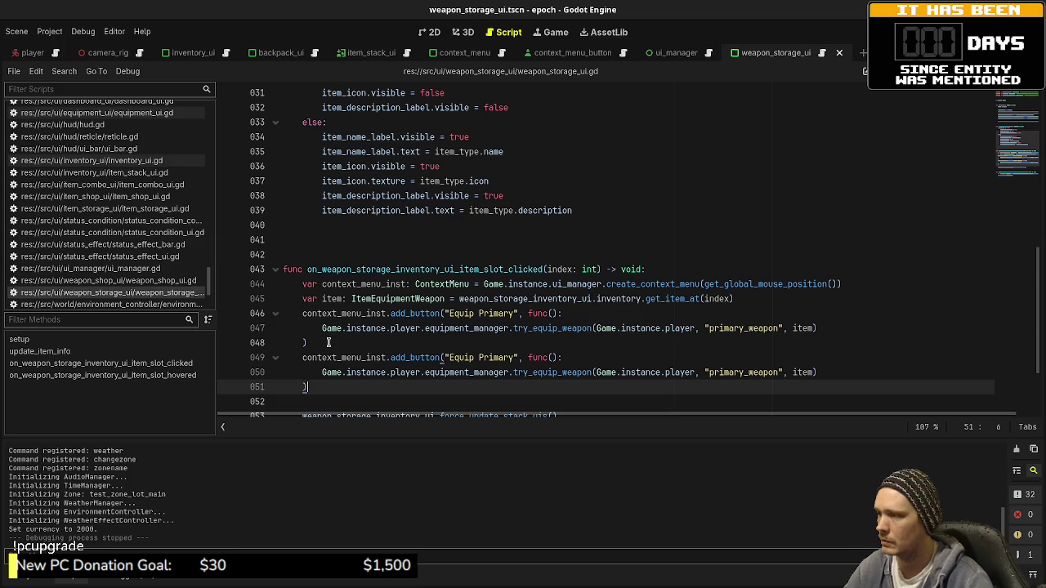
pyautogui.doubleClick(500, 357)
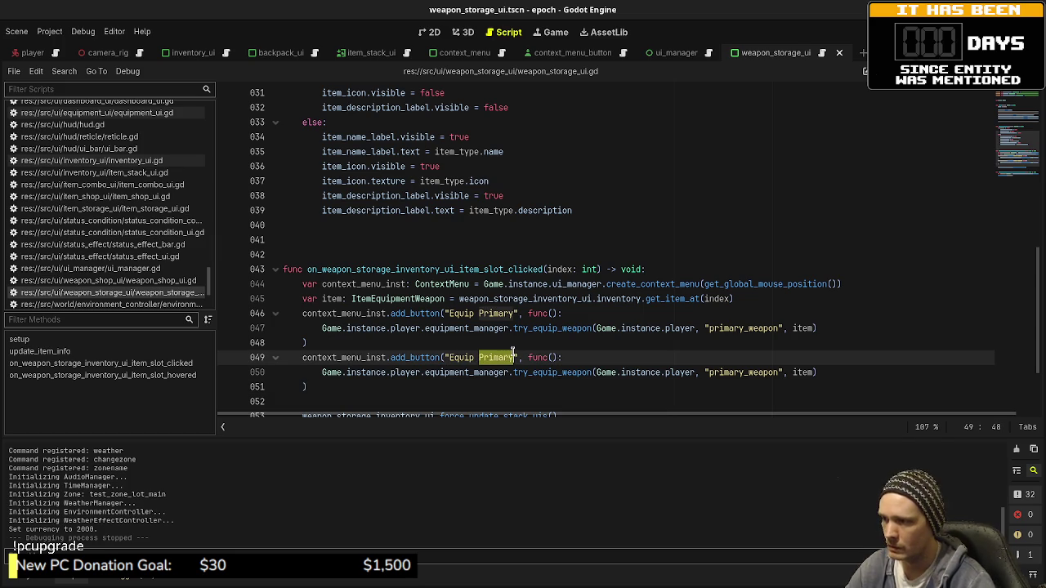
pyautogui.write('Secondary')
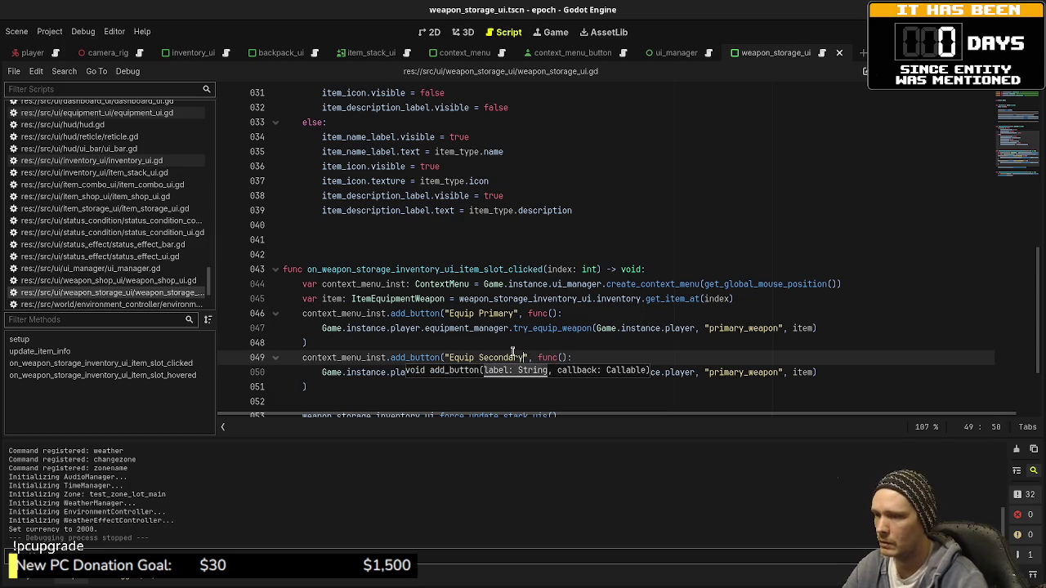
pyautogui.click(741, 372)
pyautogui.press('BackSpace')
pyautogui.press('BackSpace')
pyautogui.press('BackSpace')
pyautogui.press('Delete')
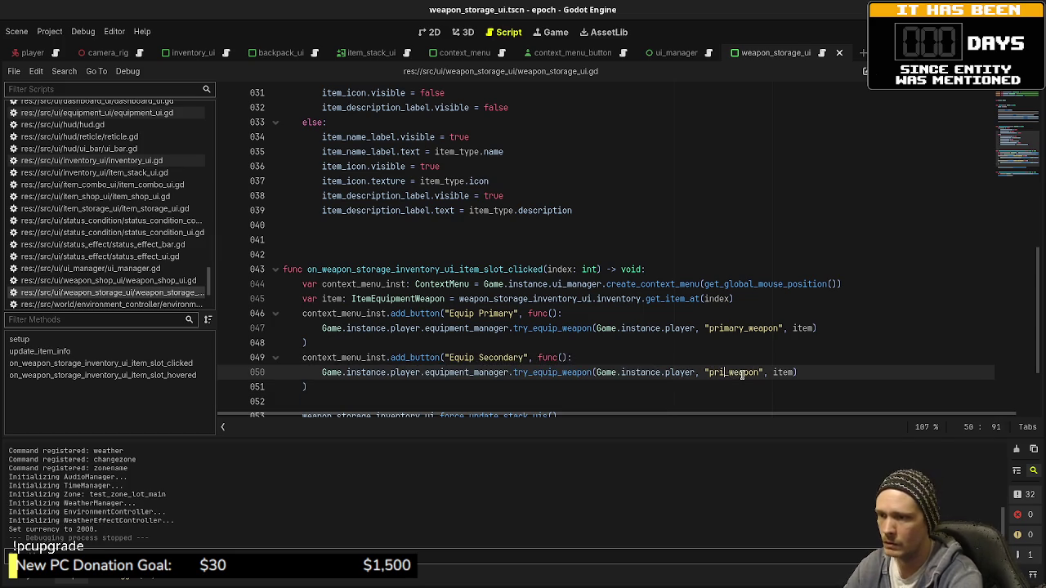
pyautogui.write('secondary')
pyautogui.hotkey('ctrl', 's')
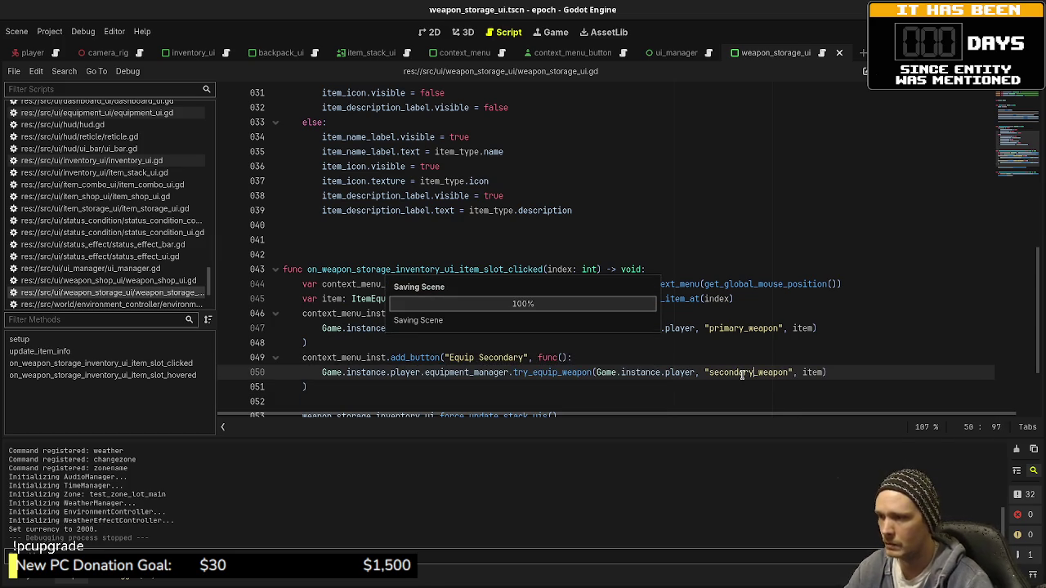
# - Run the game and set the currency to 20000 with setcurrency 20000
pyautogui.click(558, 373)
pyautogui.scroll(-1, 570, 352)
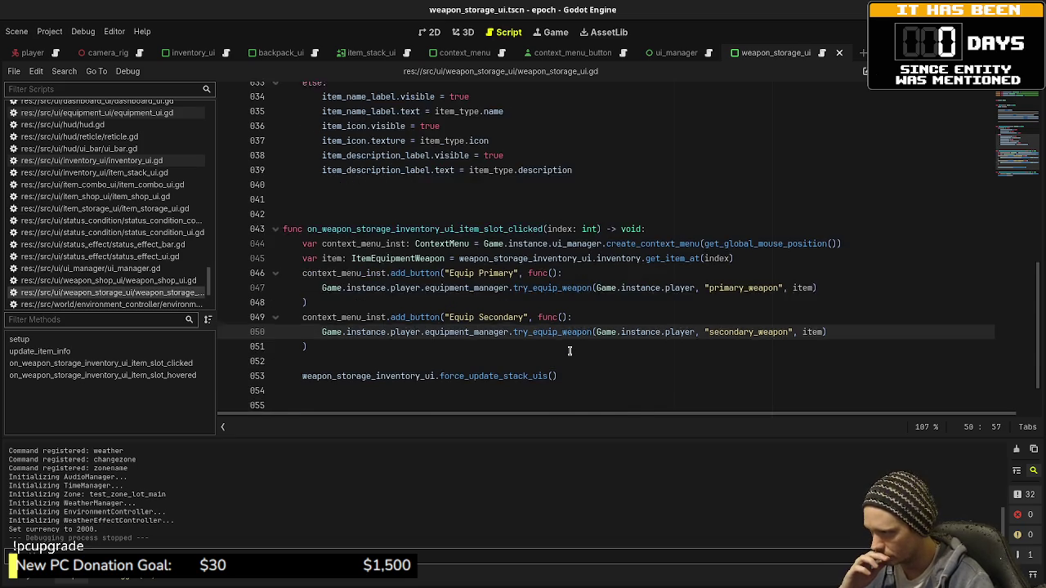
pyautogui.press('F5')
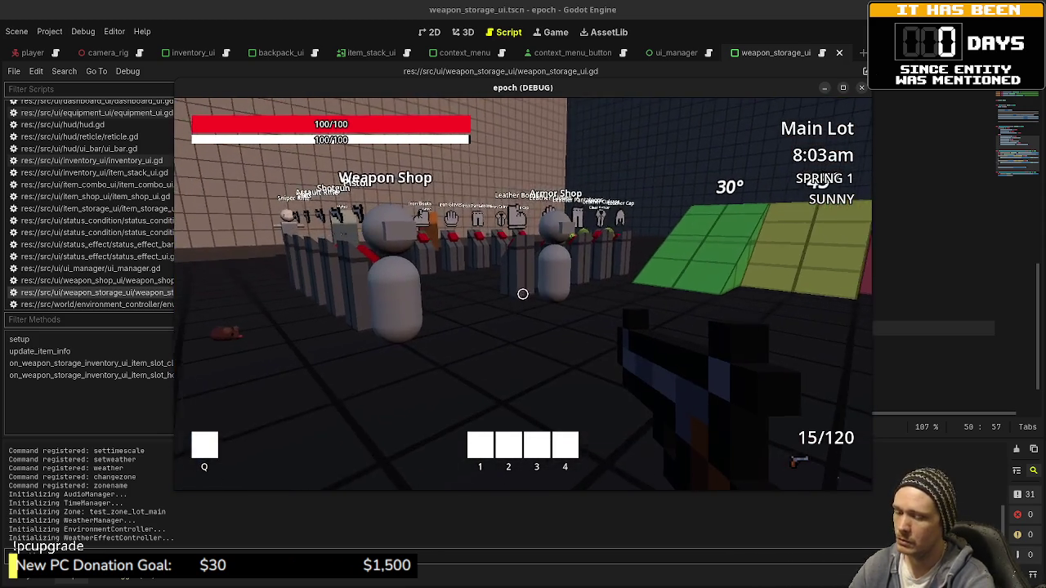
pyautogui.press('`')
pyautogui.write('setcurrency 20000')
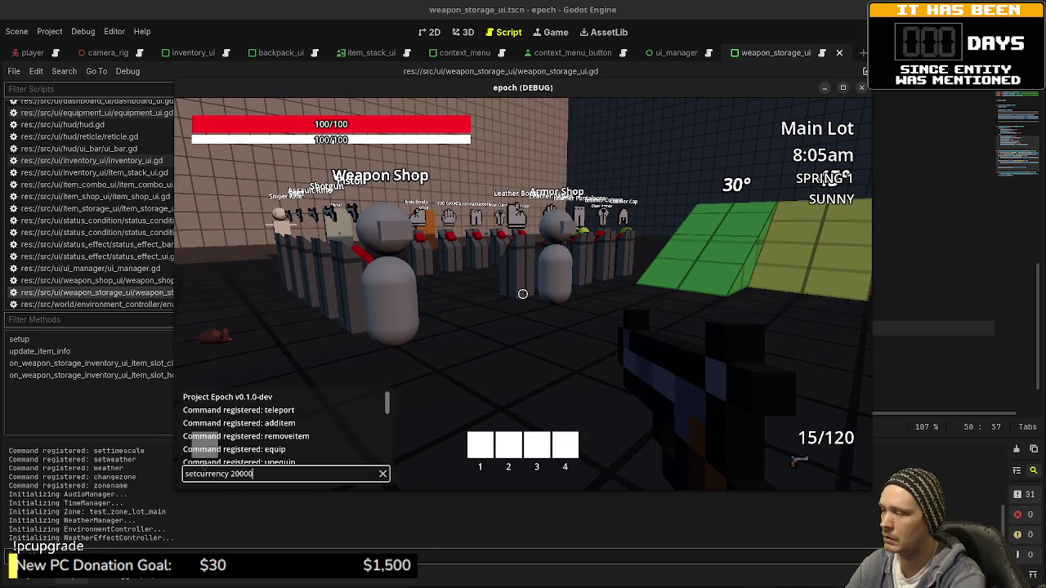
pyautogui.press('Return')
# - Buy the Pistol, Shotgun, Assault Rifle, SMG and Sniper Rifle at the Weapon Shop
pyautogui.press('w')
pyautogui.press('e')
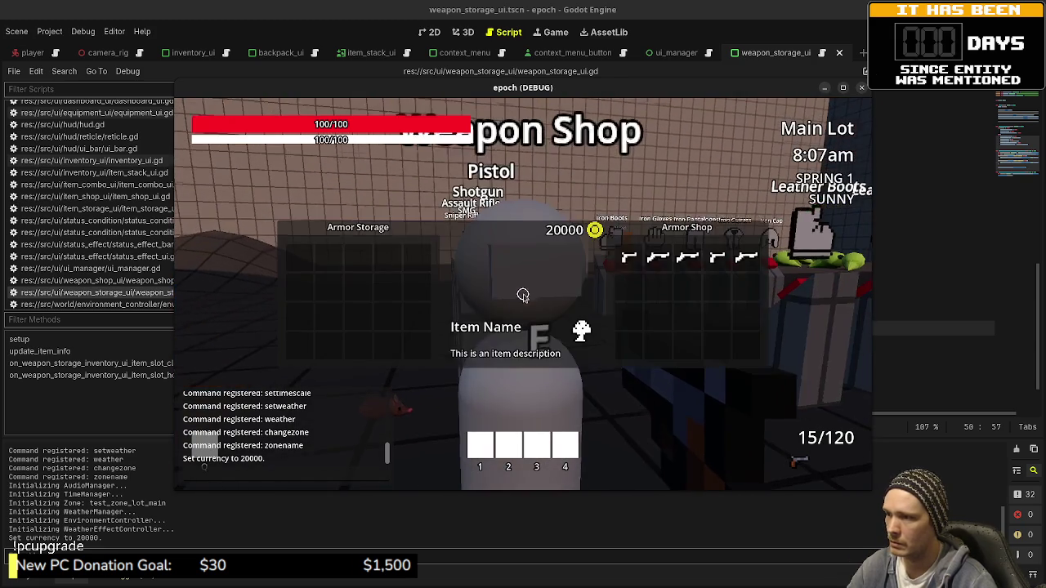
pyautogui.click(628, 258)
pyautogui.click(658, 258)
pyautogui.click(687, 258)
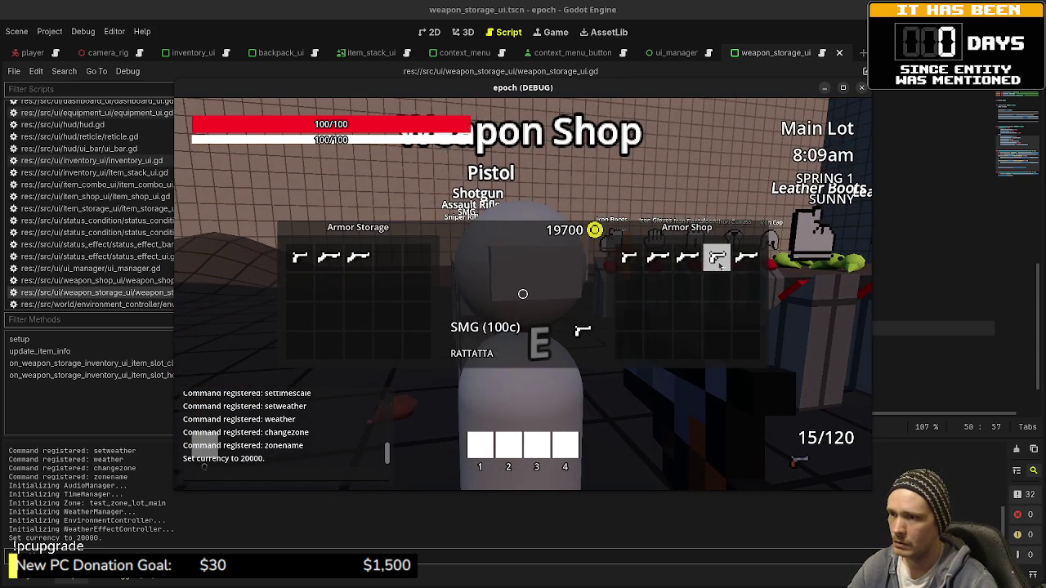
pyautogui.click(716, 258)
pyautogui.click(746, 258)
pyautogui.press('Escape')
# - Via the storage context menu, equip SMG as primary and Sniper Rifle as secondary, then stop
pyautogui.press('w')
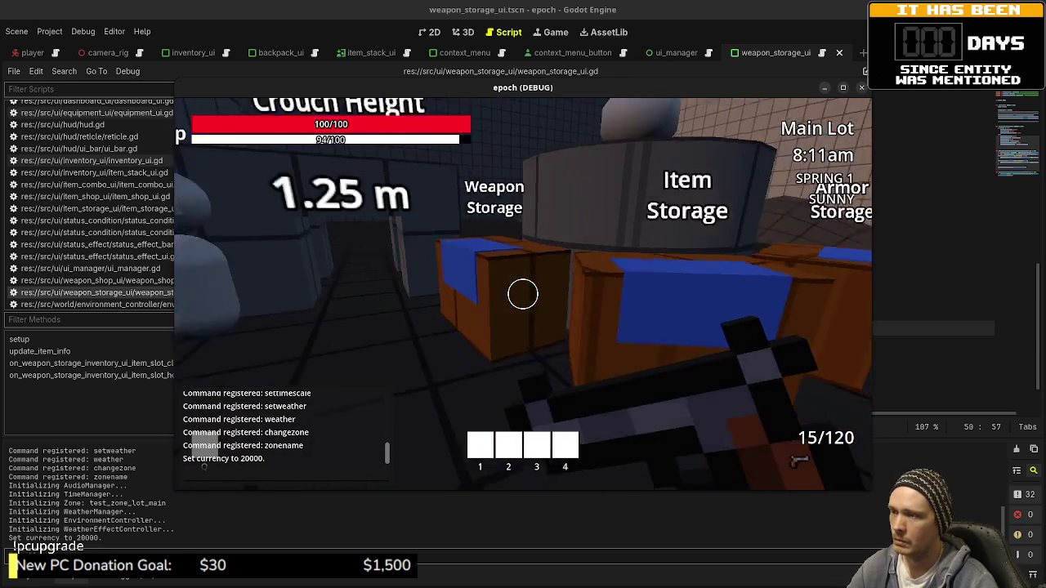
pyautogui.press('e')
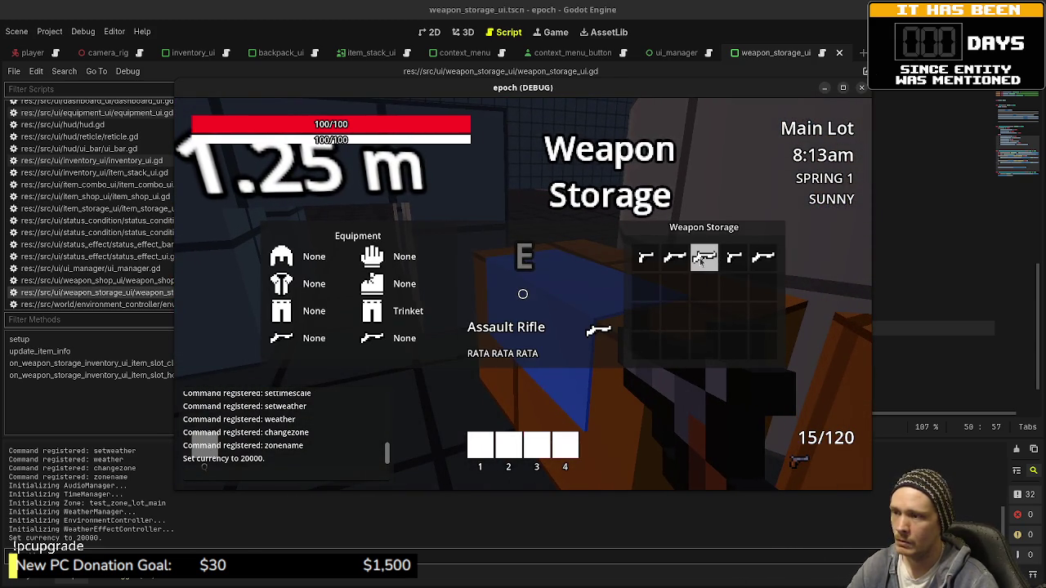
pyautogui.rightClick(737, 257)
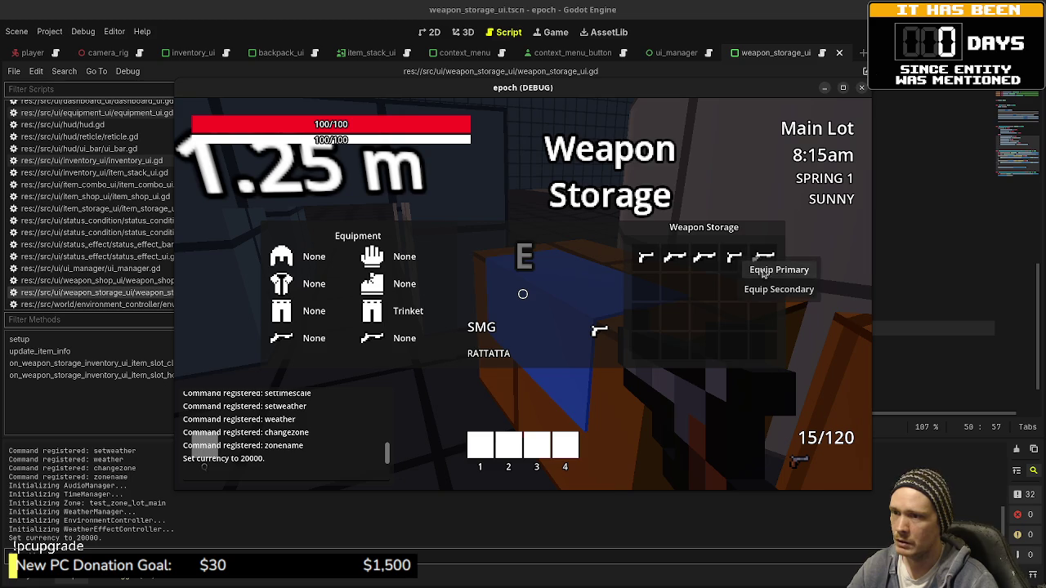
pyautogui.click(765, 271)
pyautogui.rightClick(764, 261)
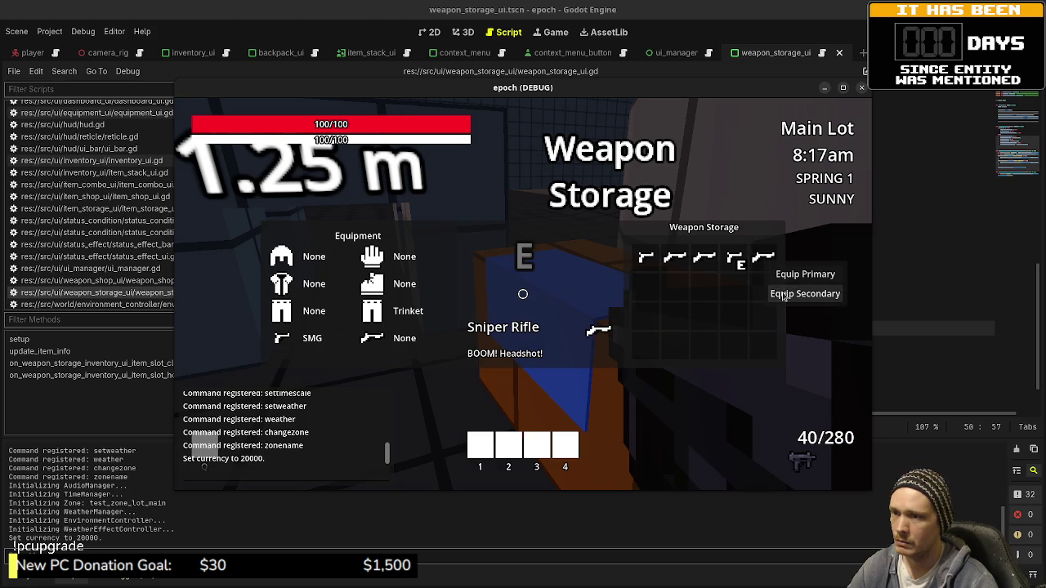
pyautogui.click(805, 295)
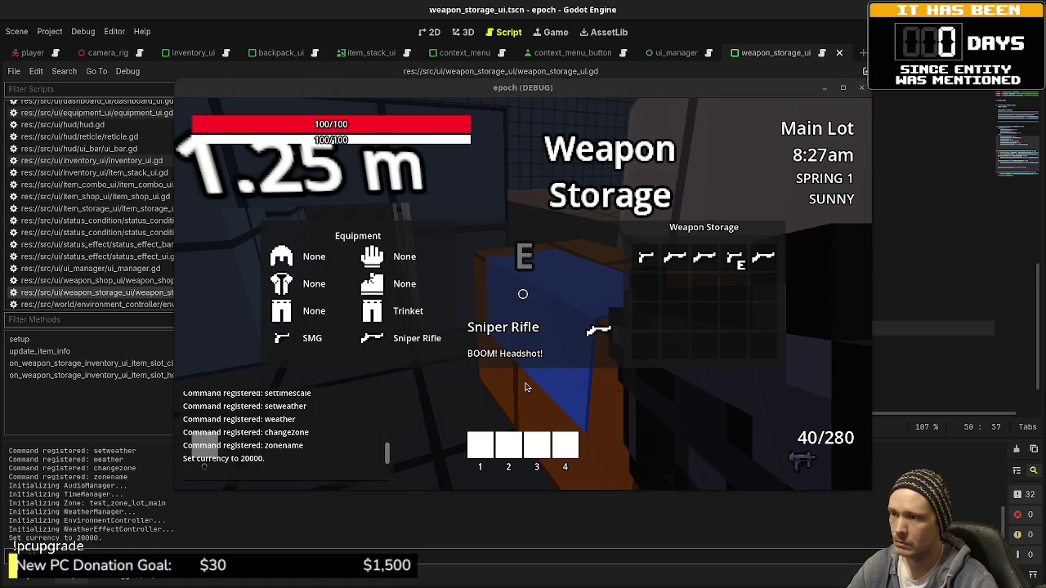
pyautogui.press('F8')
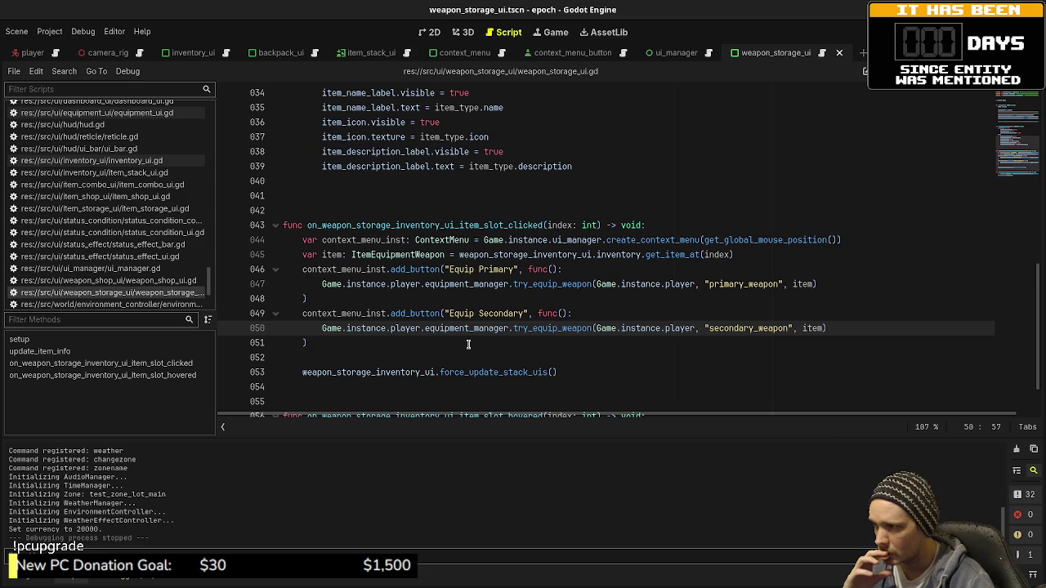
pyautogui.scroll(5, 124, 237)
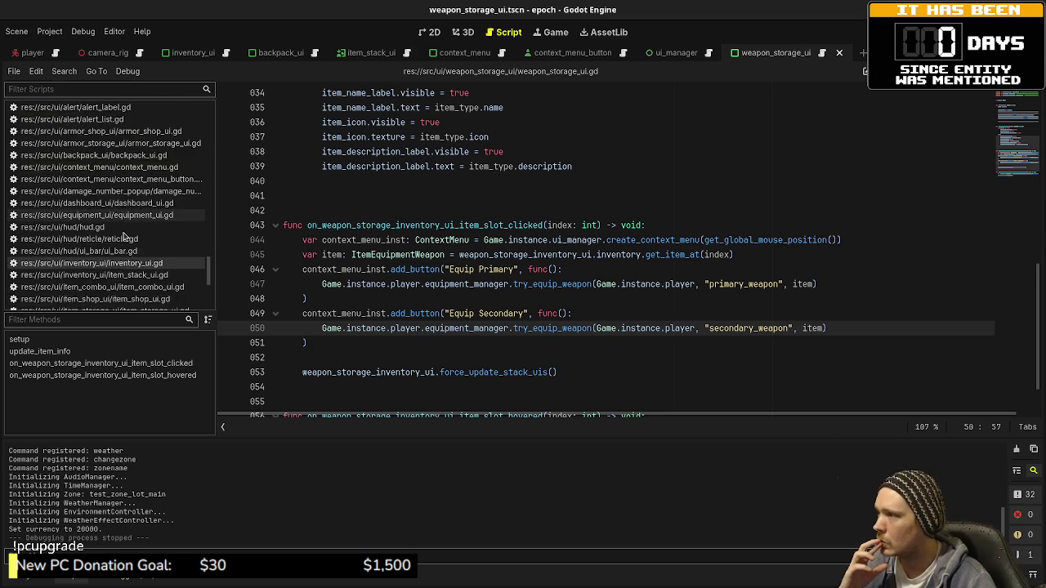
pyautogui.scroll(15, 125, 237)
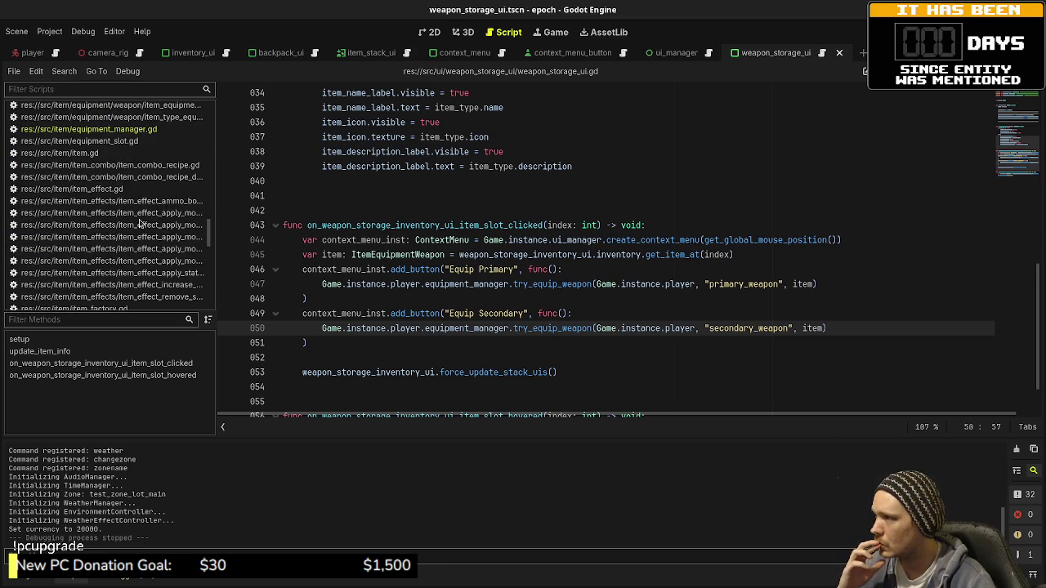
pyautogui.click(125, 133)
pyautogui.click(705, 274)
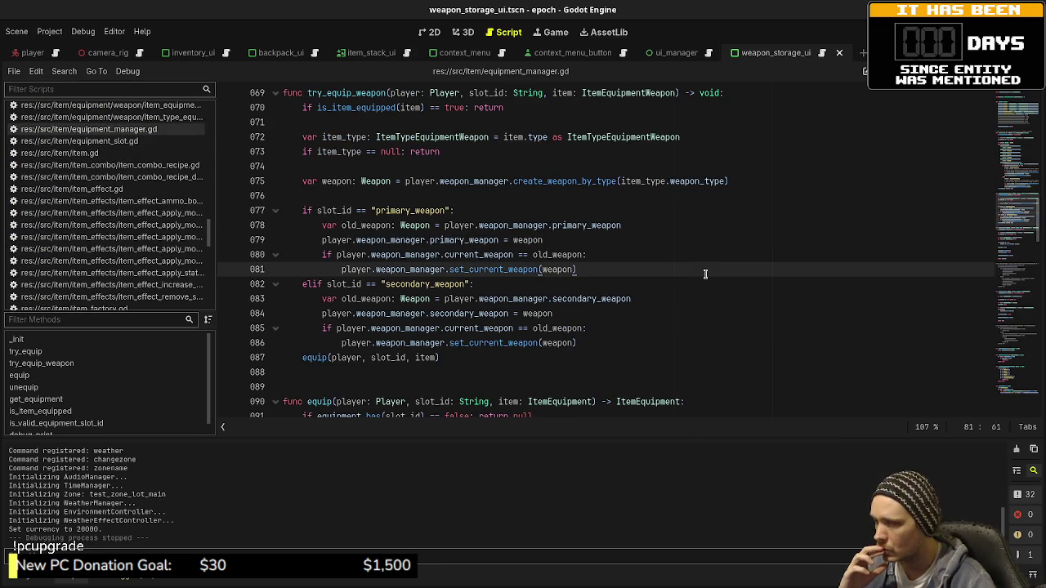
pyautogui.scroll(4, 705, 274)
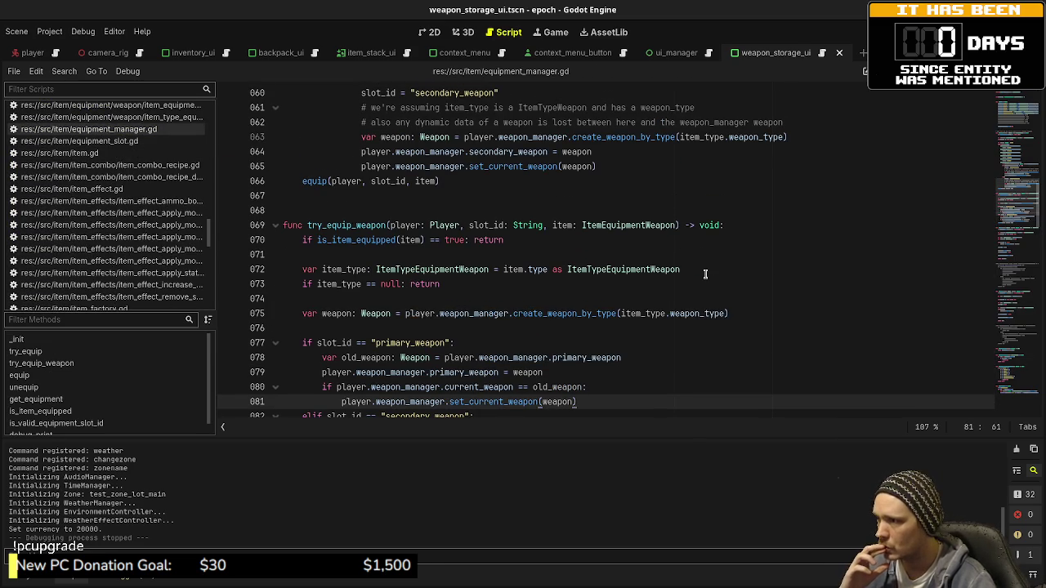
pyautogui.scroll(-3, 705, 274)
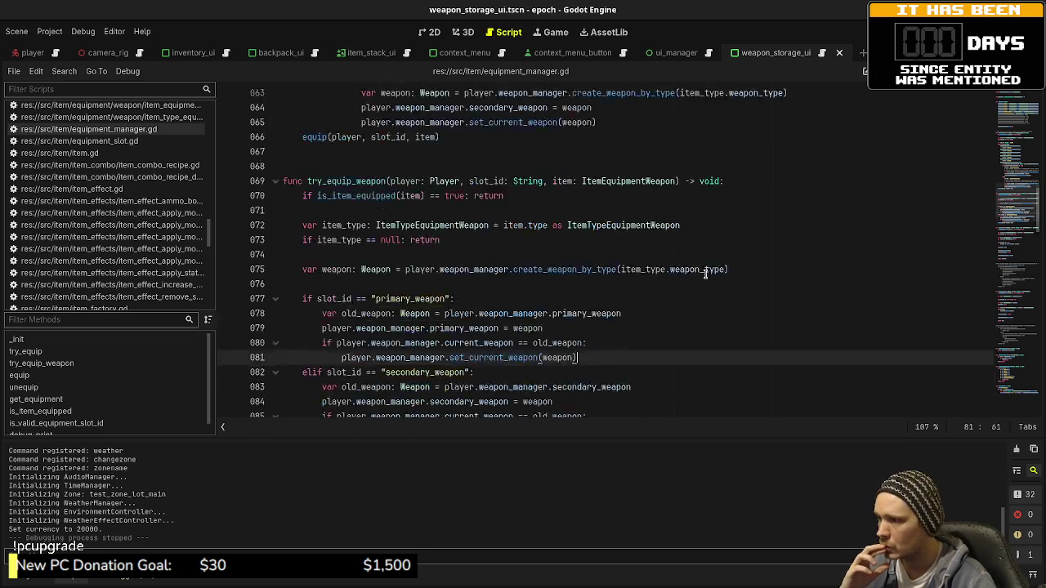
pyautogui.scroll(4, 705, 274)
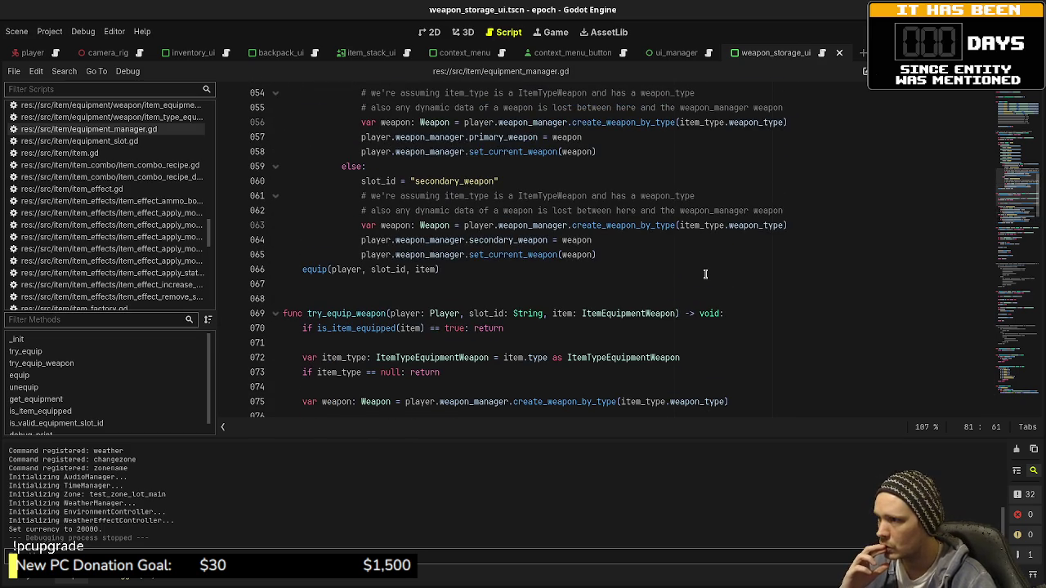
pyautogui.scroll(-7, 705, 274)
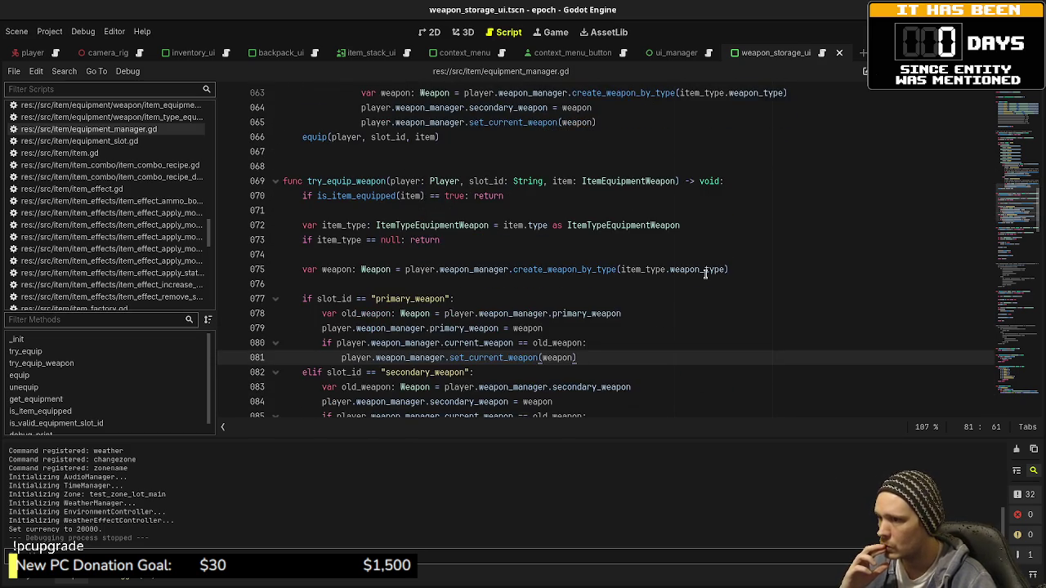
pyautogui.scroll(-4, 705, 274)
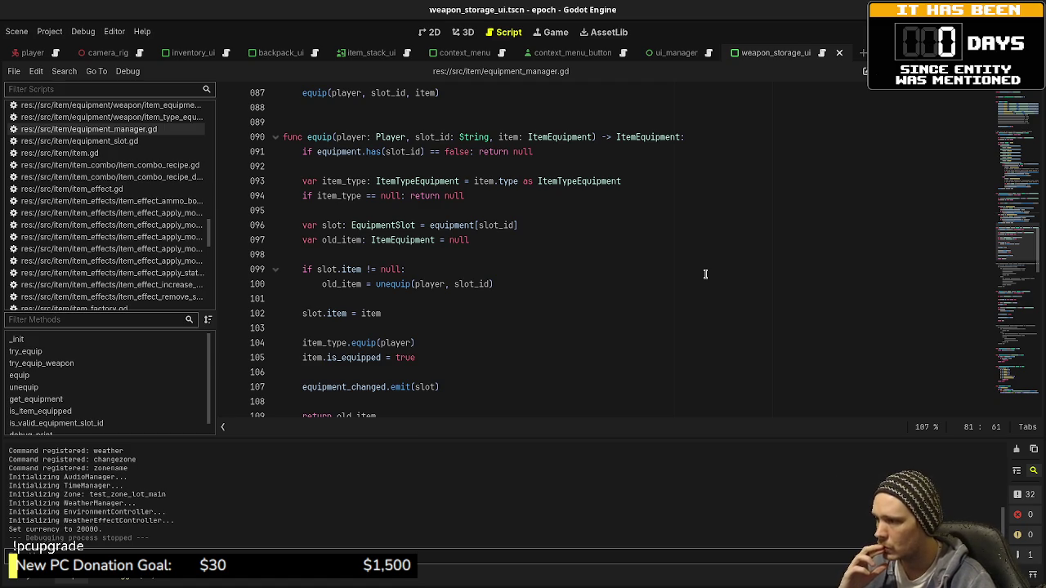
pyautogui.scroll(5, 705, 274)
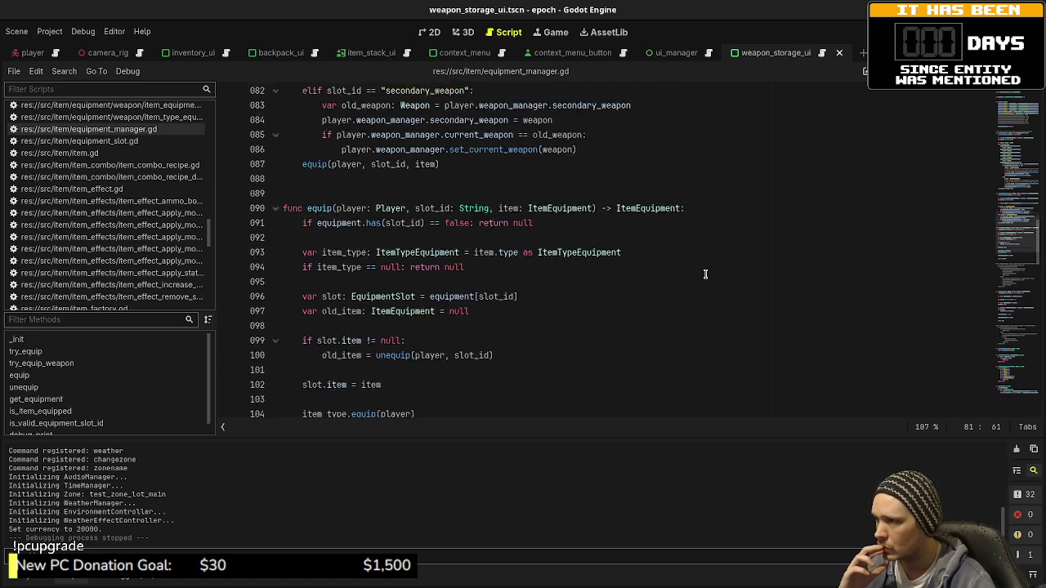
pyautogui.scroll(-3, 705, 274)
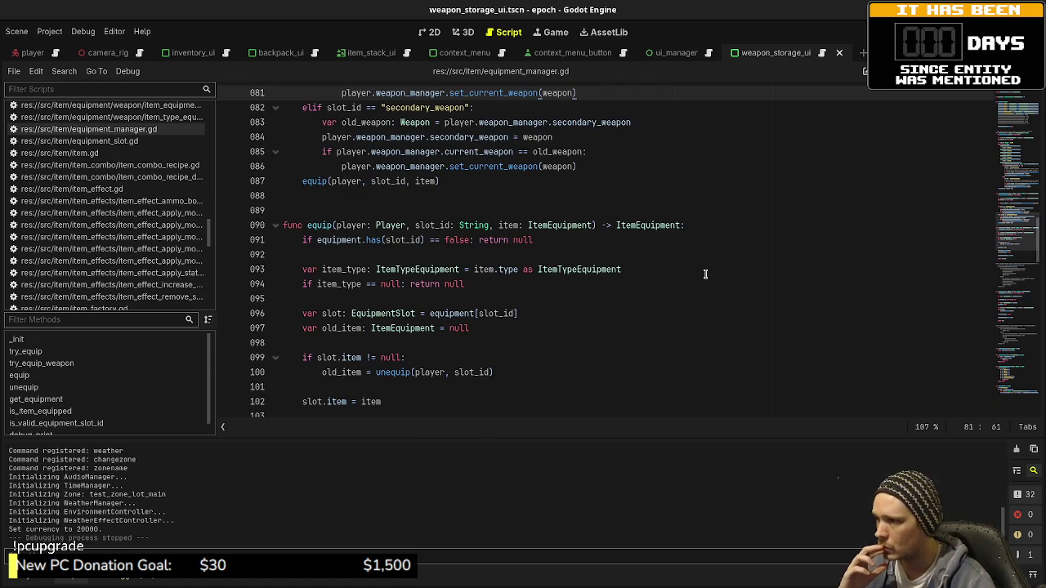
pyautogui.click(450, 225)
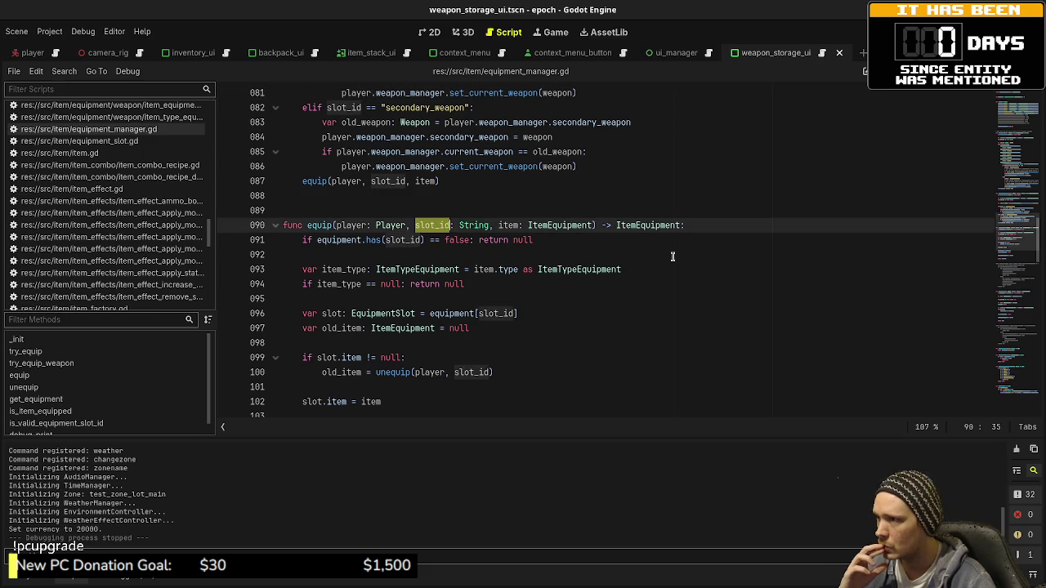
pyautogui.scroll(4, 672, 256)
pyautogui.scroll(5, 672, 257)
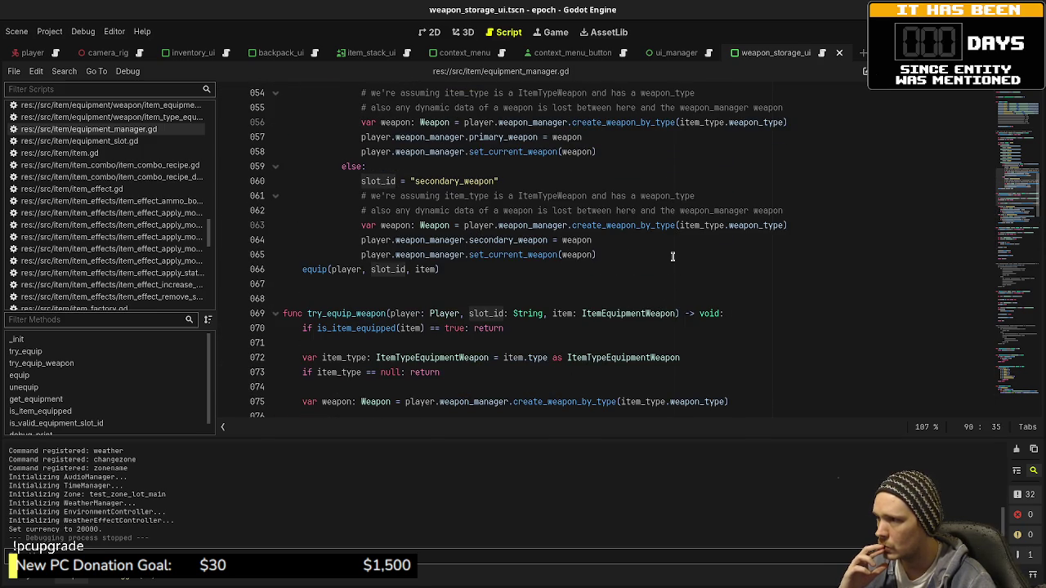
pyautogui.click(442, 183)
pyautogui.doubleClick(440, 182)
pyautogui.hotkey('ctrl', 'c')
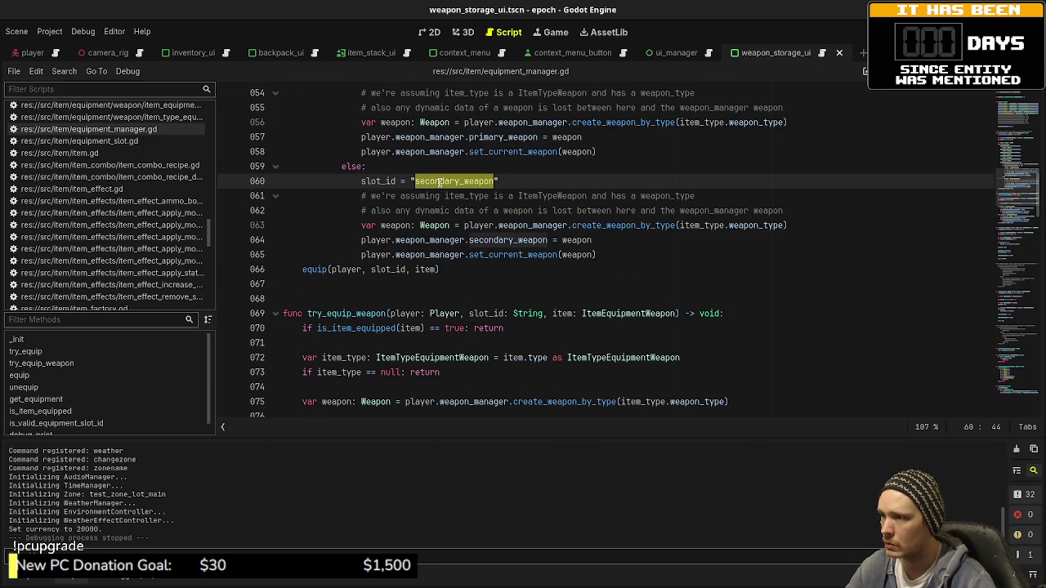
pyautogui.scroll(-4, 497, 231)
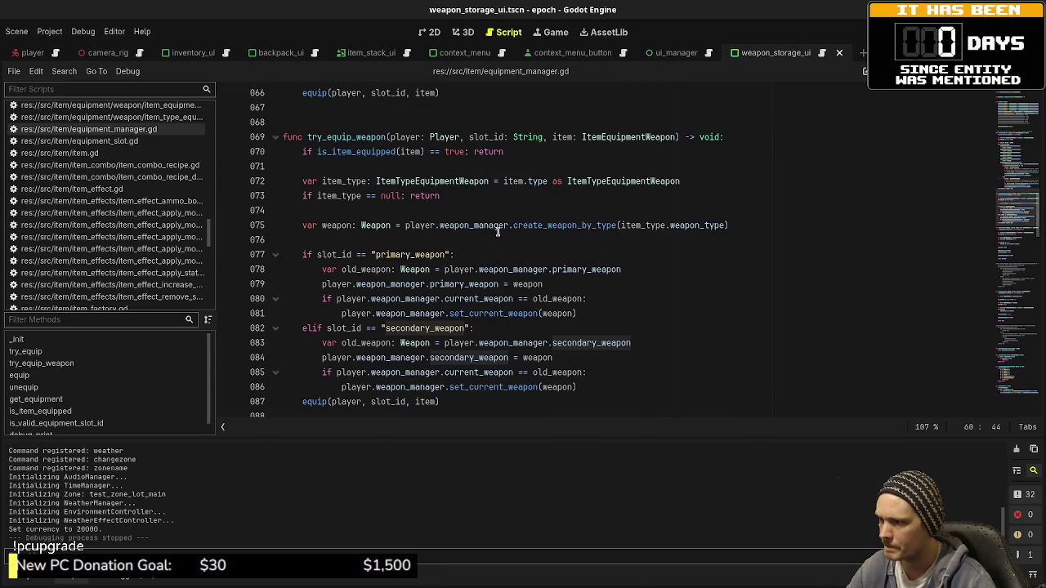
# - Save the equipment_manager.gd edits at the secondary_weapon branch and scroll up toward _init
pyautogui.doubleClick(406, 327)
pyautogui.hotkey('ctrl', 'v')
pyautogui.hotkey('ctrl', 's')
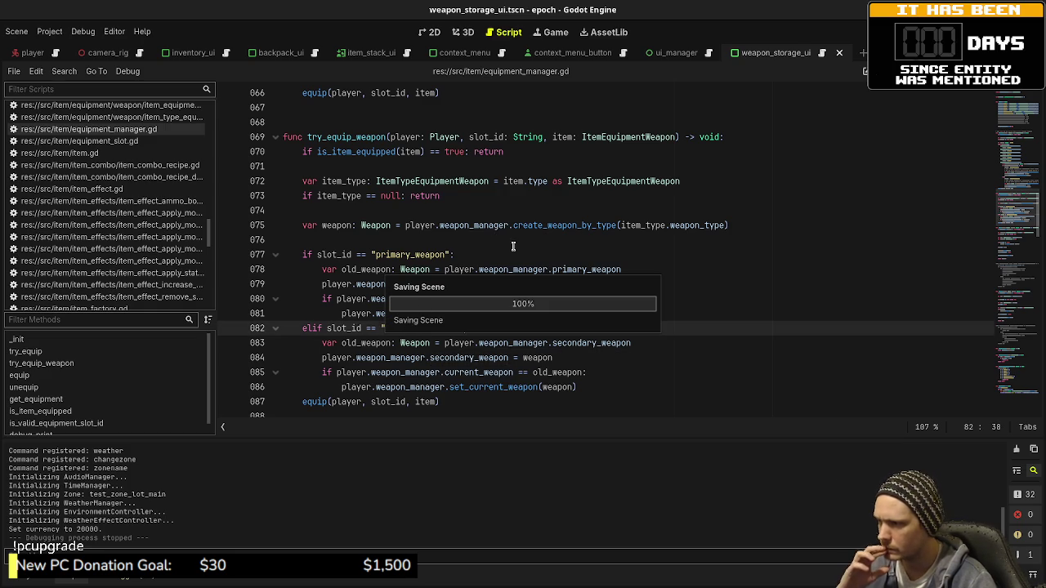
pyautogui.scroll(4, 513, 246)
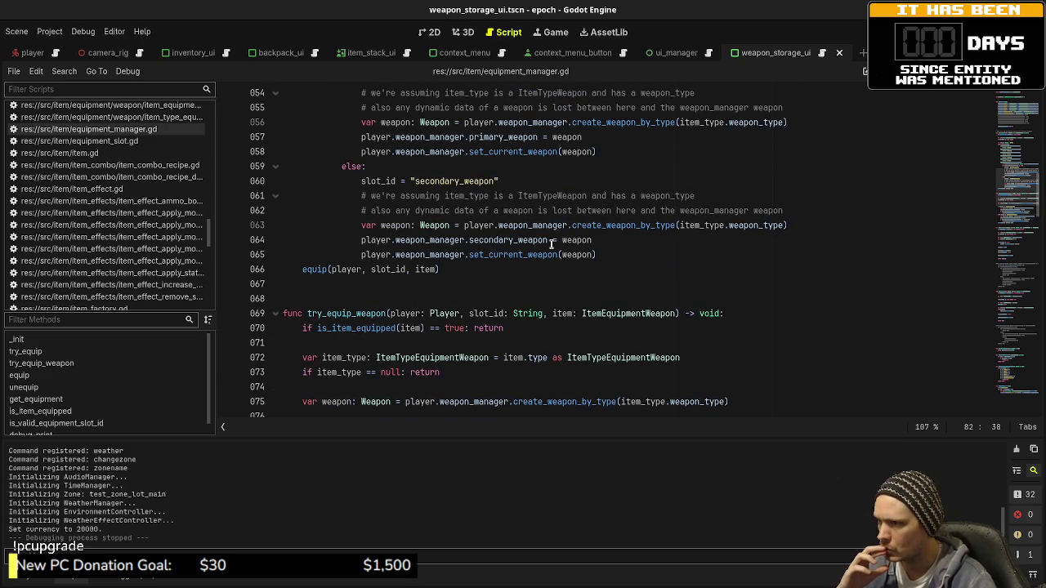
pyautogui.scroll(3, 551, 243)
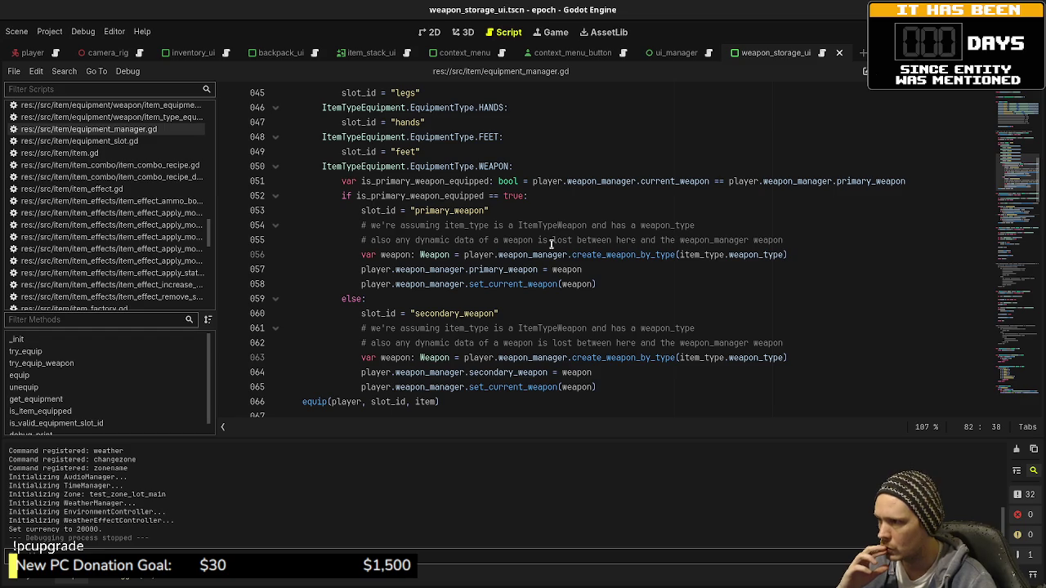
pyautogui.scroll(7, 551, 244)
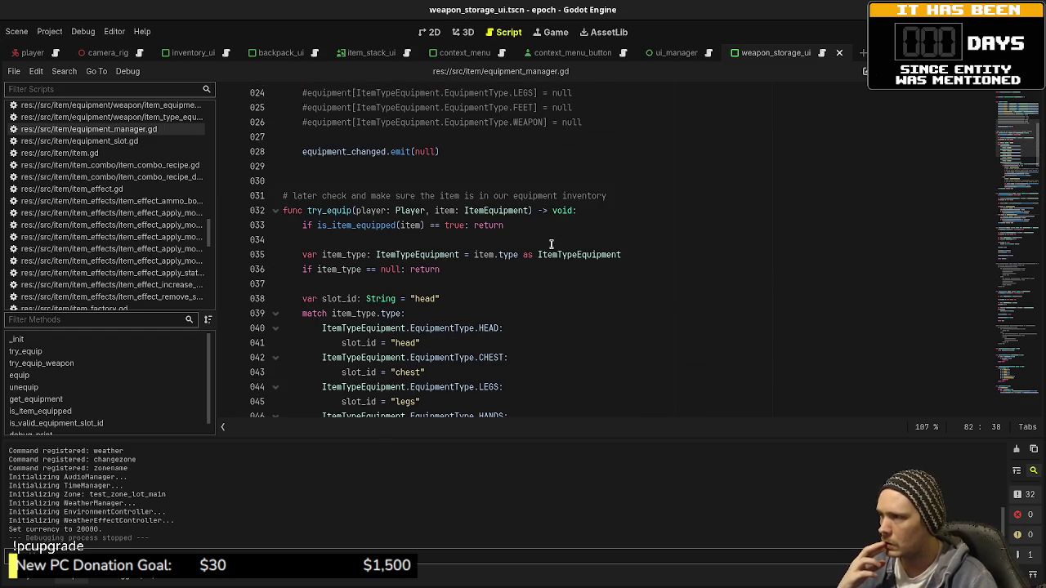
pyautogui.scroll(4, 552, 244)
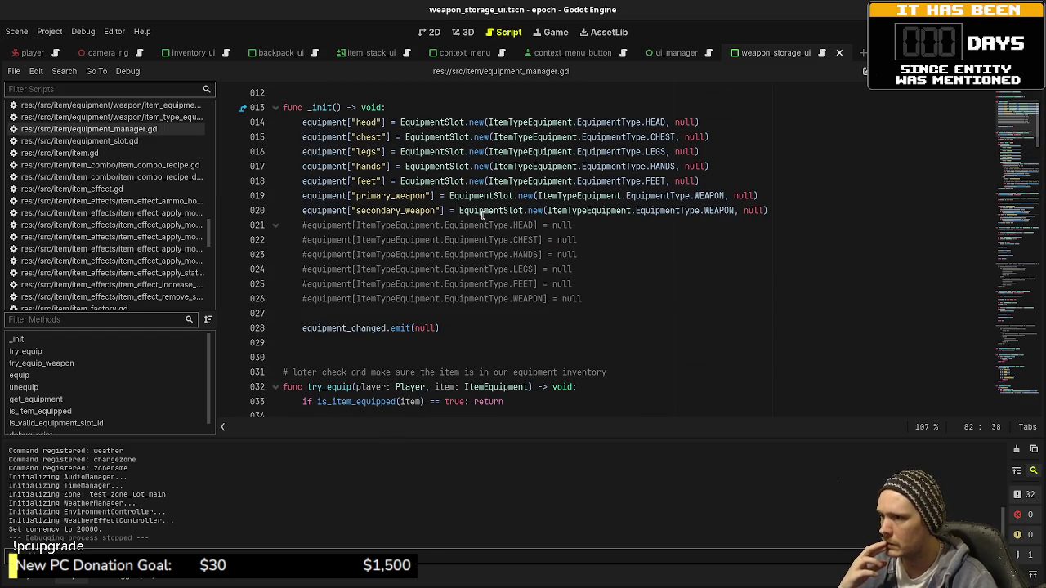
# - Trace the primary_weapon and secondary_weapon slot ids from _init to slot_id in the line 87 equip call
pyautogui.click(380, 199)
pyautogui.doubleClick(375, 210)
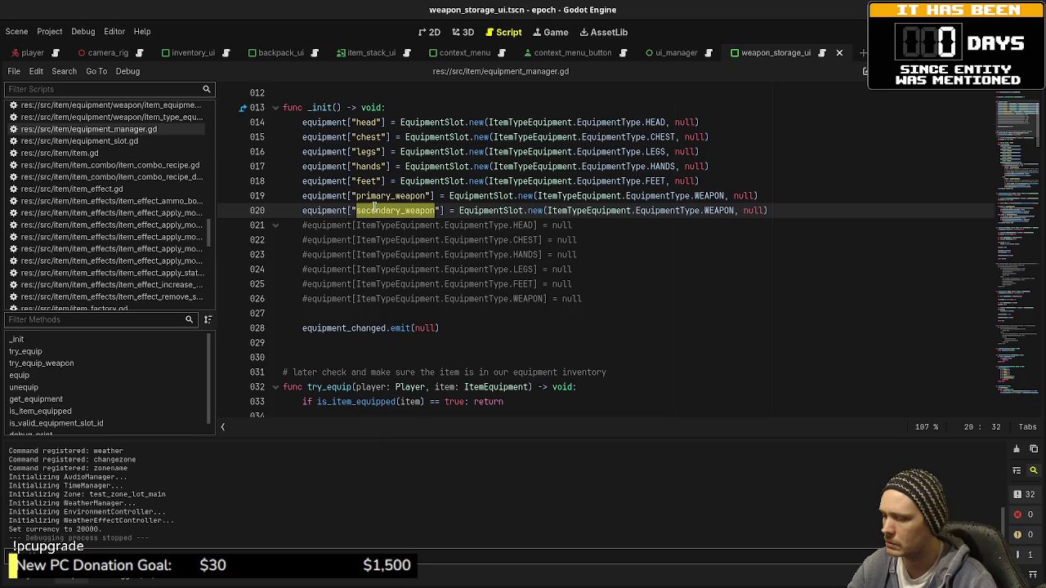
pyautogui.scroll(-14, 600, 241)
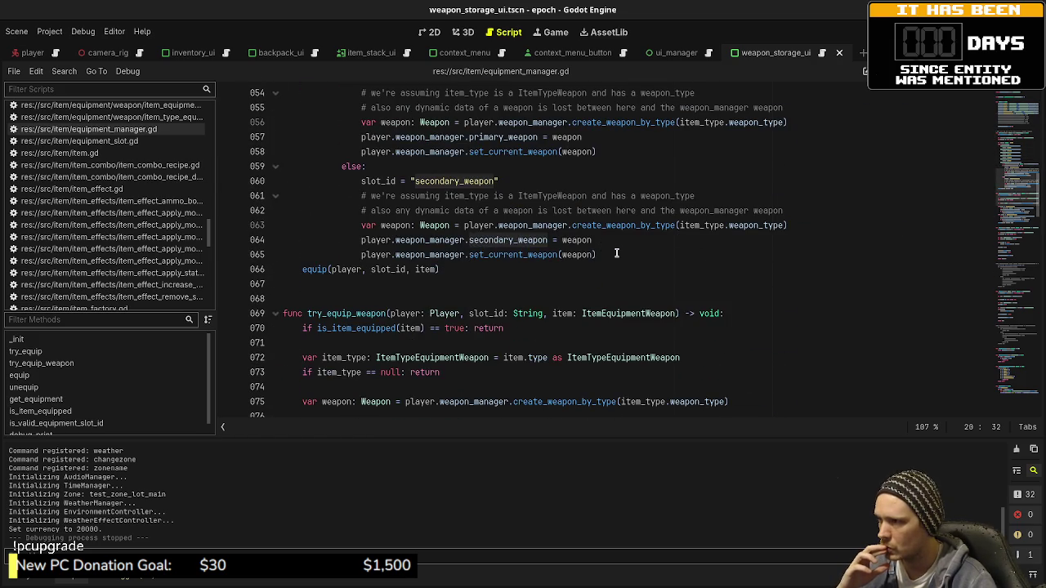
pyautogui.scroll(-3, 463, 217)
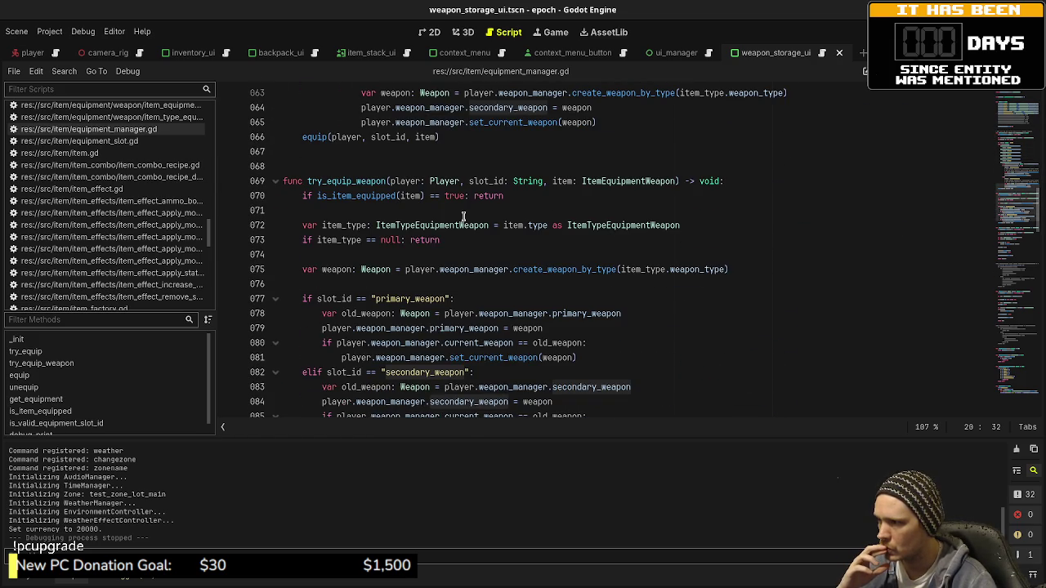
pyautogui.scroll(4, 464, 216)
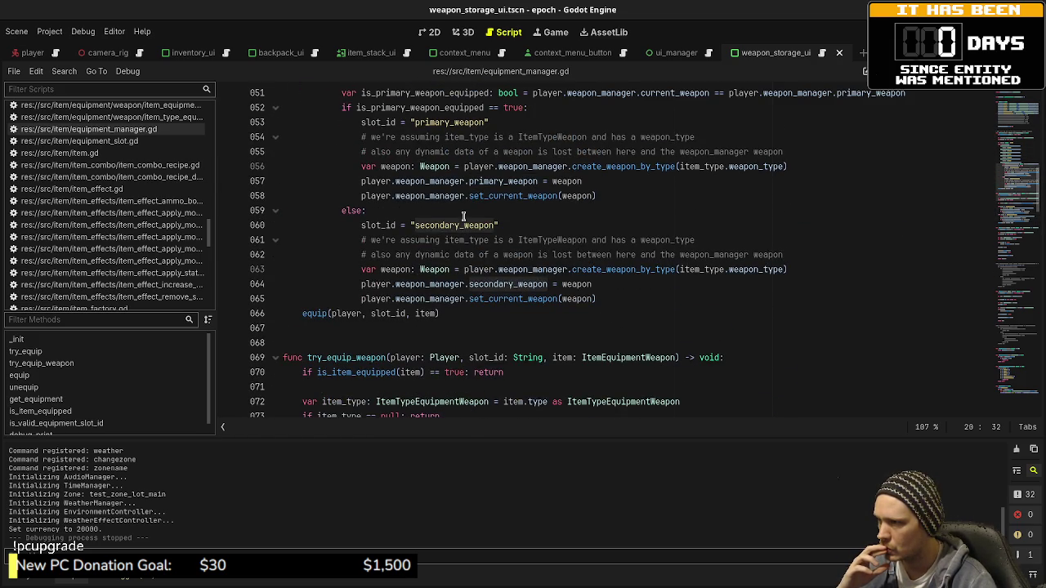
pyautogui.doubleClick(441, 123)
pyautogui.scroll(-3, 490, 237)
pyautogui.scroll(-2, 493, 239)
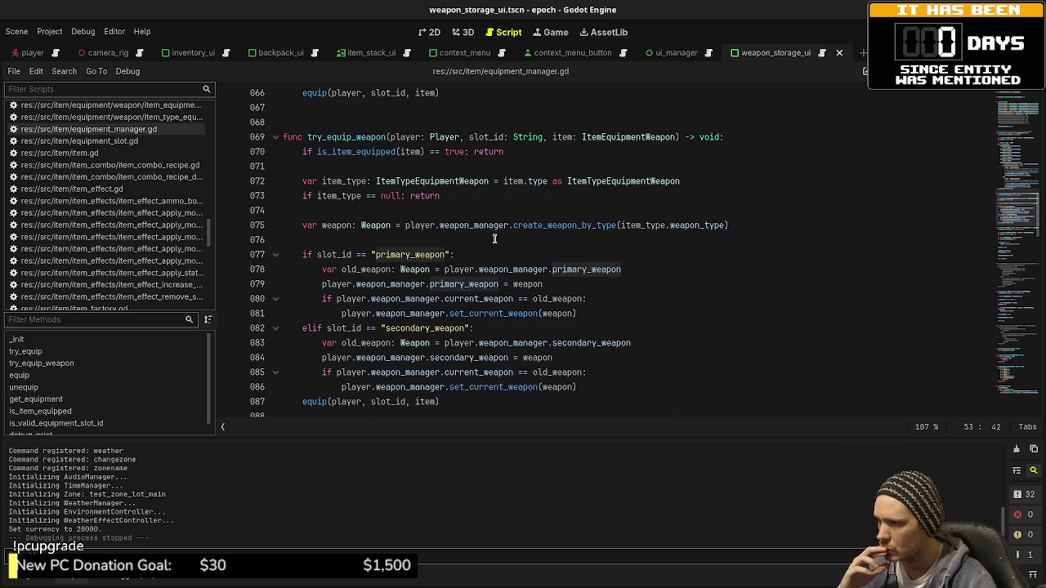
pyautogui.scroll(-3, 494, 239)
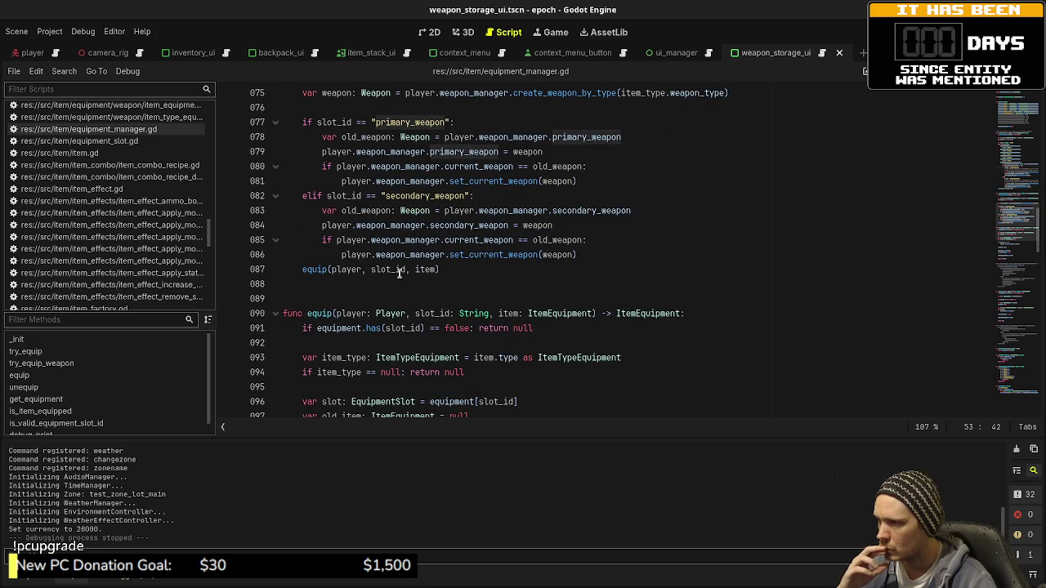
pyautogui.doubleClick(399, 270)
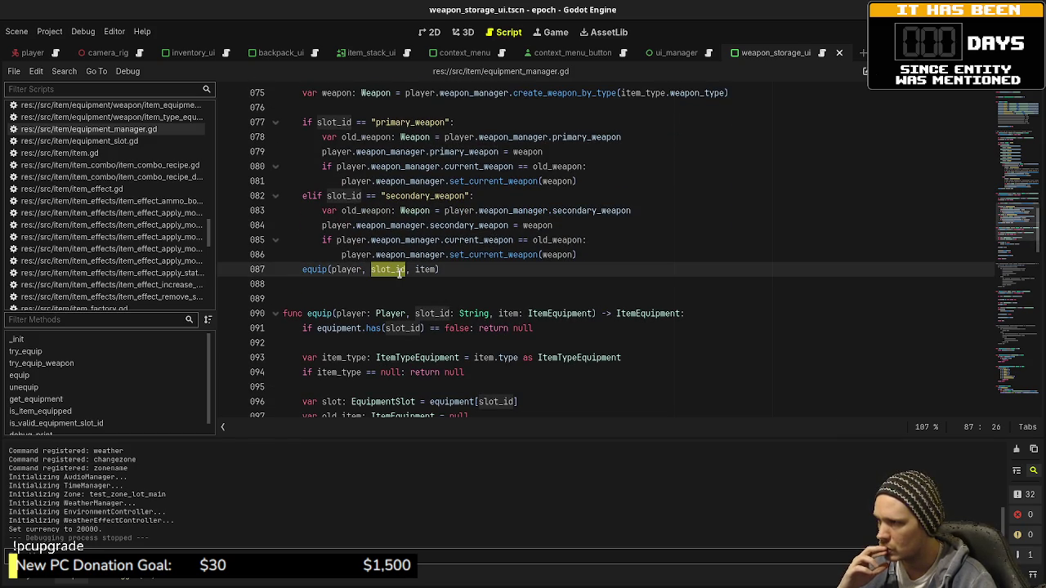
pyautogui.scroll(2, 399, 272)
pyautogui.scroll(1, 400, 274)
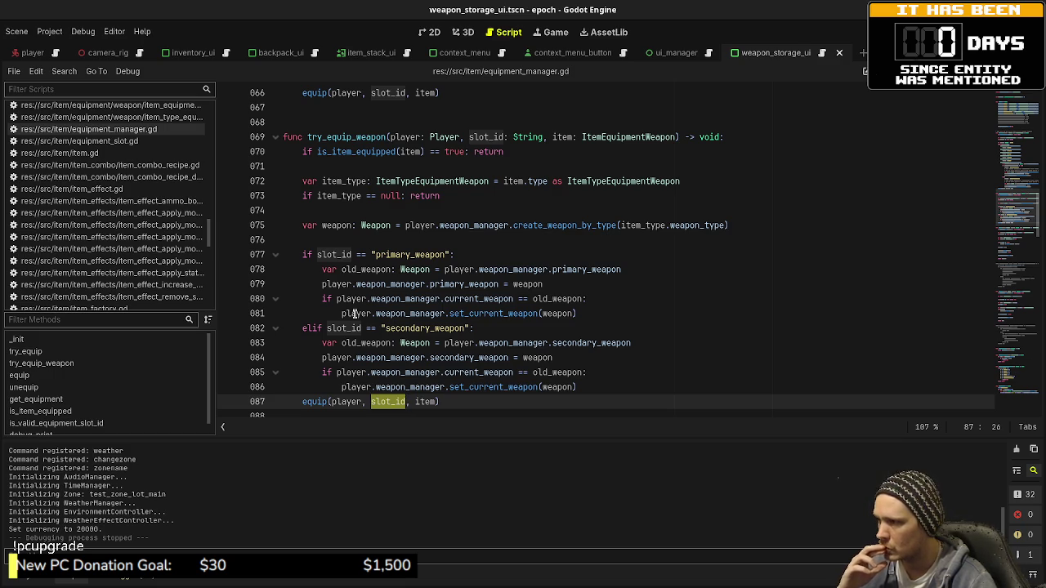
# - Indent equip(player, slot_id, item) into the secondary branch, copy it into the primary branch, and save
pyautogui.click(299, 401)
pyautogui.press('Tab')
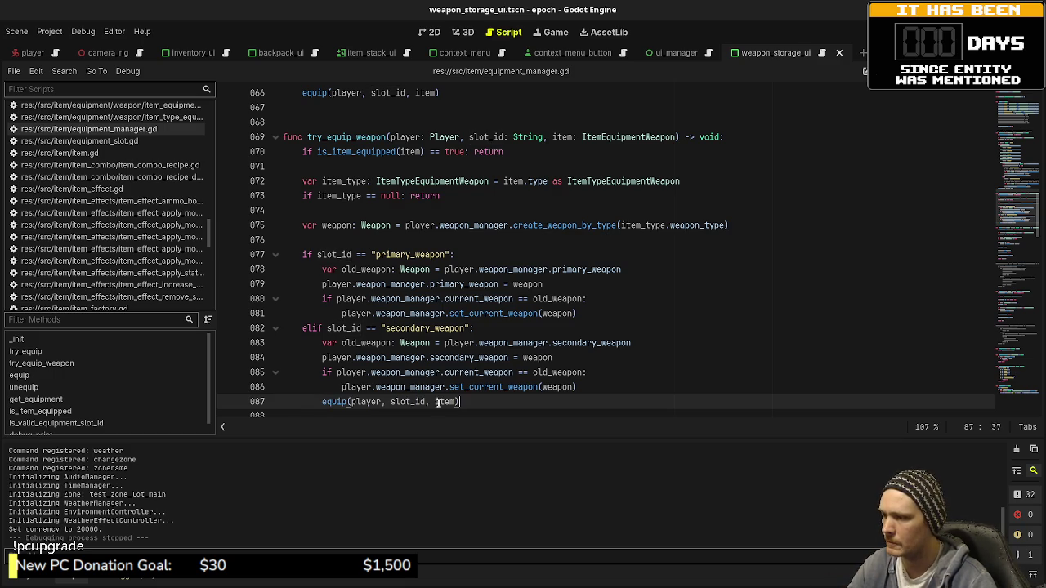
pyautogui.moveTo(461, 401); pyautogui.dragTo(322, 402)
pyautogui.hotkey('ctrl', 'c')
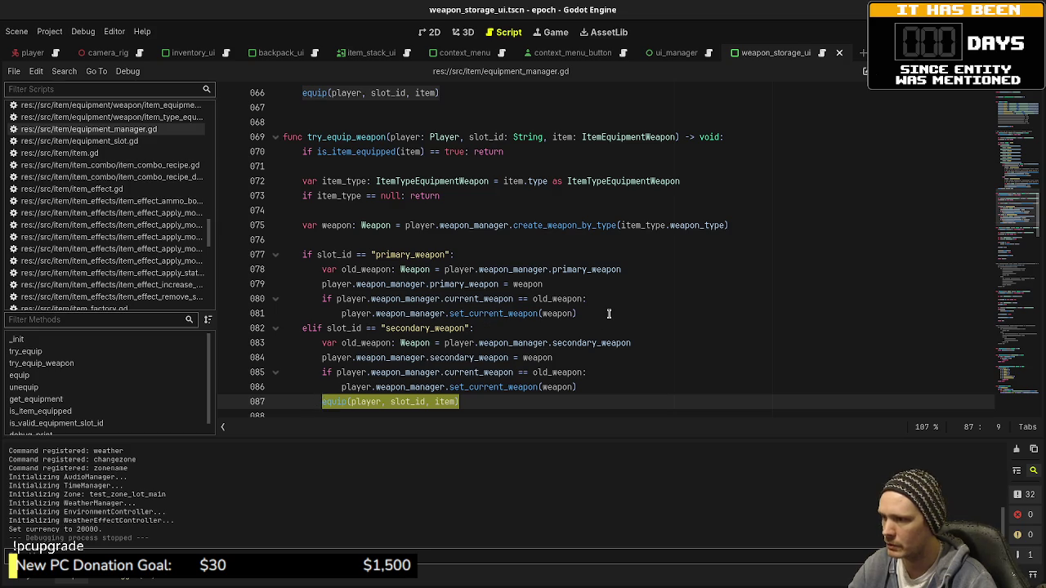
pyautogui.click(606, 314)
pyautogui.press('Return')
pyautogui.press('BackSpace')
pyautogui.hotkey('ctrl', 'v')
pyautogui.hotkey('ctrl', 's')
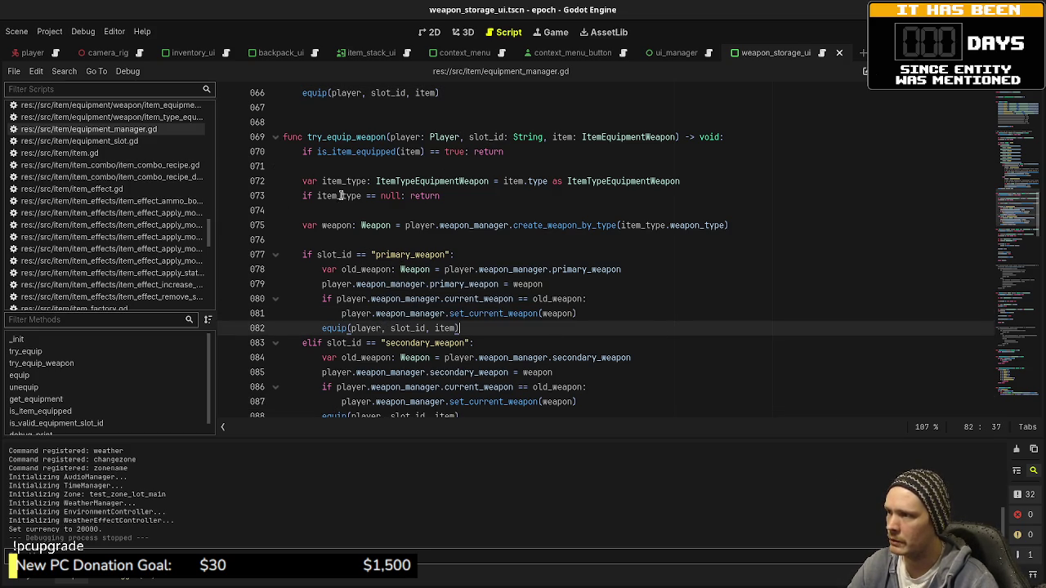
# - Scroll down to inspect the equip function's item_type handling in equipment_manager.gd
pyautogui.scroll(-5, 447, 236)
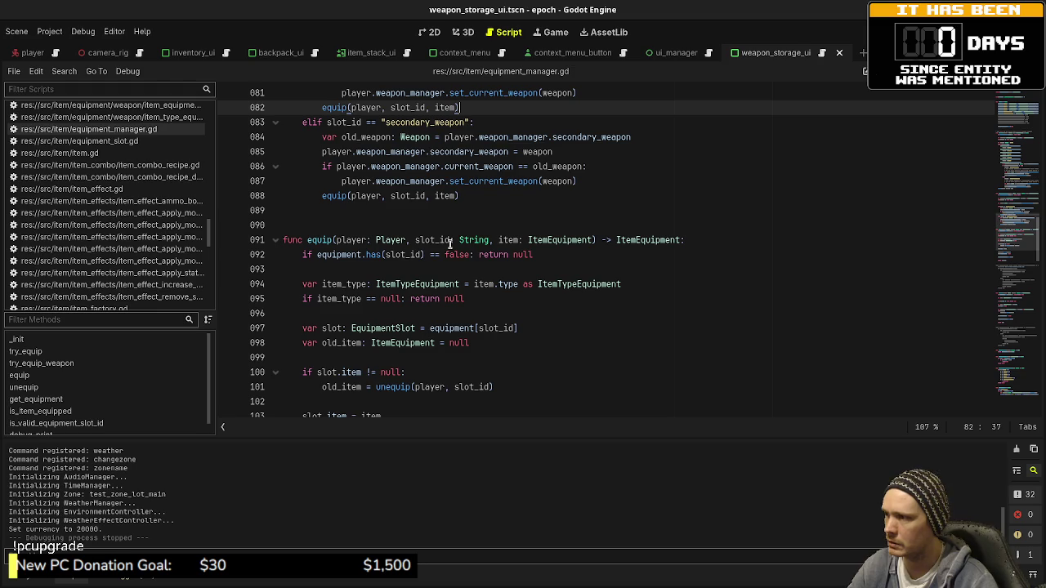
pyautogui.scroll(-1, 449, 244)
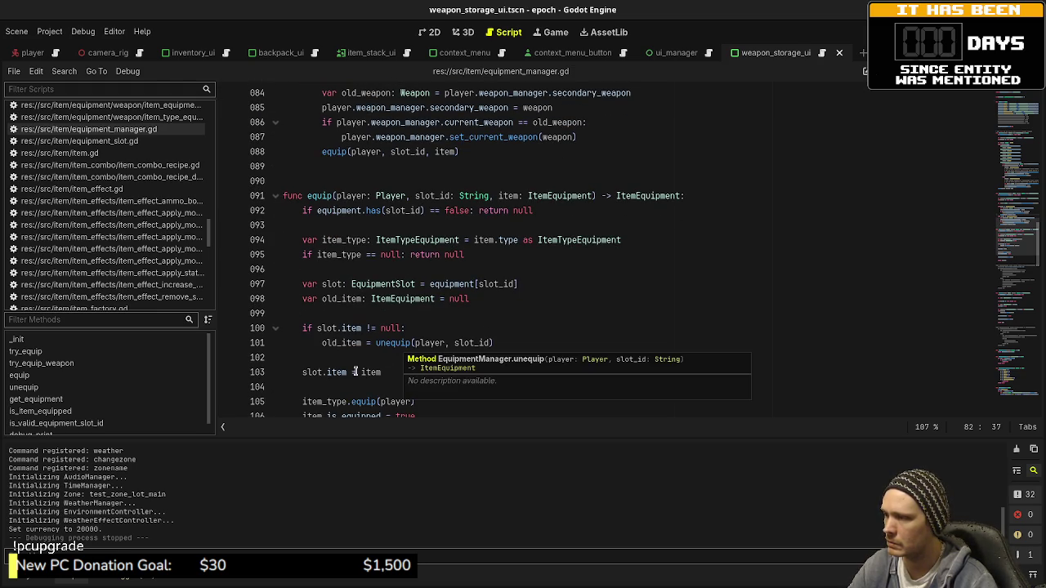
pyautogui.scroll(-1, 369, 374)
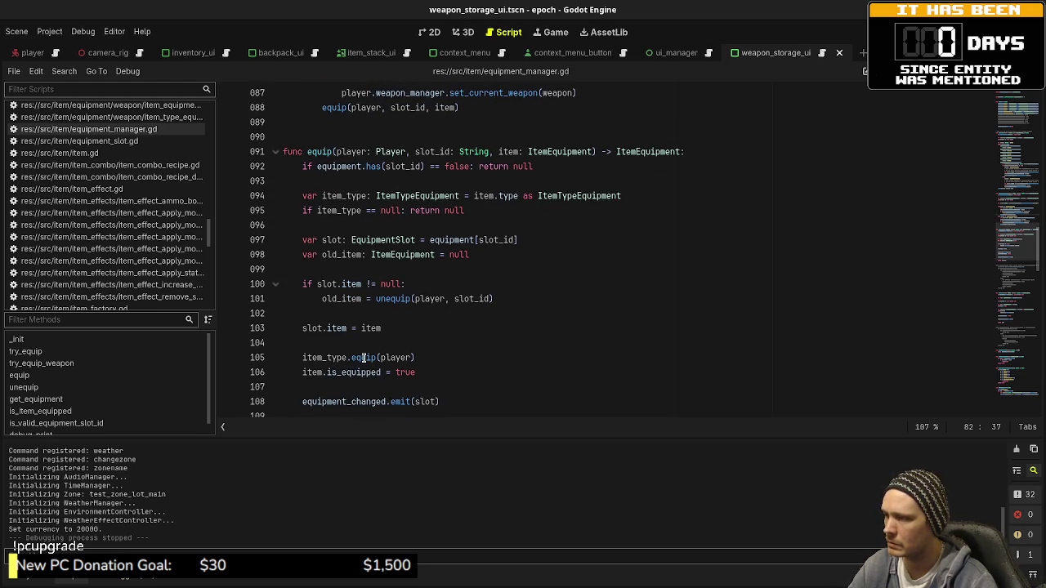
pyautogui.scroll(-1, 363, 358)
pyautogui.click(360, 315)
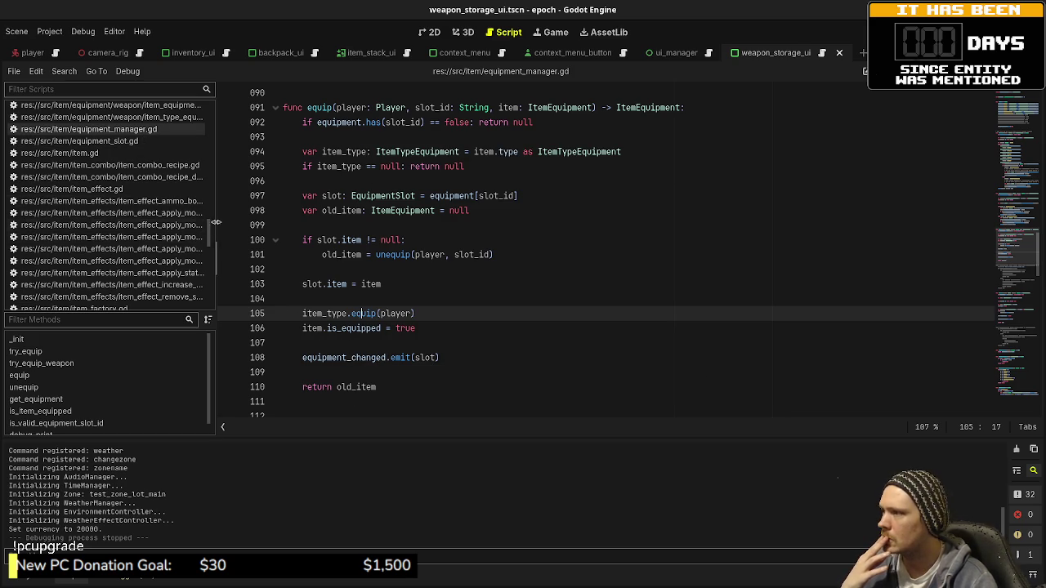
pyautogui.moveTo(210, 235); pyautogui.dragTo(214, 286)
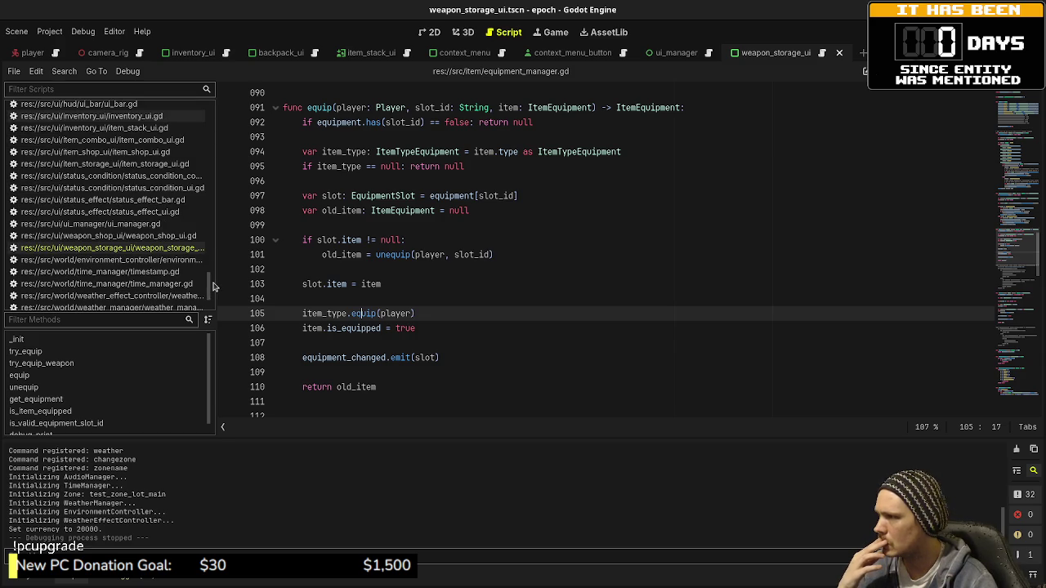
pyautogui.scroll(-2, 155, 283)
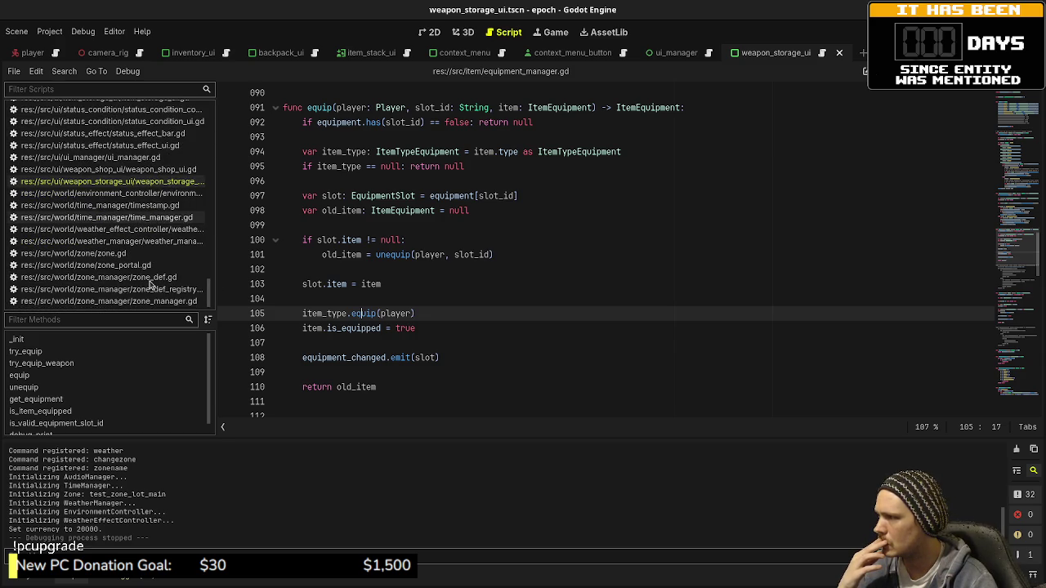
pyautogui.scroll(2, 150, 283)
pyautogui.scroll(2, 149, 284)
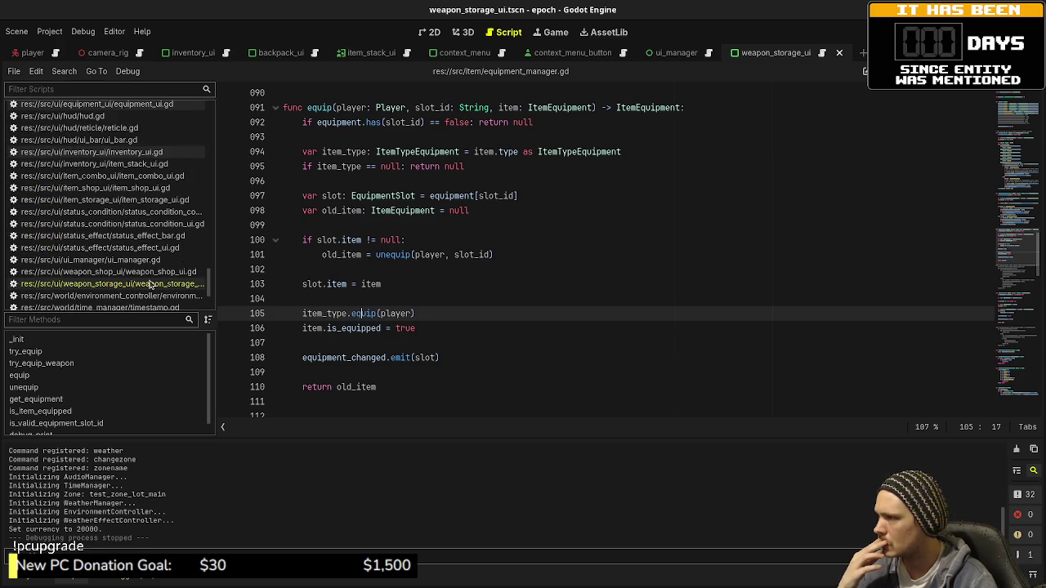
pyautogui.scroll(2, 150, 283)
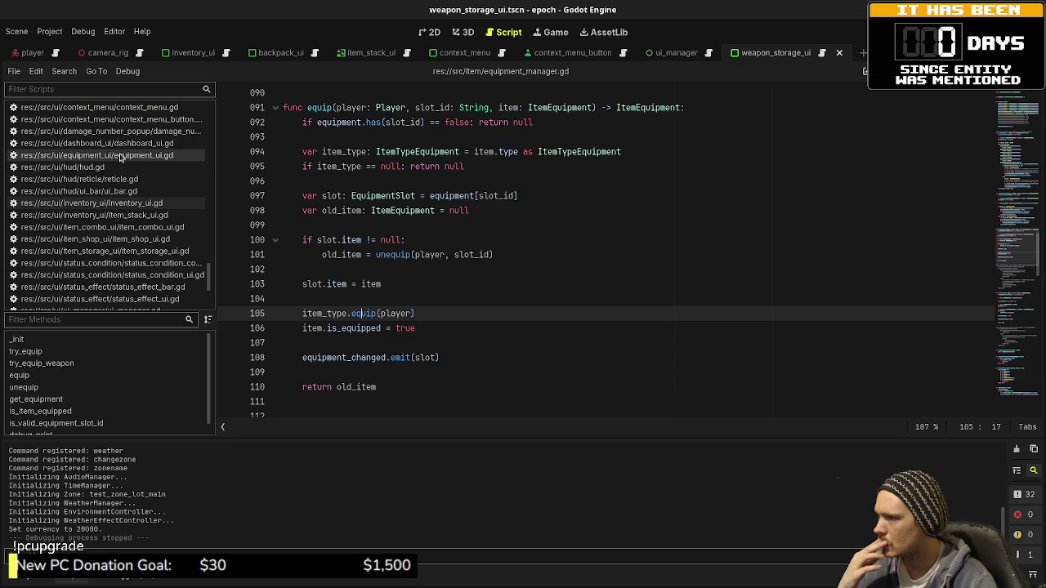
pyautogui.click(120, 156)
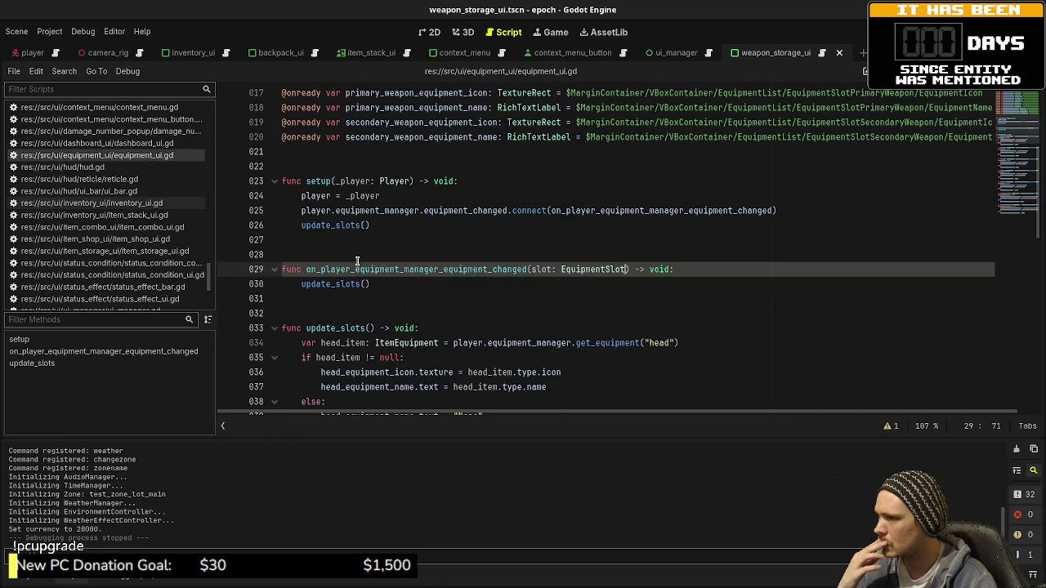
pyautogui.scroll(-3, 457, 295)
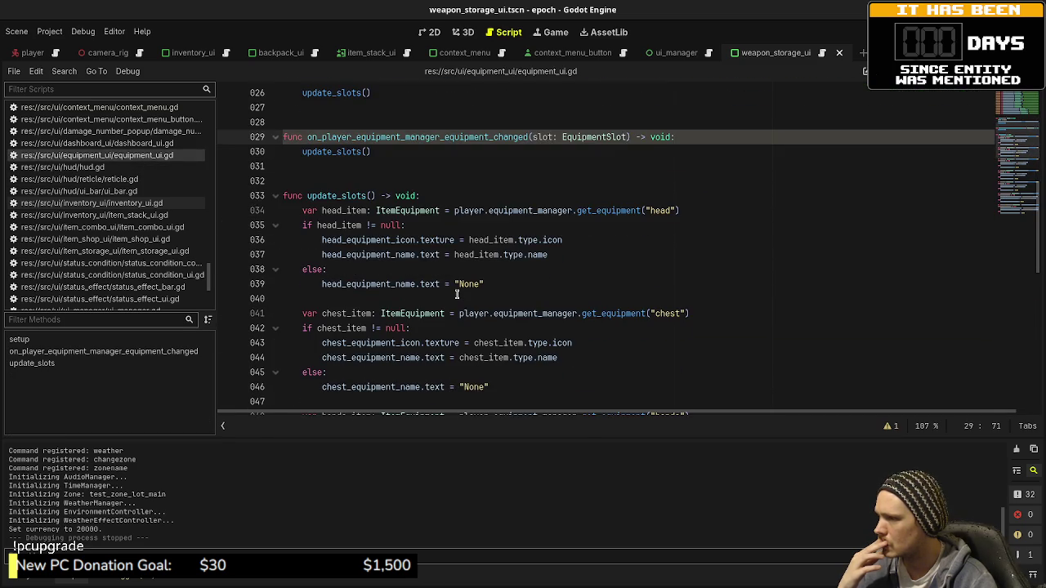
pyautogui.scroll(-3, 457, 295)
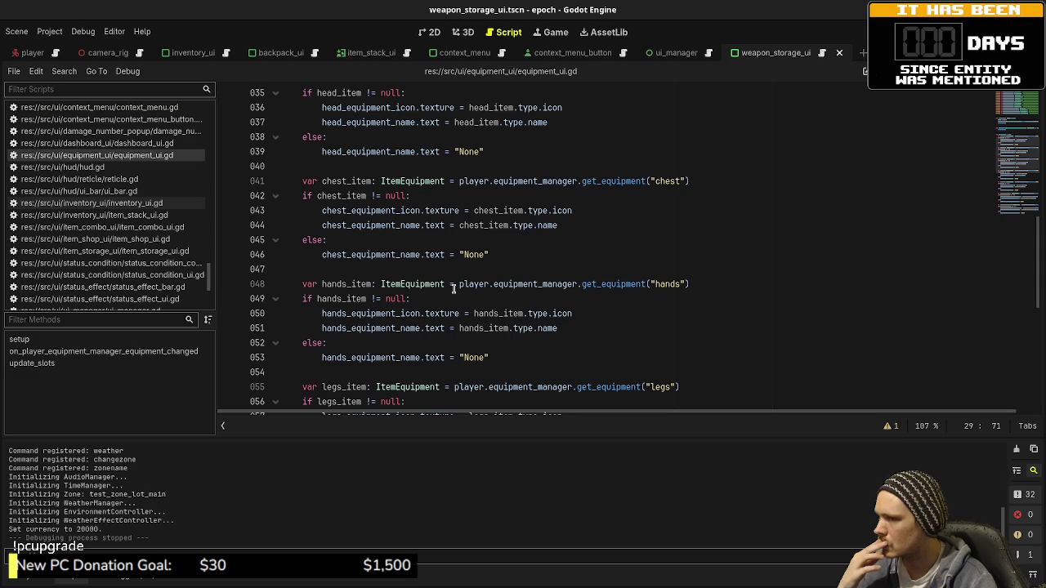
pyautogui.scroll(-9, 454, 289)
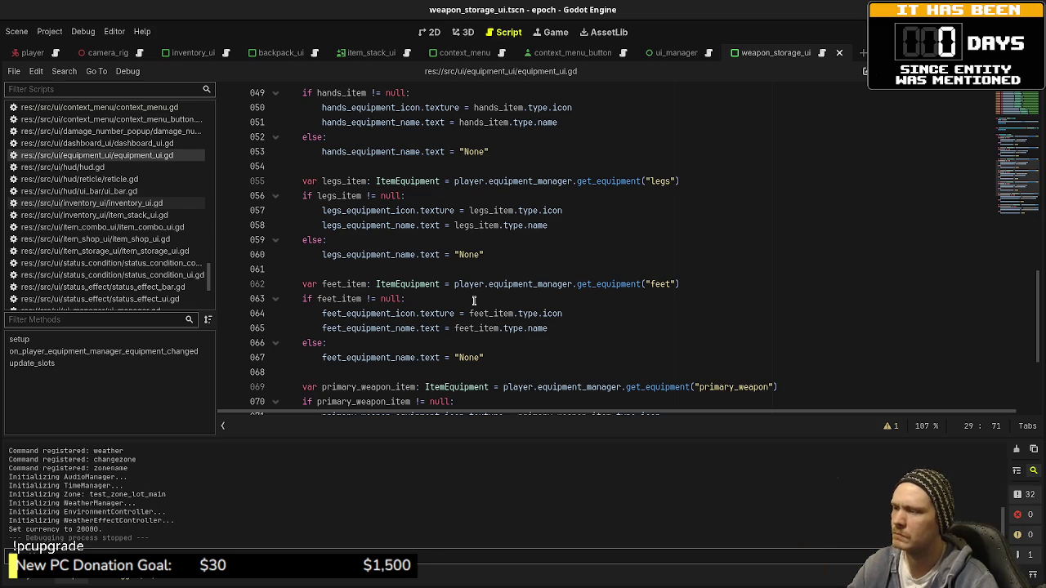
pyautogui.scroll(6, 473, 300)
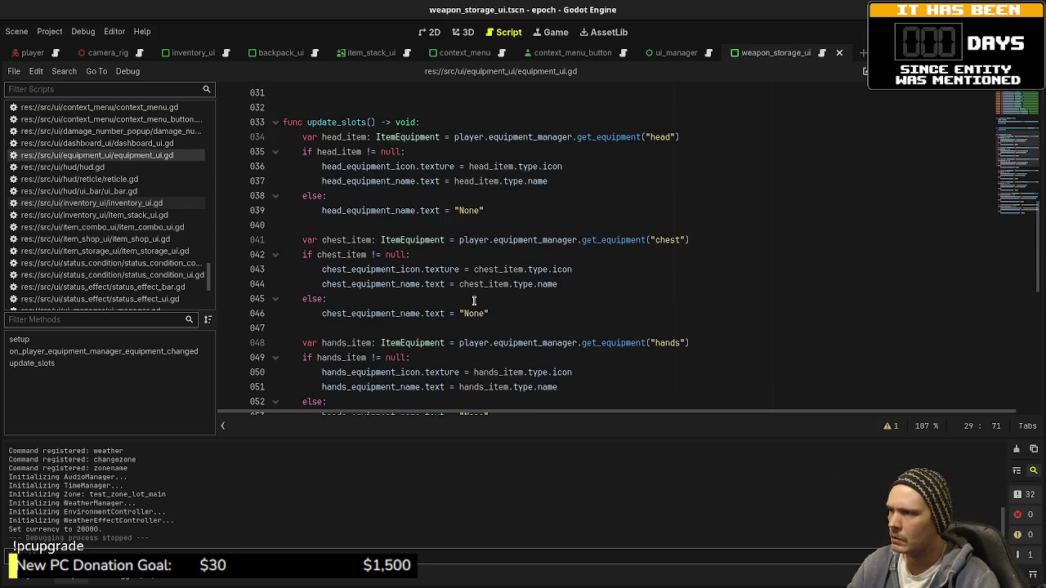
pyautogui.scroll(5, 531, 302)
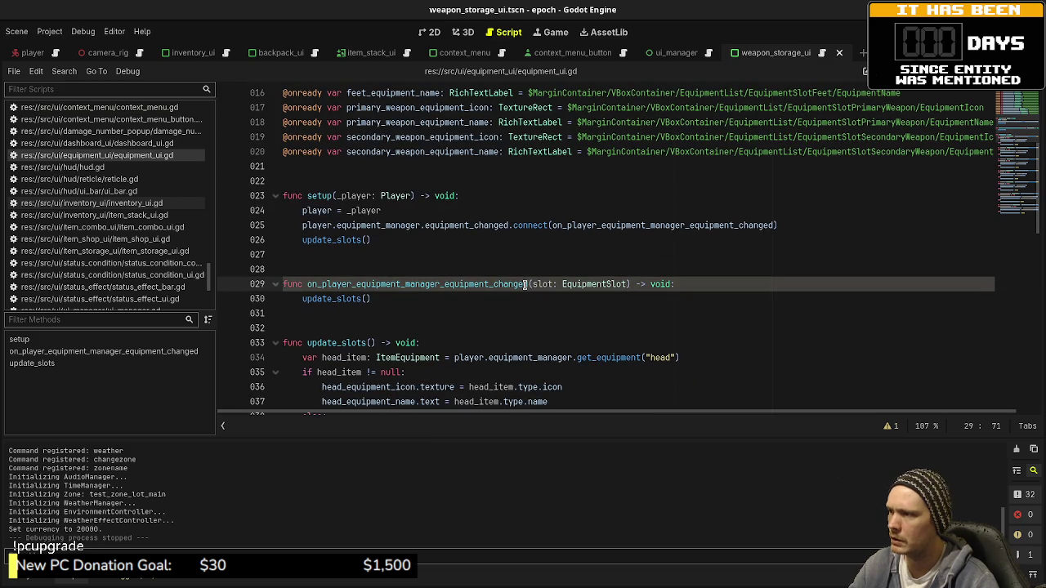
pyautogui.scroll(-15, 343, 302)
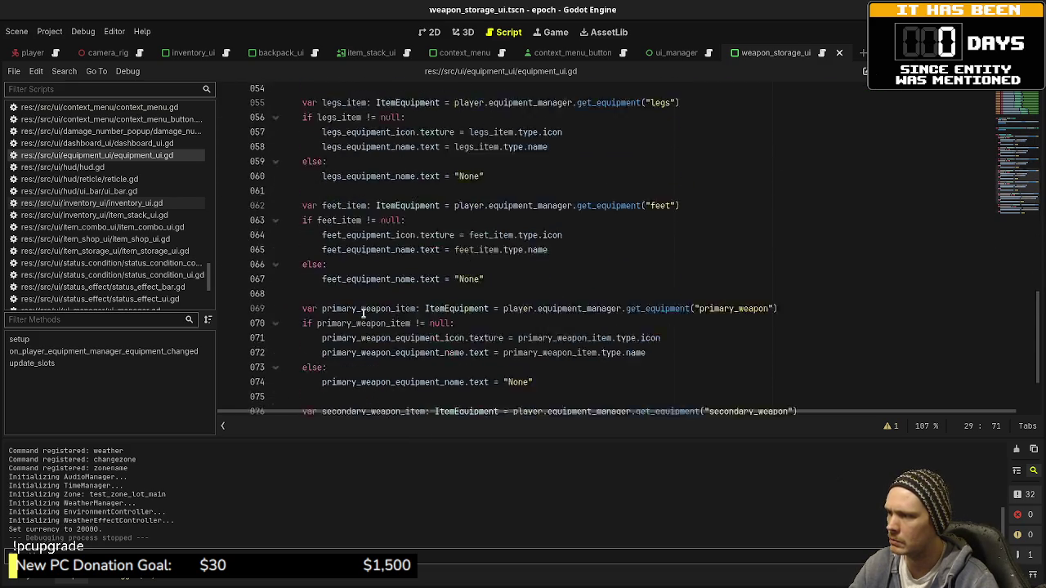
pyautogui.scroll(20, 364, 313)
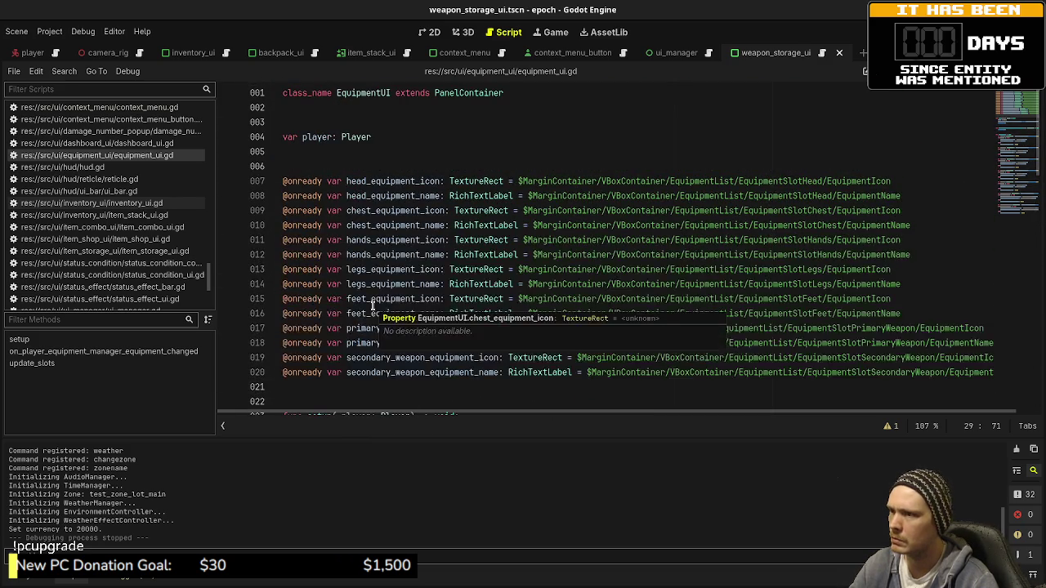
pyautogui.scroll(-5, 376, 307)
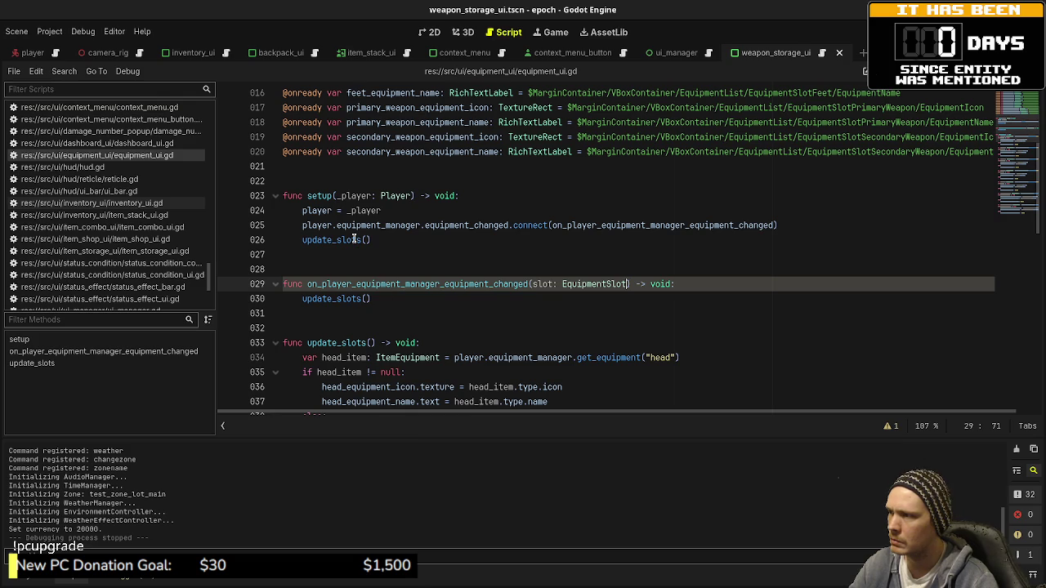
pyautogui.scroll(-2, 354, 240)
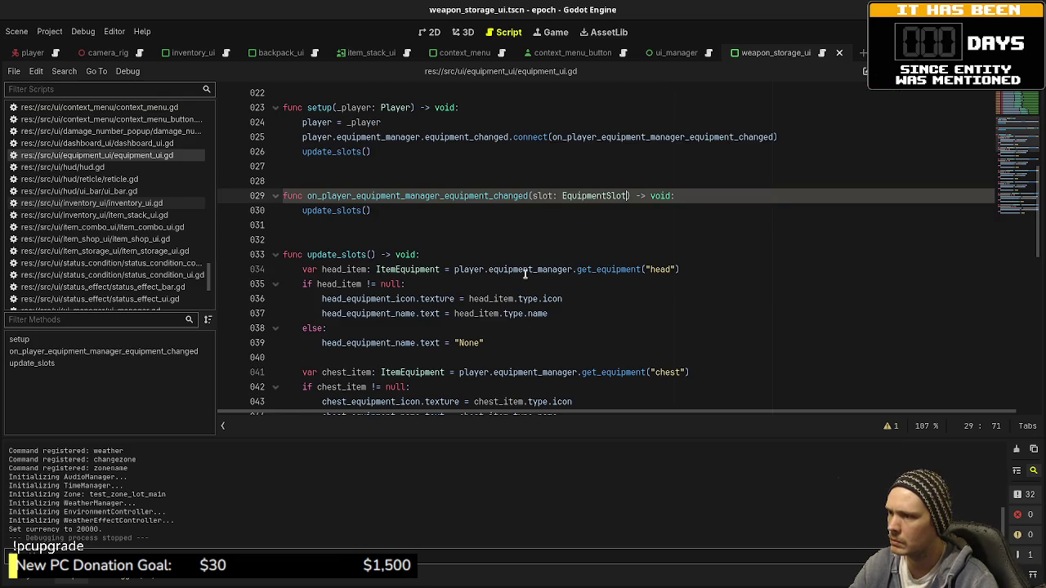
pyautogui.doubleClick(368, 299)
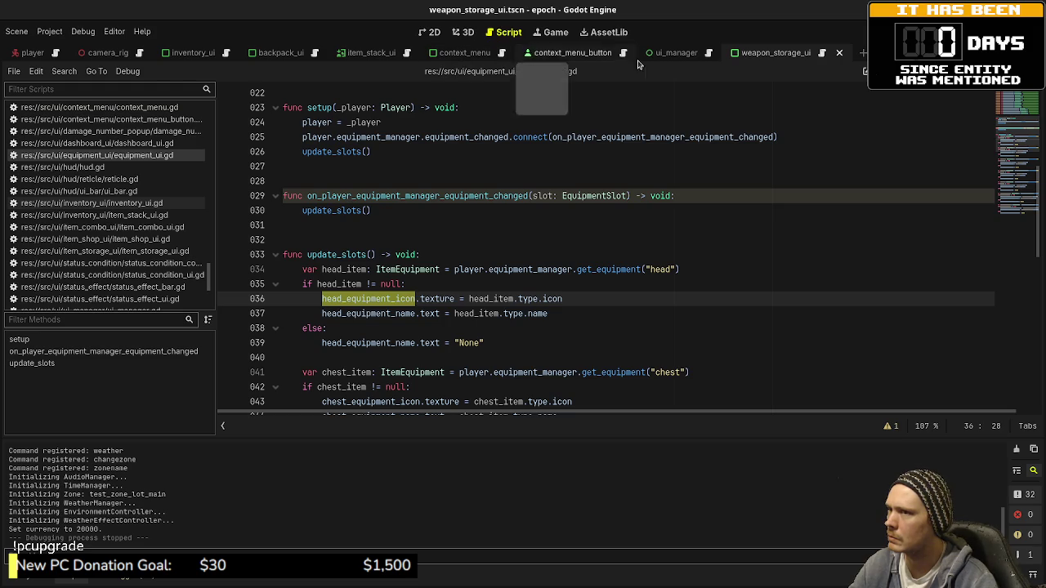
# - In weapon_storage_ui.gd, move force_update_stack_uis() from line 53 into both Equip Primary and Equip Secondary callbacks, then save
pyautogui.click(822, 54)
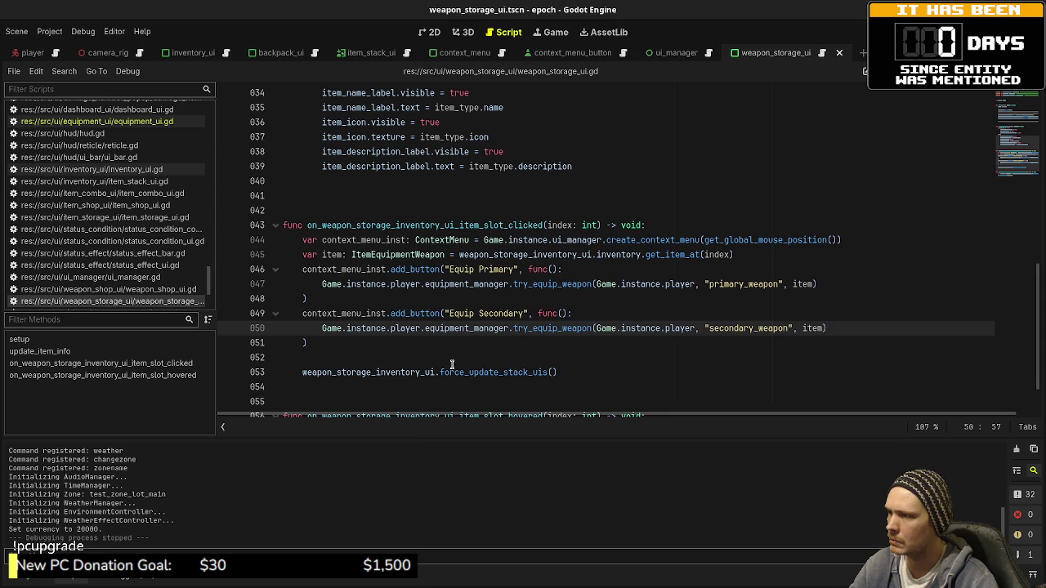
pyautogui.click(452, 369)
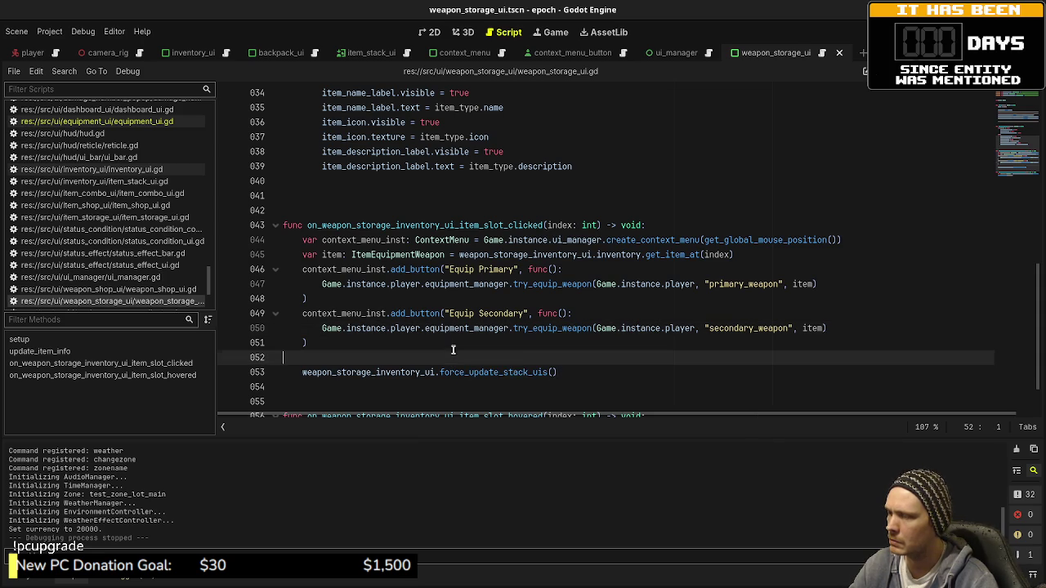
pyautogui.moveTo(574, 374); pyautogui.dragTo(303, 371)
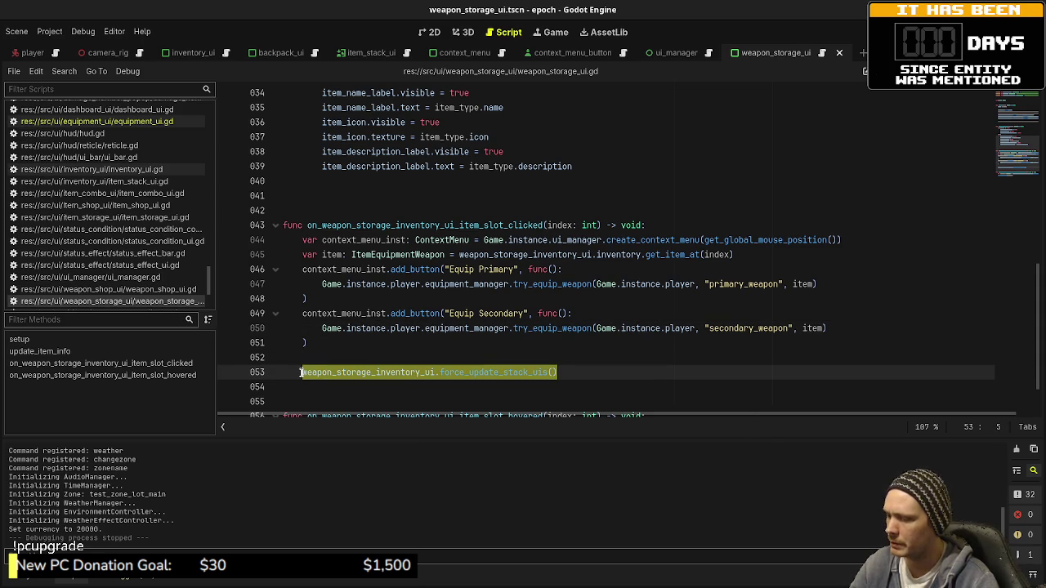
pyautogui.hotkey('ctrl', 'x')
pyautogui.click(814, 283)
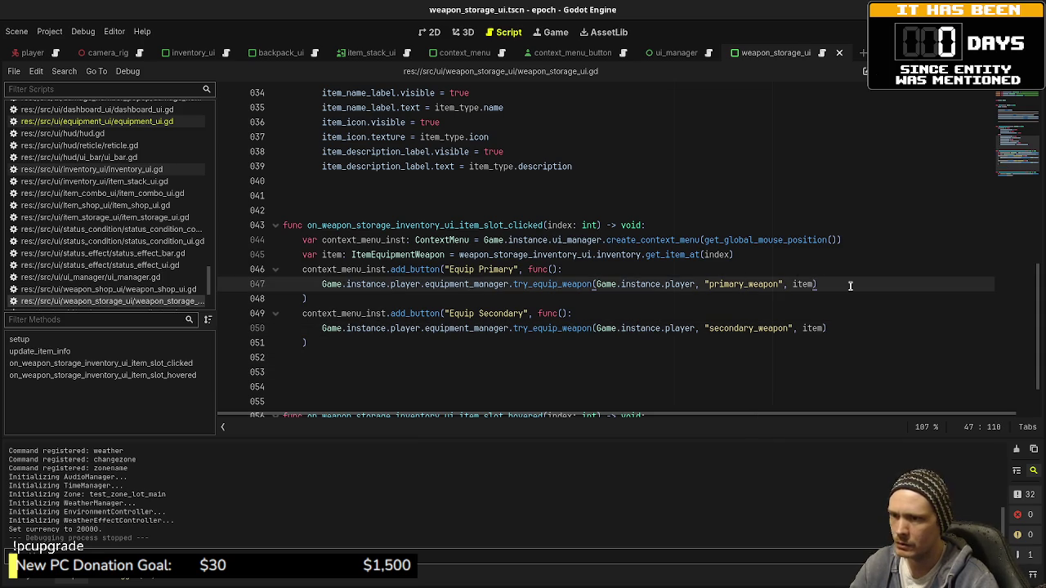
pyautogui.press('Return')
pyautogui.hotkey('ctrl', 'v')
pyautogui.click(853, 341)
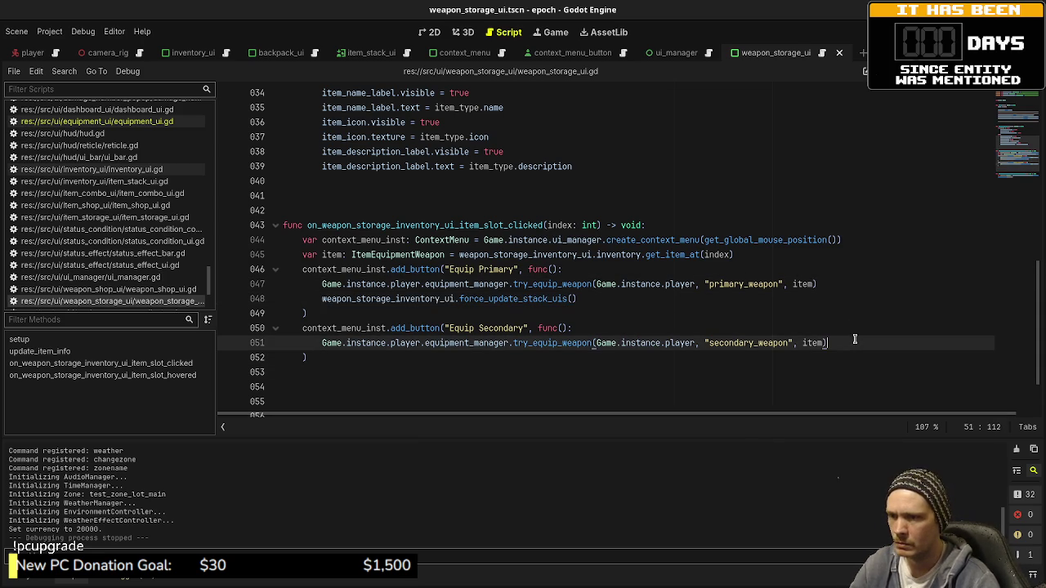
pyautogui.press('Return')
pyautogui.hotkey('ctrl', 'v')
pyautogui.hotkey('ctrl', 's')
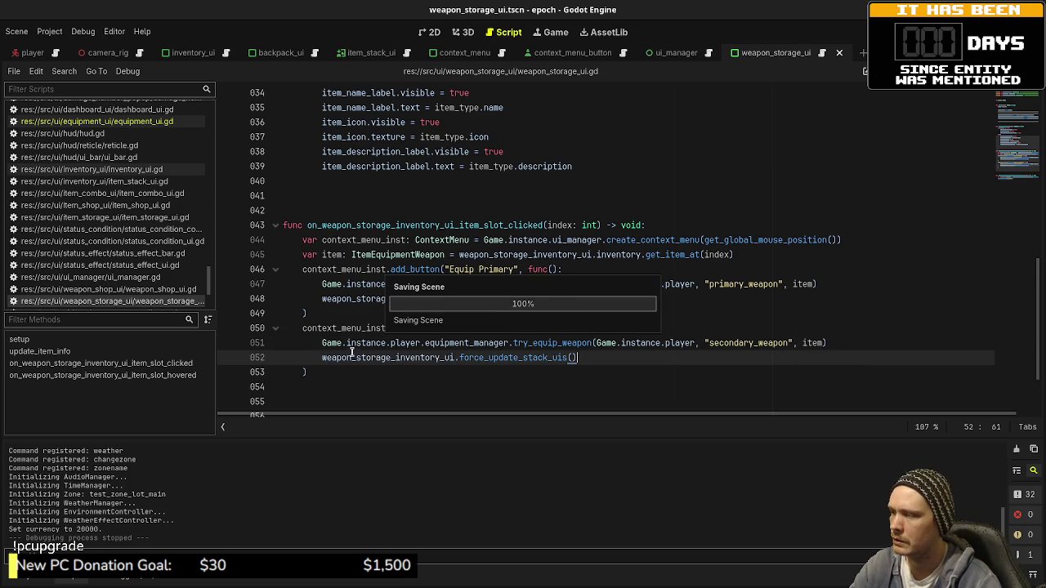
# - Remove the extra blank lines after the function, save again, and run the project with F5
pyautogui.scroll(-2, 322, 343)
pyautogui.click(323, 314)
pyautogui.press('Up')
pyautogui.press('Up')
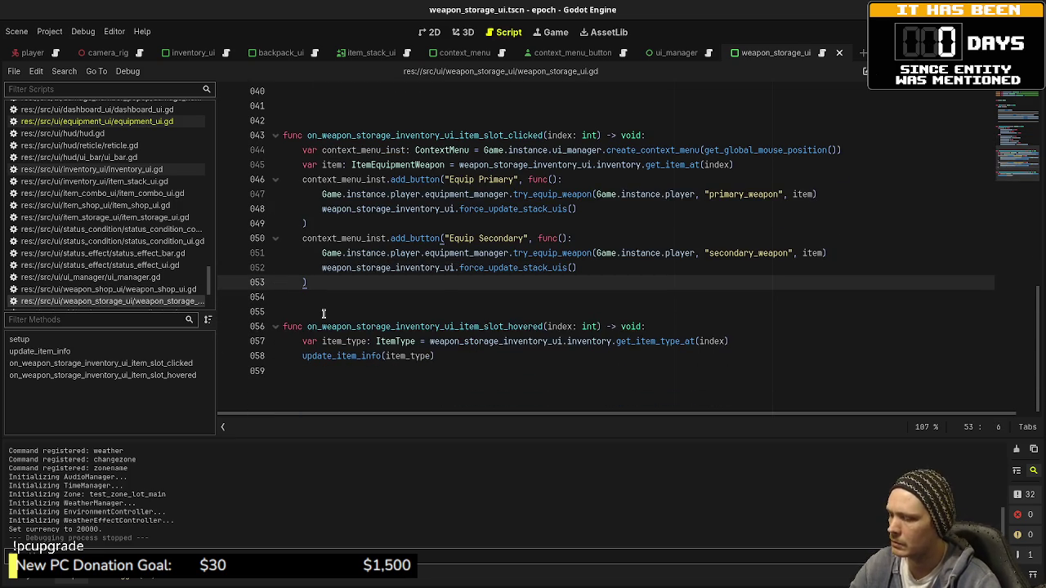
pyautogui.hotkey('ctrl', 's')
pyautogui.press('F5')
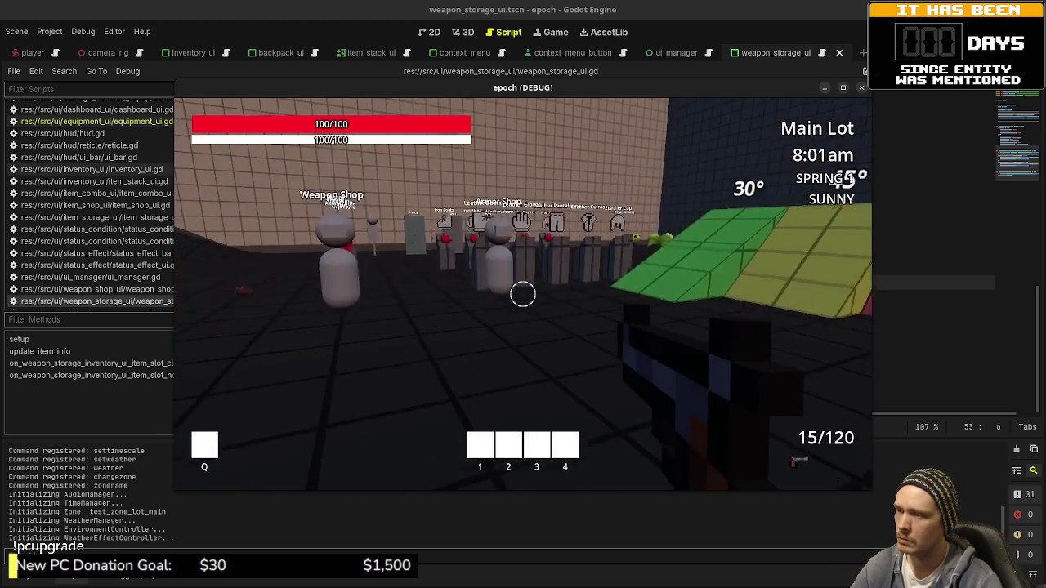
# - Run 'setcurrency 20000' in the in-game console to set currency to 20000
pyautogui.press('`')
pyautogui.write('setcurrency')
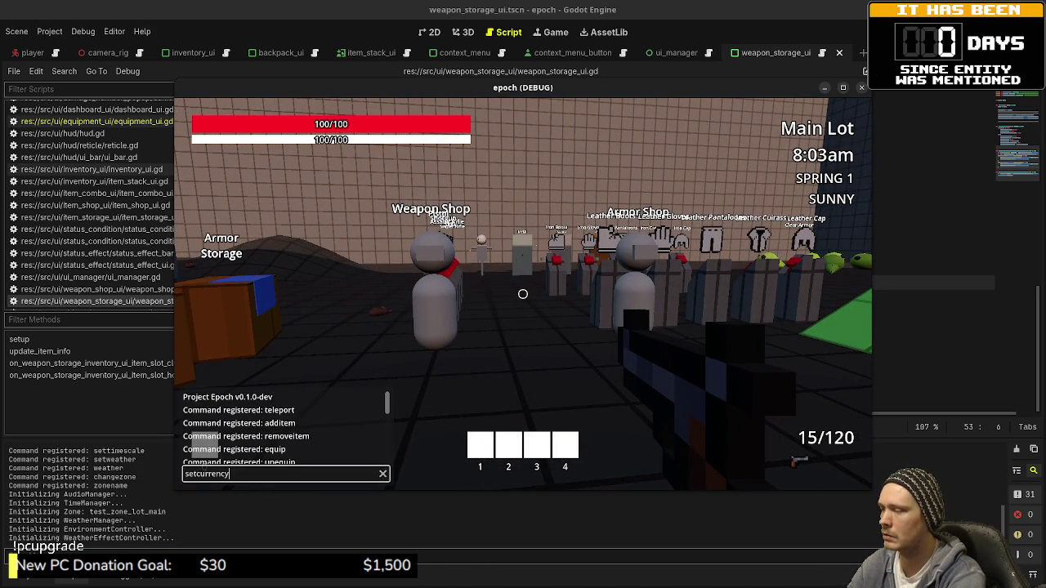
pyautogui.write(' 20000')
pyautogui.press('Return')
pyautogui.press('w')
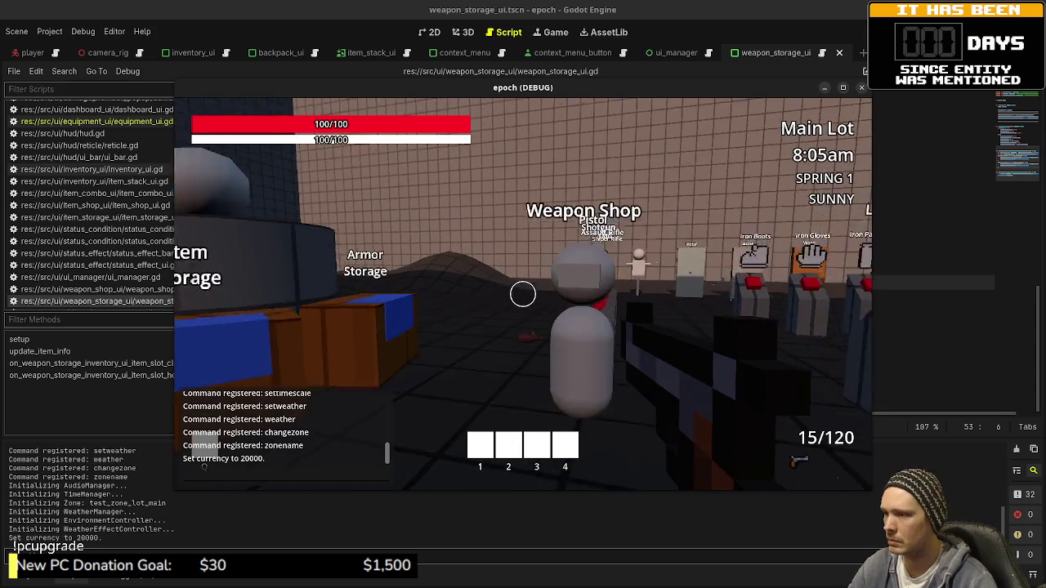
# - Buy four weapons at the Weapon Shop, then close the shop
pyautogui.press('e')
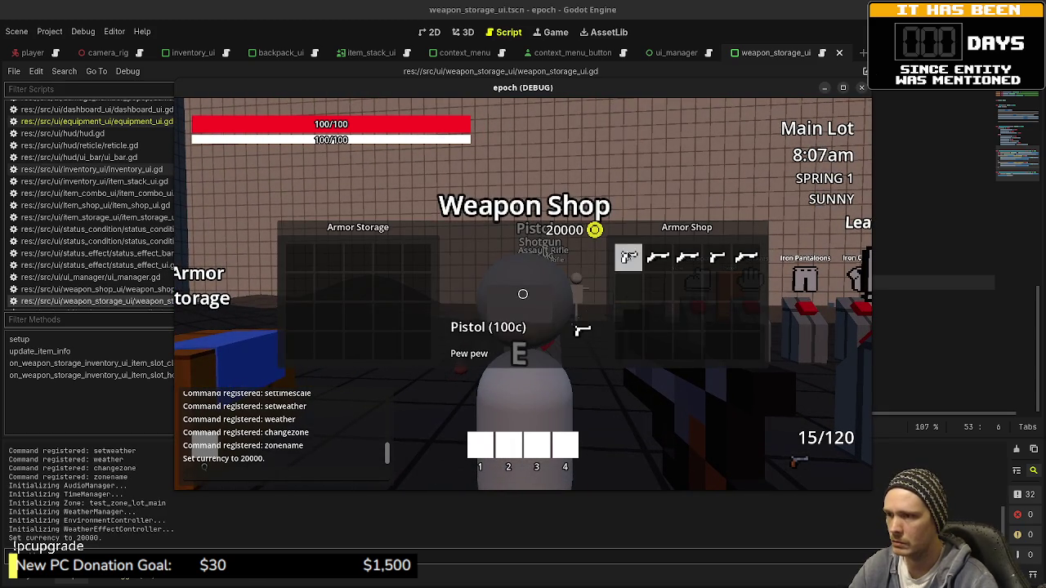
pyautogui.doubleClick(628, 256)
pyautogui.doubleClick(688, 256)
pyautogui.doubleClick(716, 257)
pyautogui.doubleClick(746, 257)
pyautogui.press('Escape')
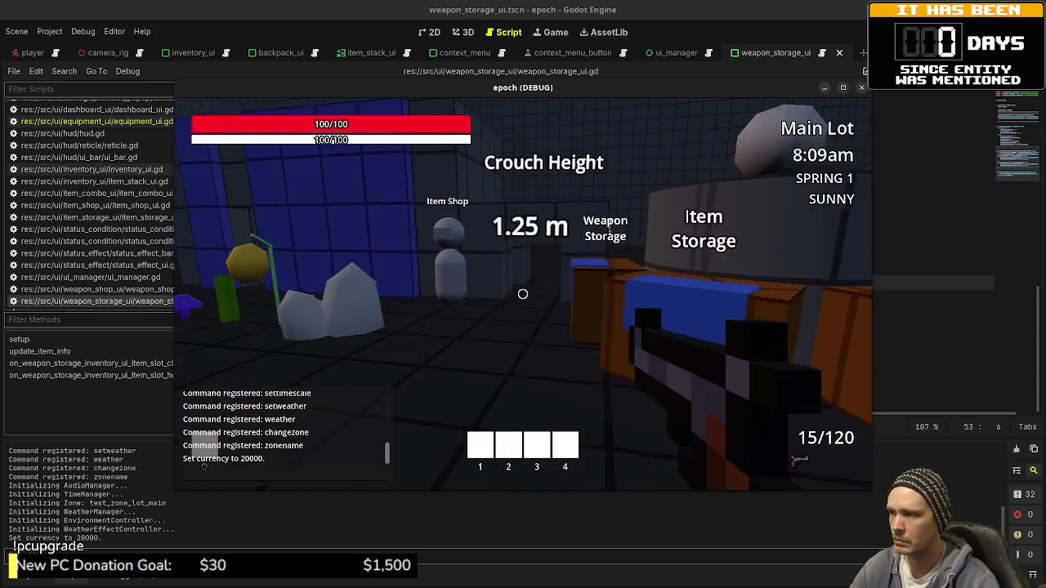
# - In Weapon Storage, equip the SMG as primary and the Assault Rifle as secondary
pyautogui.press('w')
pyautogui.press('e')
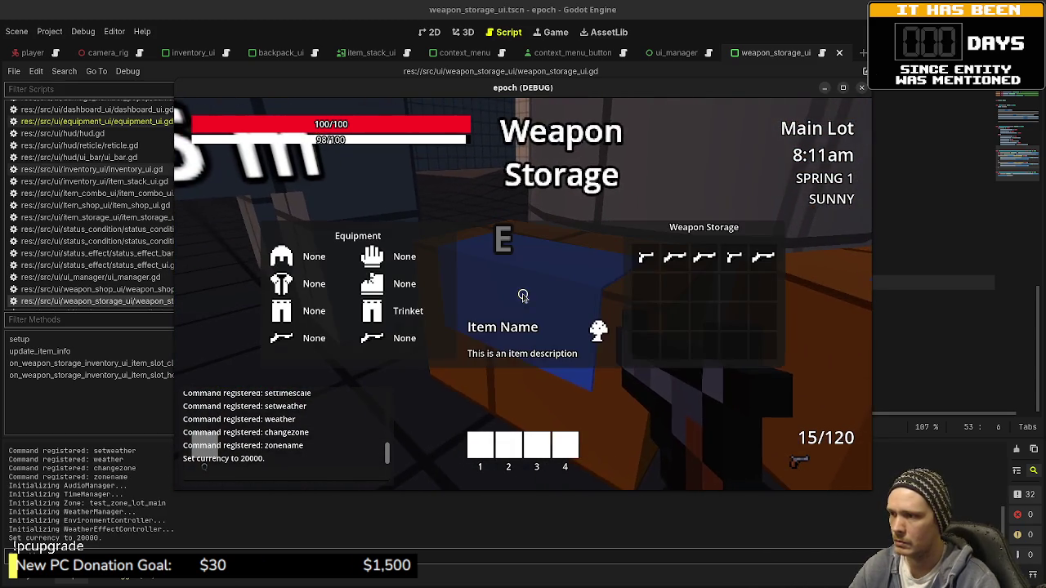
pyautogui.rightClick(738, 266)
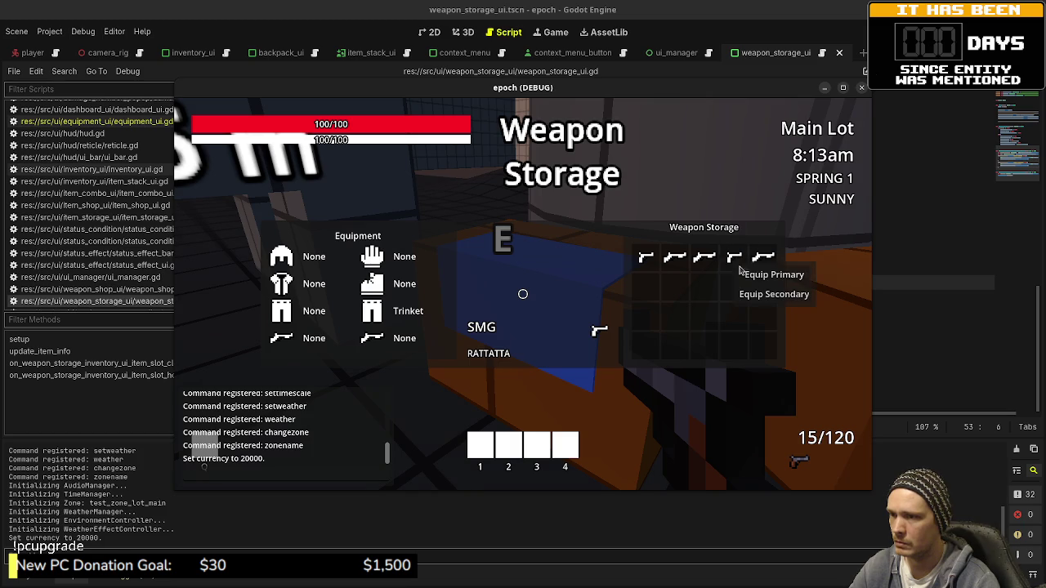
pyautogui.click(761, 276)
pyautogui.rightClick(765, 259)
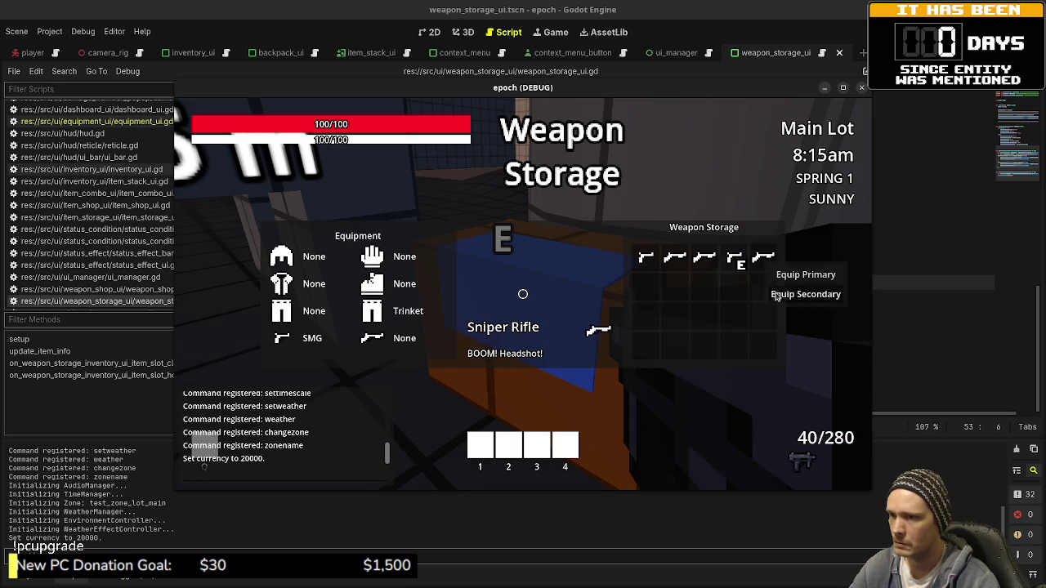
pyautogui.click(774, 294)
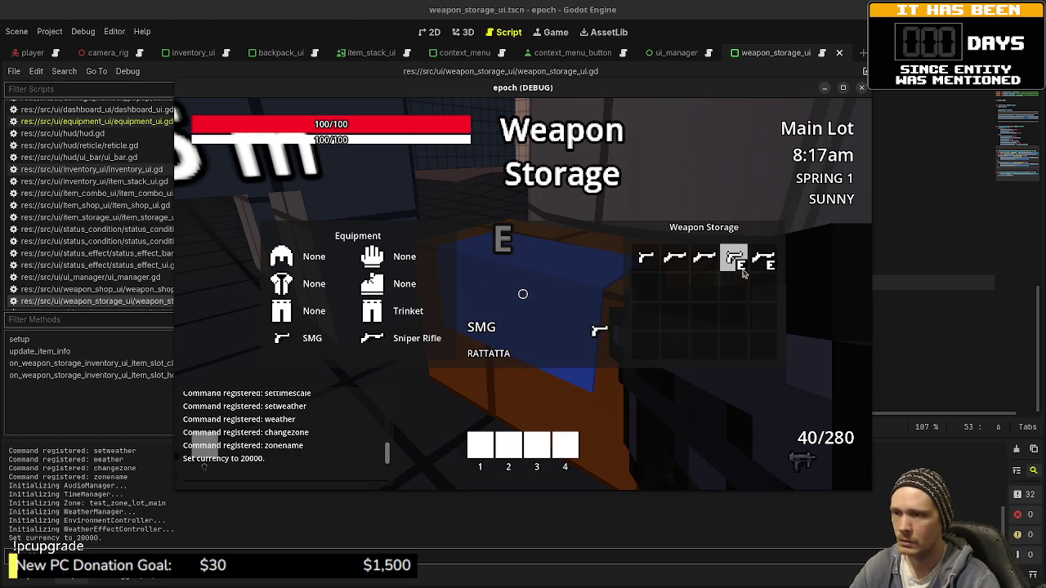
pyautogui.rightClick(701, 267)
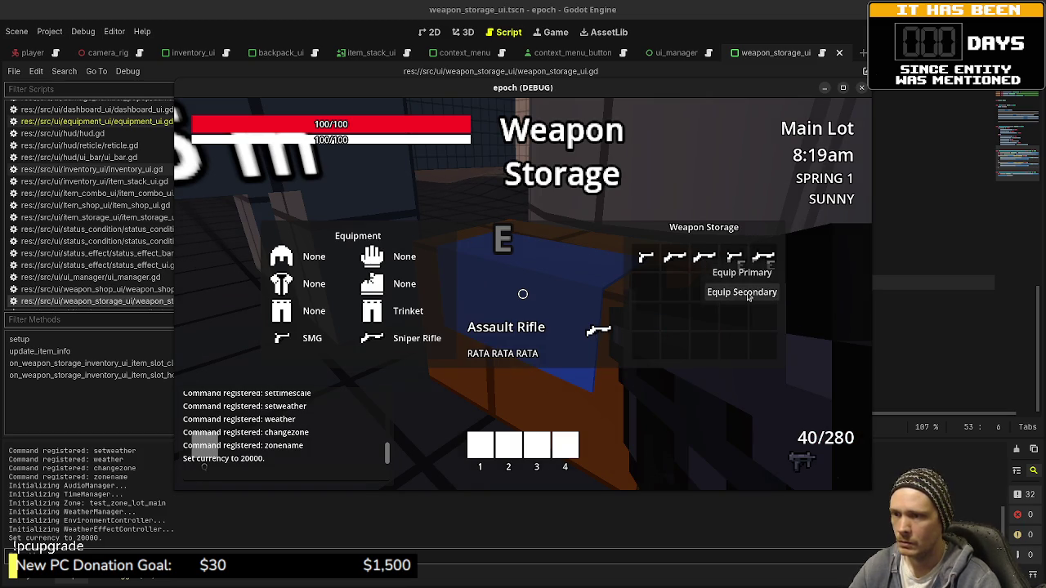
pyautogui.click(735, 294)
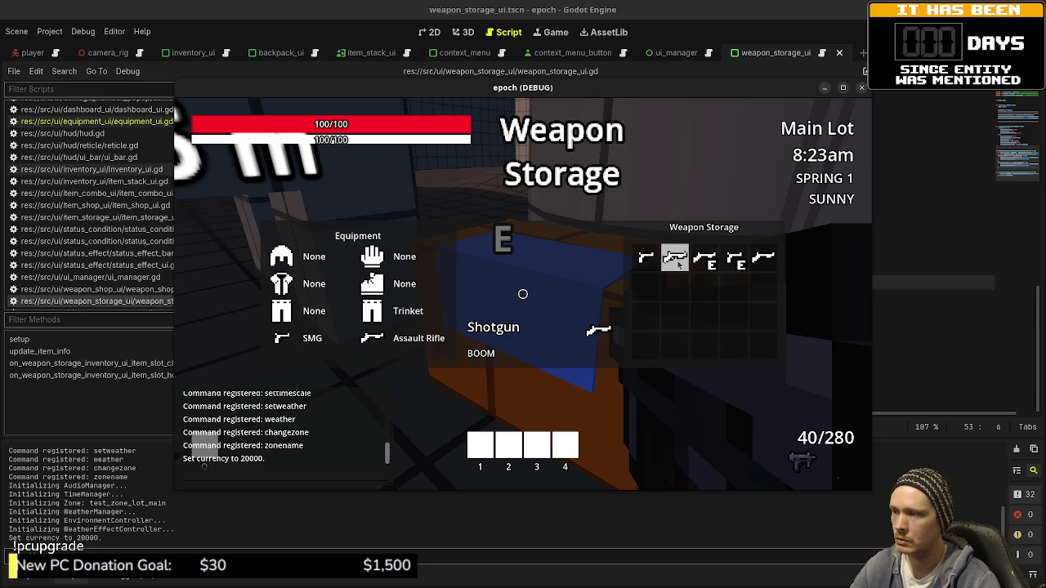
# - Test moving a stored item, close the Weapon Storage, and stop the game with F8
pyautogui.rightClick(737, 263)
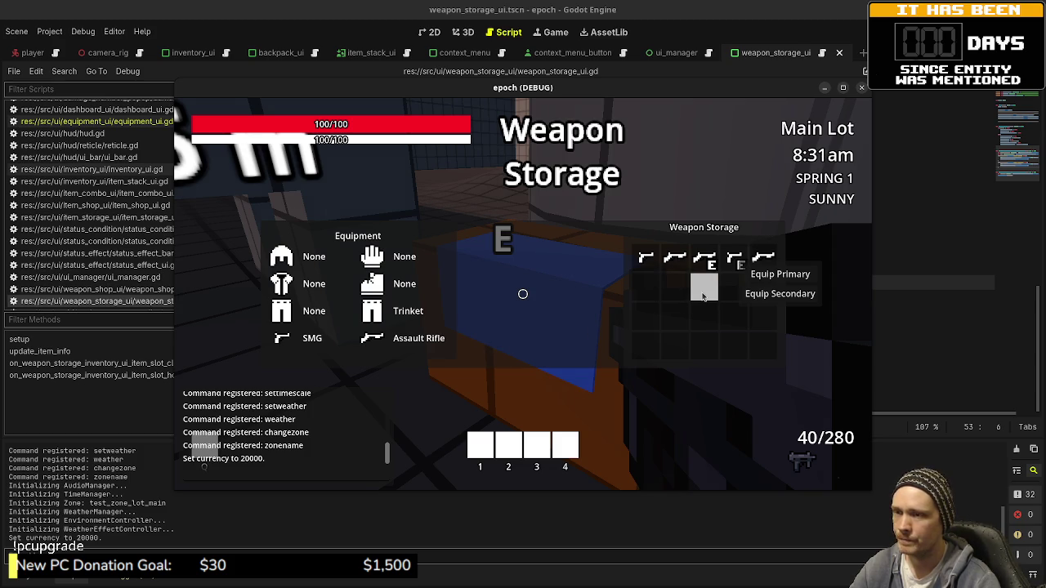
pyautogui.moveTo(702, 314); pyautogui.dragTo(704, 316)
pyautogui.press('e')
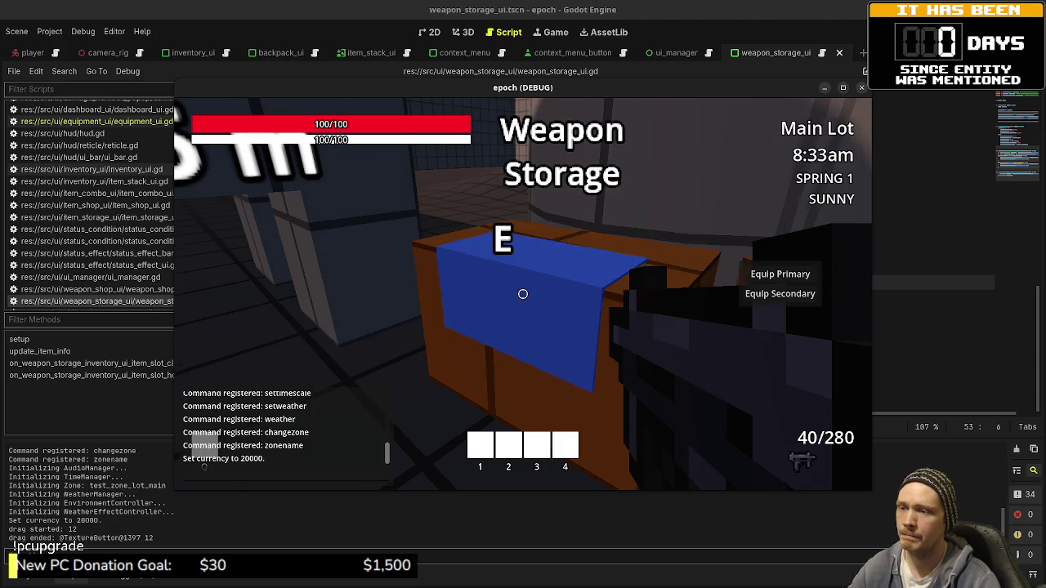
pyautogui.press('a')
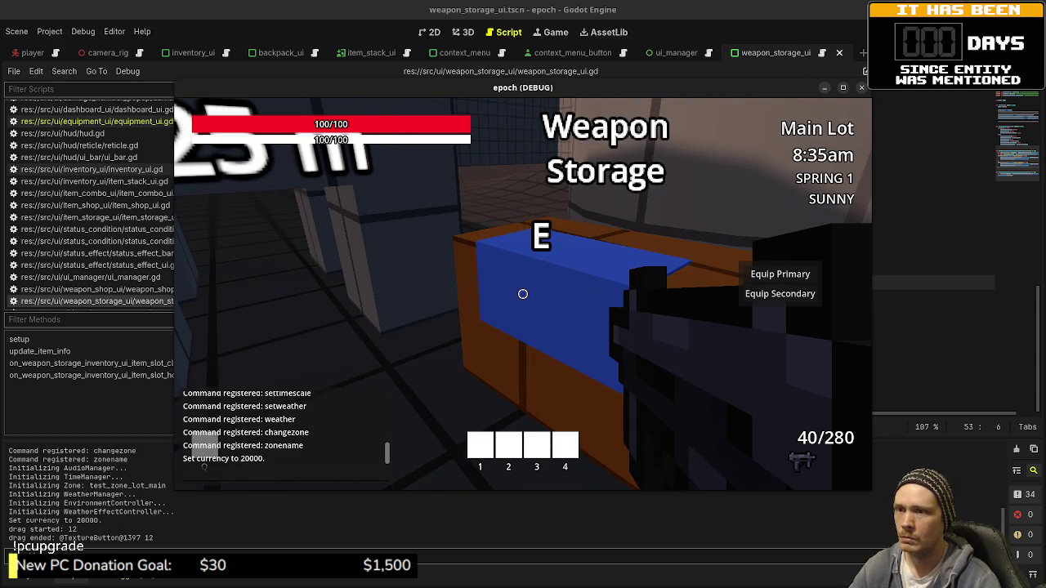
pyautogui.press('F8')
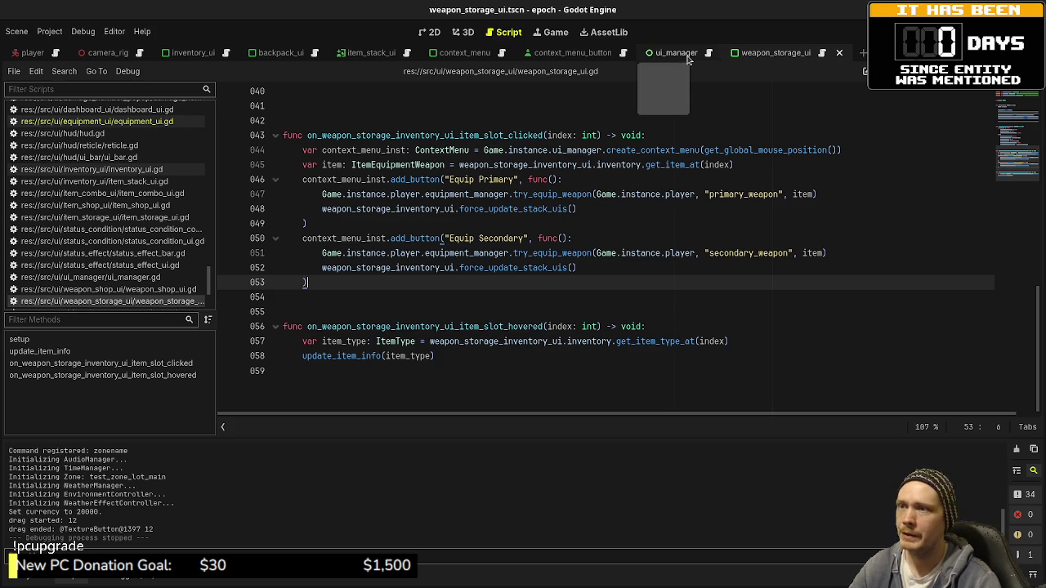
# - Switch to the ui_manager tab and scroll ui_manager.gd to create_context_menu at the end
pyautogui.click(711, 54)
pyautogui.scroll(20, 605, 296)
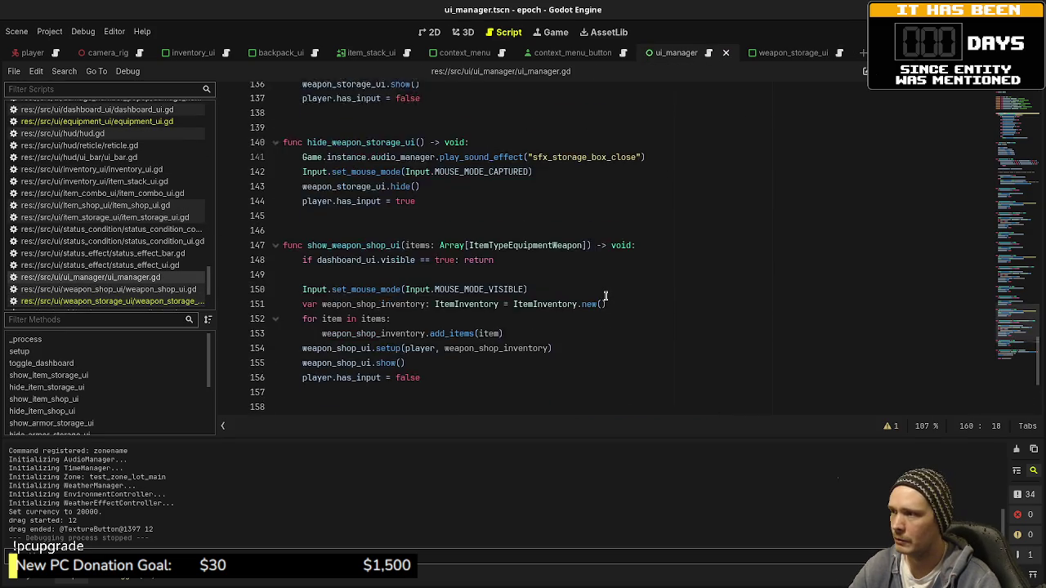
pyautogui.scroll(14, 606, 296)
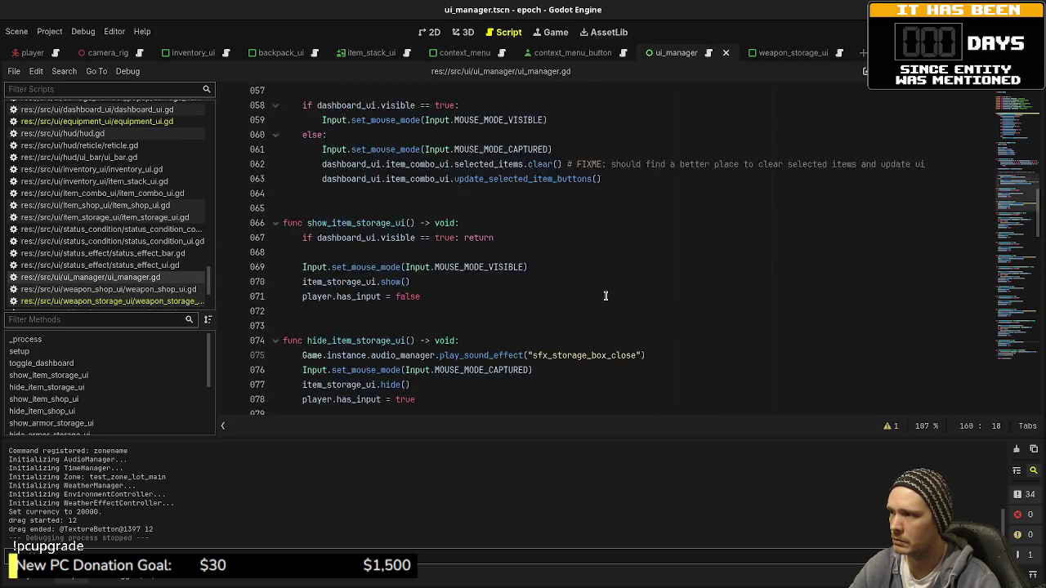
pyautogui.scroll(-16, 605, 296)
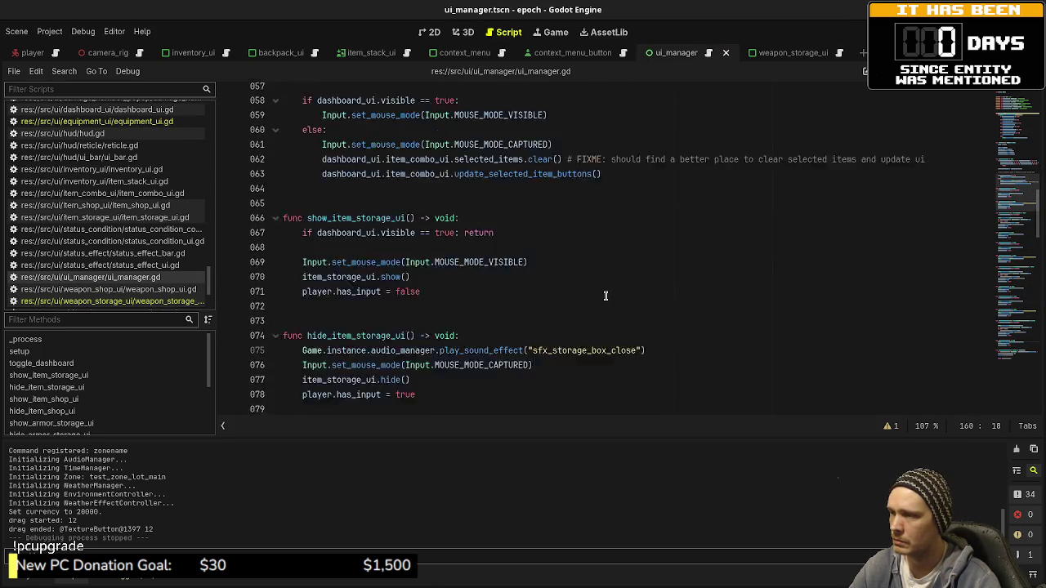
pyautogui.scroll(-20, 1019, 268)
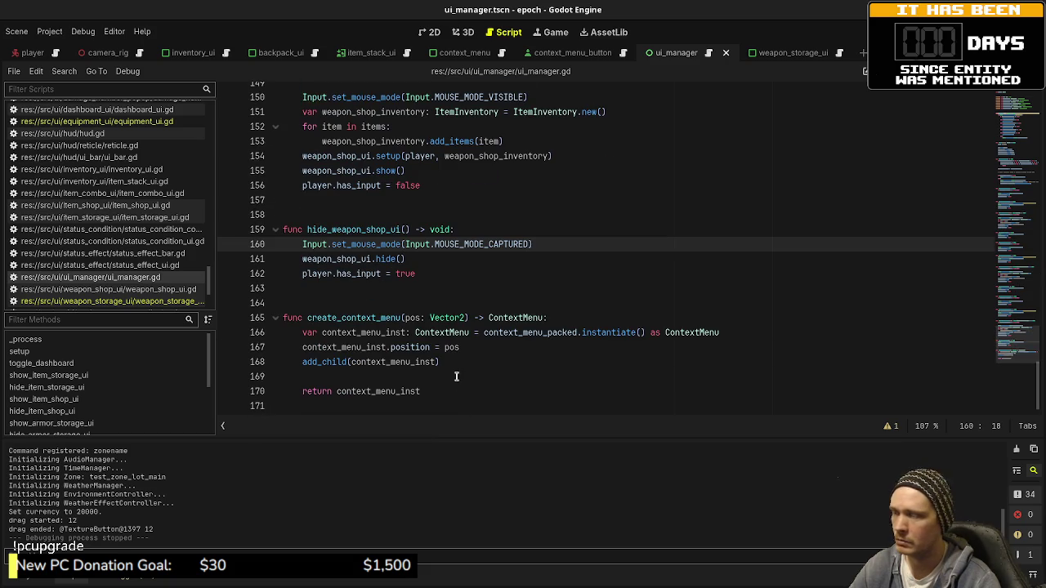
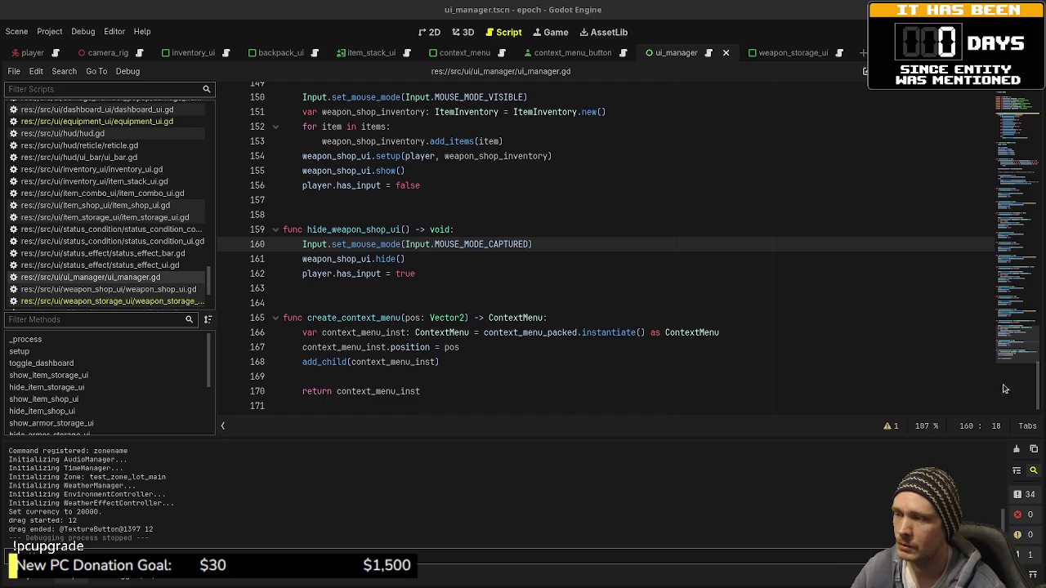
# - Replace the return on line 170 with context_menu_inst.mouse_exited.connect( via autocomplete
pyautogui.click(541, 392)
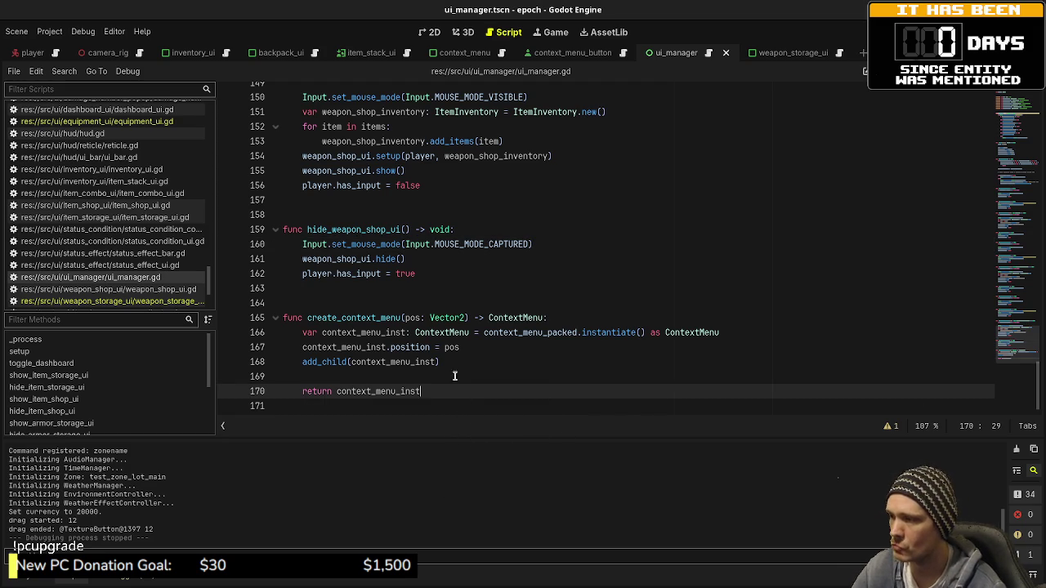
pyautogui.press('Up')
pyautogui.press('Up')
pyautogui.press('End')
pyautogui.press('Down')
pyautogui.press('Down')
pyautogui.hotkey('shift', 'Home')
pyautogui.press('BackSpace')
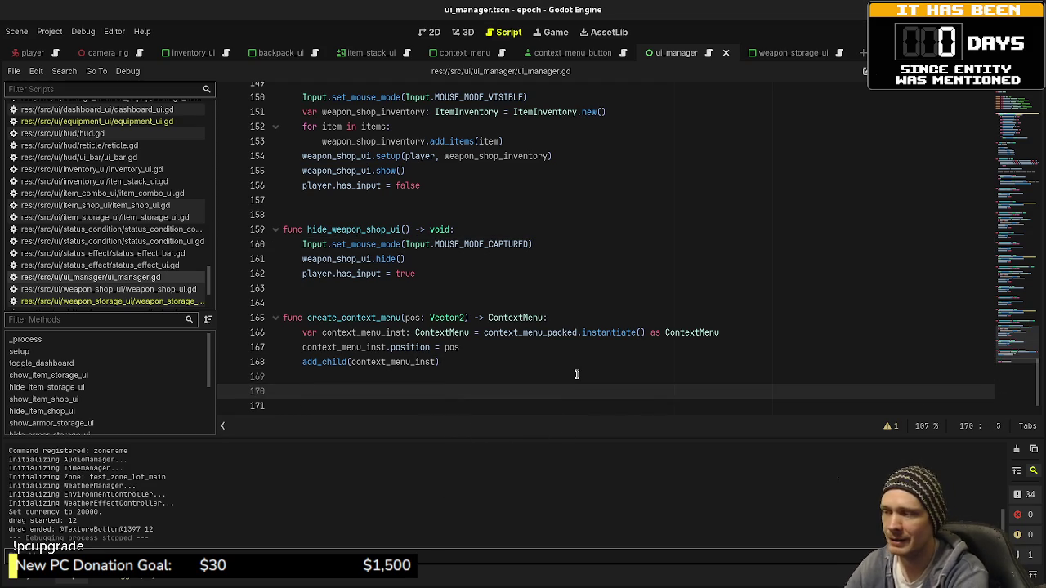
pyautogui.write('context_menu_inst')
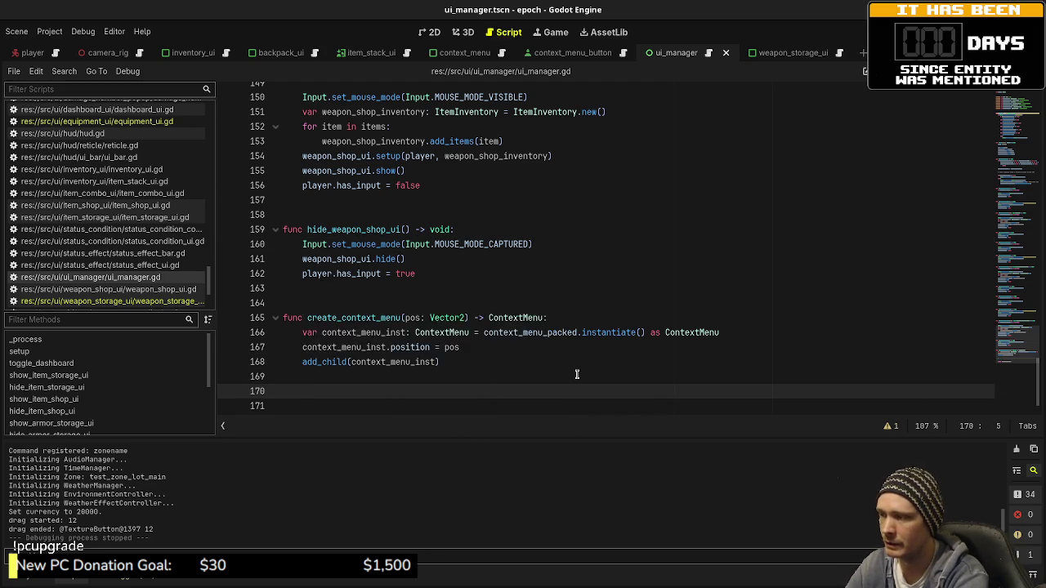
pyautogui.write('.')
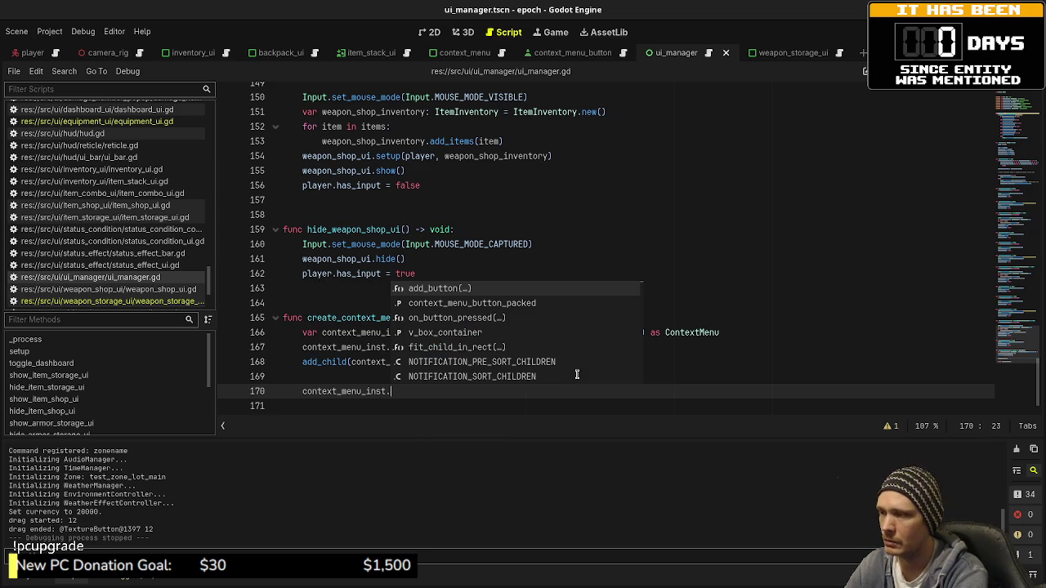
pyautogui.write('mouse_exit')
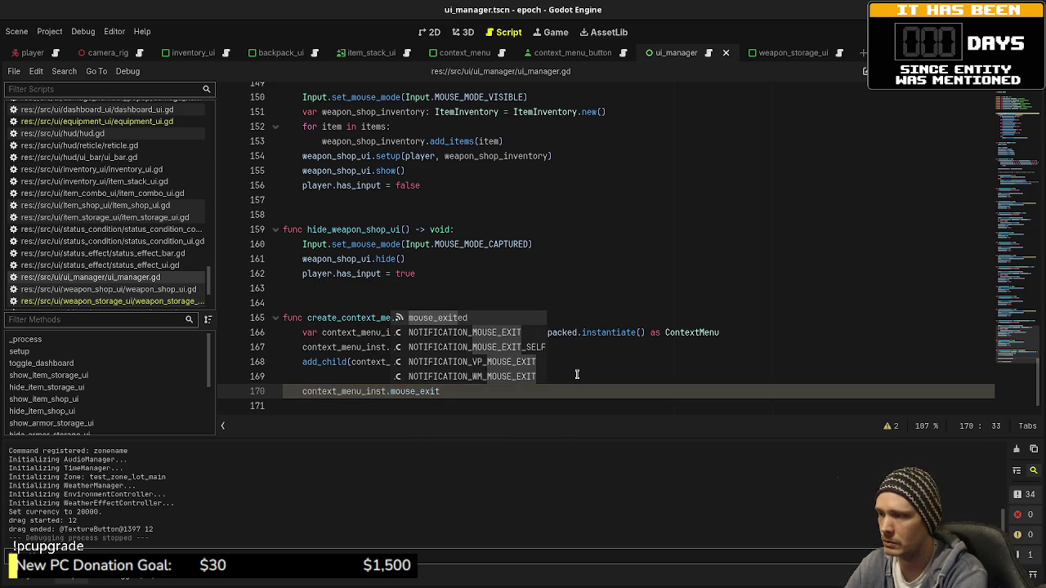
pyautogui.press('Return')
pyautogui.write('.connec')
pyautogui.press('Return')
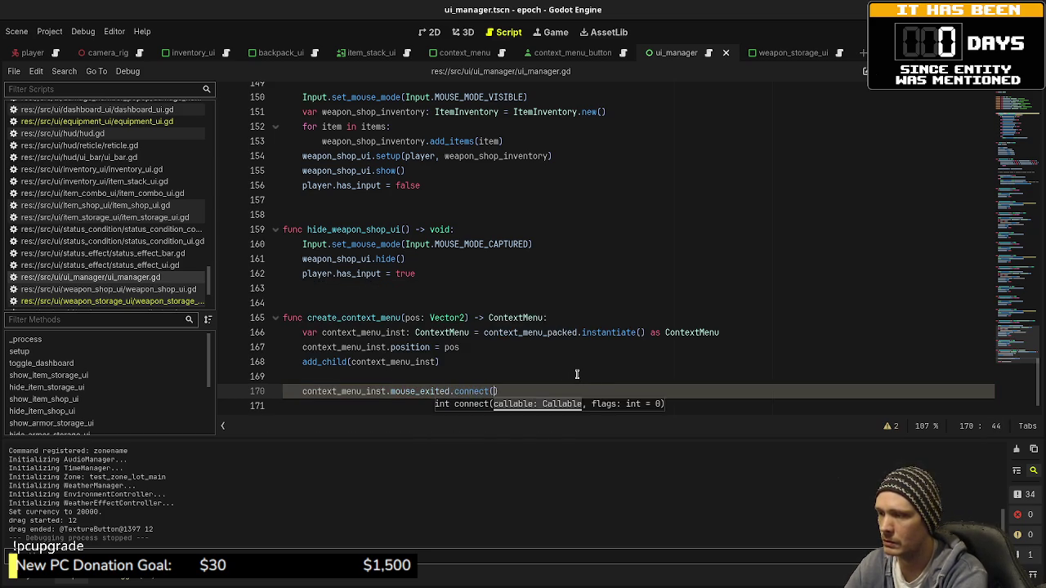
# - Write the func() lambda body calling context_menu_inst.queue_free() and save the script
pyautogui.write('func():')
pyautogui.press('Return')
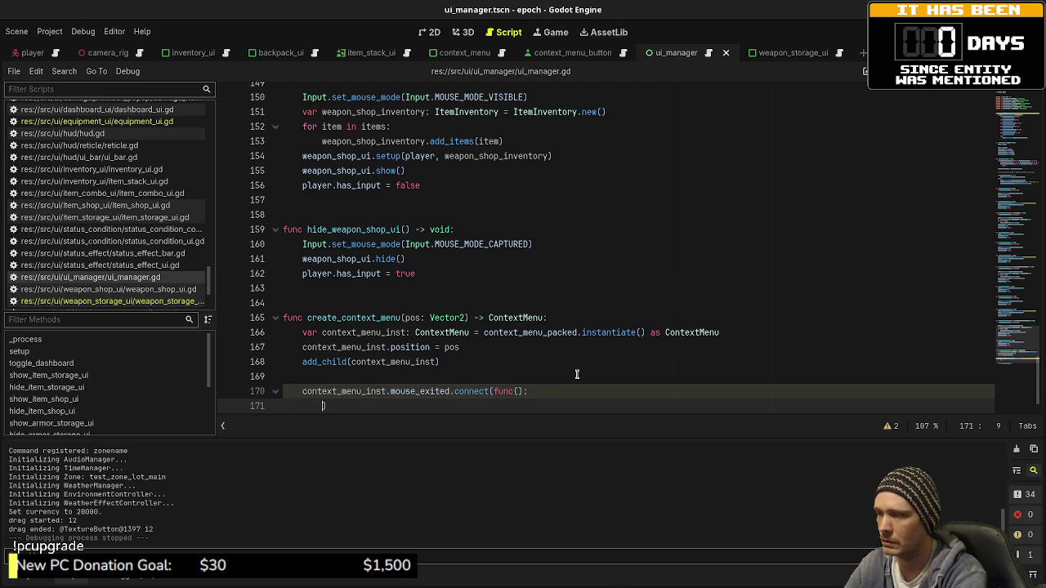
pyautogui.press('BackSpace')
pyautogui.press('Up')
pyautogui.press('End')
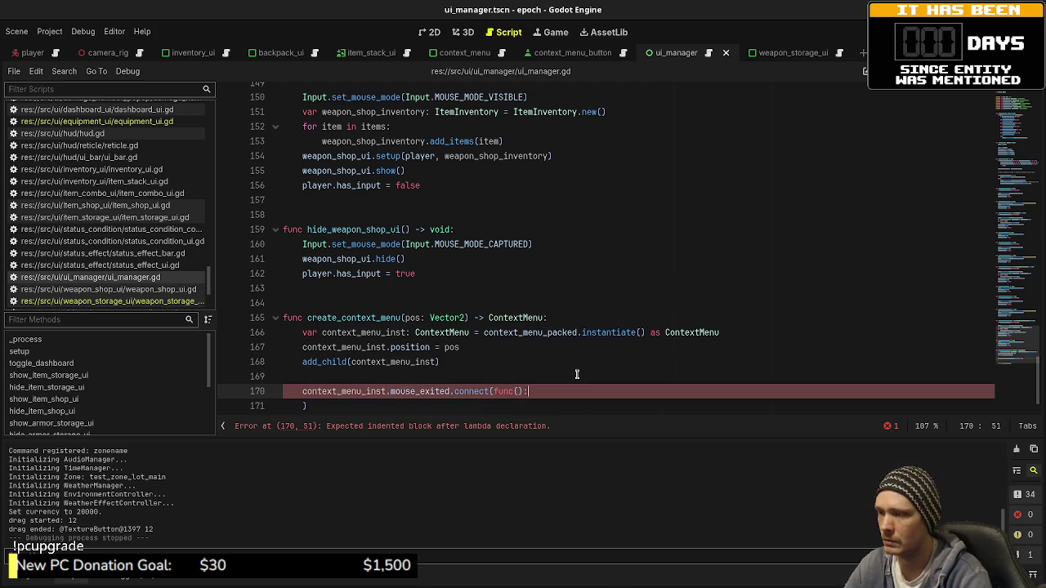
pyautogui.press('Return')
pyautogui.write('con')
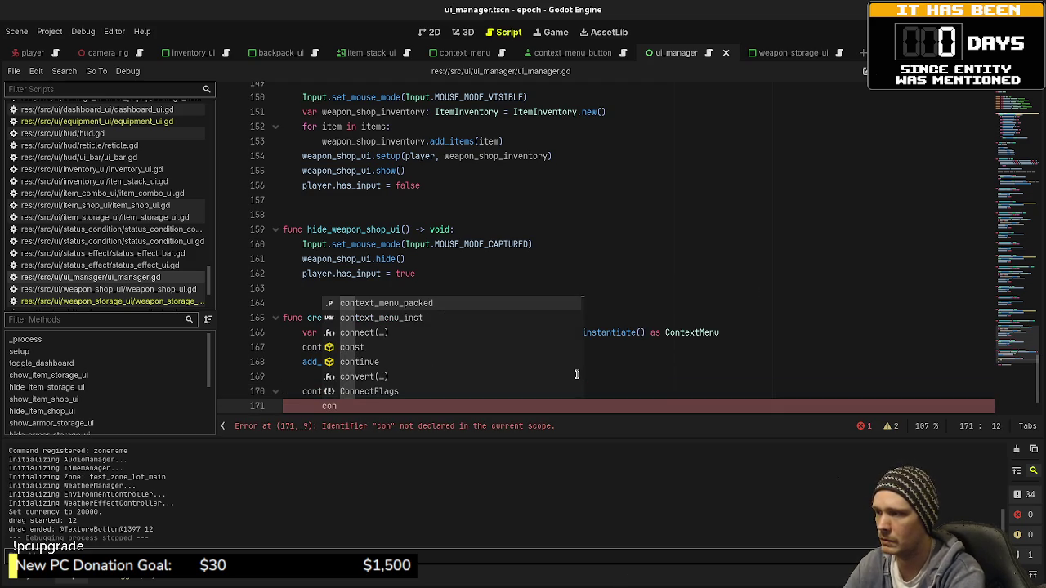
pyautogui.write('text_menu')
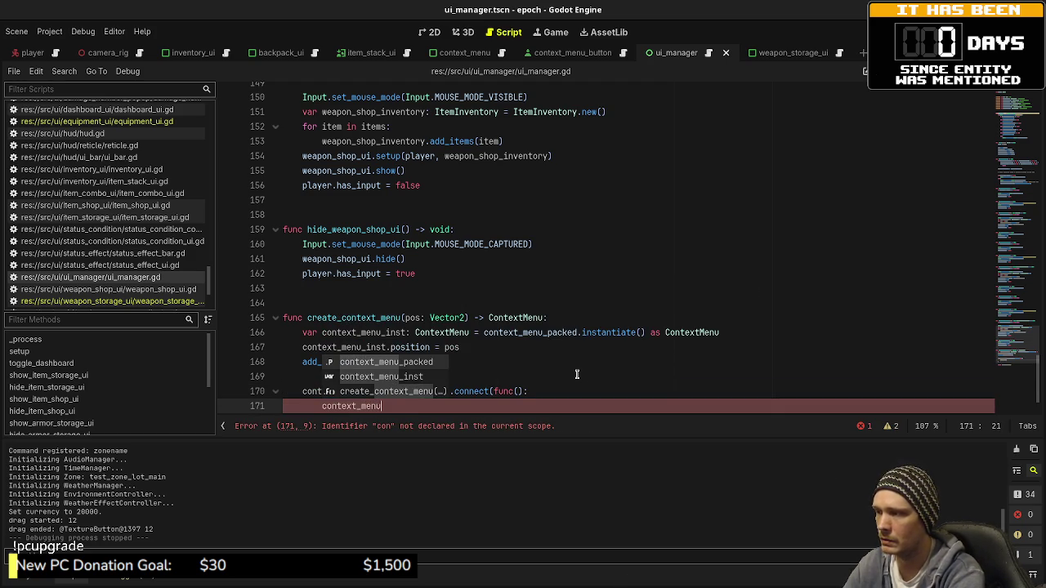
pyautogui.write('_inst.q')
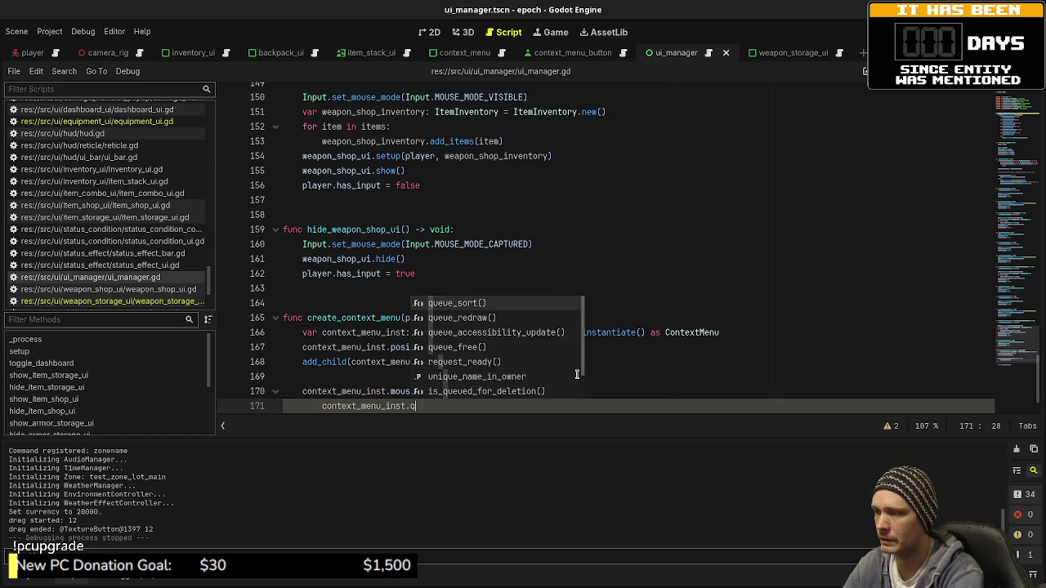
pyautogui.write('ueue_free')
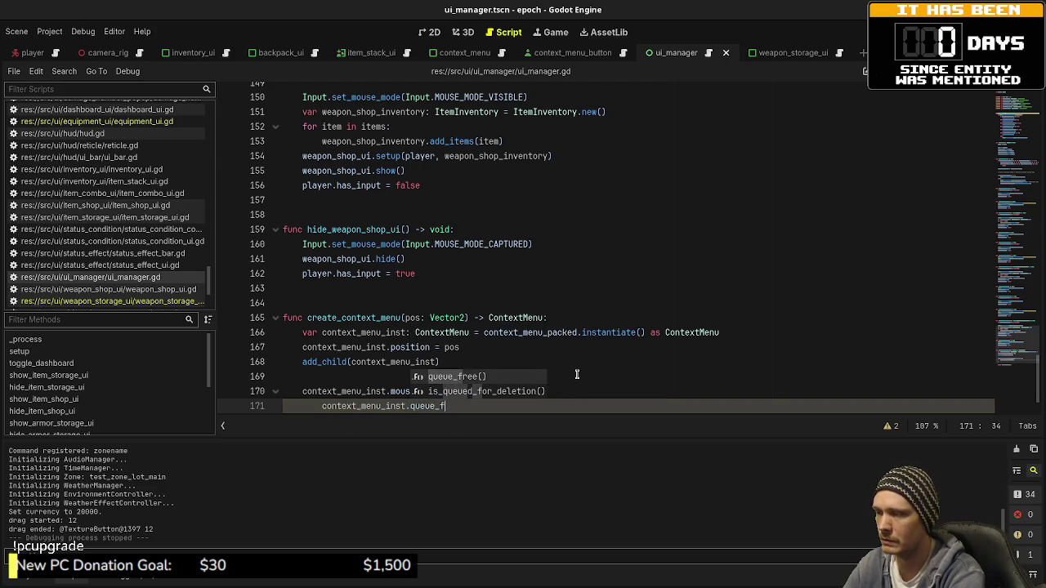
pyautogui.press('Return')
pyautogui.hotkey('ctrl', 's')
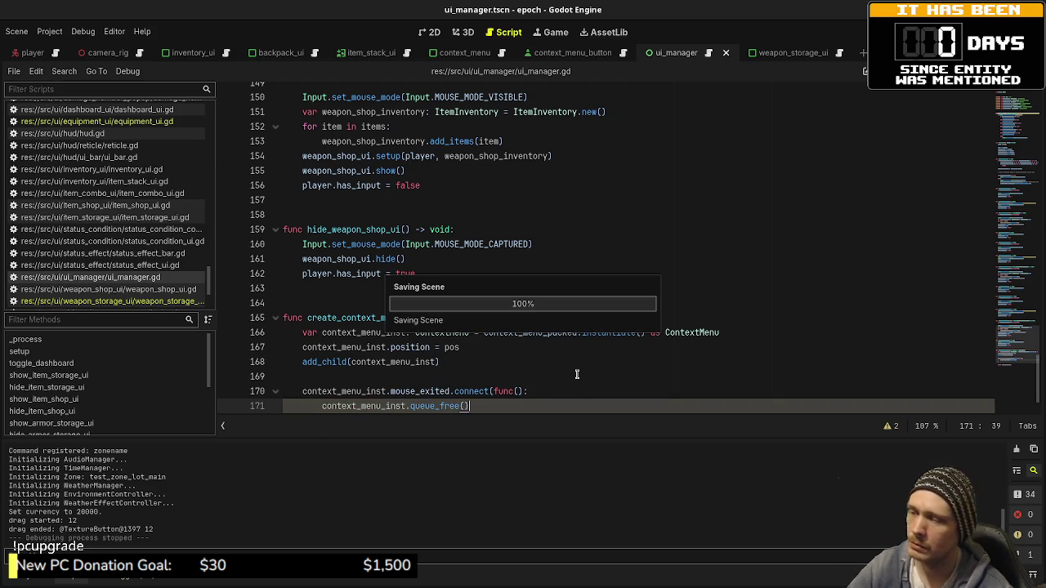
# - Run the game, collect honey, herbs and iron ore, and open the inventory dashboard
pyautogui.press('F5')
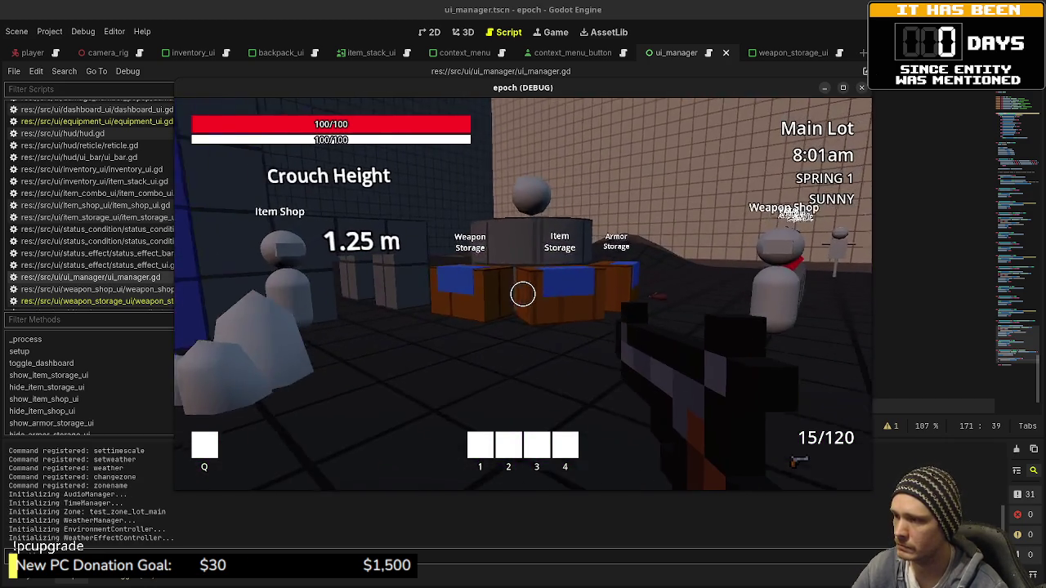
pyautogui.press('w')
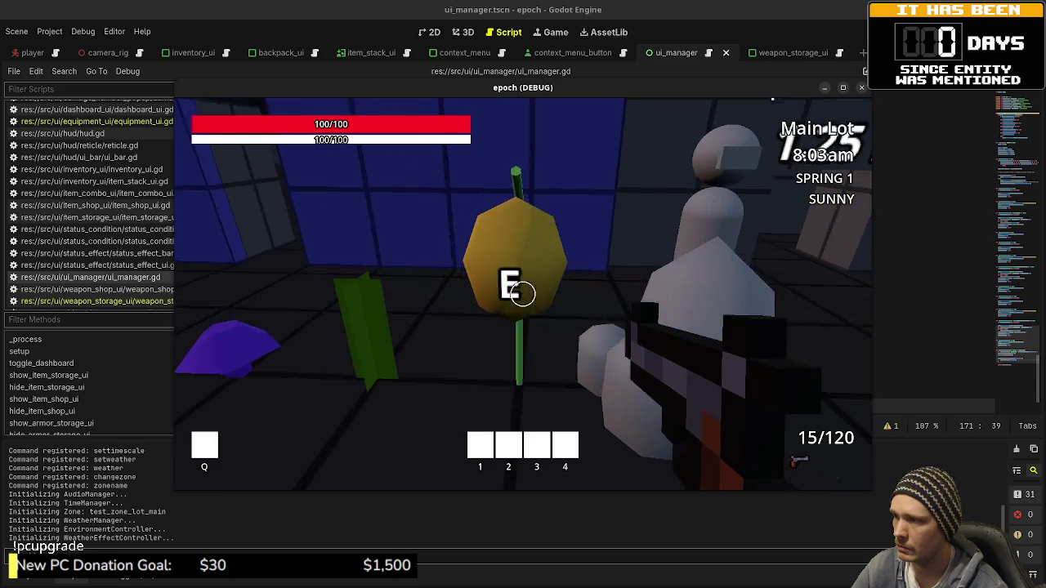
pyautogui.press('e')
pyautogui.press('e')
pyautogui.press('e')
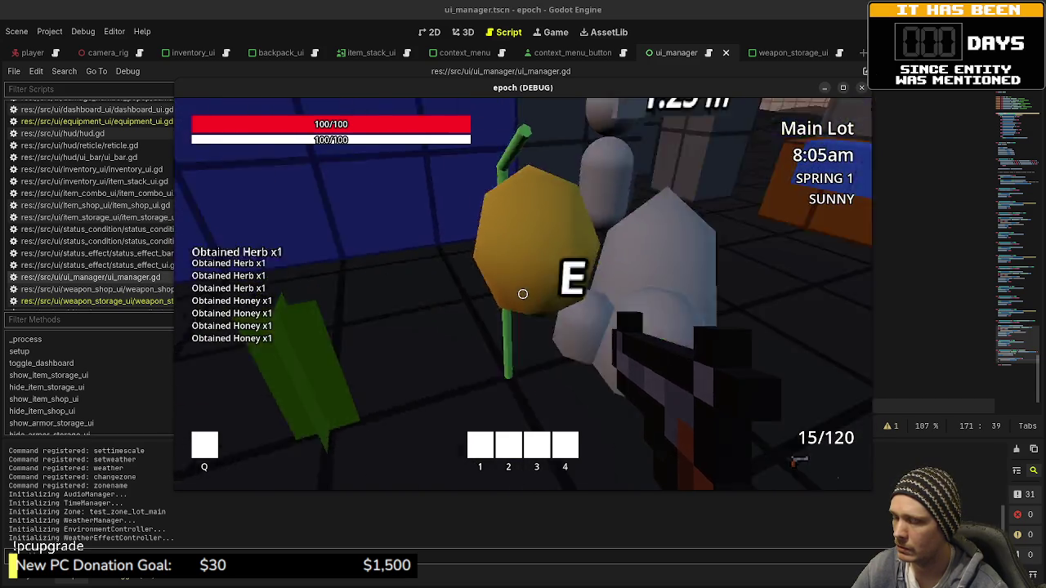
pyautogui.press('e')
pyautogui.press('e')
pyautogui.press('e')
pyautogui.press('Tab')
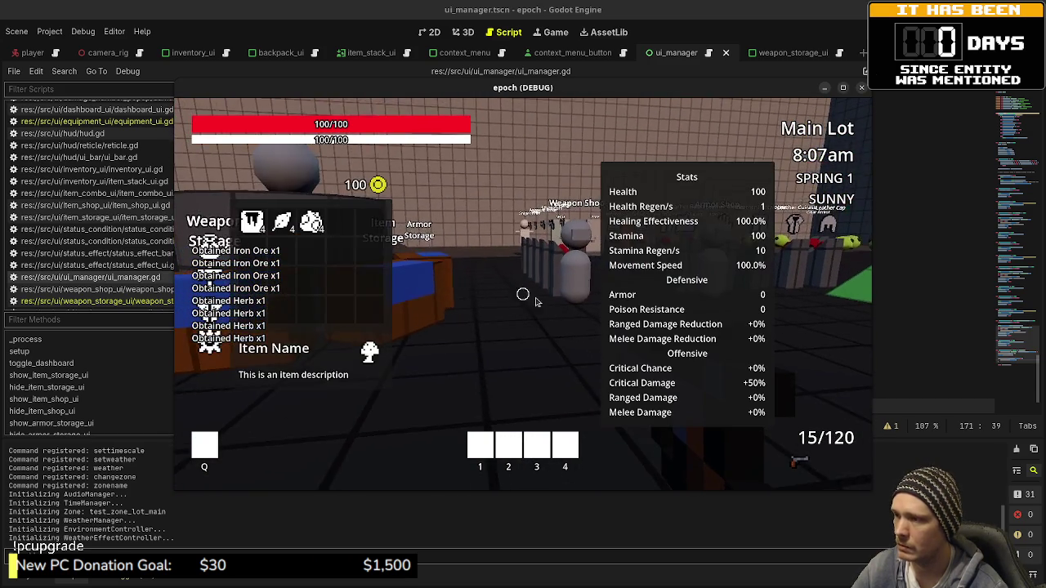
# - Open and dismiss the Iron Ore context menu twice, then stop the game
pyautogui.rightClick(317, 234)
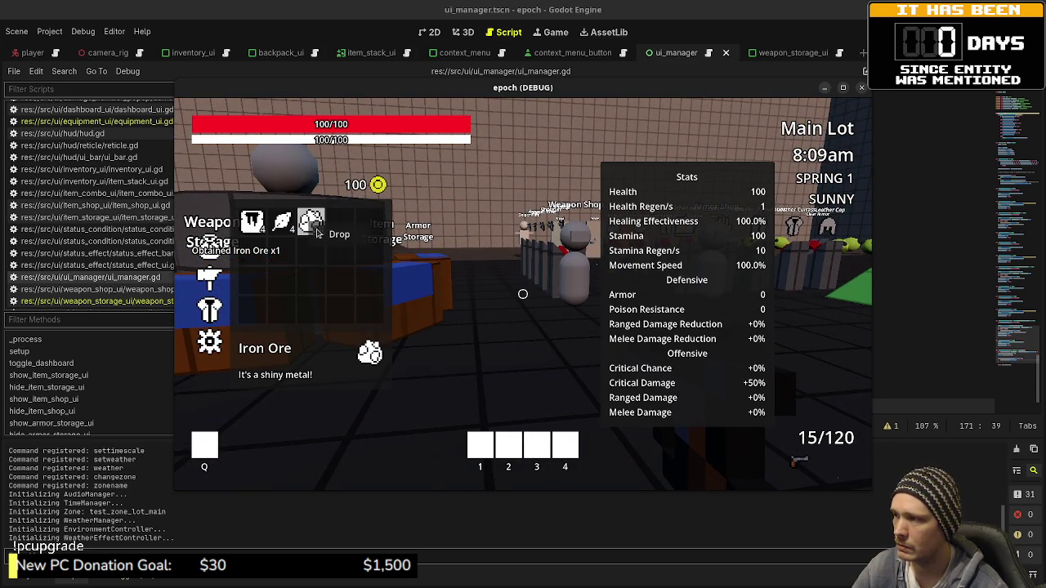
pyautogui.click(330, 234)
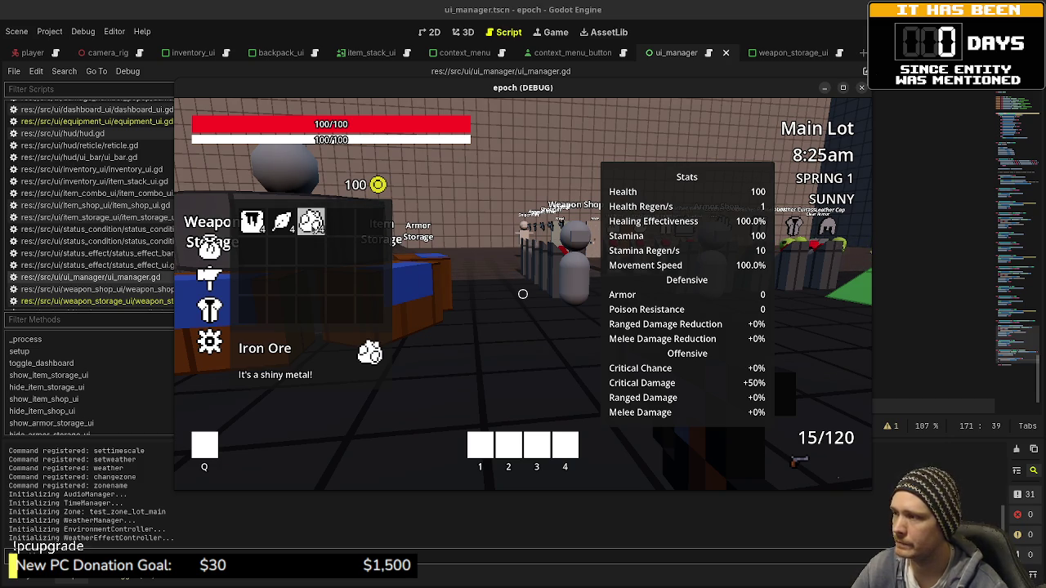
pyautogui.rightClick(313, 226)
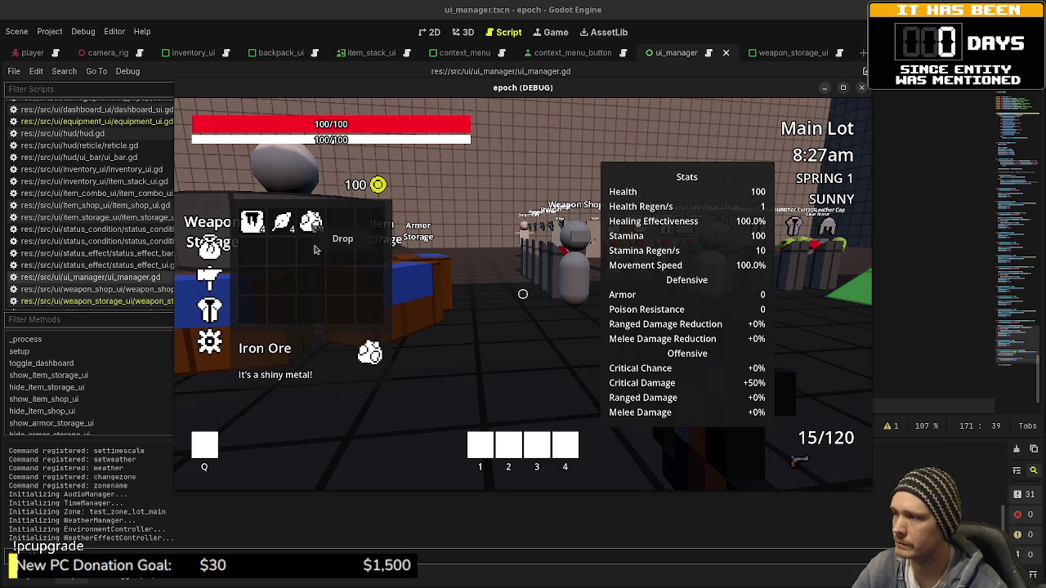
pyautogui.click(316, 249)
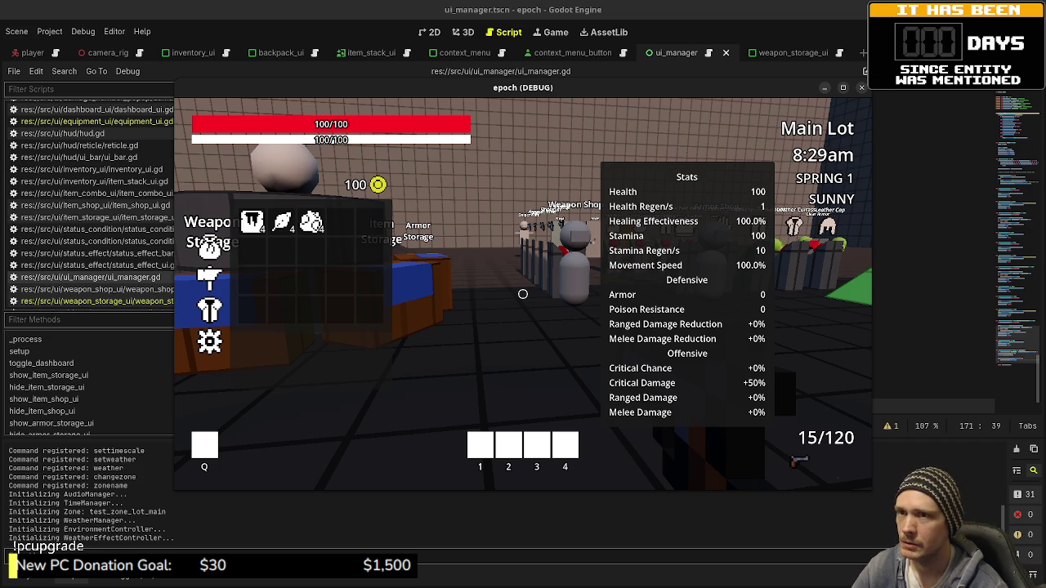
pyautogui.press('F8')
# - Delete the mouse_exited queue_free connection block from create_context_menu and save the script
pyautogui.press('Return')
pyautogui.write(')')
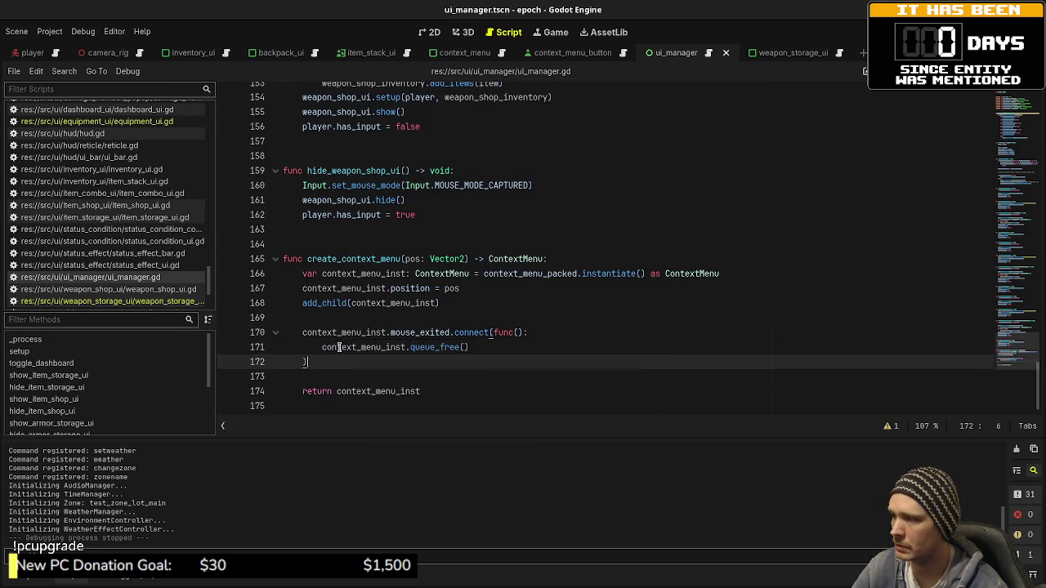
pyautogui.keyDown('shift'); pyautogui.click(356, 320); pyautogui.keyUp('shift')
pyautogui.press('BackSpace')
pyautogui.press('BackSpace')
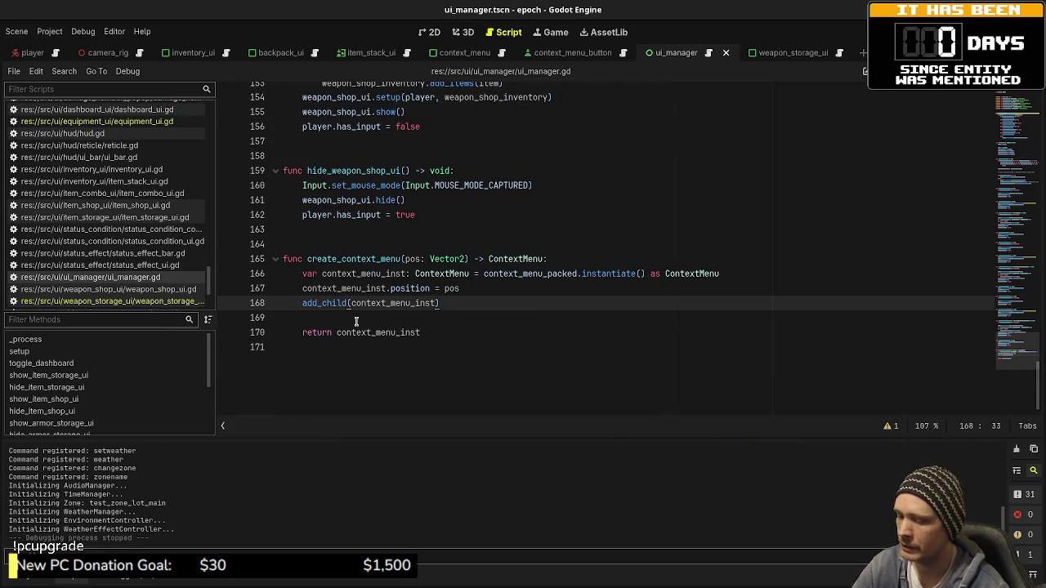
pyautogui.hotkey('ctrl', 's')
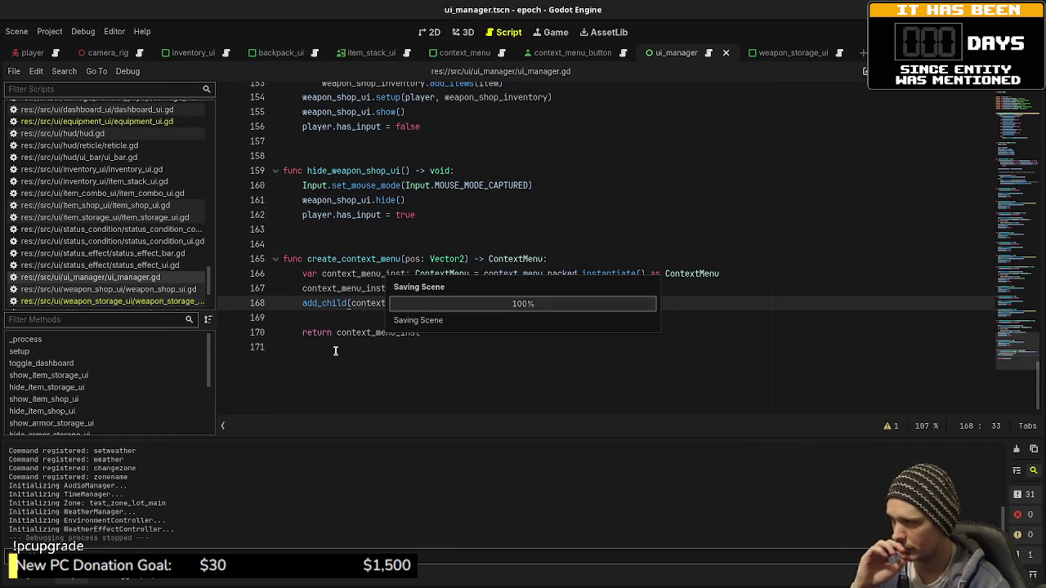
# - Go back to the top of ui_manager.gd and place the cursor on line 19
pyautogui.scroll(15, 501, 290)
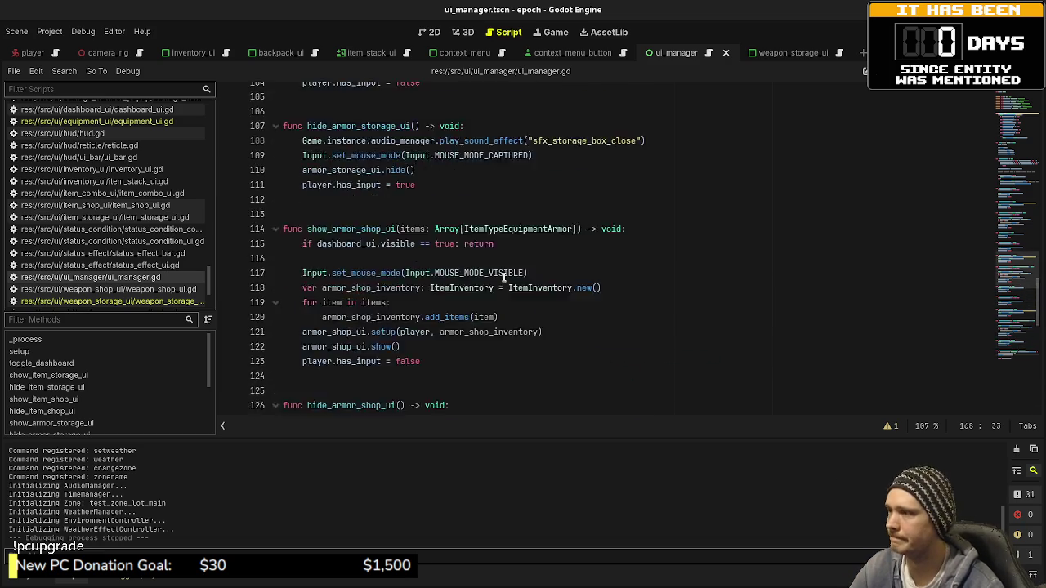
pyautogui.scroll(17, 503, 278)
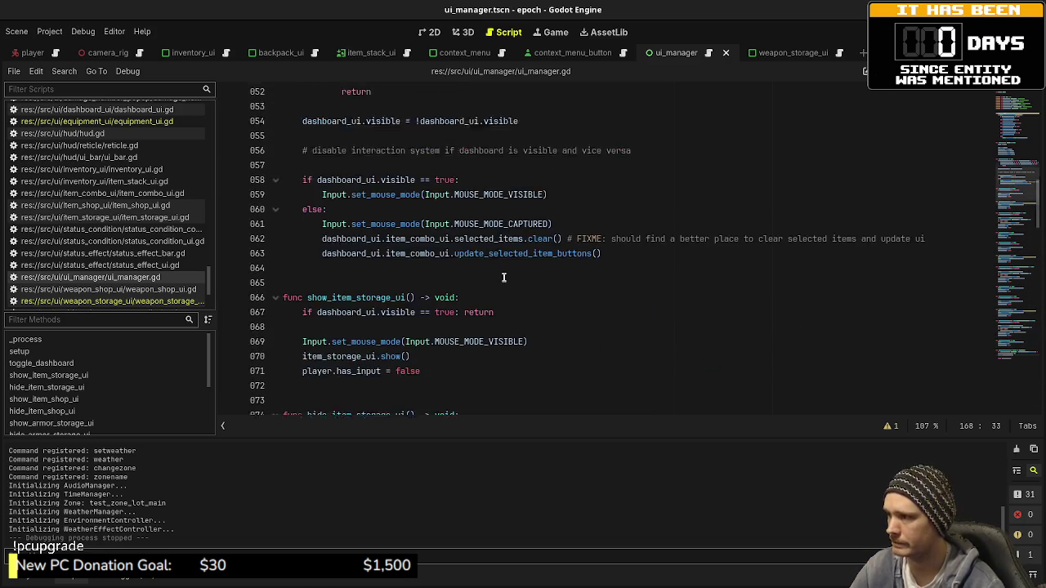
pyautogui.scroll(11, 503, 277)
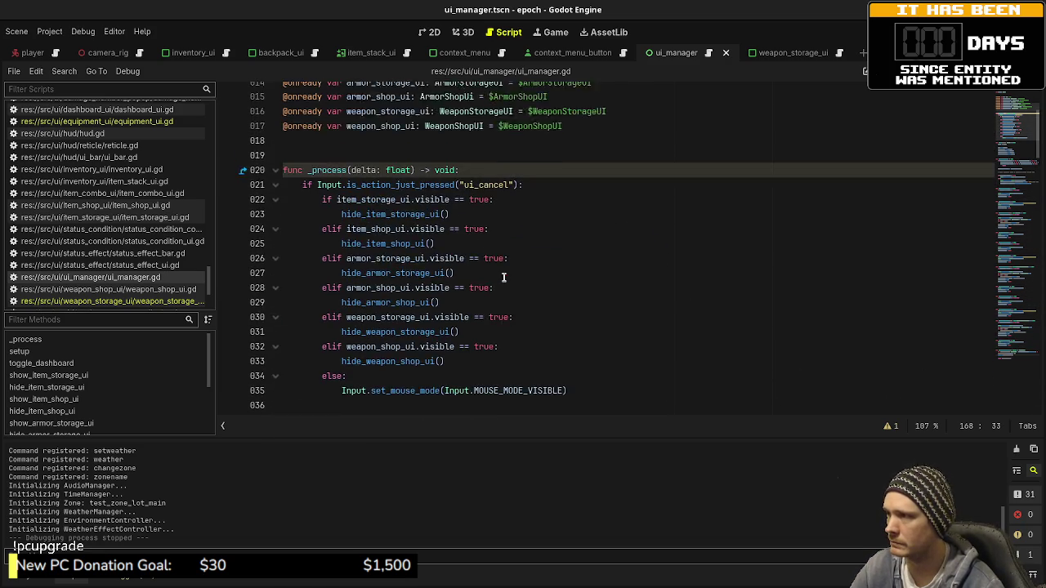
pyautogui.scroll(-1, 503, 278)
pyautogui.click(462, 201)
# - Add an _input function that calls current_context_menu.queue_free() when a mouse button is pressed
pyautogui.press('Return')
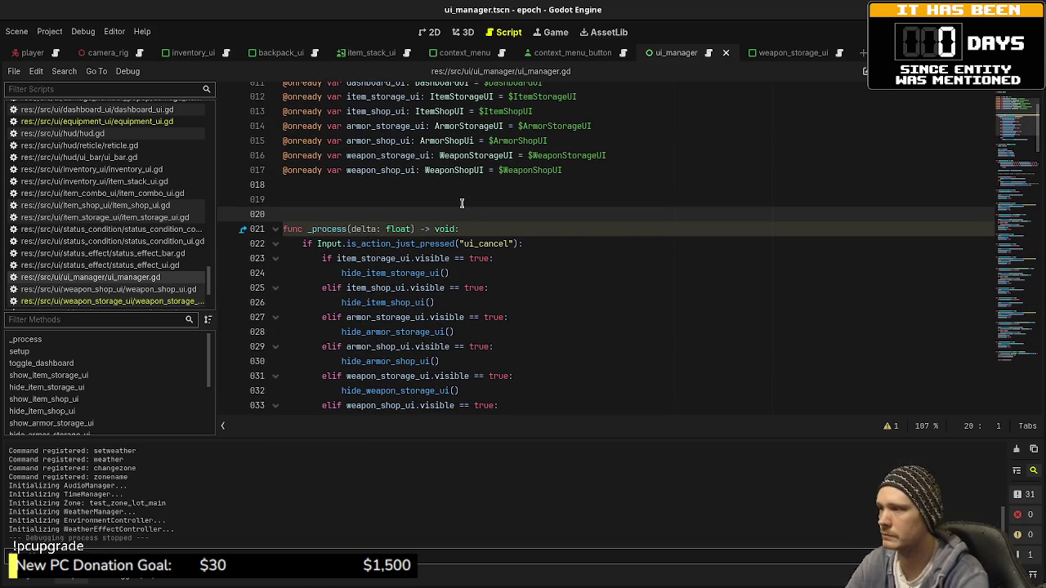
pyautogui.write('func _')
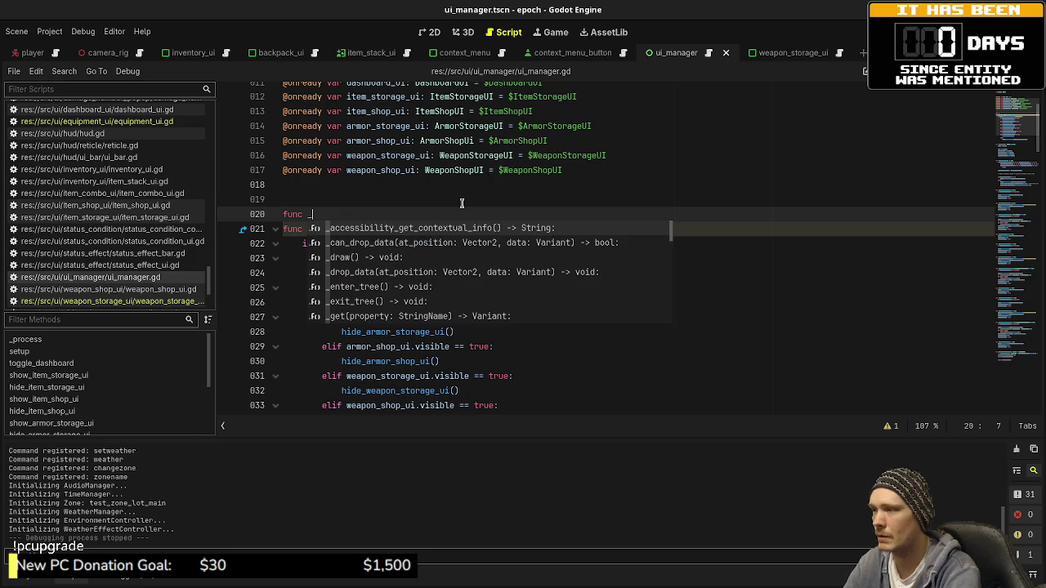
pyautogui.write('inp')
pyautogui.press('Return')
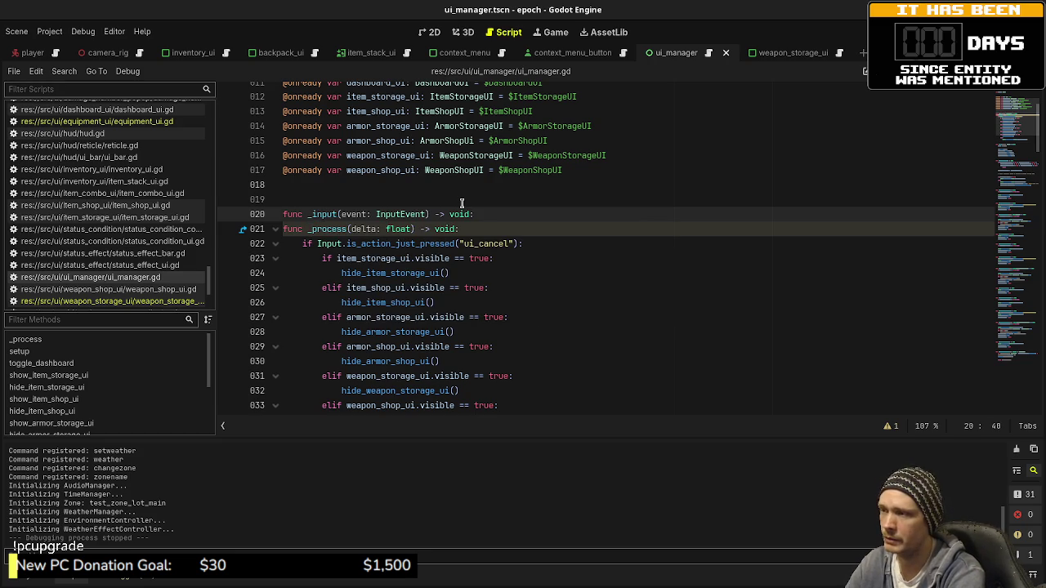
pyautogui.press('Return')
pyautogui.write('if even')
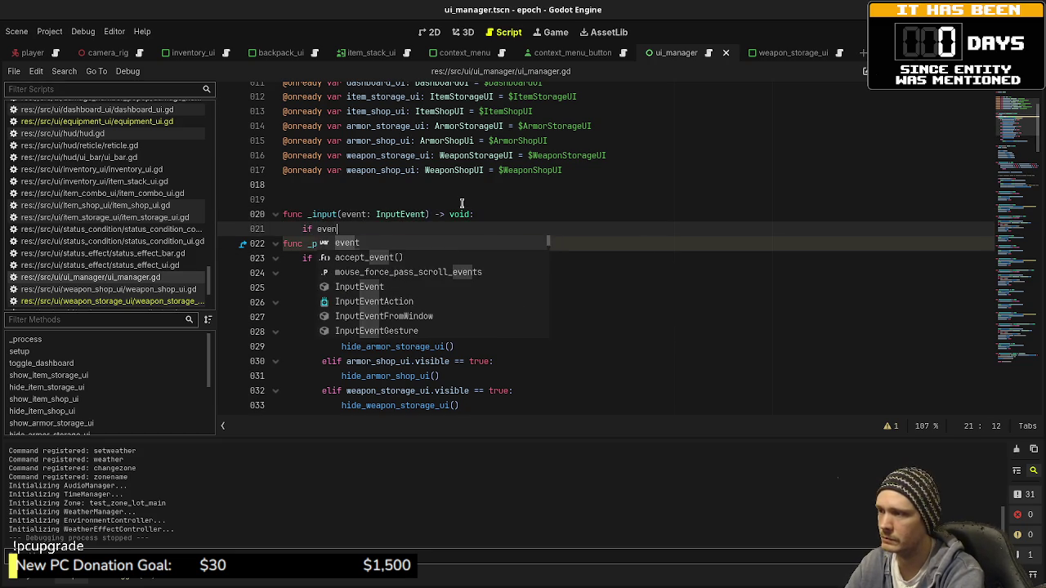
pyautogui.write('t is MouseButt')
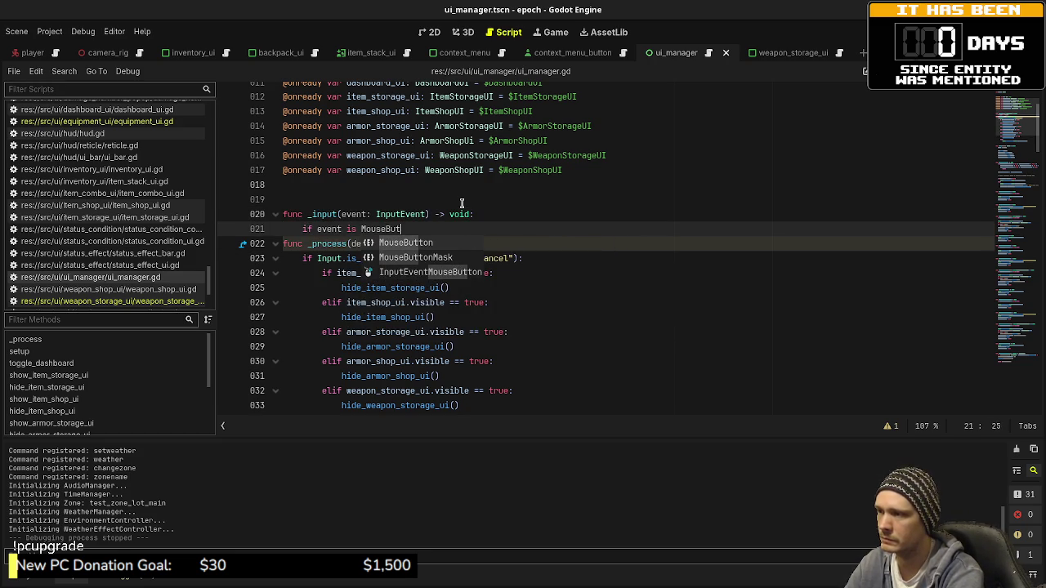
pyautogui.press('Down')
pyautogui.press('Down')
pyautogui.press('Return')
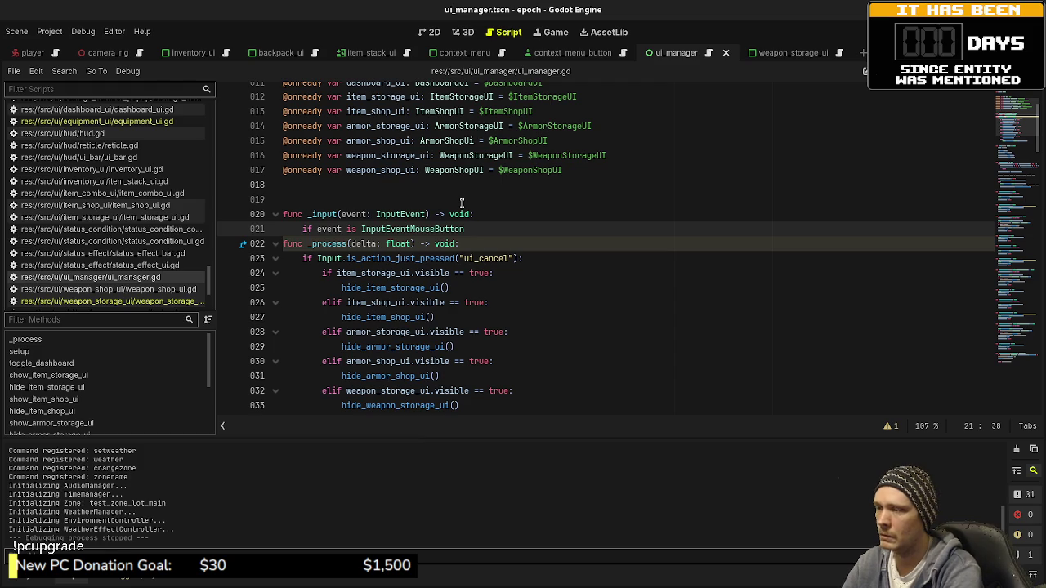
pyautogui.press('BackSpace')
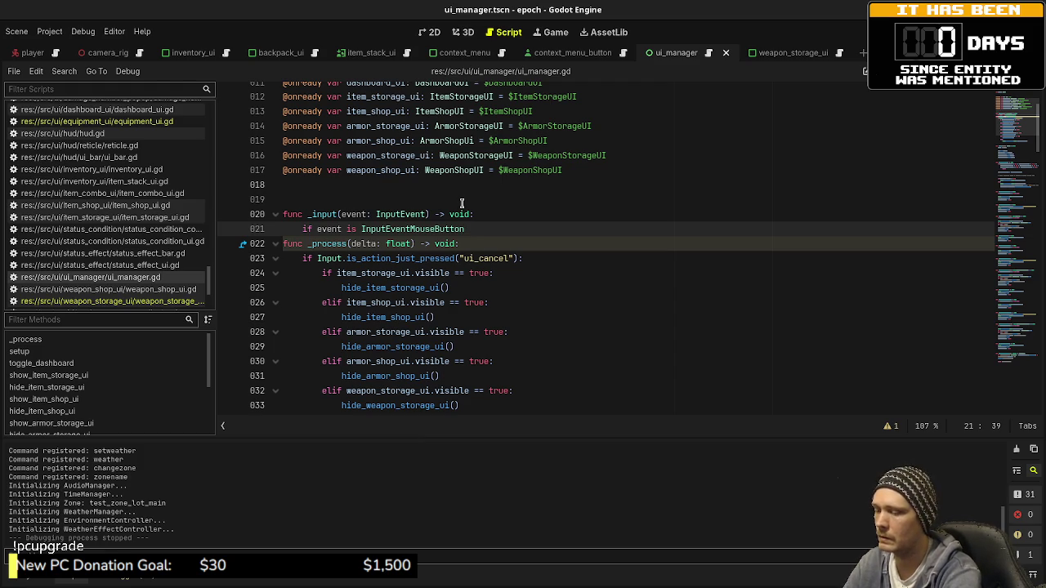
pyautogui.write('&& event.is_pre')
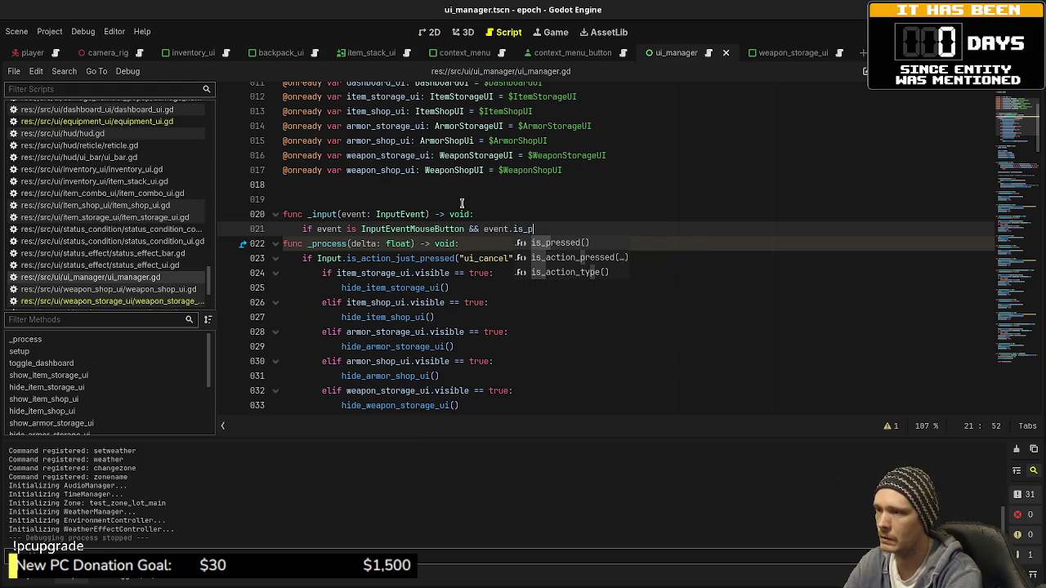
pyautogui.press('Return')
pyautogui.write(':')
pyautogui.press('Return')
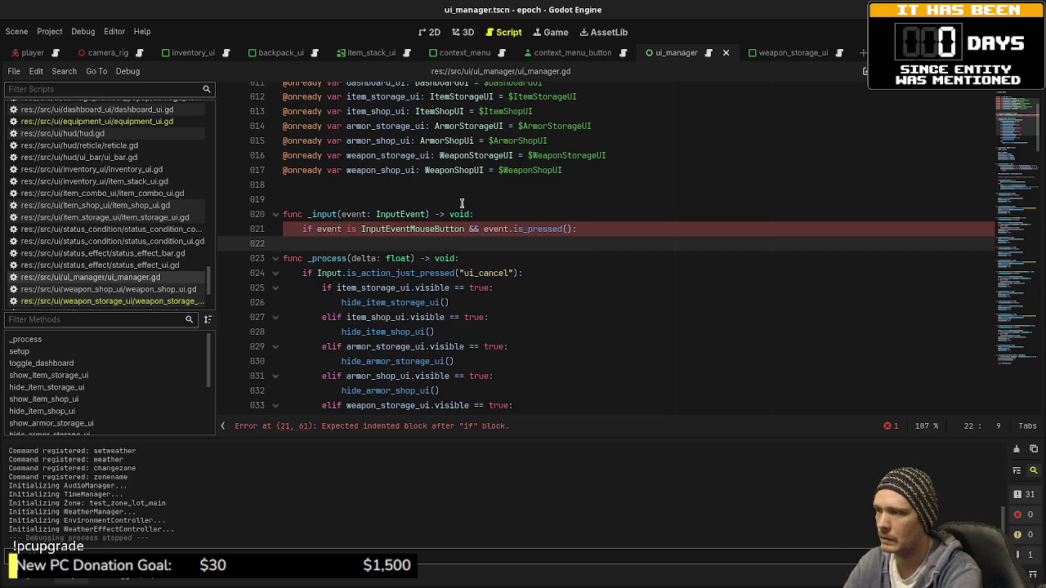
pyautogui.write('current_context_')
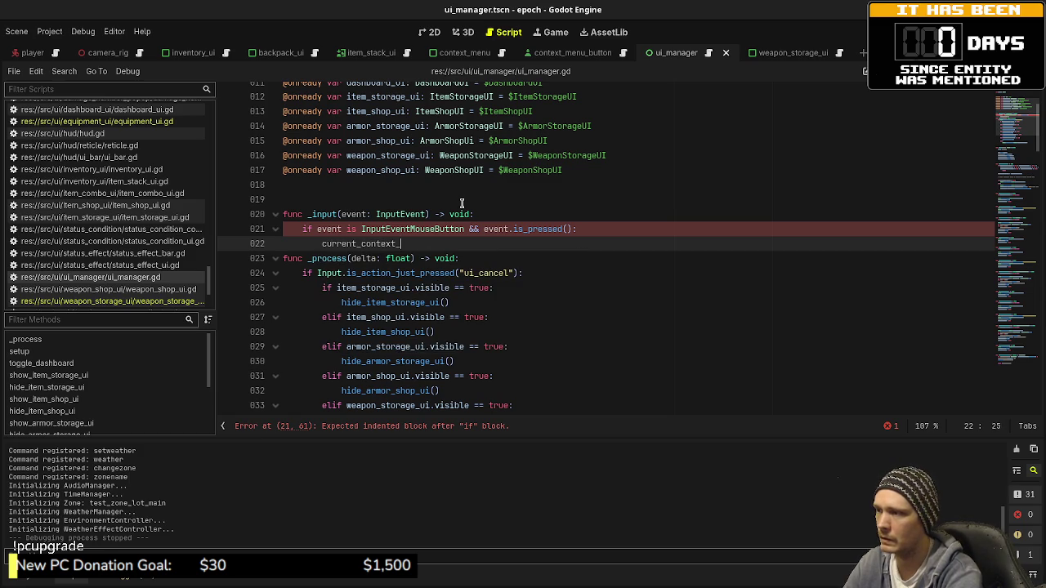
pyautogui.write('menu.queue_free()')
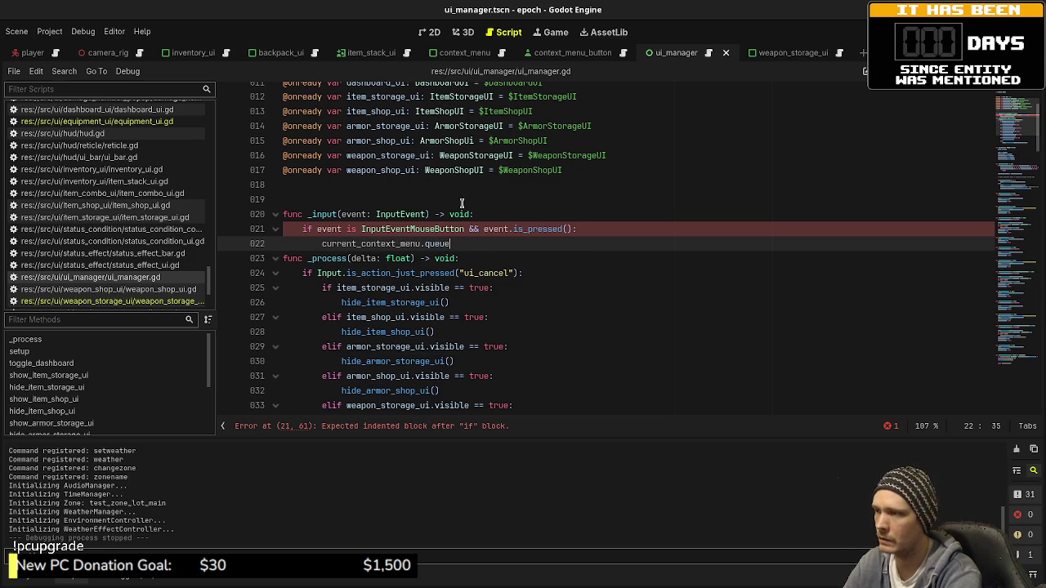
pyautogui.press('Return')
pyautogui.press('Return')
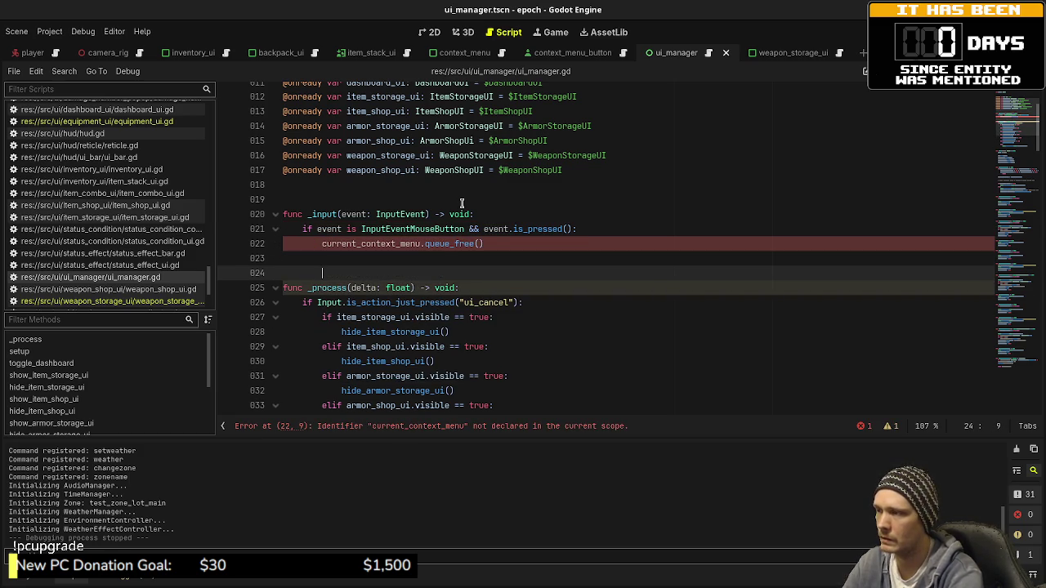
# - Declare var current_context_menu: ContextMenu = null below the onready variables and save
pyautogui.click(594, 166)
pyautogui.press('Return')
pyautogui.press('Return')
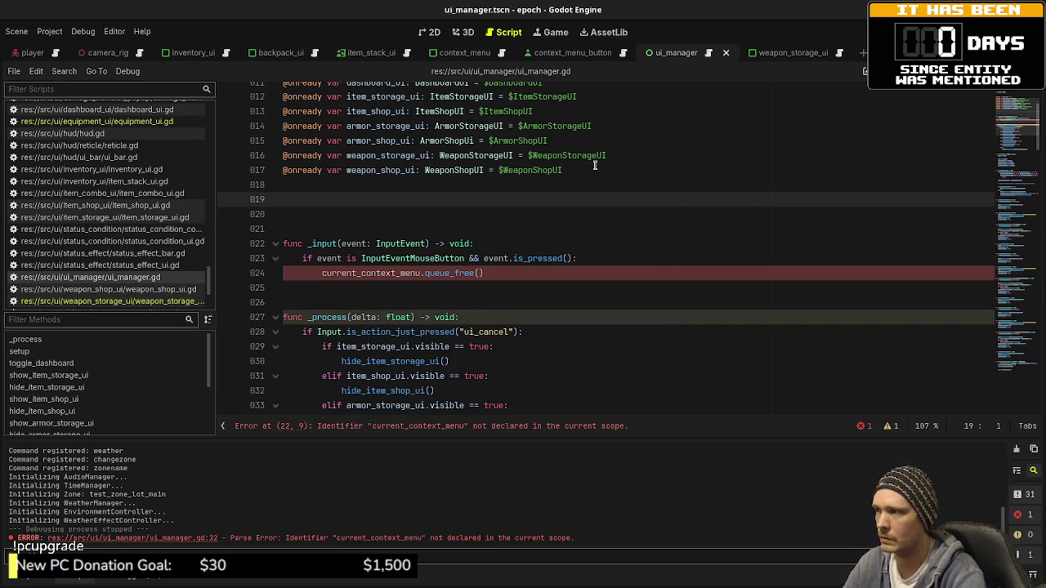
pyautogui.press('Return')
pyautogui.write('var current_co')
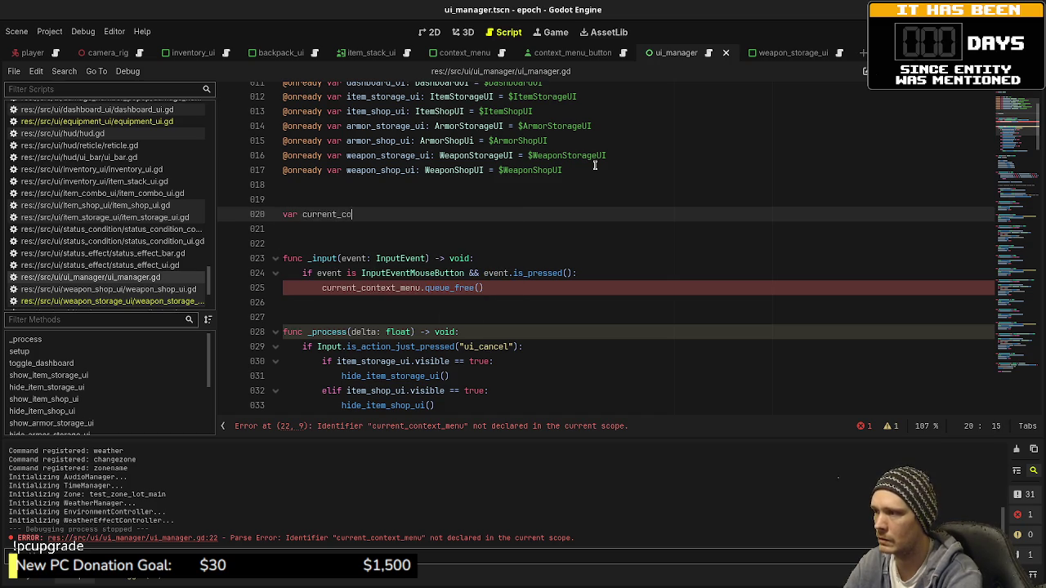
pyautogui.write('ntext_menu: Con')
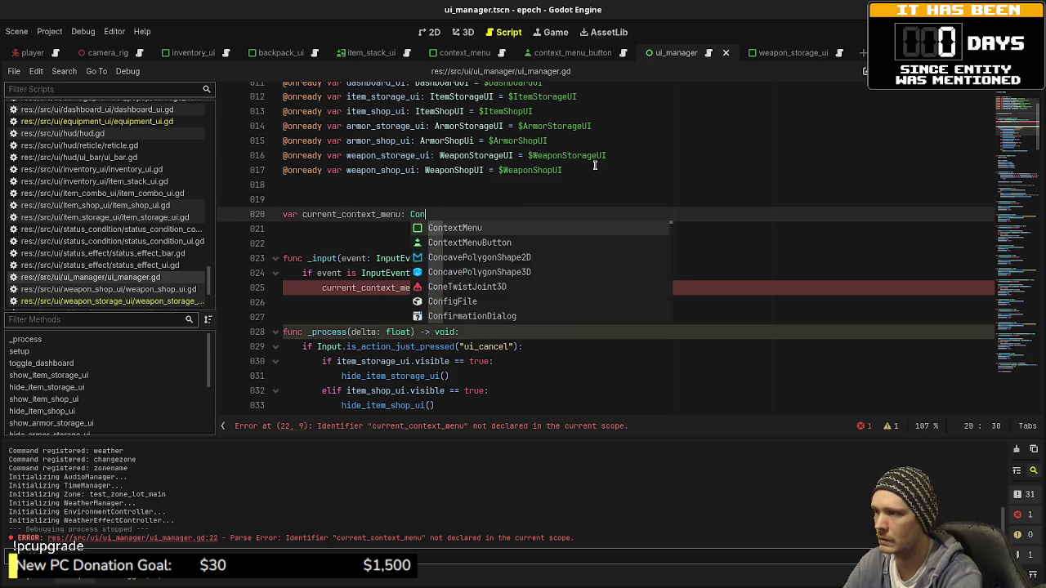
pyautogui.write('textMenu = null')
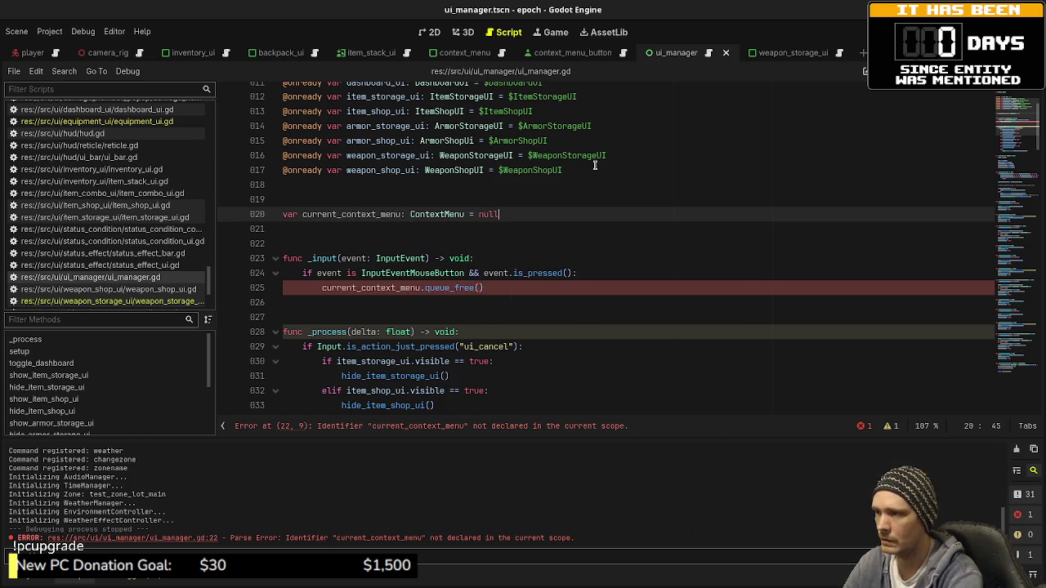
pyautogui.hotkey('ctrl', 's')
pyautogui.scroll(-15, 462, 215)
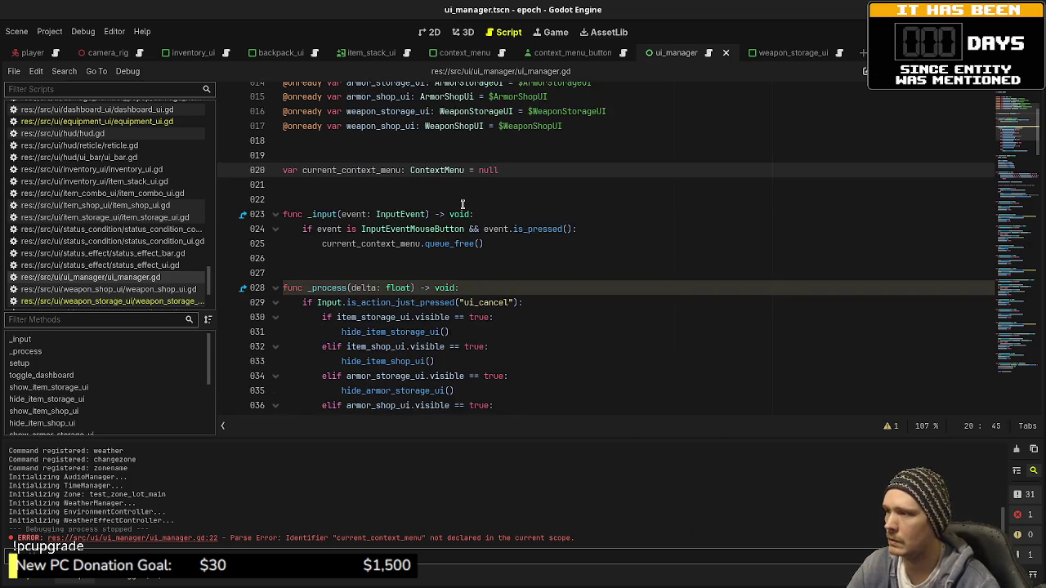
pyautogui.scroll(-20, 463, 216)
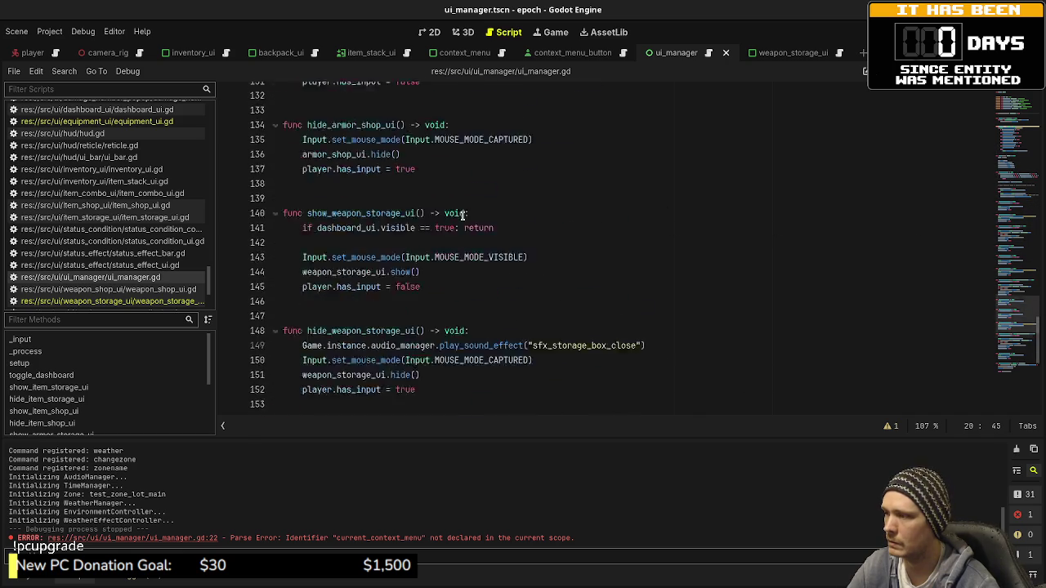
# - Insert current_context_menu = context_menu_inst above the return in create_context_menu and save
pyautogui.click(469, 361)
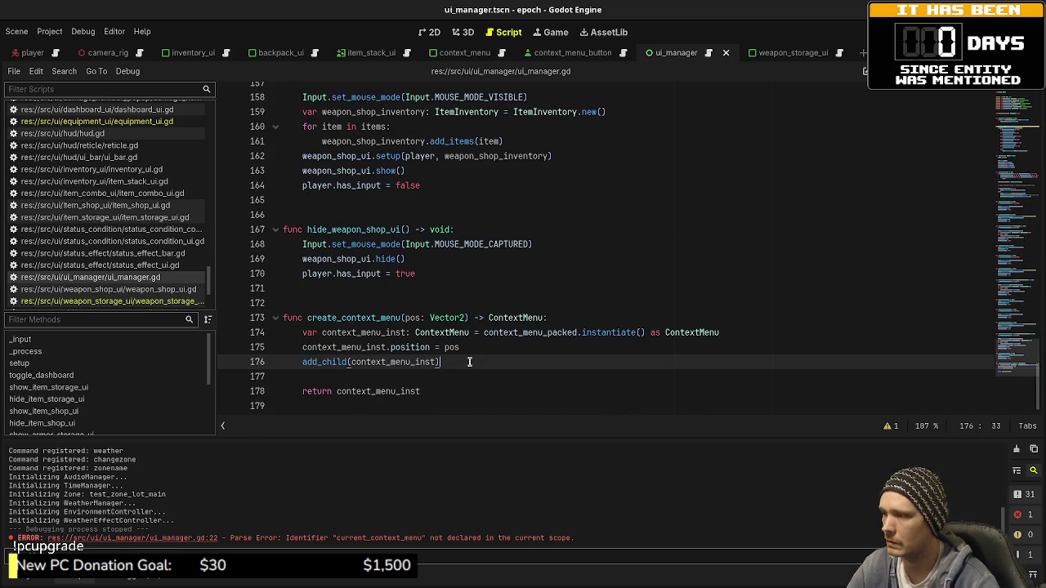
pyautogui.press('Down')
pyautogui.press('Down')
pyautogui.press('End')
pyautogui.hotkey('shift', 'Home')
pyautogui.press('BackSpace')
pyautogui.write('cur')
pyautogui.press('Return')
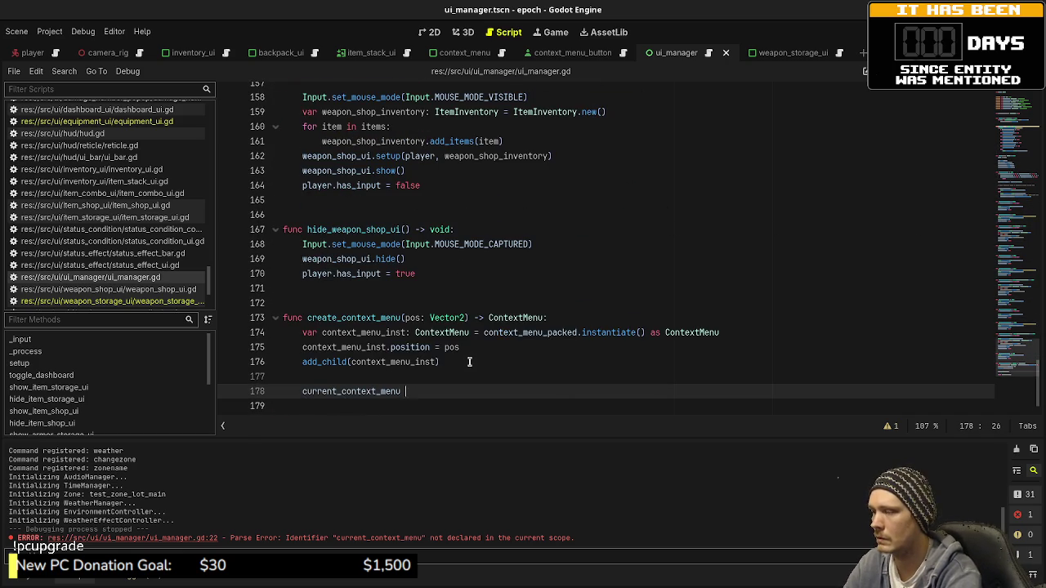
pyautogui.write('= ')
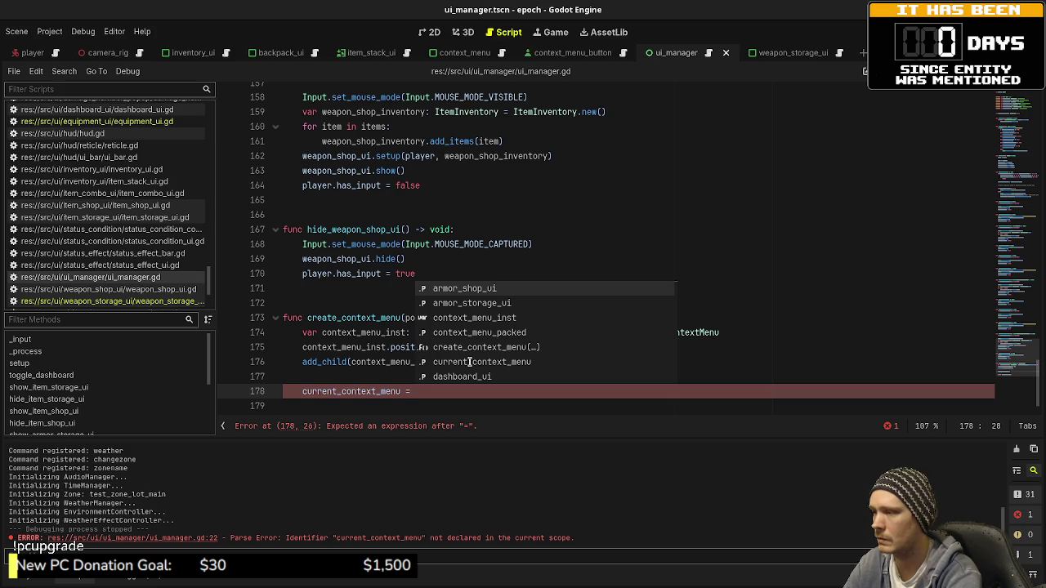
pyautogui.write('conte')
pyautogui.press('Return')
pyautogui.hotkey('ctrl', 's')
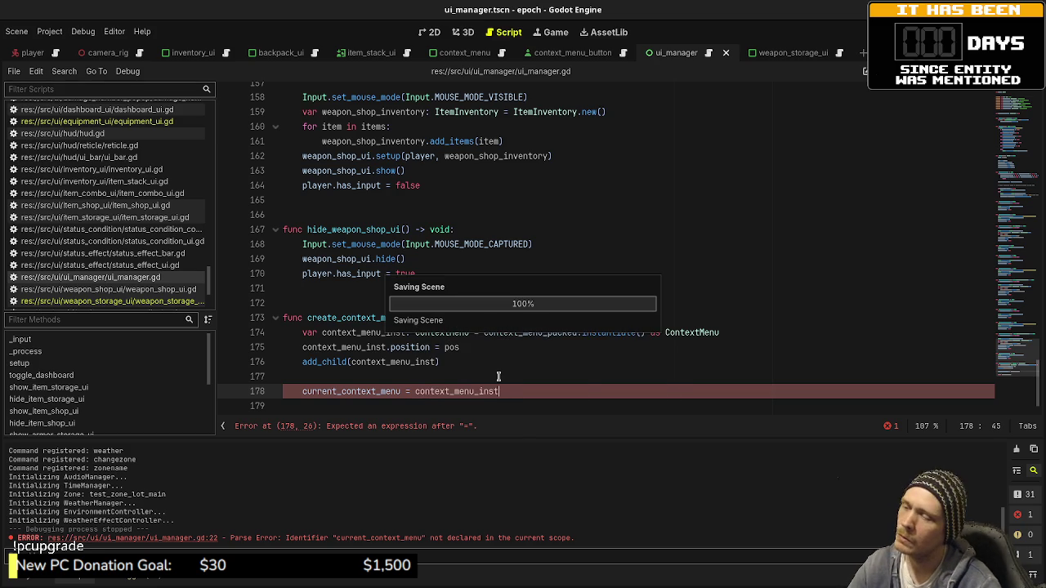
pyautogui.scroll(-1, 498, 376)
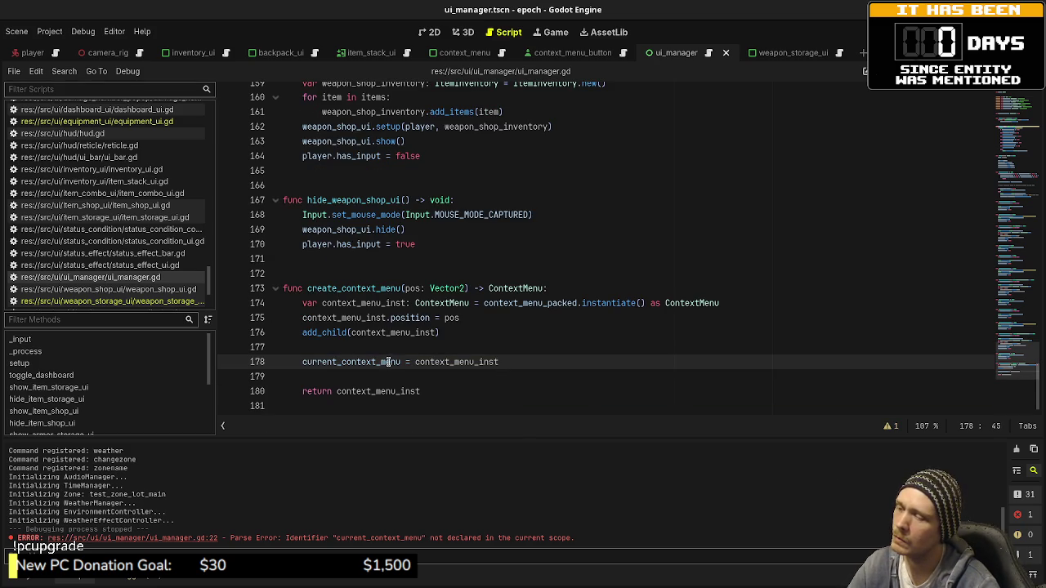
pyautogui.moveTo(384, 395)
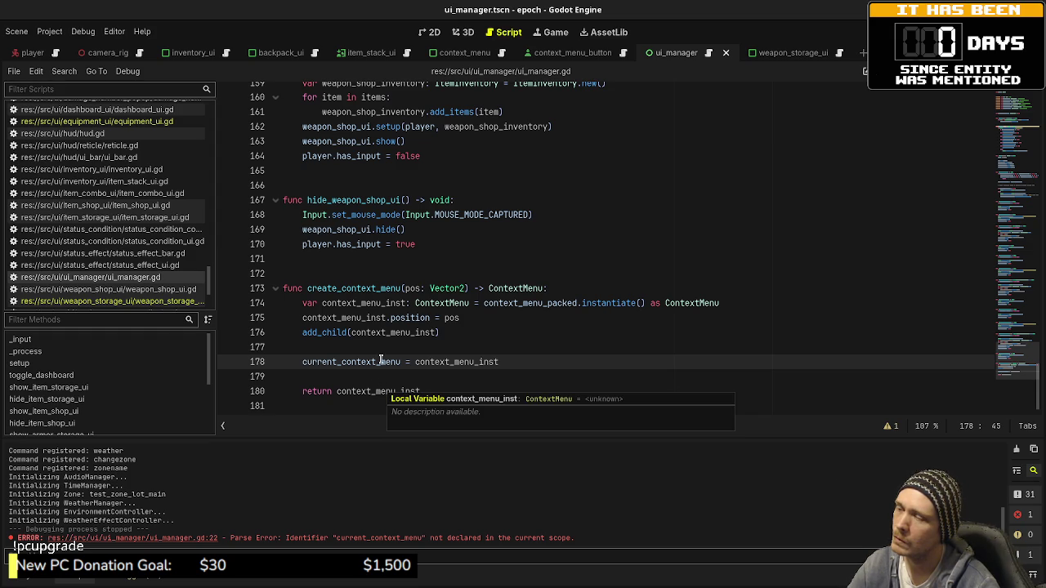
pyautogui.moveTo(353, 362)
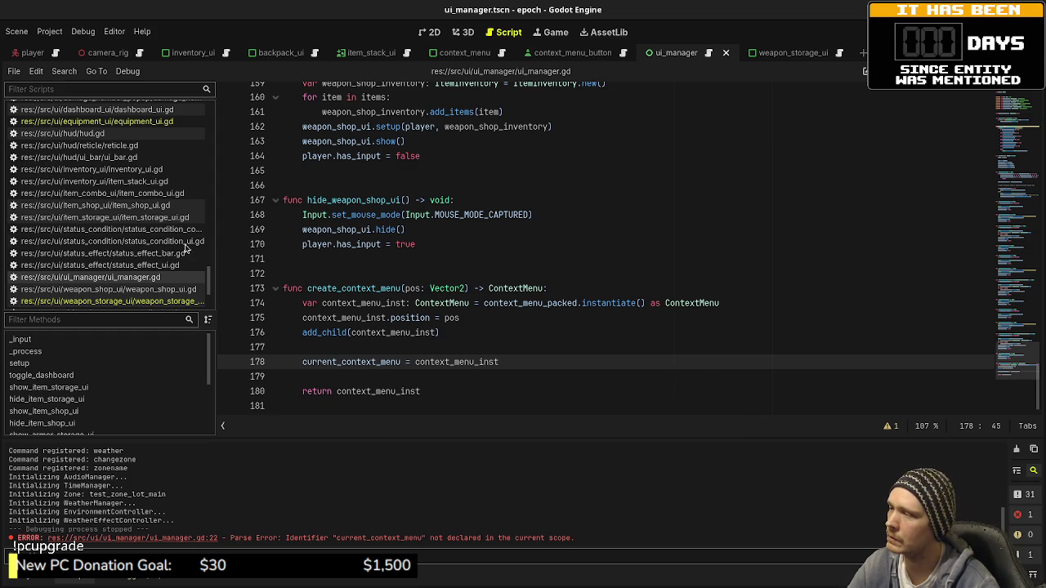
# - Open equipment_ui.gd and read through its code
pyautogui.click(96, 121)
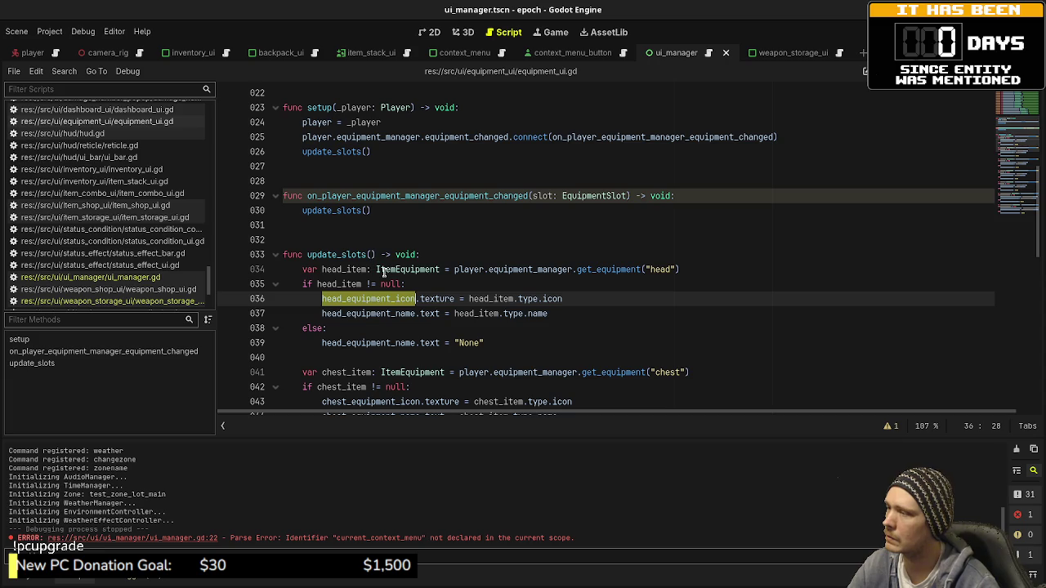
pyautogui.scroll(2, 382, 272)
pyautogui.scroll(-3, 391, 276)
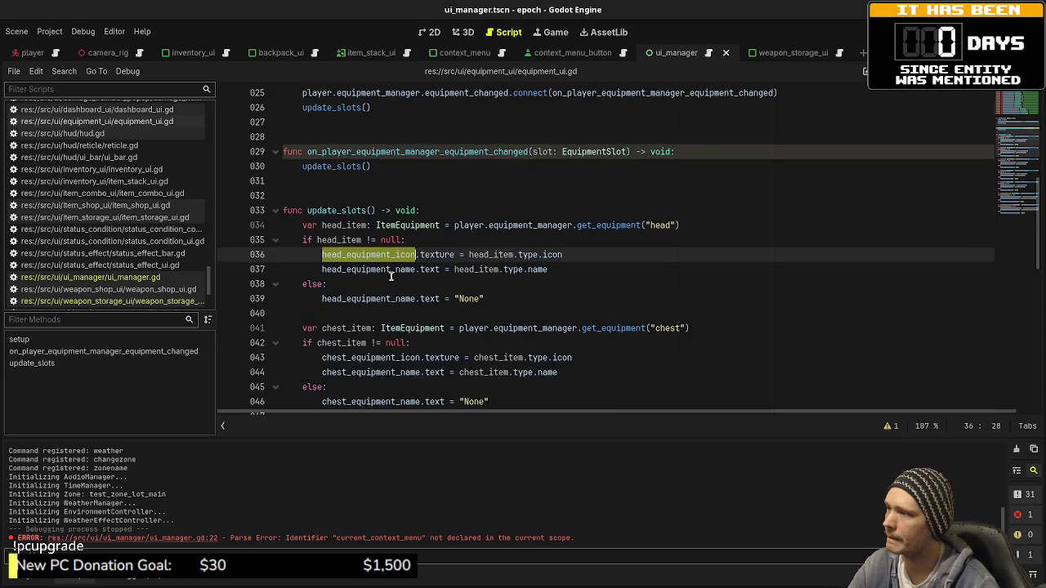
pyautogui.scroll(-8, 390, 276)
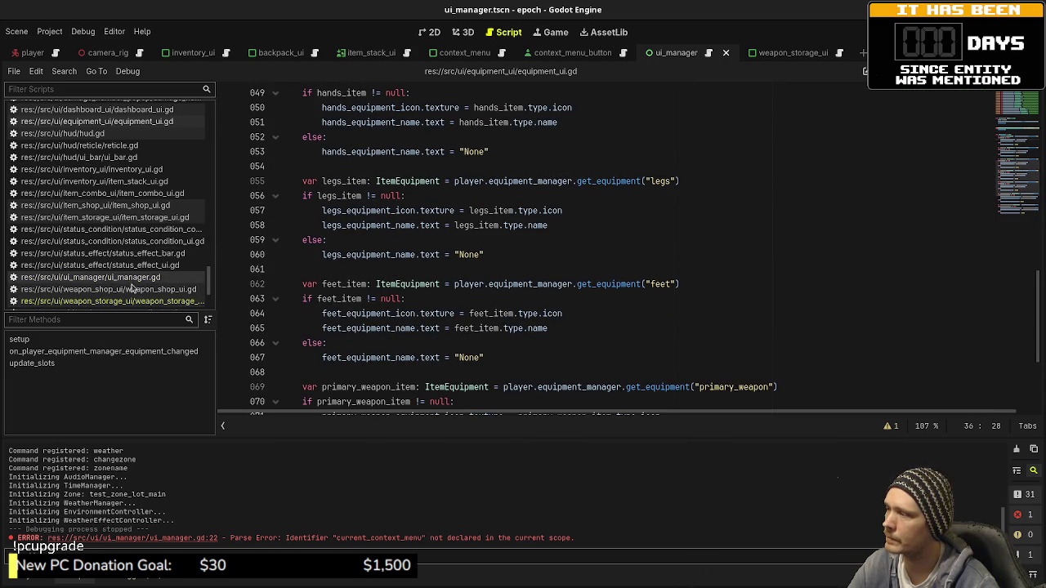
pyautogui.scroll(-2, 131, 286)
# - Inspect context_menu_inst on line 46 of weapon_storage_ui.gd, then run the game again
pyautogui.click(151, 251)
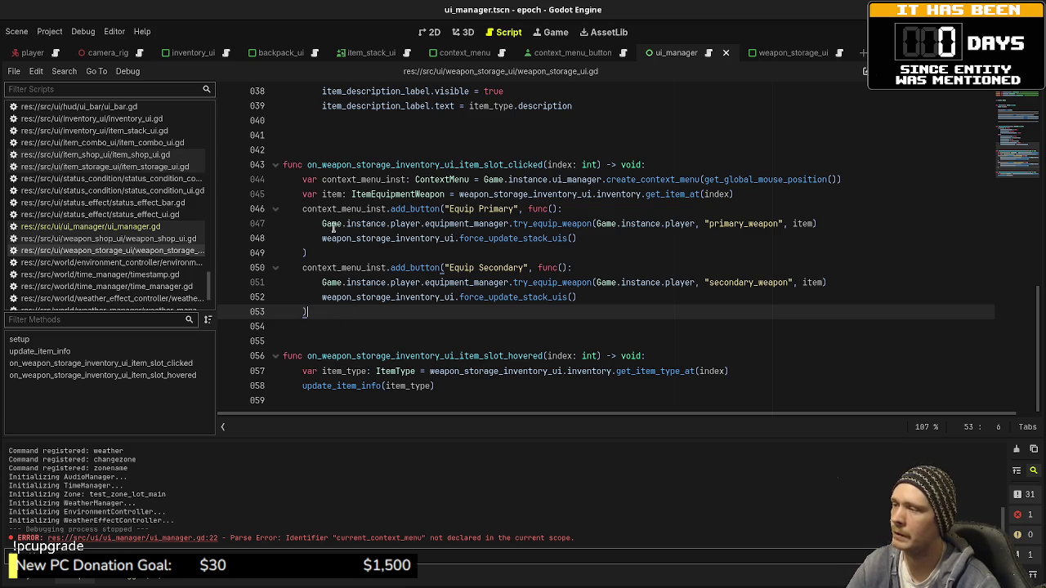
pyautogui.doubleClick(353, 208)
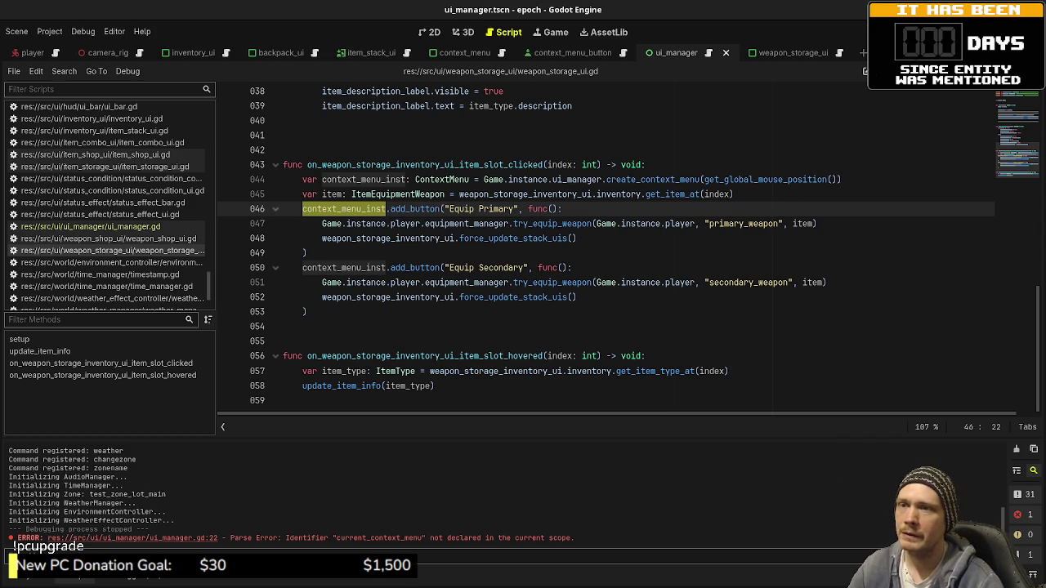
pyautogui.press('F5')
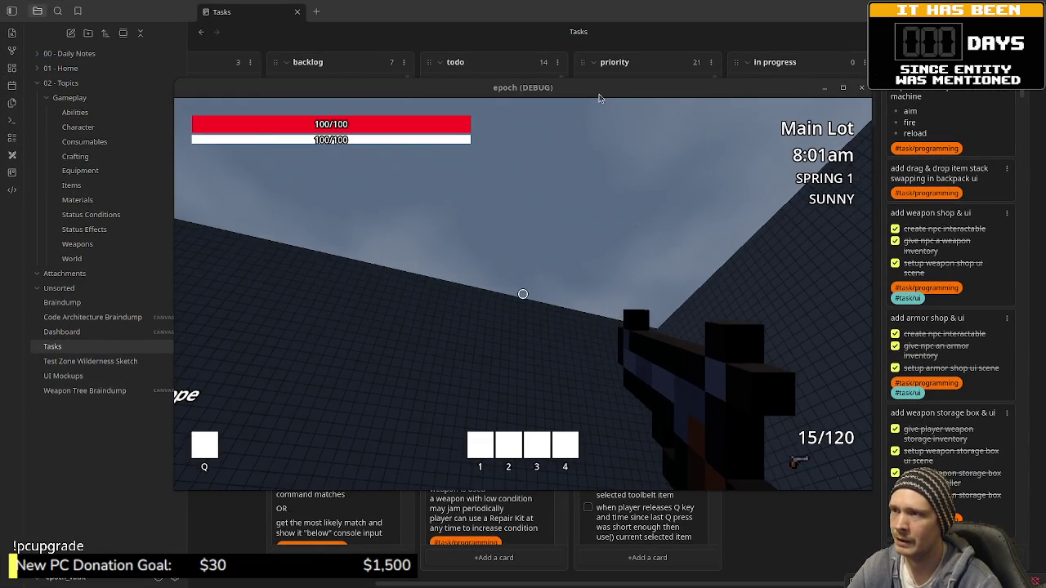
# - Minimize the game window and scroll through the priority column of the Tasks board
pyautogui.click(482, 585)
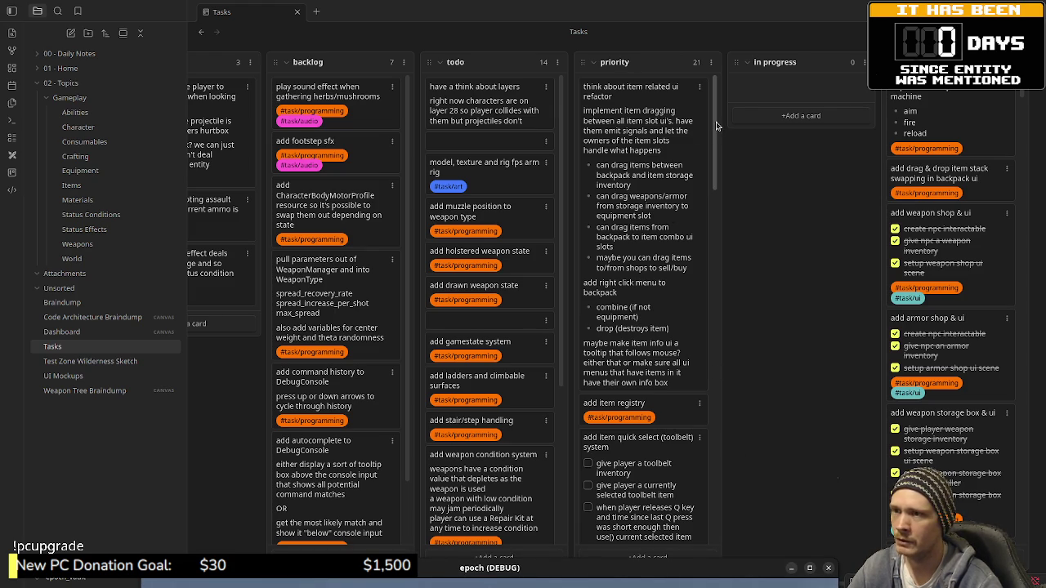
pyautogui.moveTo(716, 126); pyautogui.dragTo(712, 496)
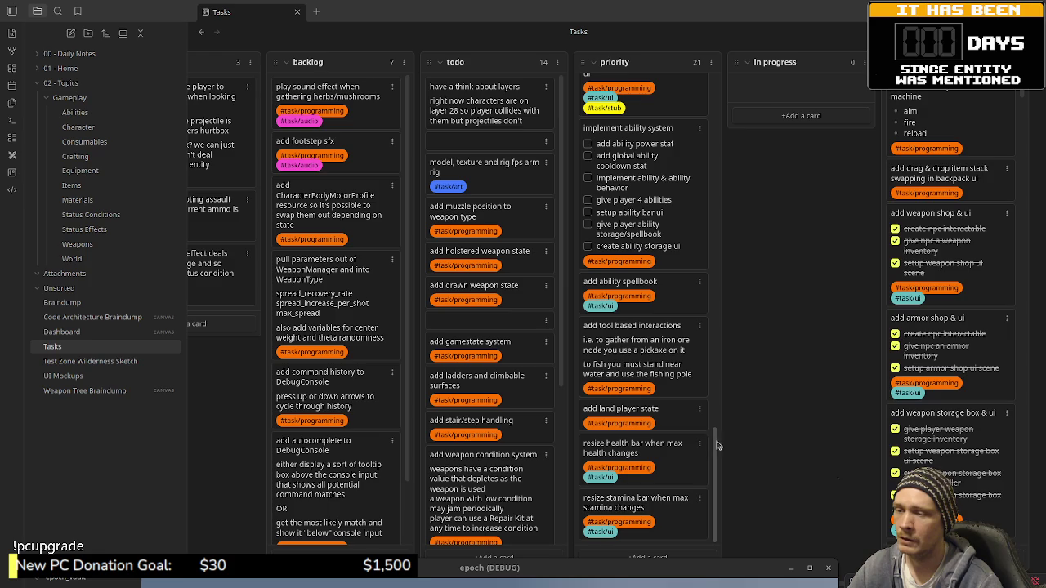
pyautogui.moveTo(716, 445); pyautogui.dragTo(718, 417)
pyautogui.moveTo(721, 373); pyautogui.dragTo(722, 86)
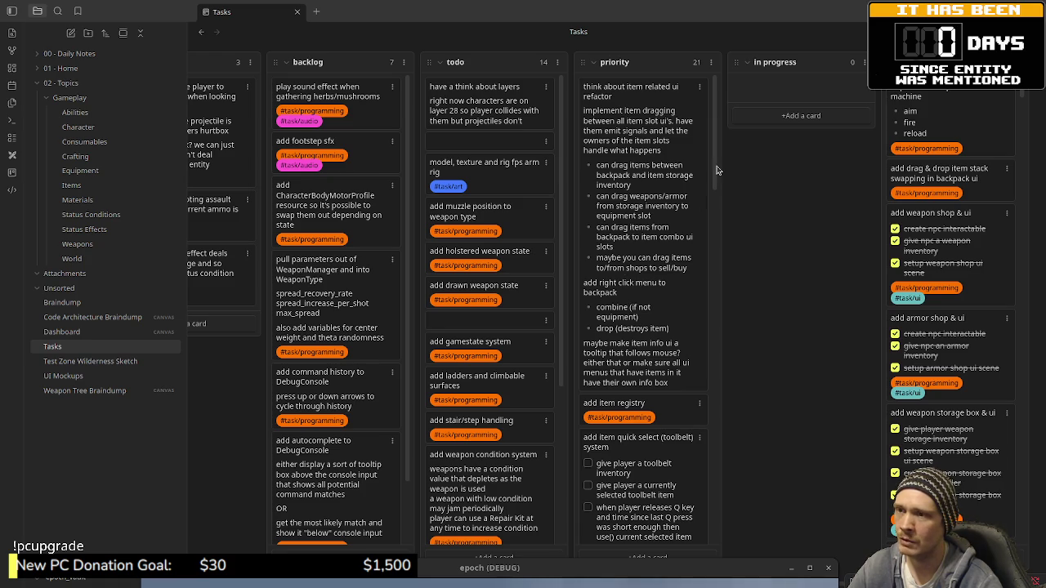
pyautogui.moveTo(717, 170); pyautogui.dragTo(724, 209)
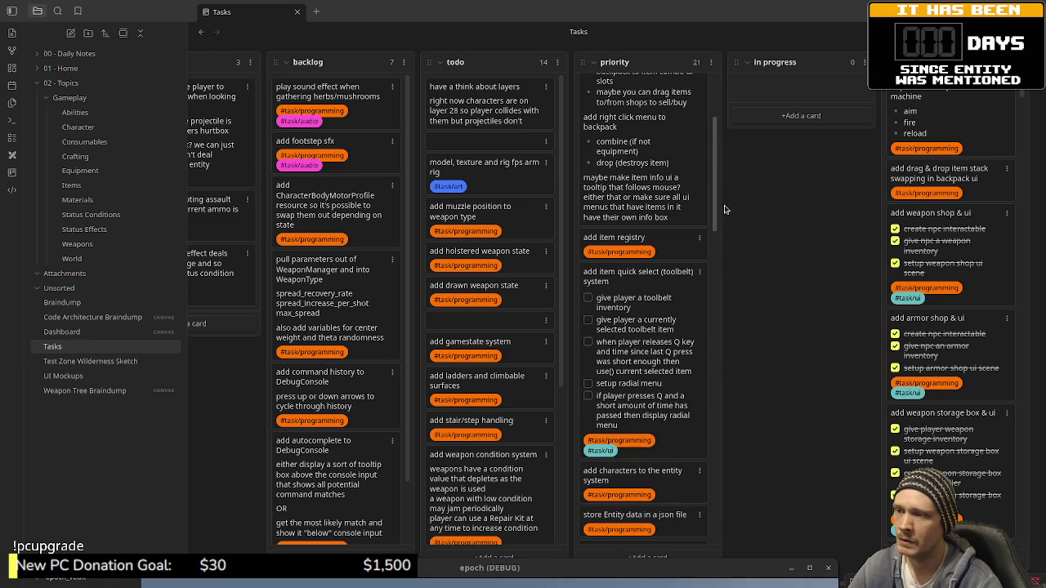
pyautogui.scroll(-2, 712, 214)
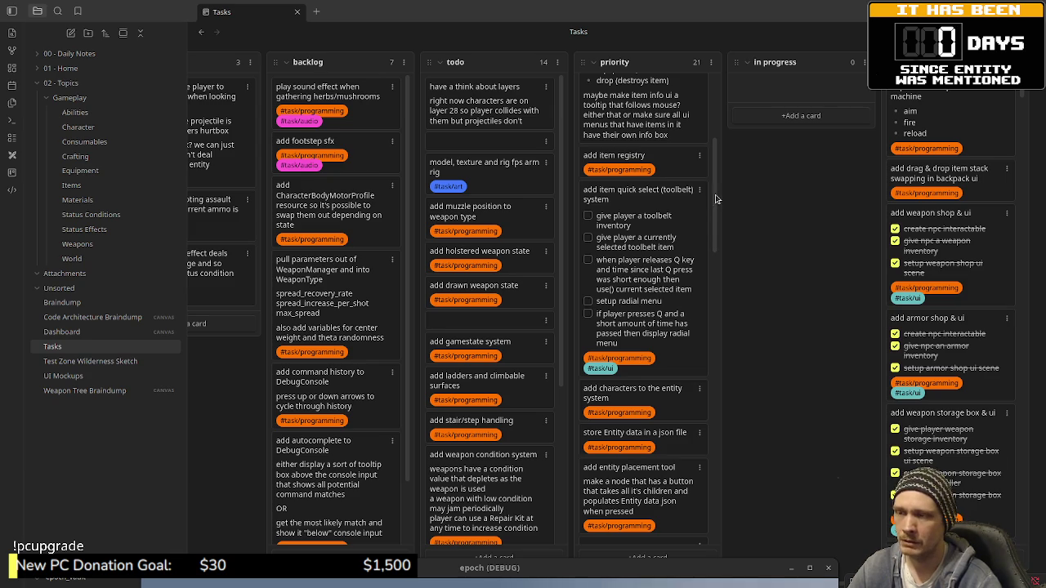
pyautogui.scroll(-1, 716, 211)
pyautogui.moveTo(717, 211); pyautogui.dragTo(720, 248)
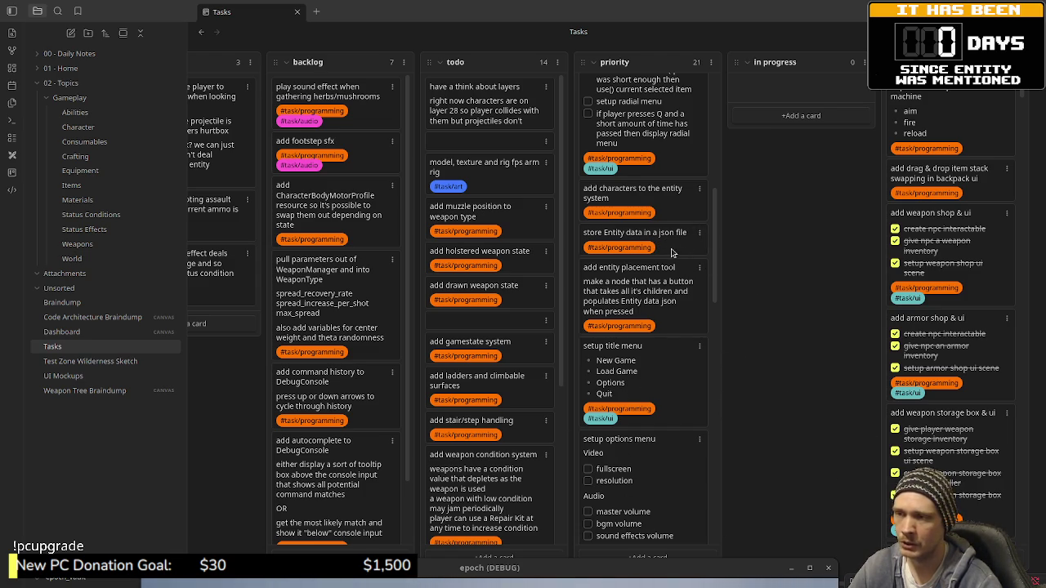
pyautogui.scroll(-3, 660, 368)
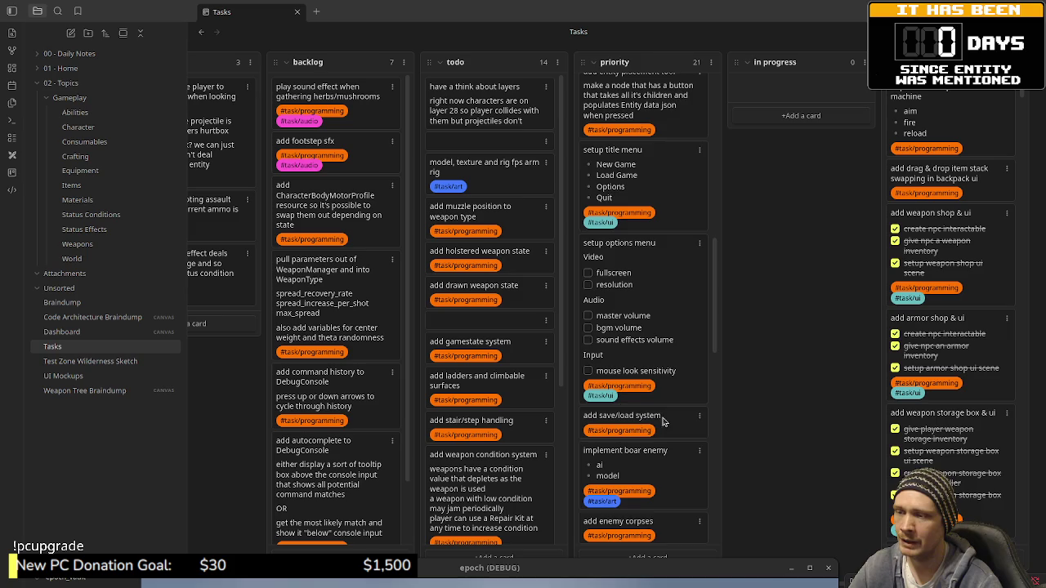
pyautogui.scroll(-5, 662, 421)
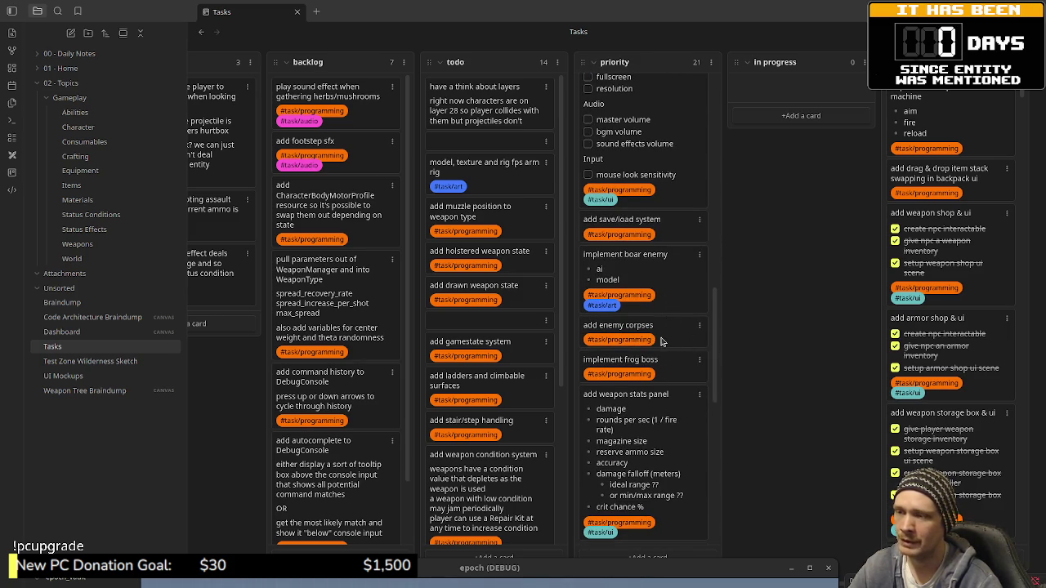
pyautogui.scroll(-5, 662, 342)
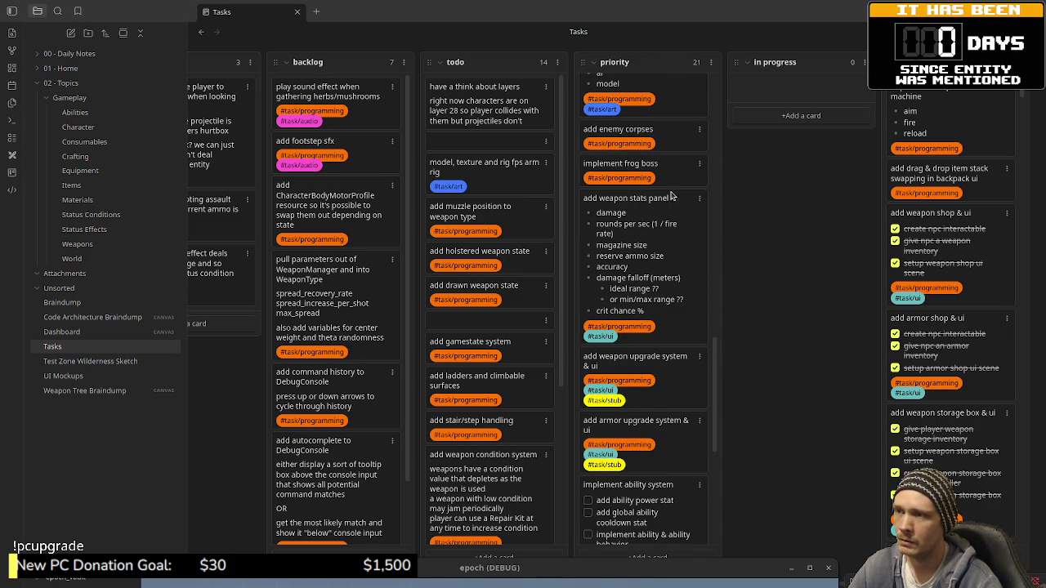
pyautogui.scroll(2, 661, 199)
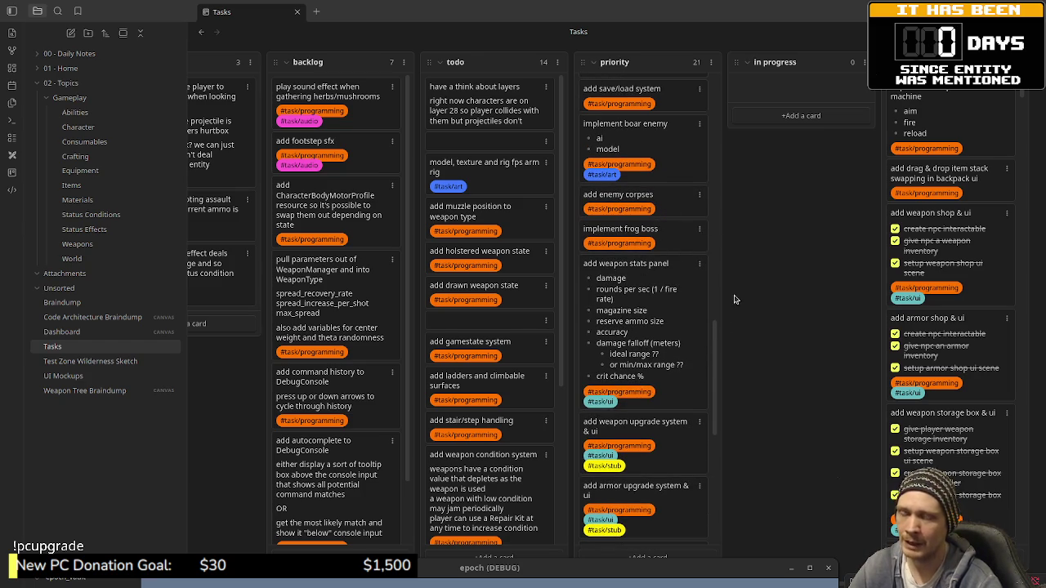
pyautogui.scroll(5, 717, 335)
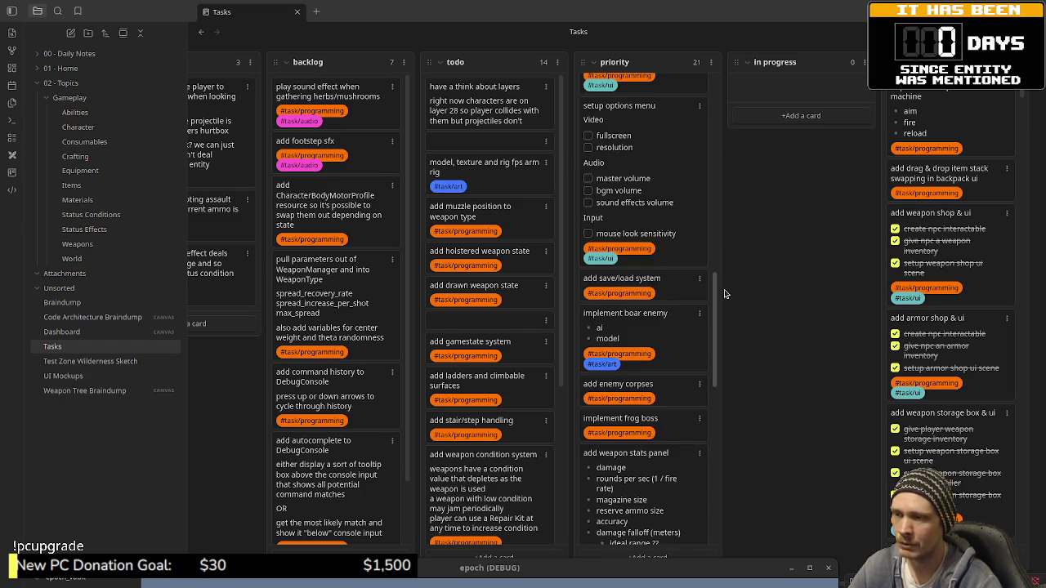
pyautogui.scroll(-2, 724, 293)
# - Scroll through the remaining priority cards on the Tasks board
pyautogui.scroll(-2, 724, 308)
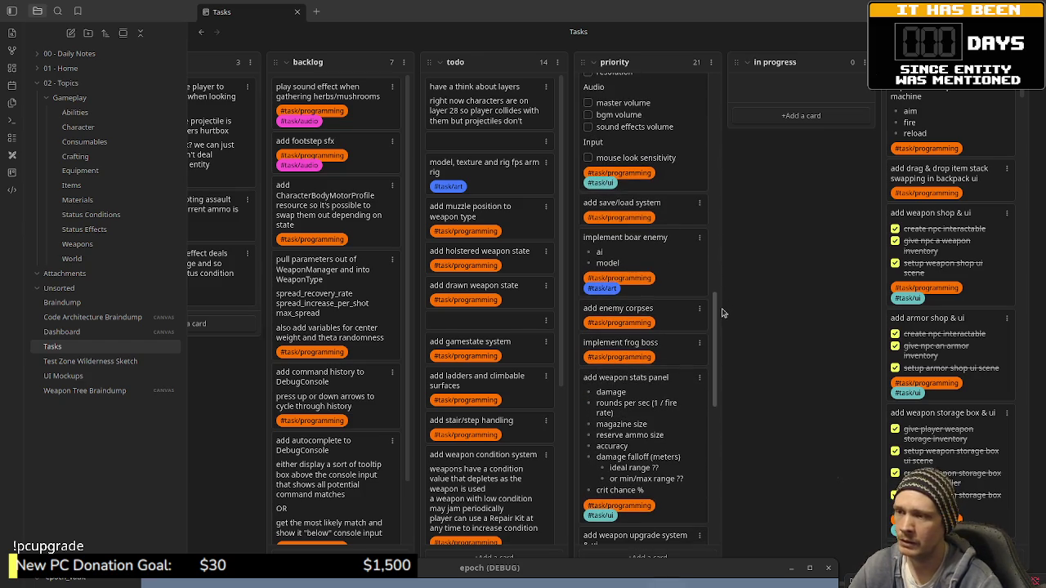
pyautogui.scroll(-4, 650, 315)
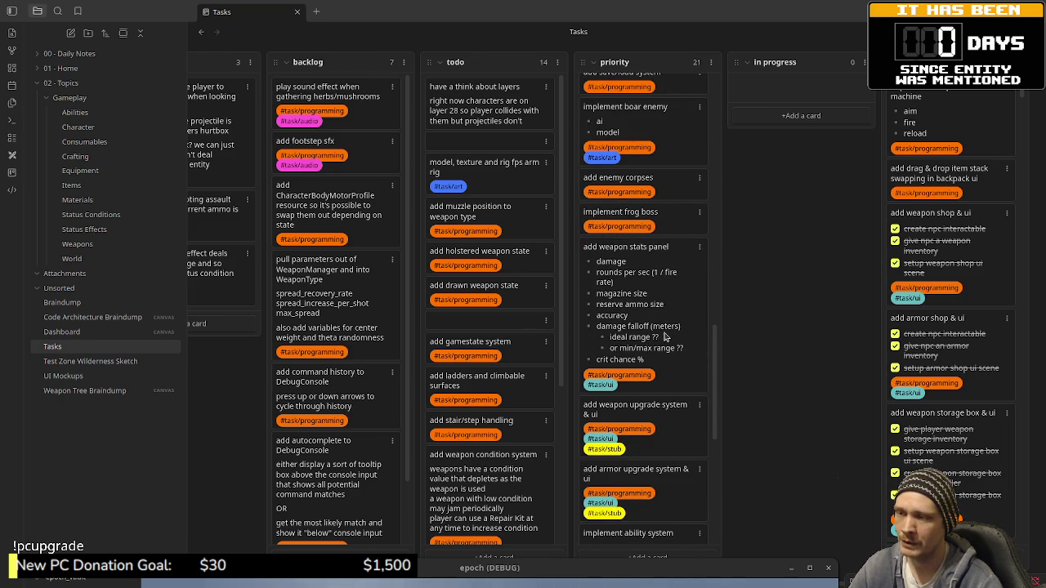
pyautogui.scroll(-4, 666, 333)
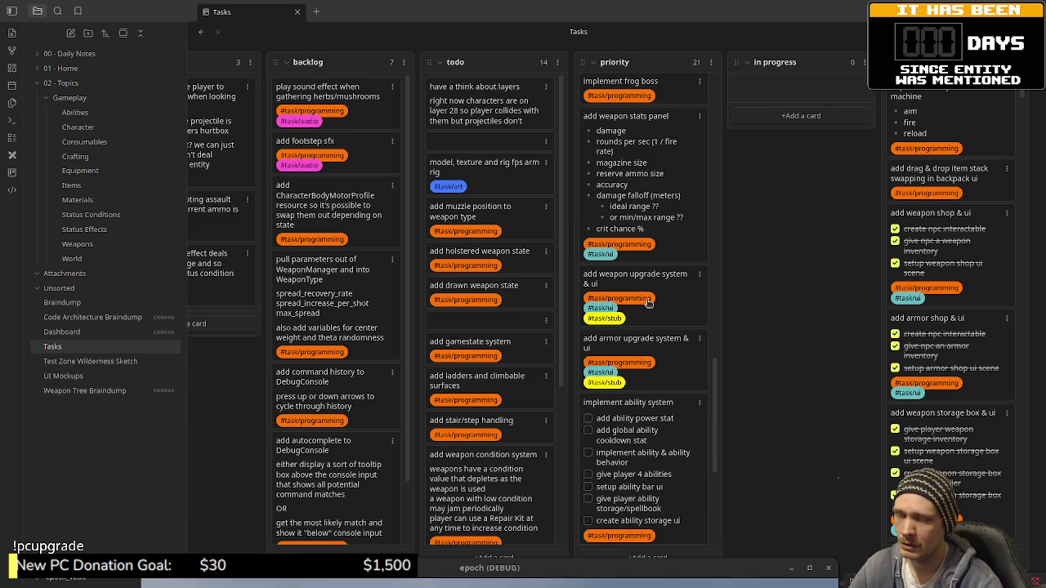
pyautogui.scroll(-3, 676, 380)
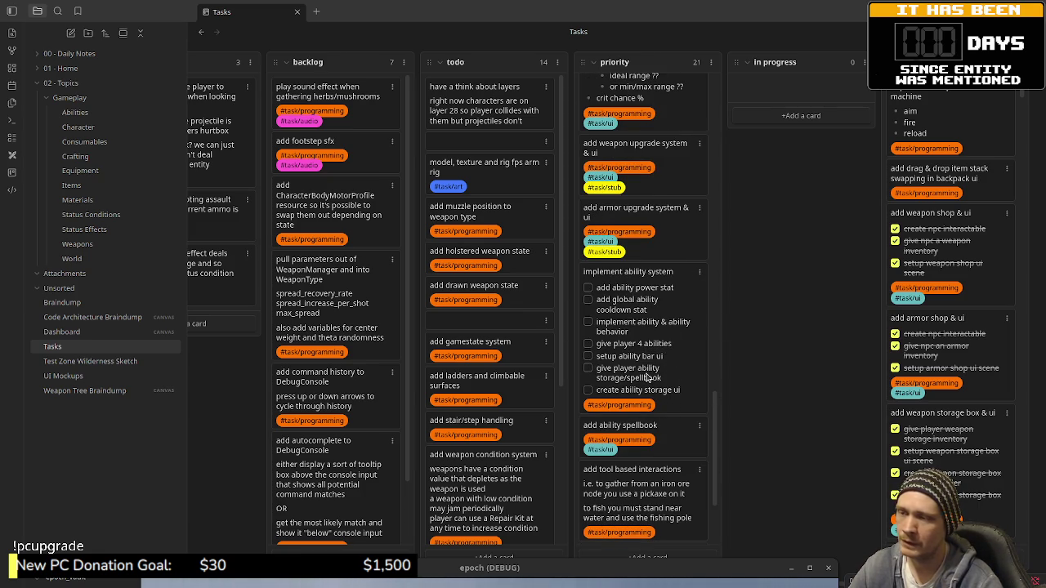
pyautogui.scroll(-1, 677, 454)
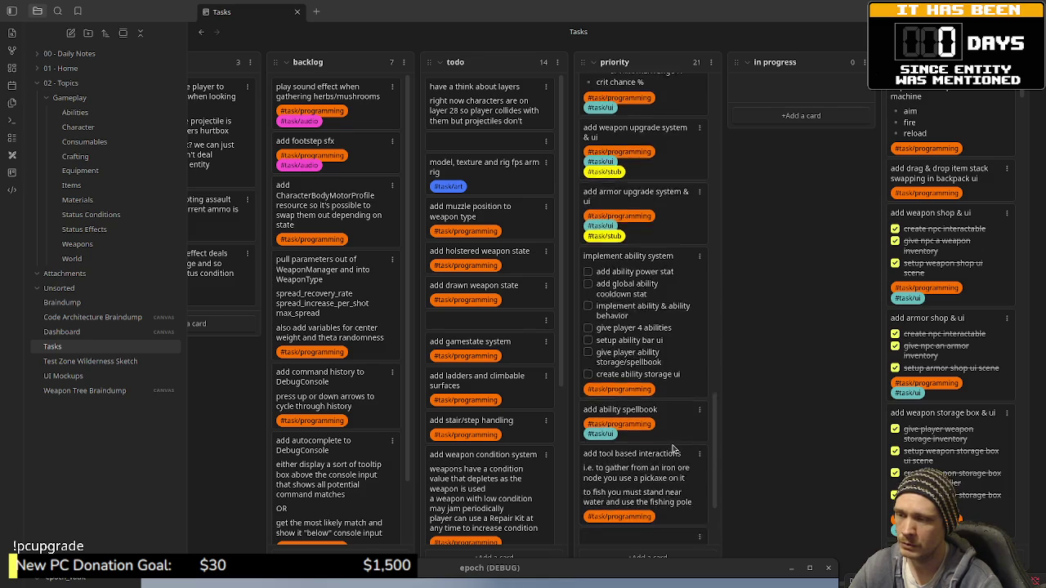
pyautogui.scroll(-3, 673, 448)
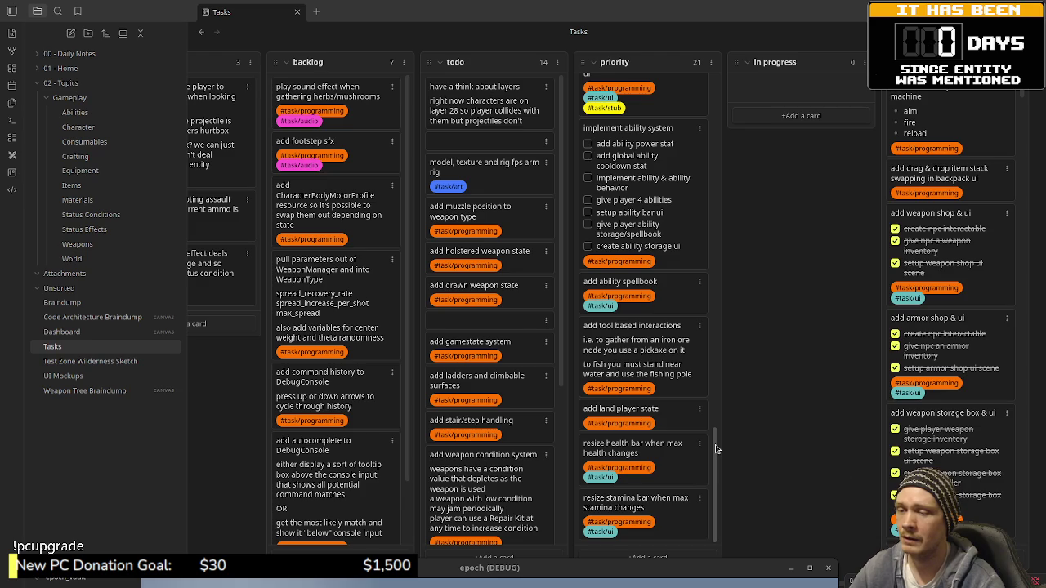
pyautogui.scroll(15, 716, 448)
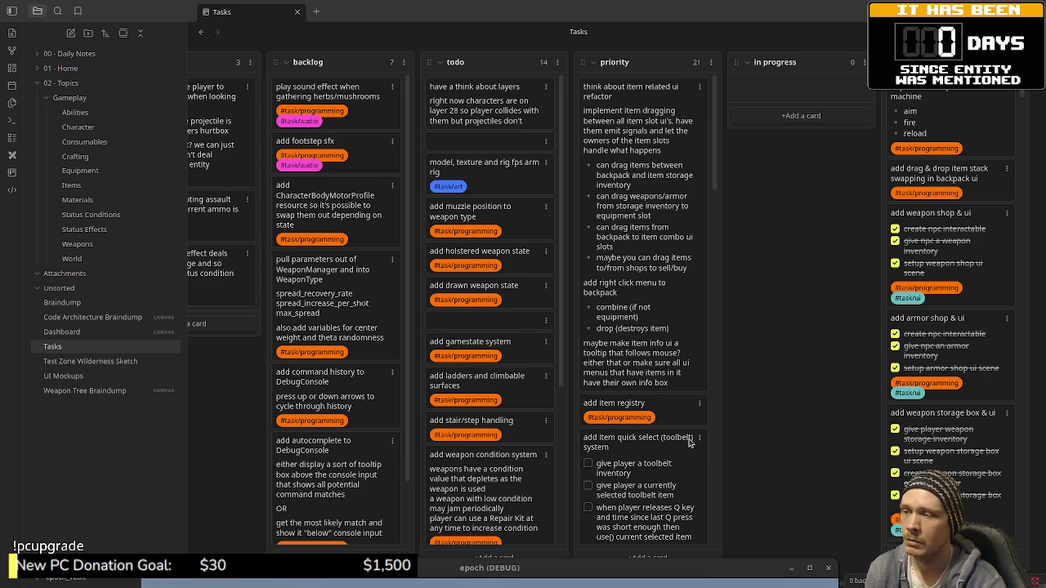
# - Bring the game window forward and drag it down to uncover the script
pyautogui.hotkey('alt', 'Tab')
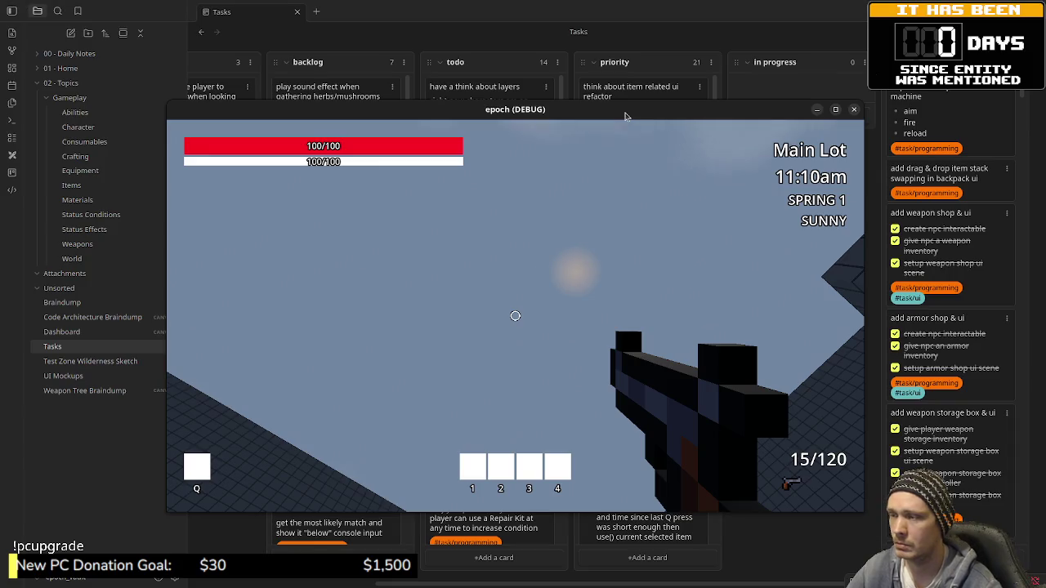
pyautogui.hotkey('alt', 'Tab')
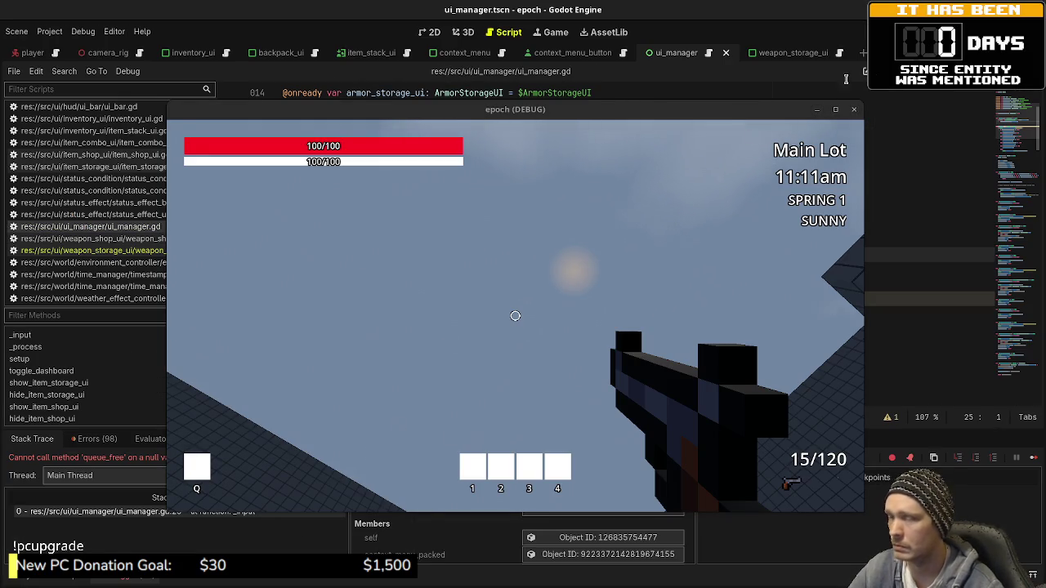
pyautogui.moveTo(682, 118)
pyautogui.mouseDown()
pyautogui.moveTo(708, 326)
pyautogui.moveTo(683, 452)
pyautogui.mouseUp()
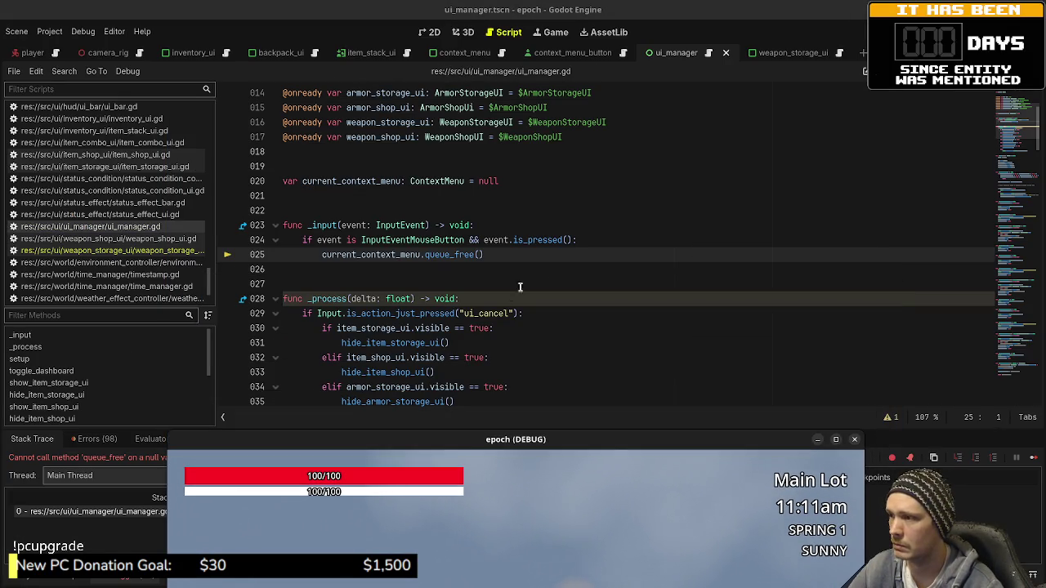
# - Guard queue_free with 'if current_context_menu != null:', save, and stop the game
pyautogui.click(601, 241)
pyautogui.press('Return')
pyautogui.write('if ')
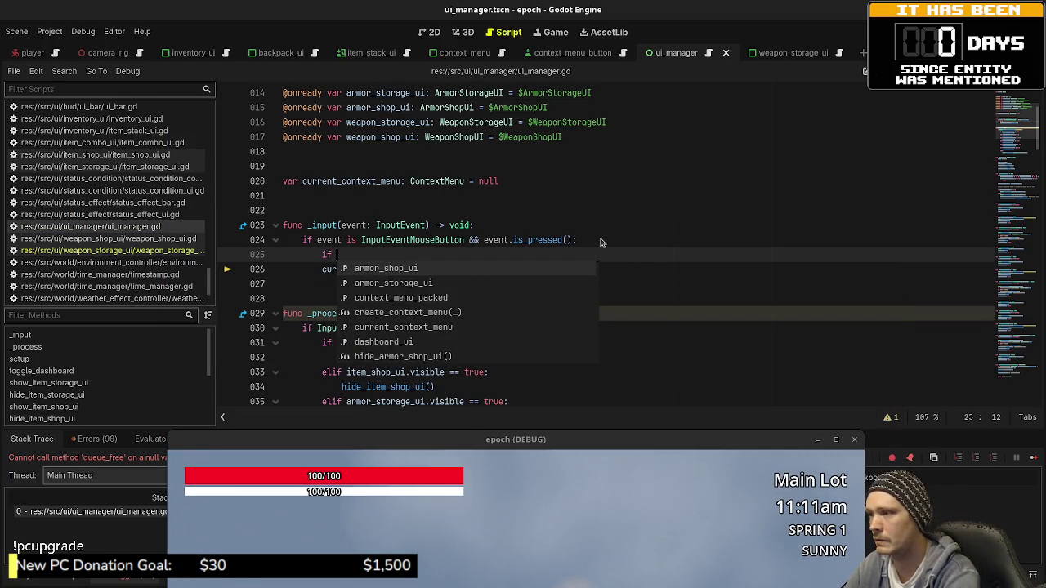
pyautogui.write('current_context_menu != null:')
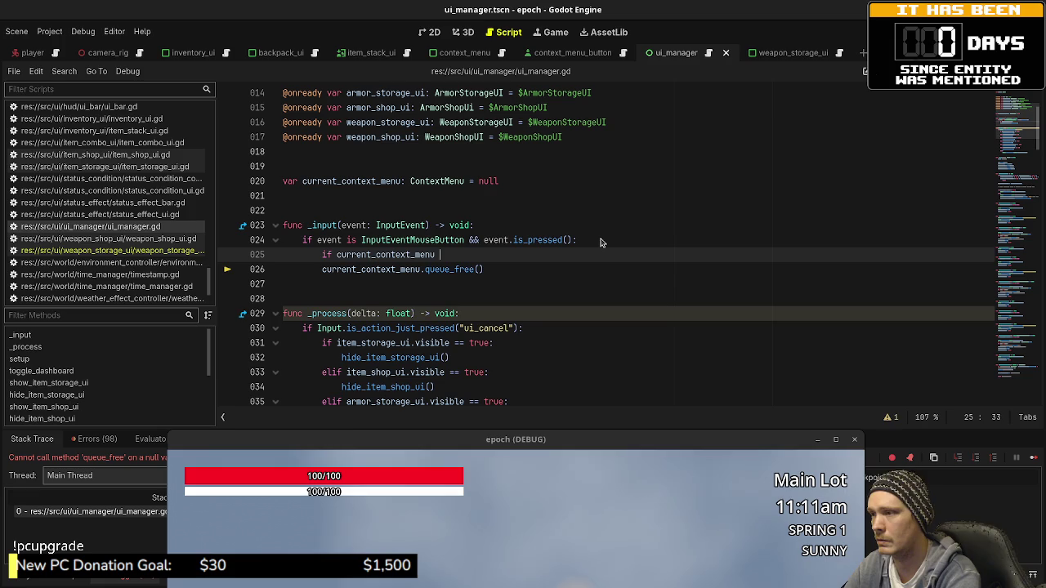
pyautogui.press('Down')
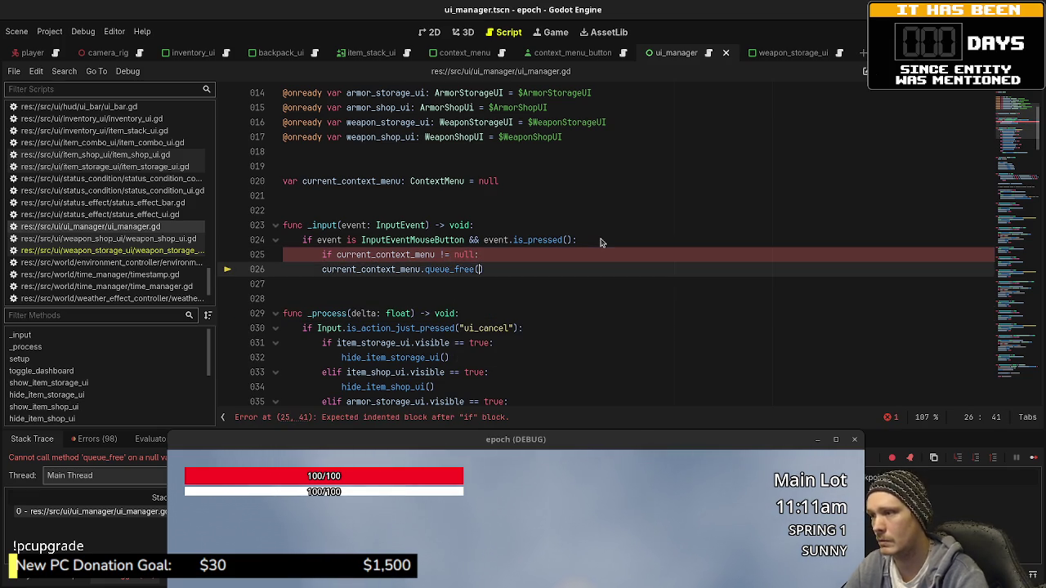
pyautogui.press('Home')
pyautogui.press('Tab')
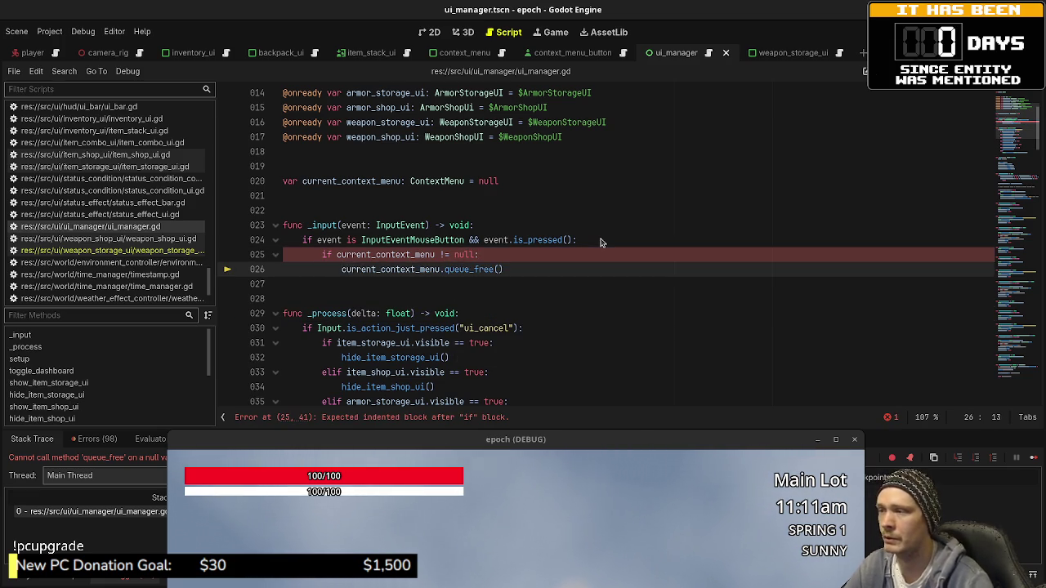
pyautogui.hotkey('ctrl', 's')
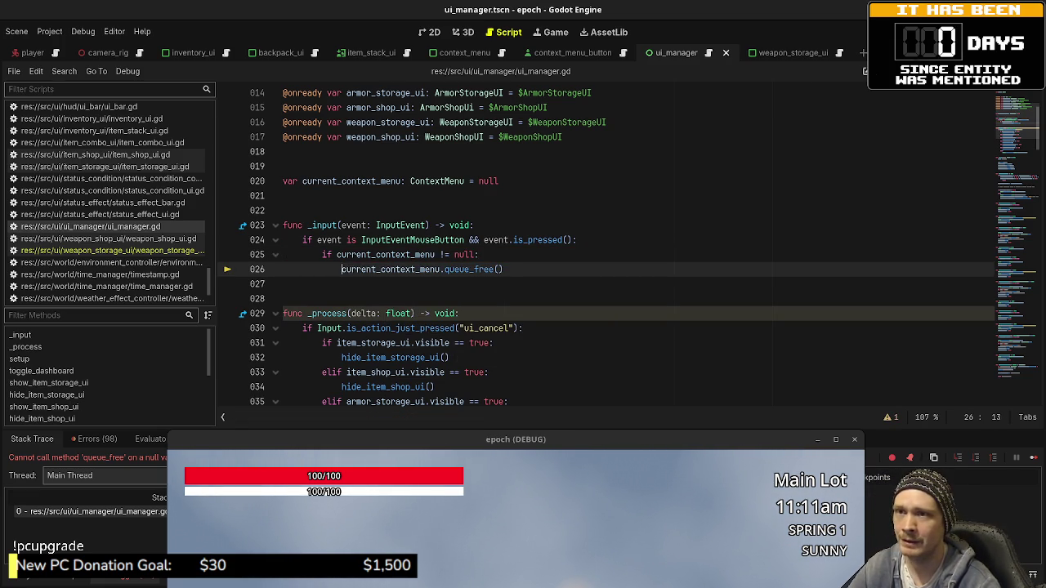
pyautogui.press('F8')
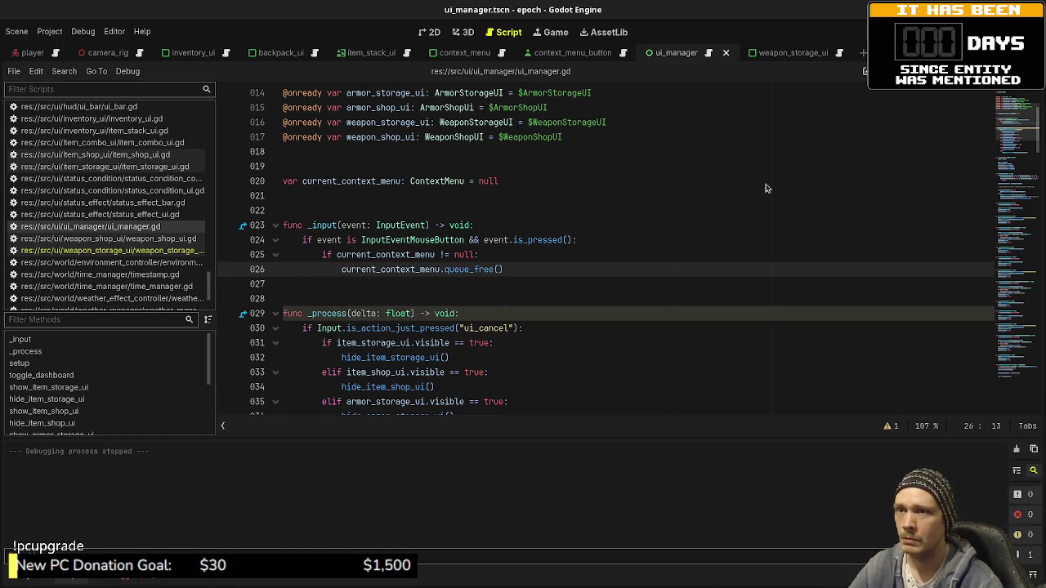
# - Relaunch the game, gather honey, herbs and mushrooms, and open the storage panel
pyautogui.press('F5')
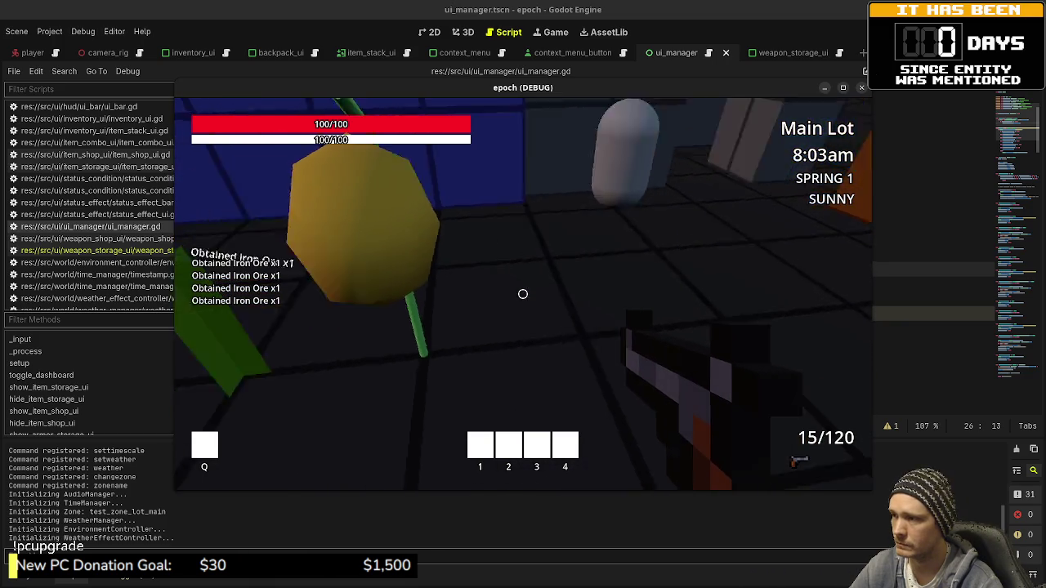
pyautogui.press('e')
pyautogui.press('e')
pyautogui.press('e')
pyautogui.press('e')
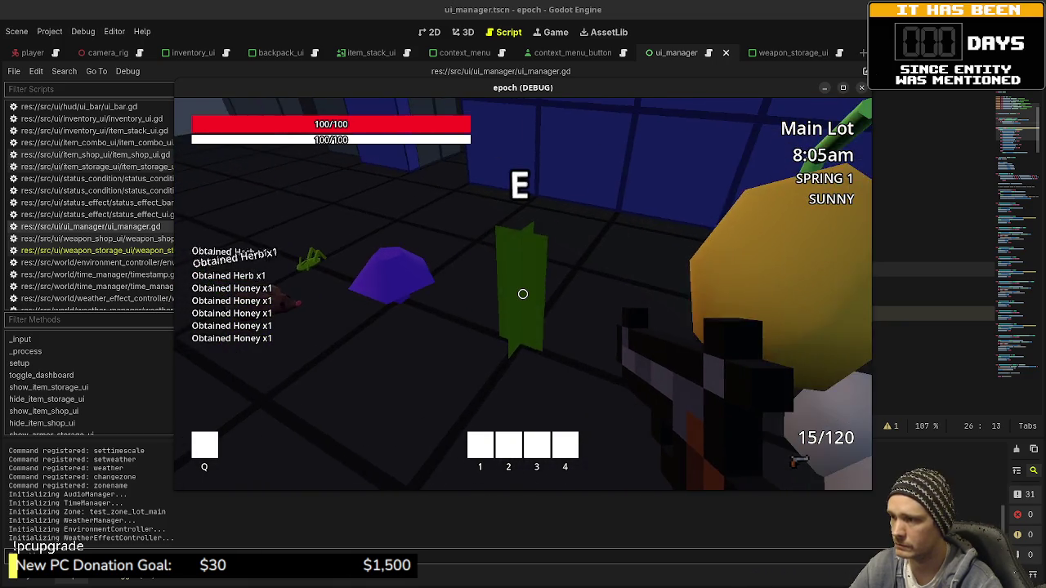
pyautogui.press('e')
pyautogui.press('e')
pyautogui.press('e')
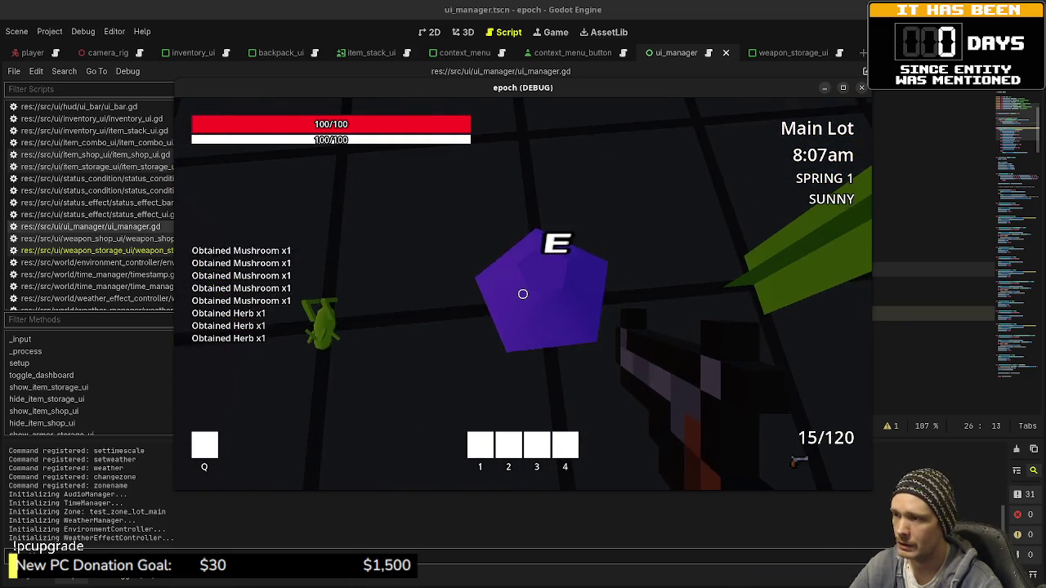
pyautogui.press('e')
pyautogui.press('e')
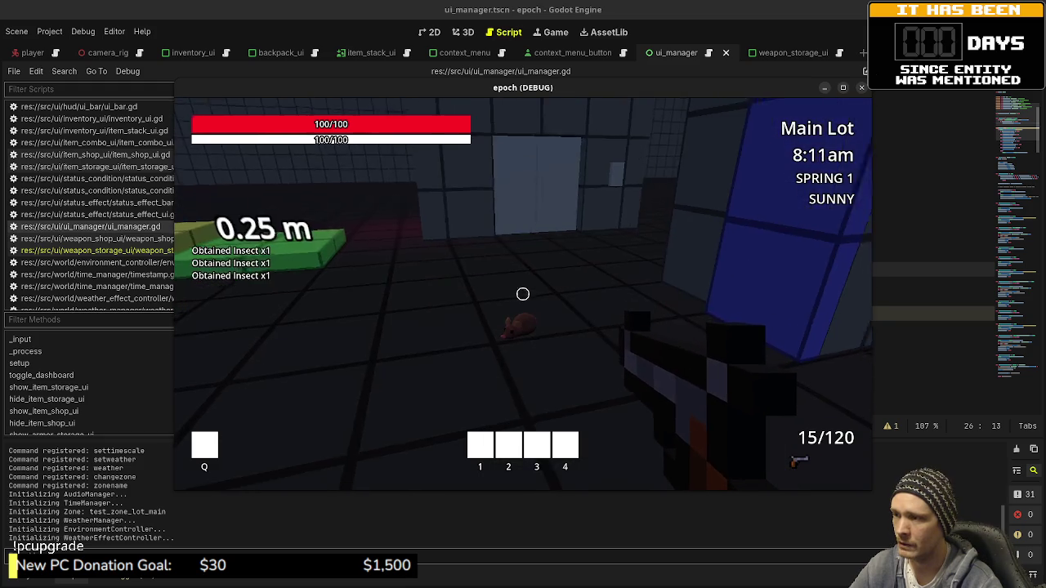
pyautogui.press('Tab')
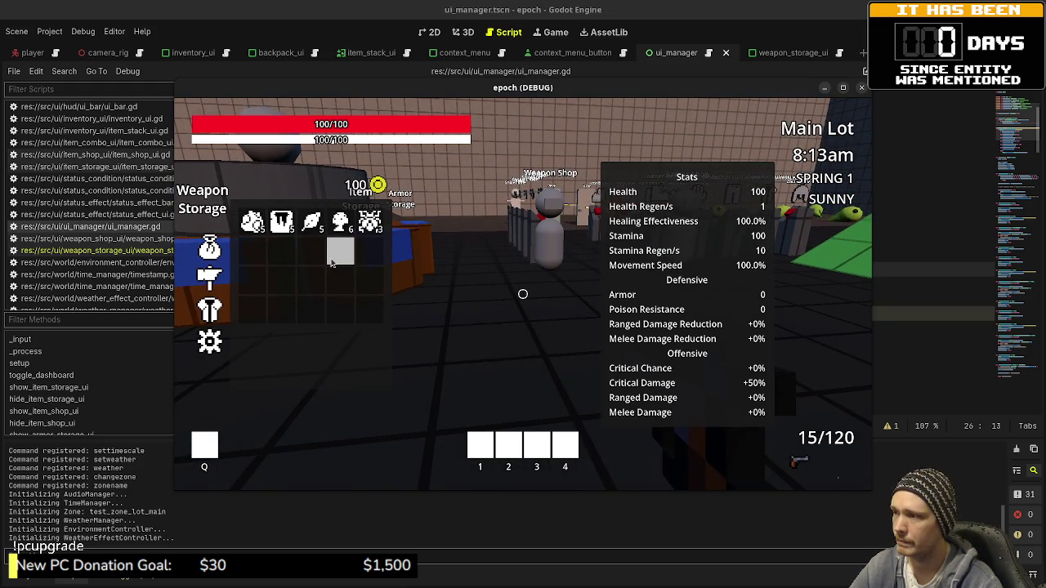
# - Test the action menus of the Insect, Mushroom, Herb, Honey and first stored items
pyautogui.moveTo(373, 232)
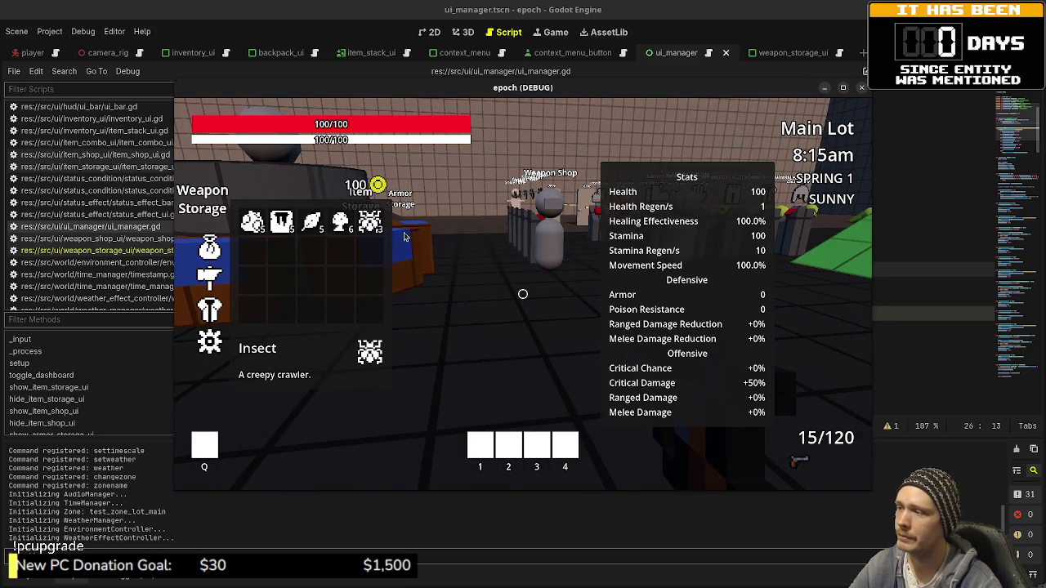
pyautogui.rightClick(367, 227)
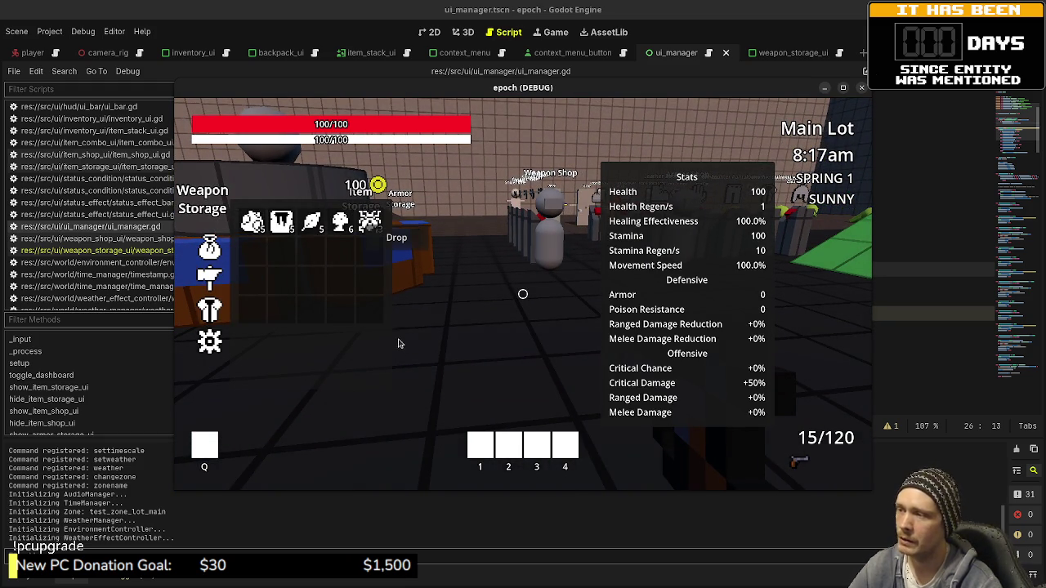
pyautogui.moveTo(372, 225)
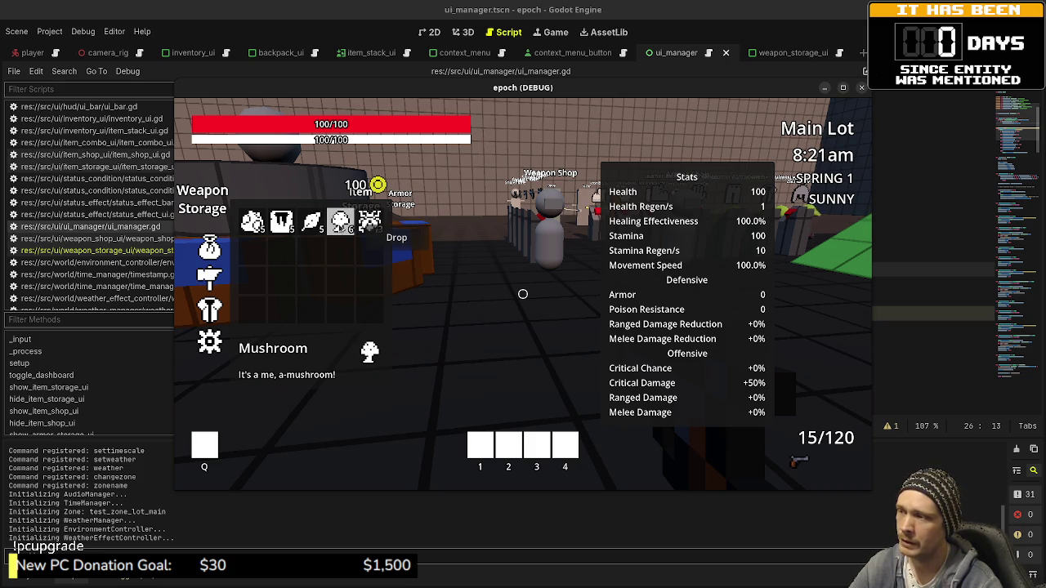
pyautogui.rightClick(355, 239)
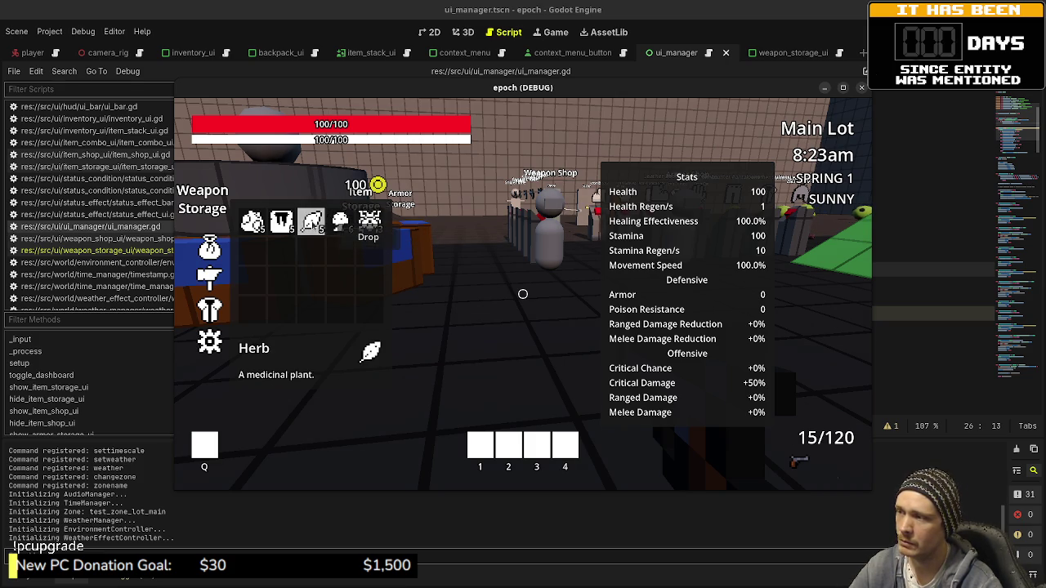
pyautogui.rightClick(333, 228)
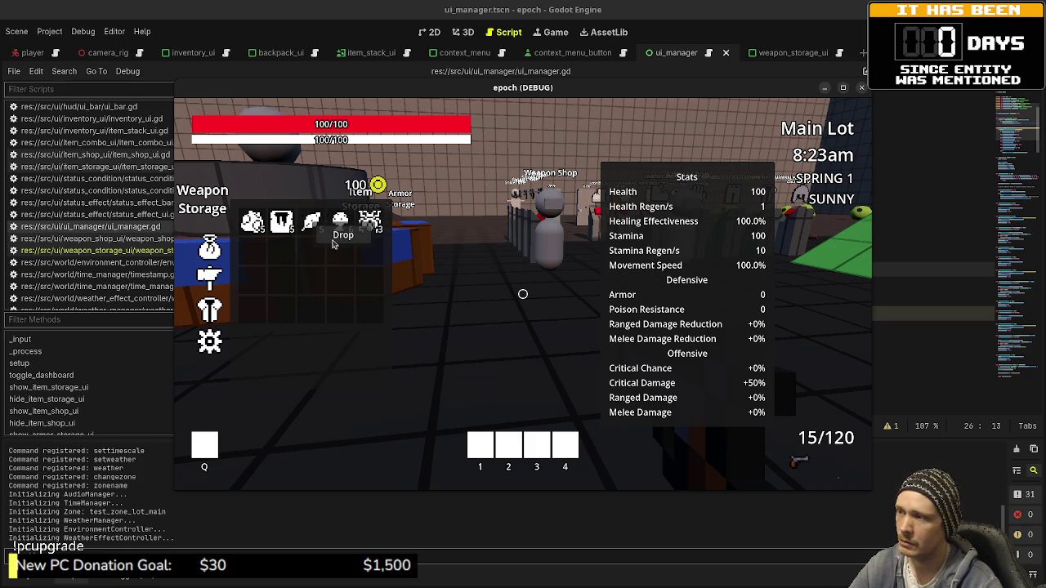
pyautogui.rightClick(268, 226)
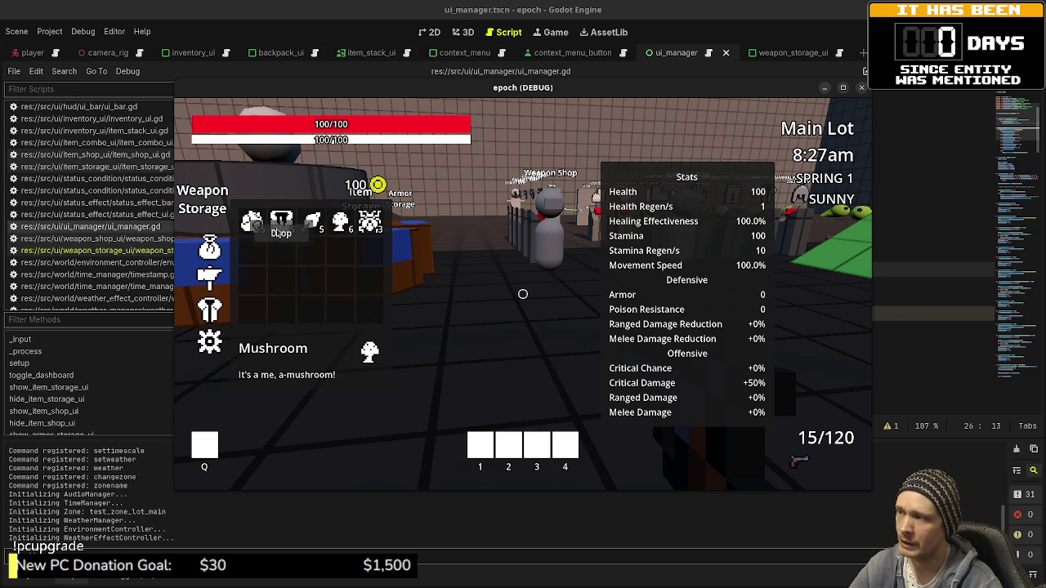
pyautogui.rightClick(273, 239)
pyautogui.click(279, 254)
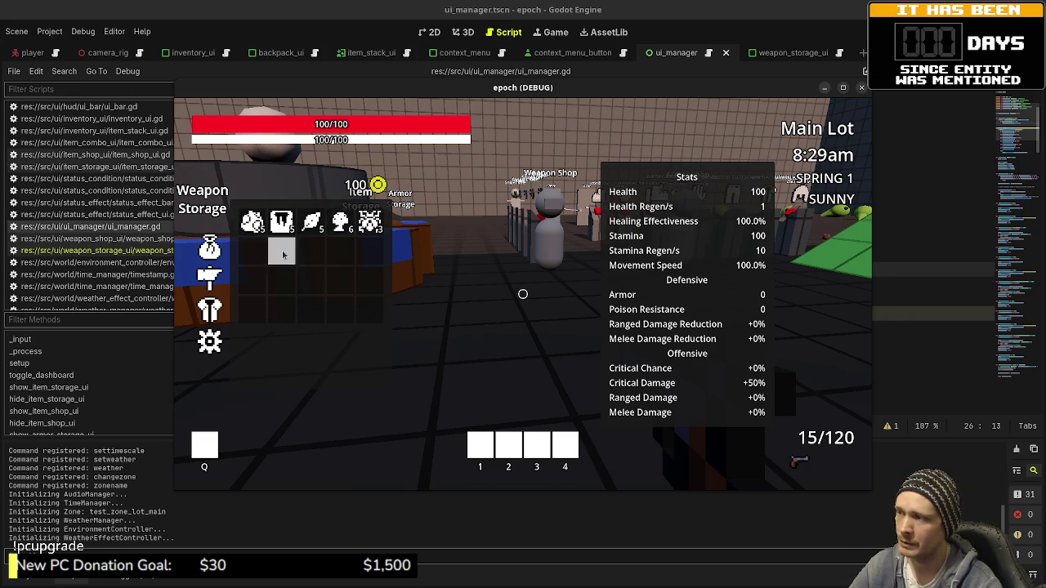
pyautogui.rightClick(273, 229)
pyautogui.click(285, 244)
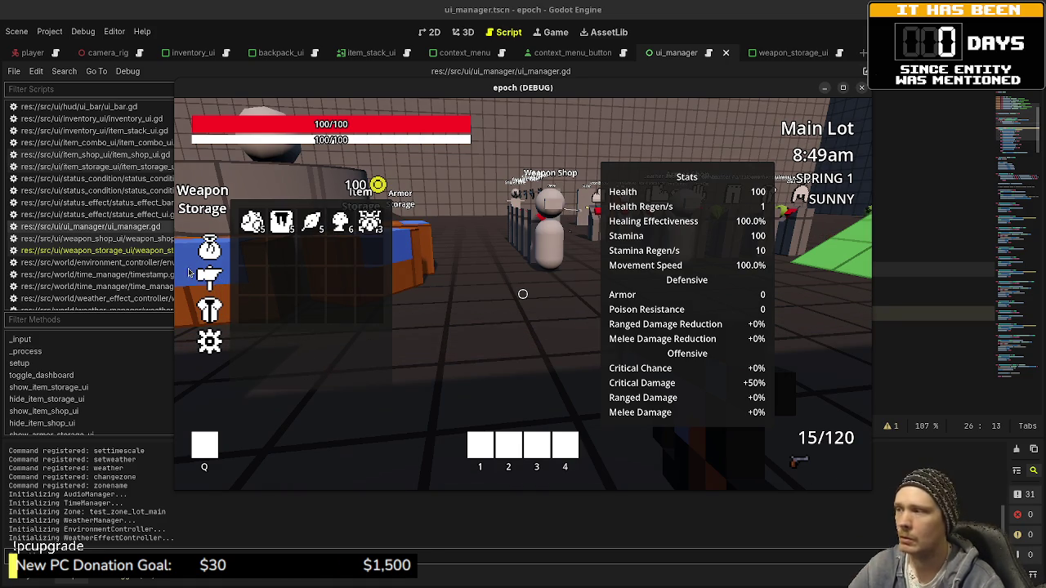
# - Combine Herb and Mushroom into Potions, then try the Potion's Consume action
pyautogui.click(310, 222)
pyautogui.click(449, 236)
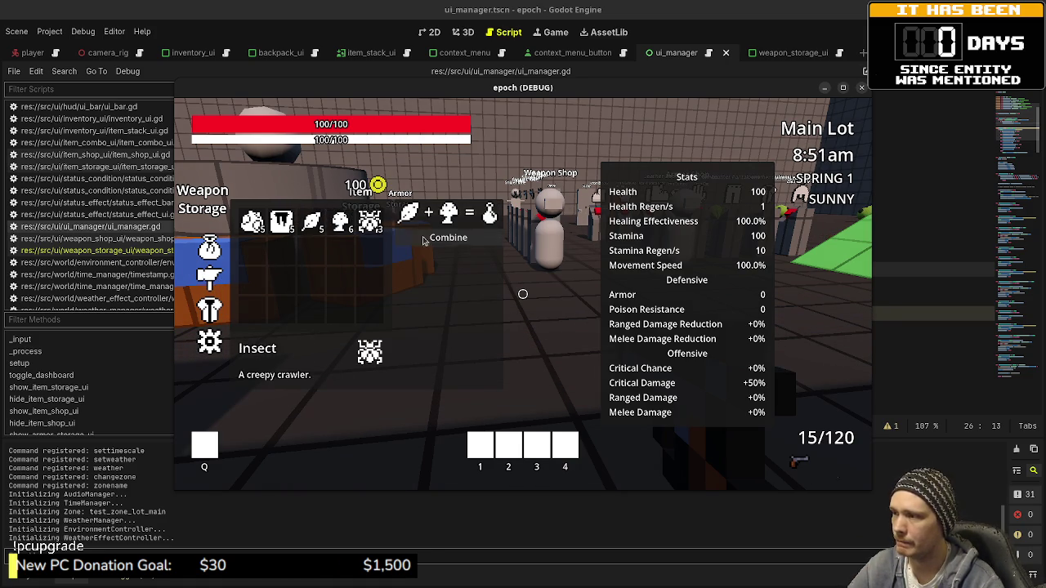
pyautogui.click(448, 237)
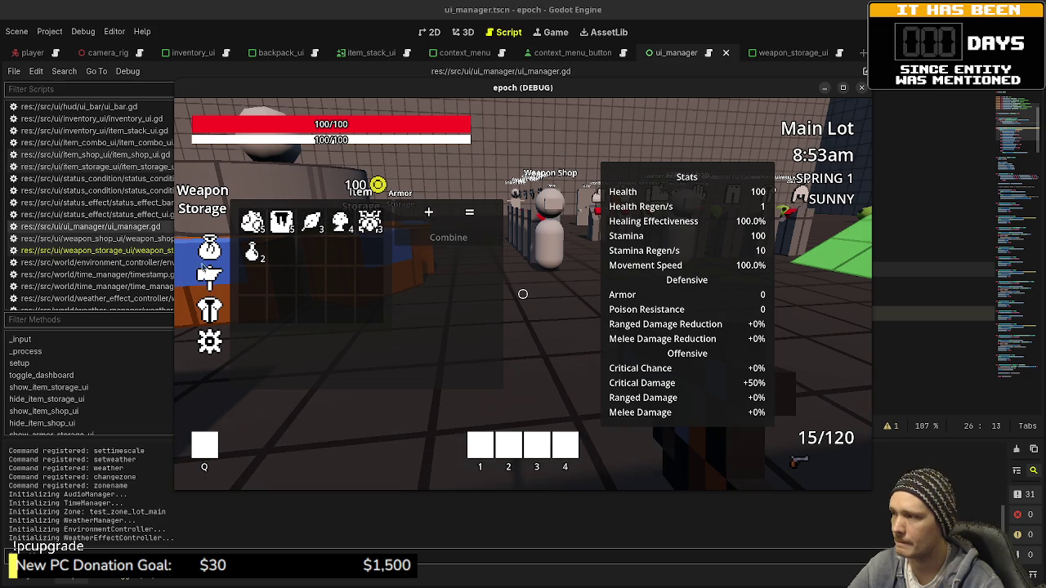
pyautogui.rightClick(261, 260)
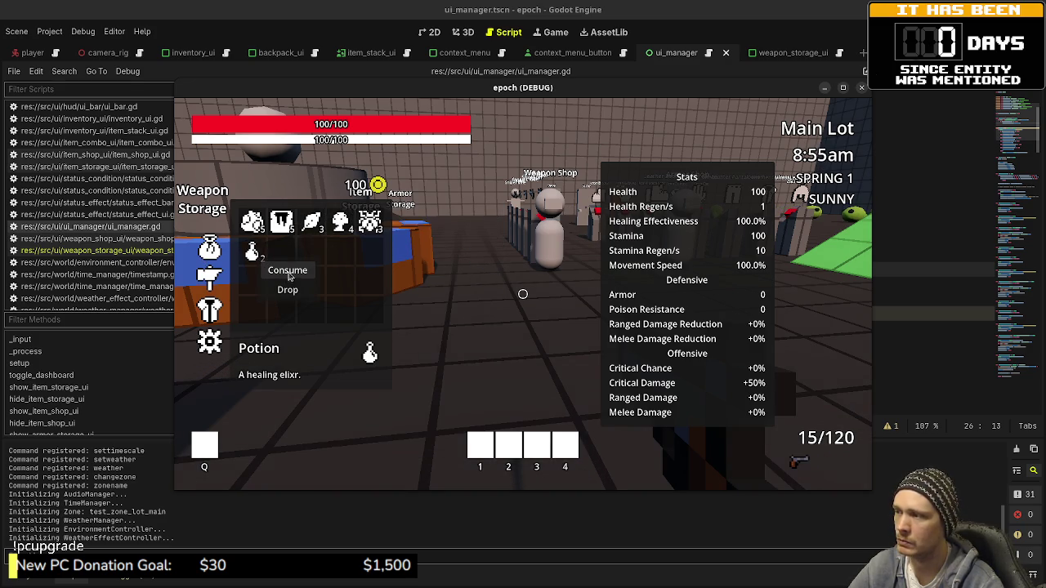
pyautogui.click(291, 273)
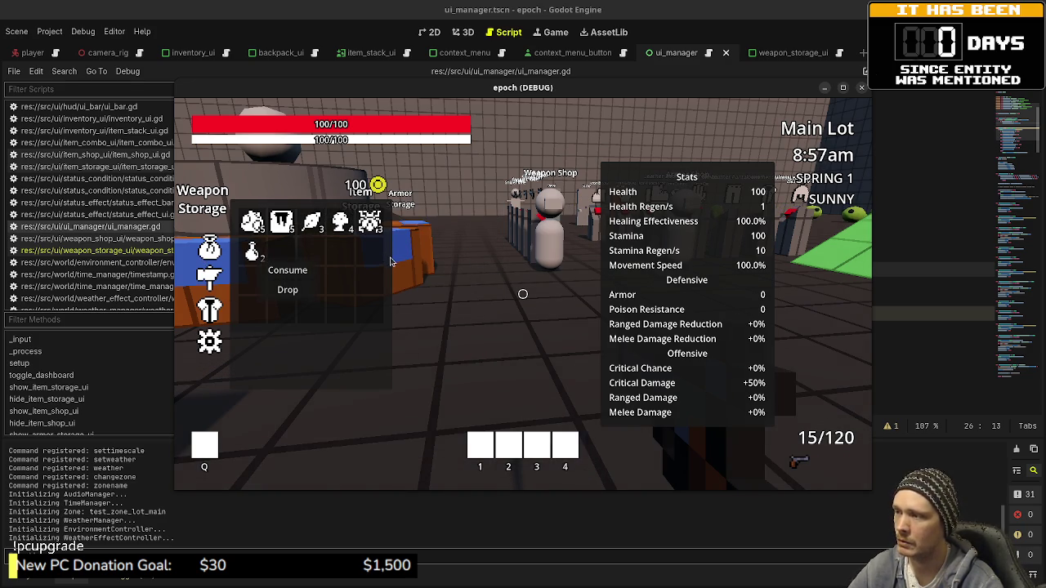
pyautogui.click(384, 257)
# - Stop the game, comment out the _input function on lines 23–26 of ui_manager.gd, save, and rerun
pyautogui.press('F8')
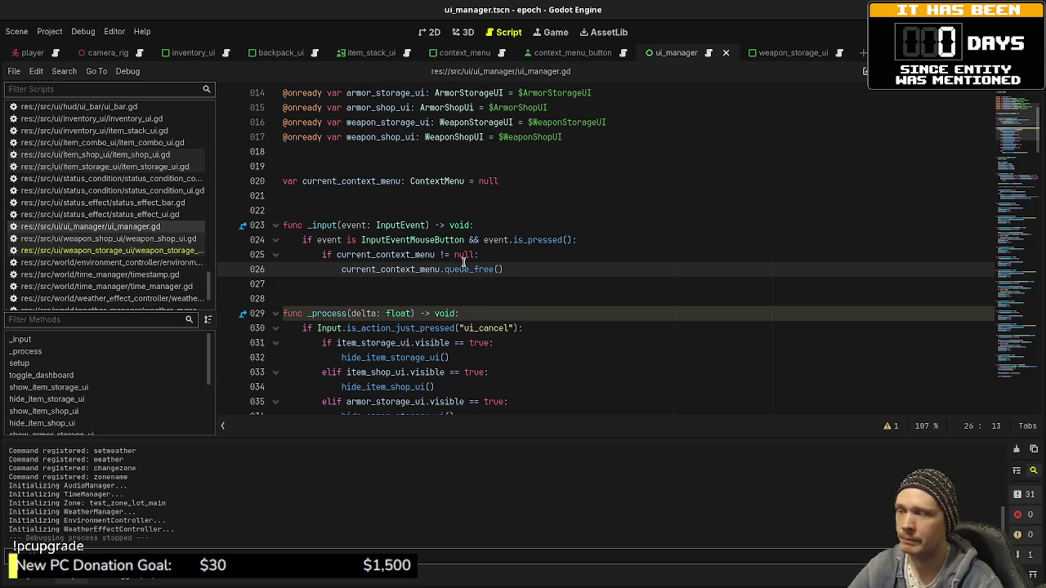
pyautogui.moveTo(502, 270)
pyautogui.mouseDown()
pyautogui.moveTo(294, 240)
pyautogui.moveTo(279, 228)
pyautogui.mouseUp()
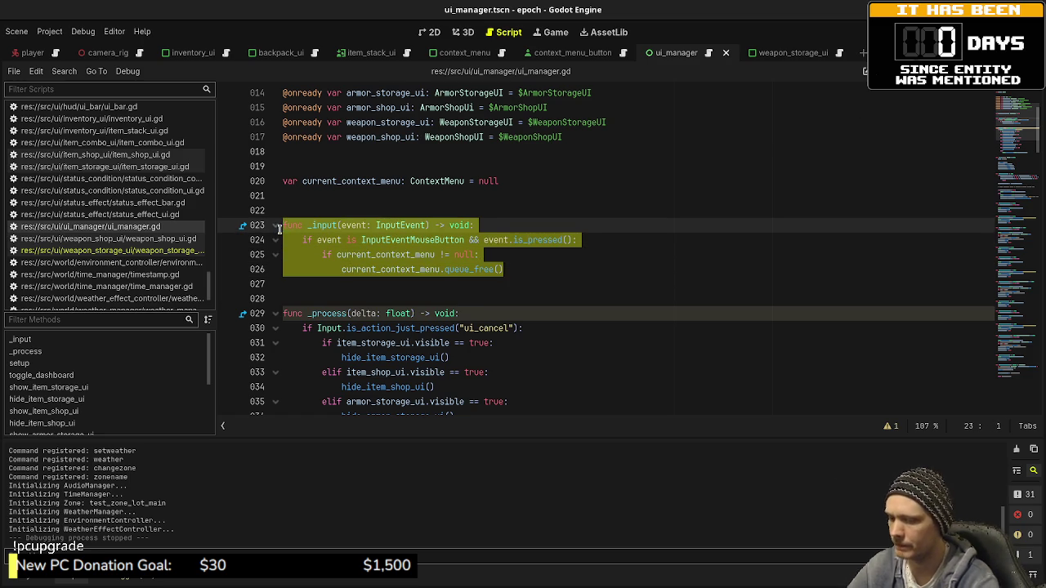
pyautogui.hotkey('ctrl', 'k')
pyautogui.hotkey('ctrl', 's')
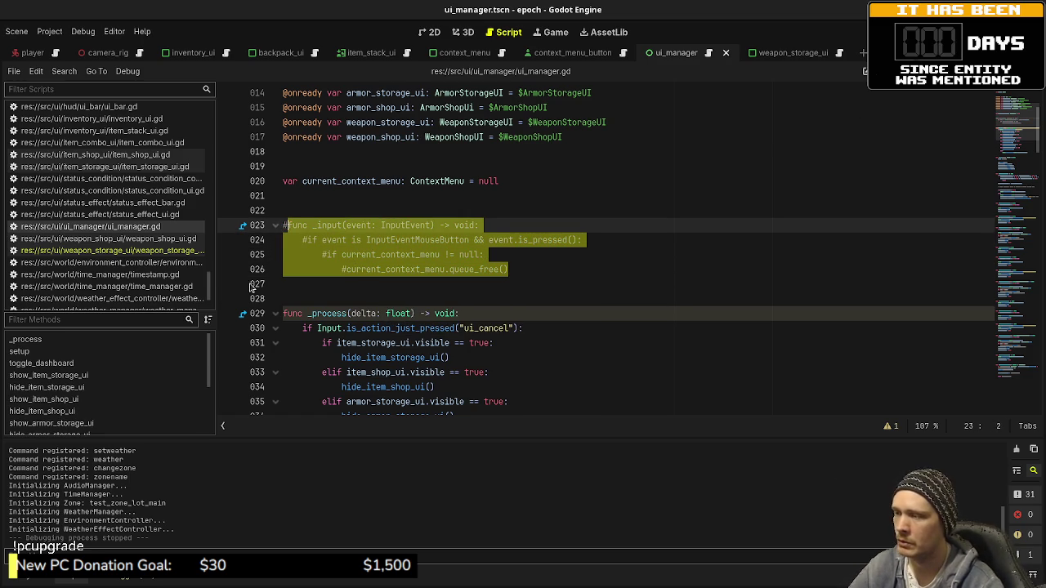
pyautogui.press('F5')
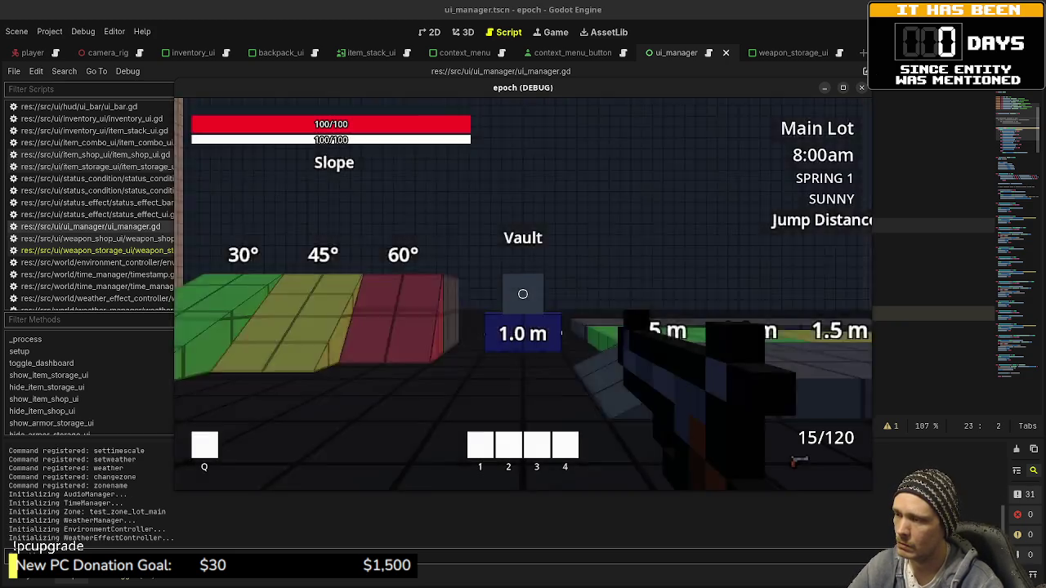
# - Walk through the test area gathering honey, iron ore, herbs and a mushroom, heading toward the shop stalls
pyautogui.press('w')
pyautogui.press('e')
pyautogui.press('e')
pyautogui.press('e')
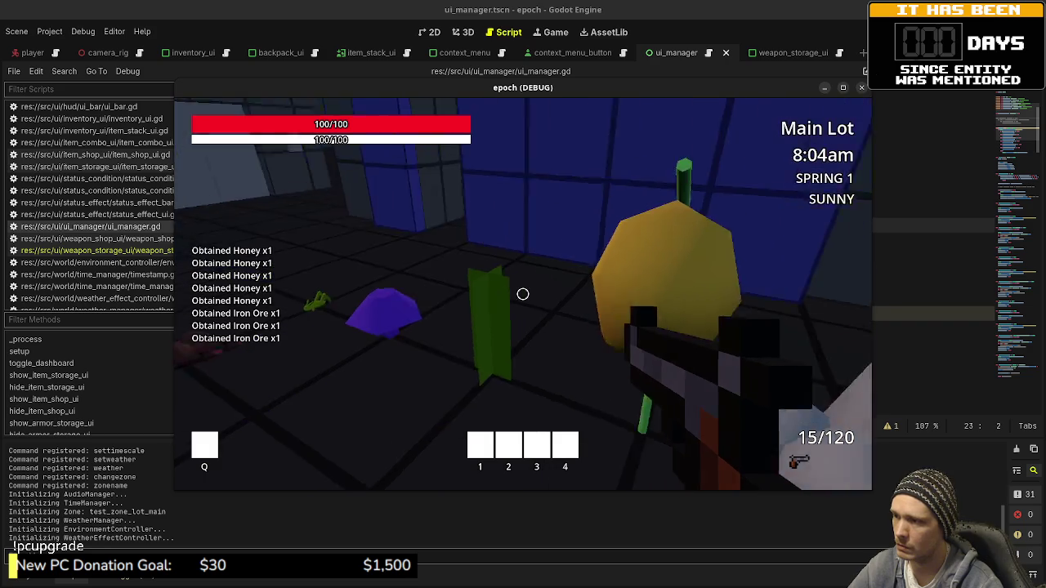
pyautogui.press('e')
pyautogui.press('e')
pyautogui.press('e')
pyautogui.press('e')
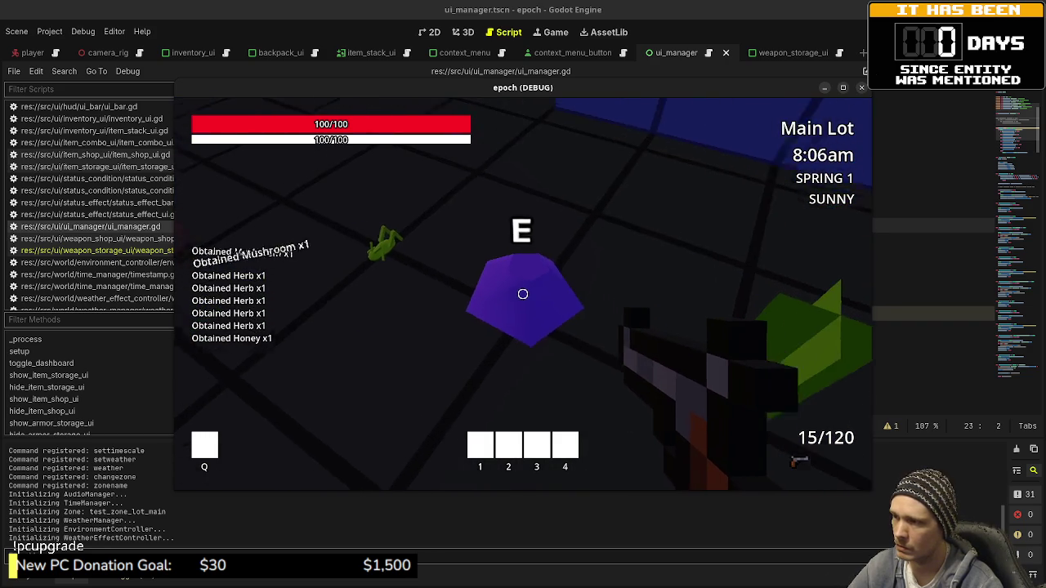
pyautogui.press('e')
pyautogui.press('e')
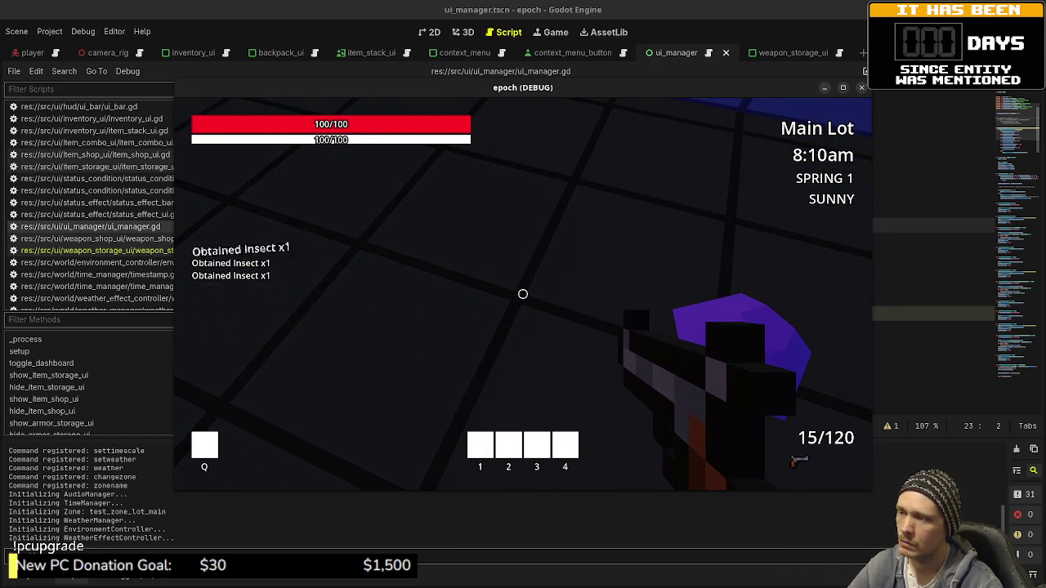
pyautogui.press('w')
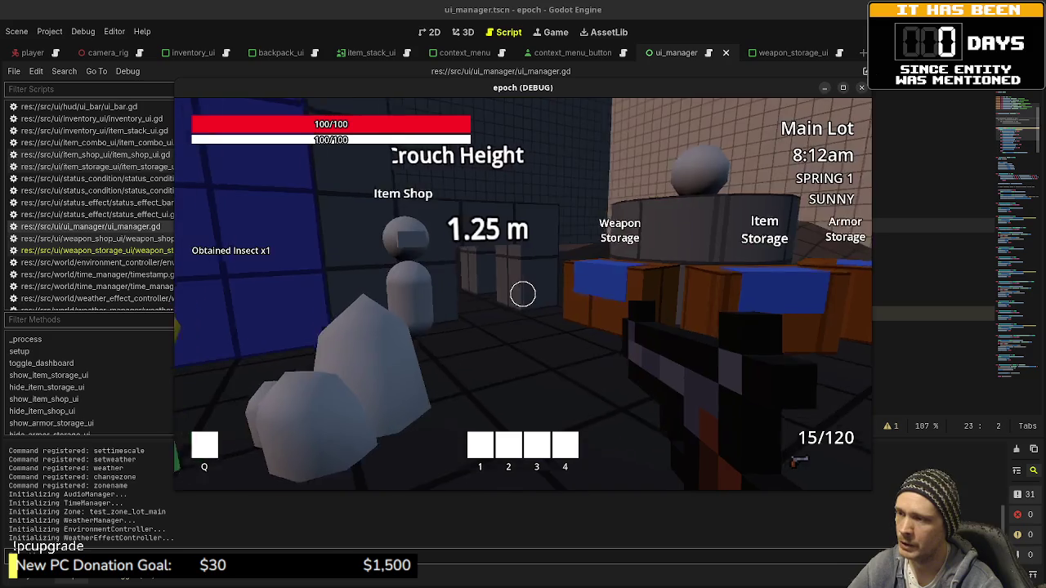
pyautogui.press('w')
pyautogui.hotkey('shift', 'w')
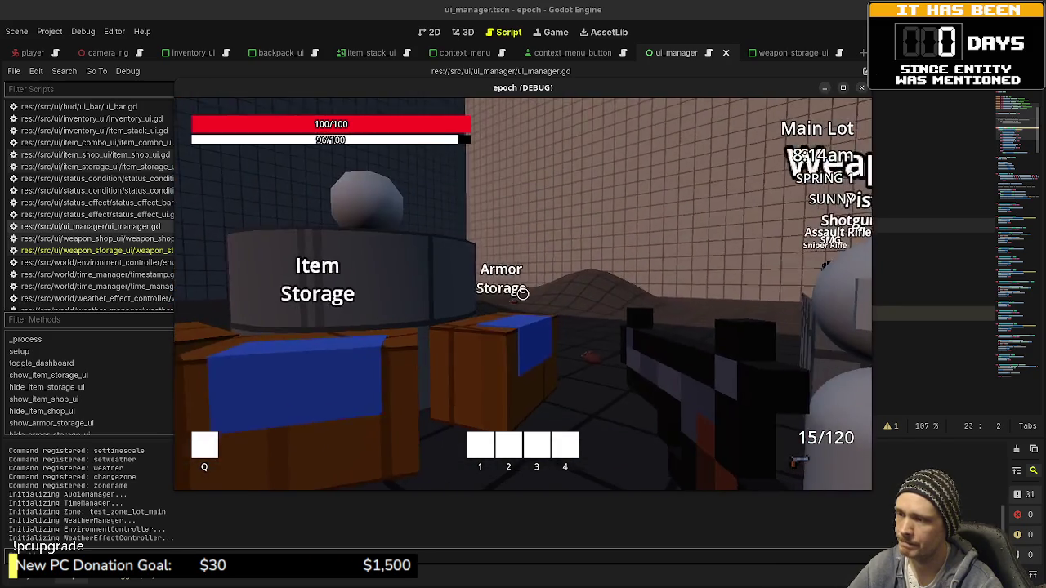
pyautogui.press('s')
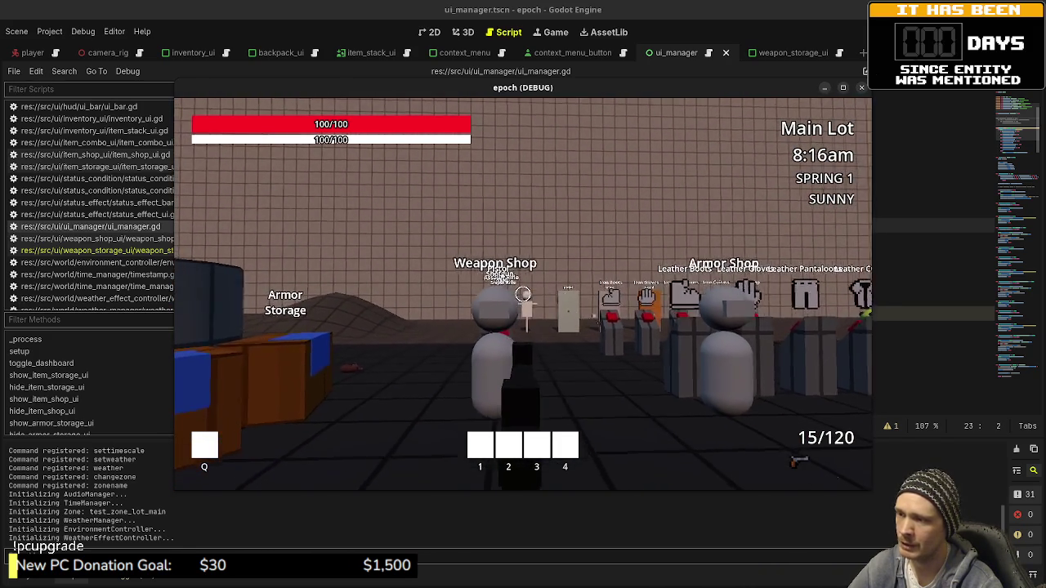
# - Shoot the training dummy several times while moving toward the shops
pyautogui.click(523, 293)
pyautogui.click(523, 293)
pyautogui.press('w')
pyautogui.click(523, 293)
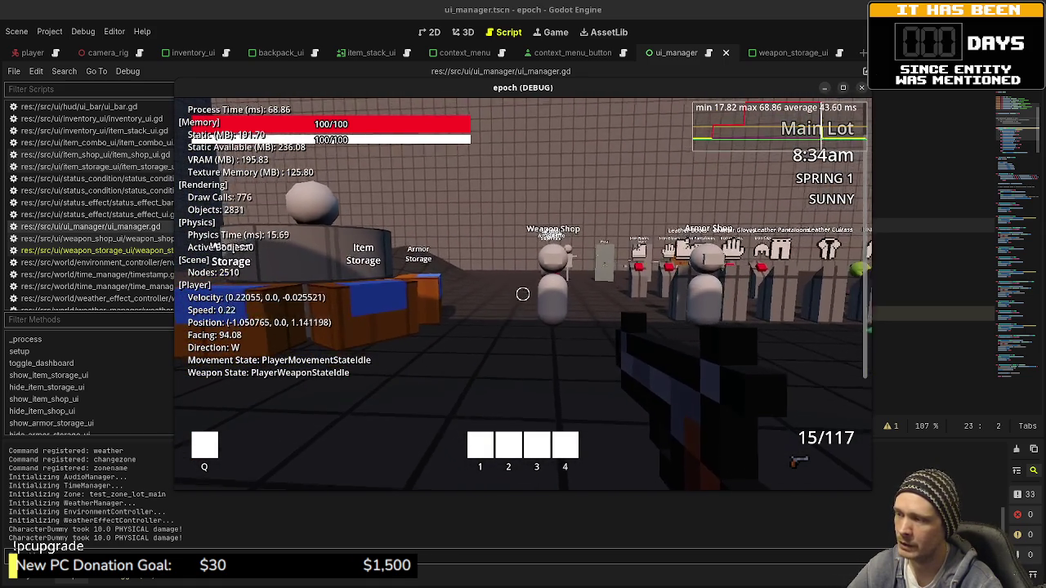
pyautogui.press('w')
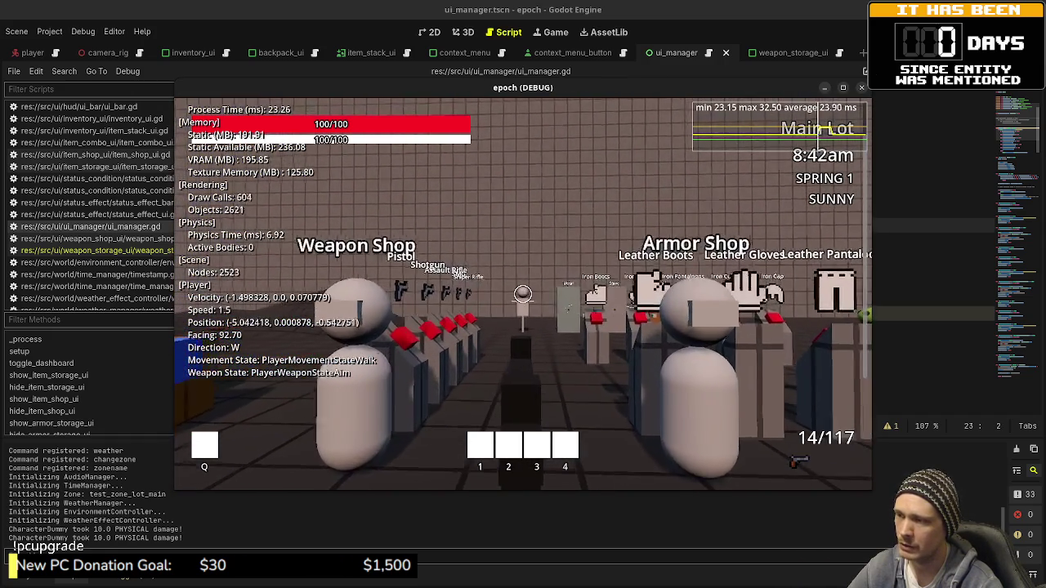
pyautogui.click(523, 294)
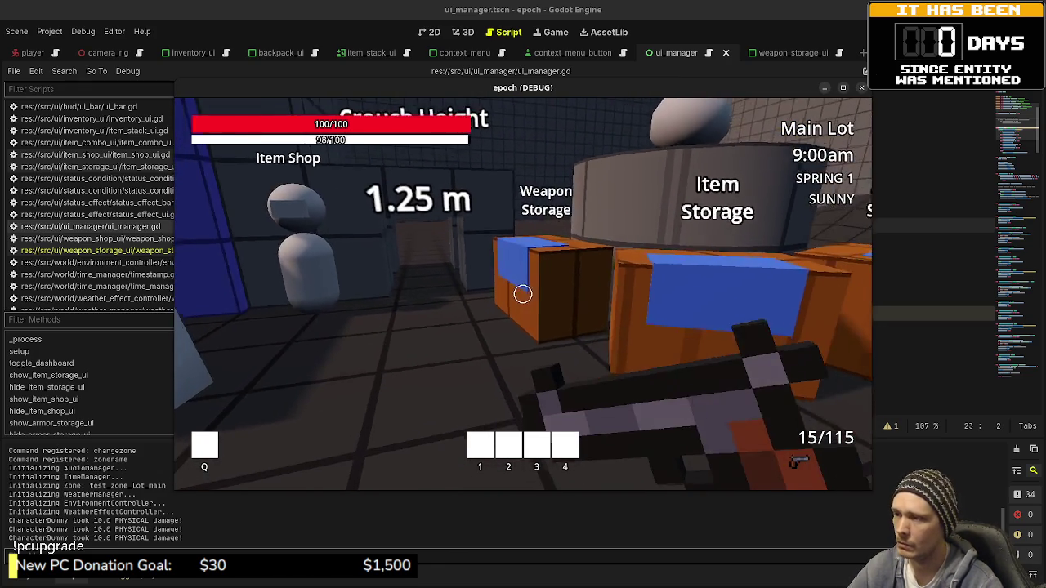
# - Open and close the weapon storage chest, walk toward the shops, and open the developer console
pyautogui.press('w')
pyautogui.press('e')
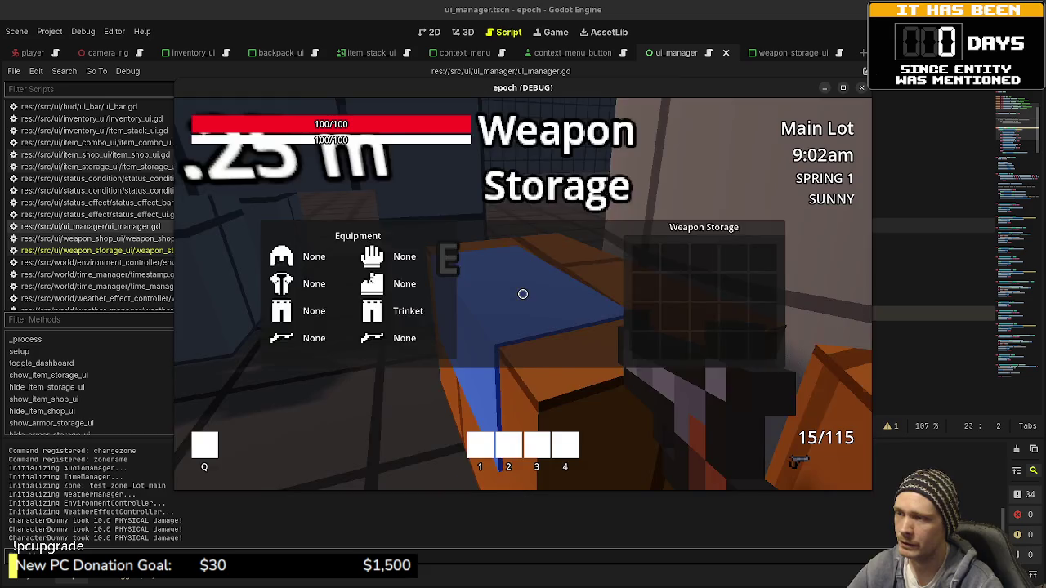
pyautogui.press('e')
pyautogui.press('w')
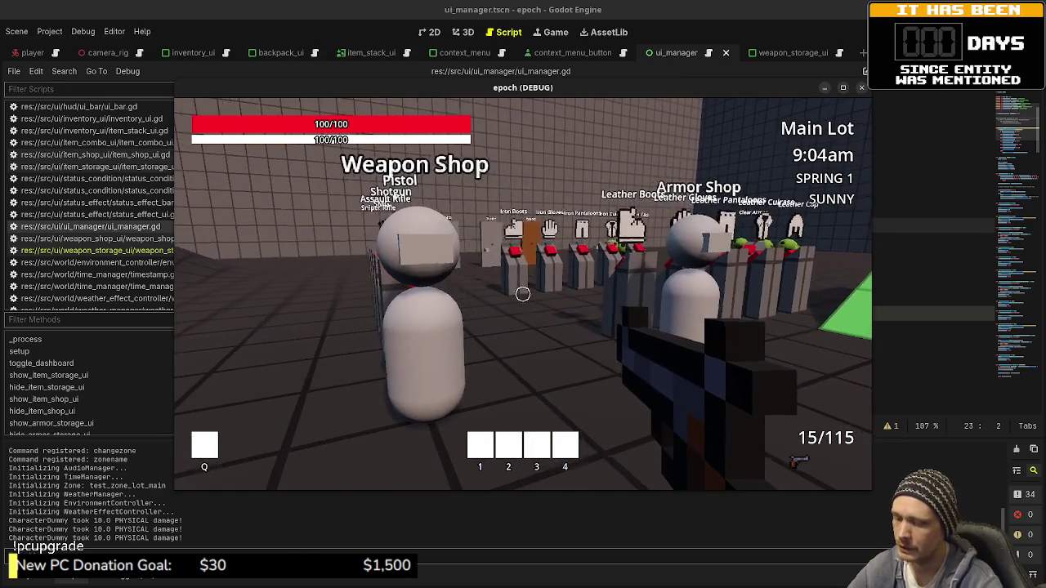
pyautogui.press('`')
# - Set currency to 20000 with setcurrency, then buy the Pistol, Shotgun, Assault Rifle and another weapon
pyautogui.write('setcurrency')
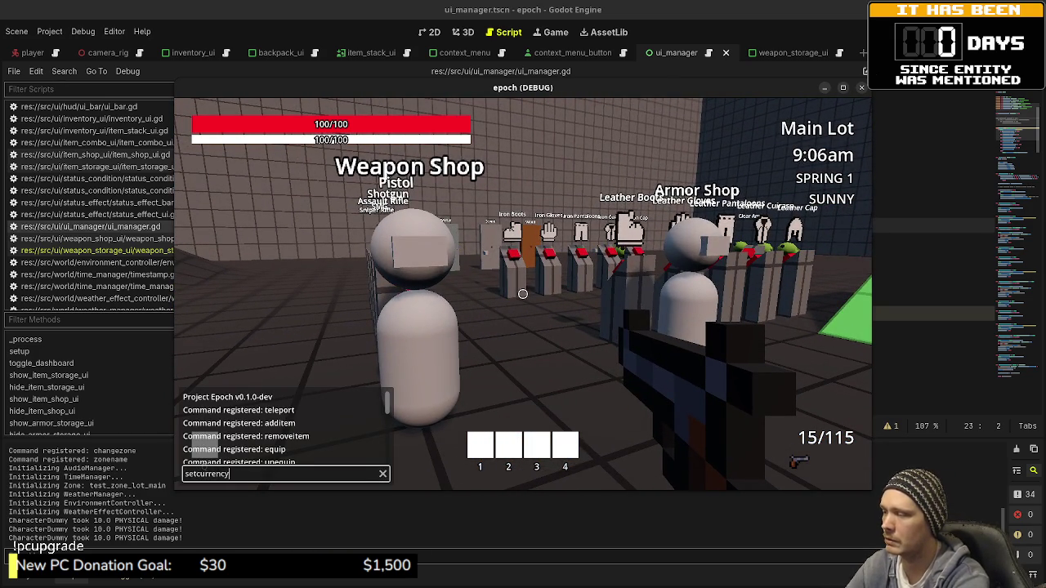
pyautogui.write(' 20000')
pyautogui.press('Return')
pyautogui.press('w')
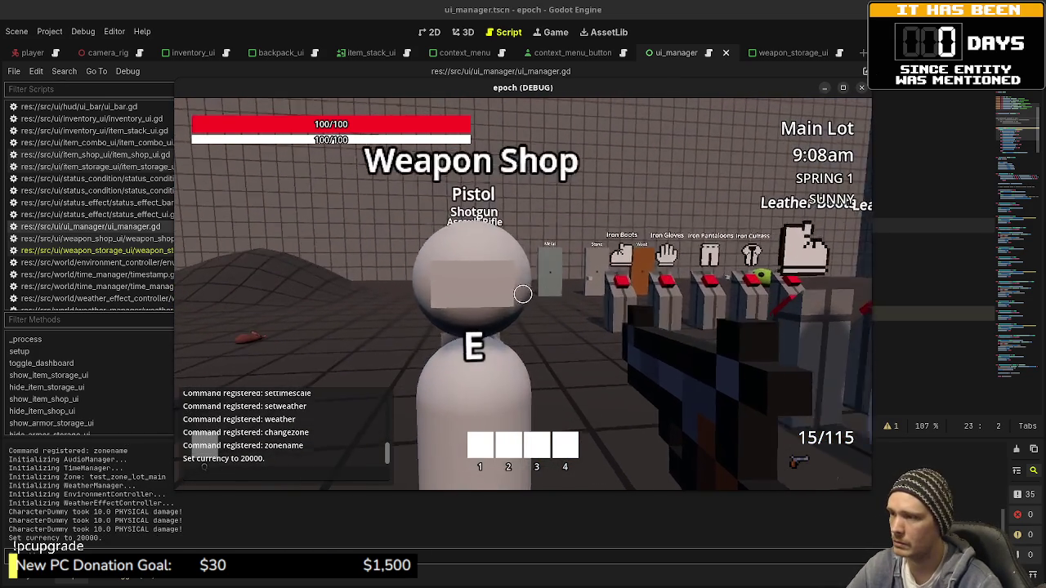
pyautogui.press('e')
pyautogui.click(627, 259)
pyautogui.click(657, 258)
pyautogui.click(687, 258)
pyautogui.click(716, 258)
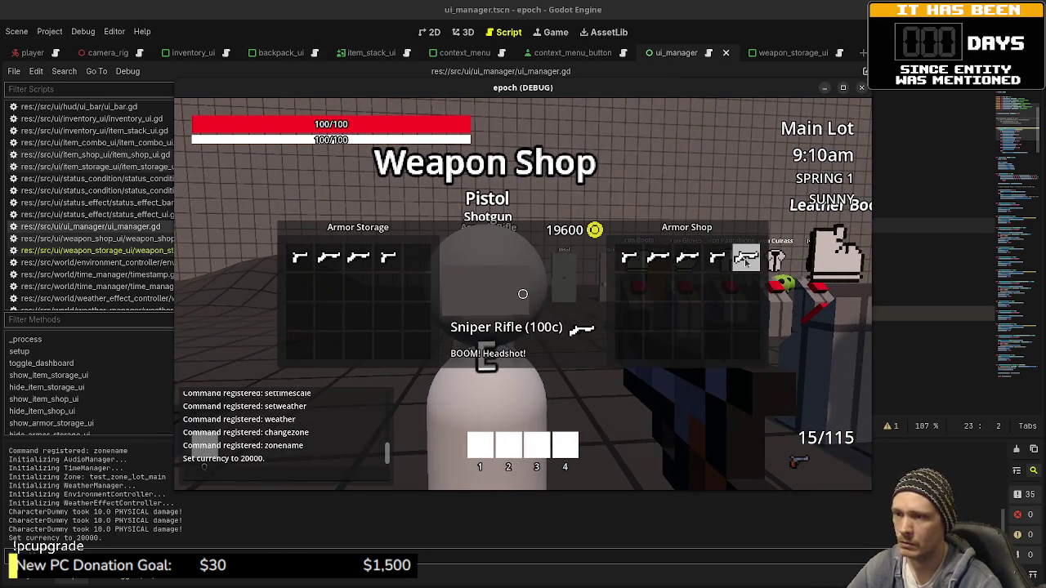
pyautogui.press('e')
# - In weapon storage, equip the SMG as primary and the Assault Rifle as secondary
pyautogui.press('w')
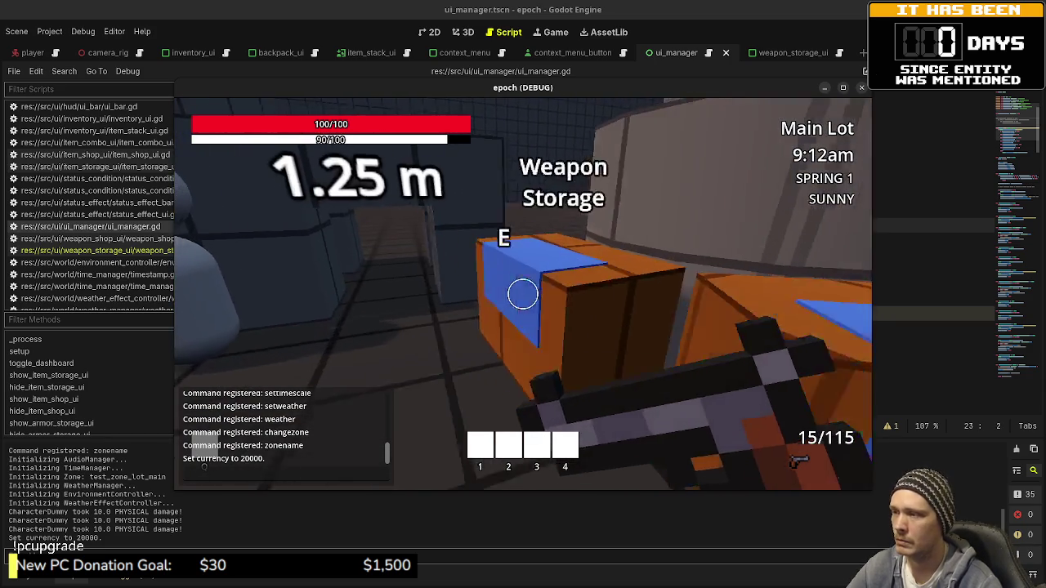
pyautogui.press('e')
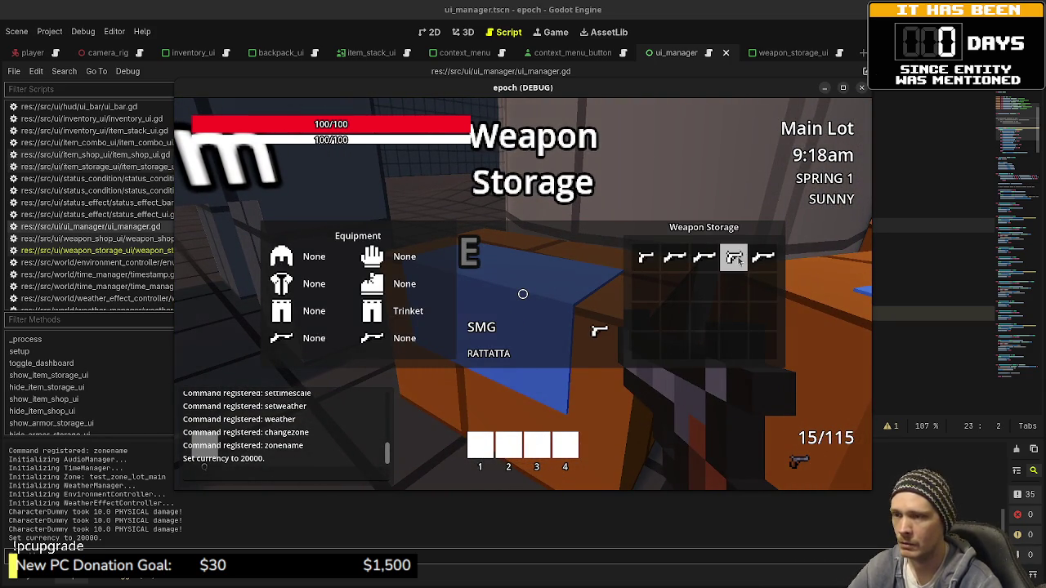
pyautogui.rightClick(737, 260)
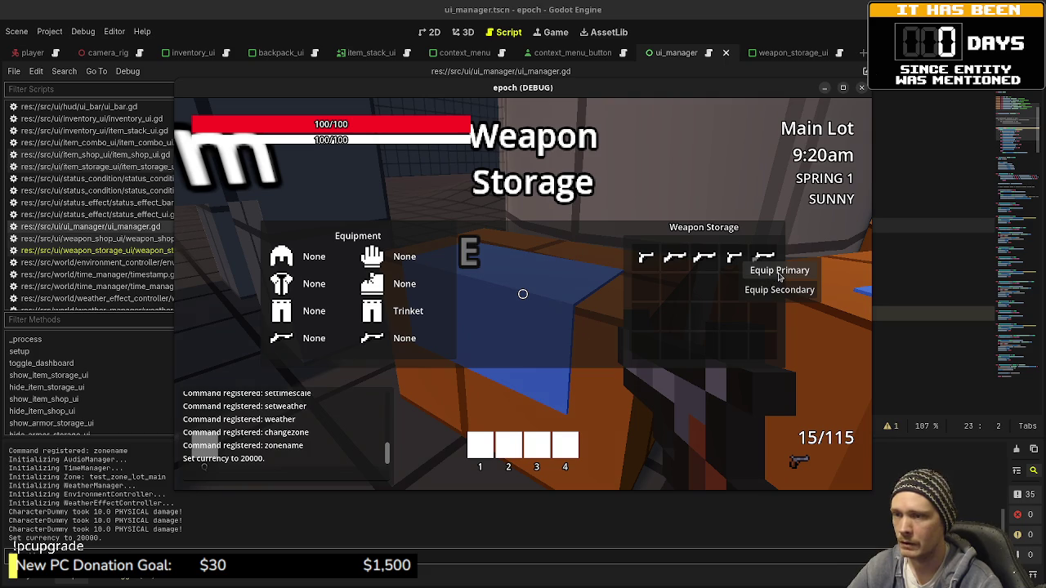
pyautogui.click(779, 272)
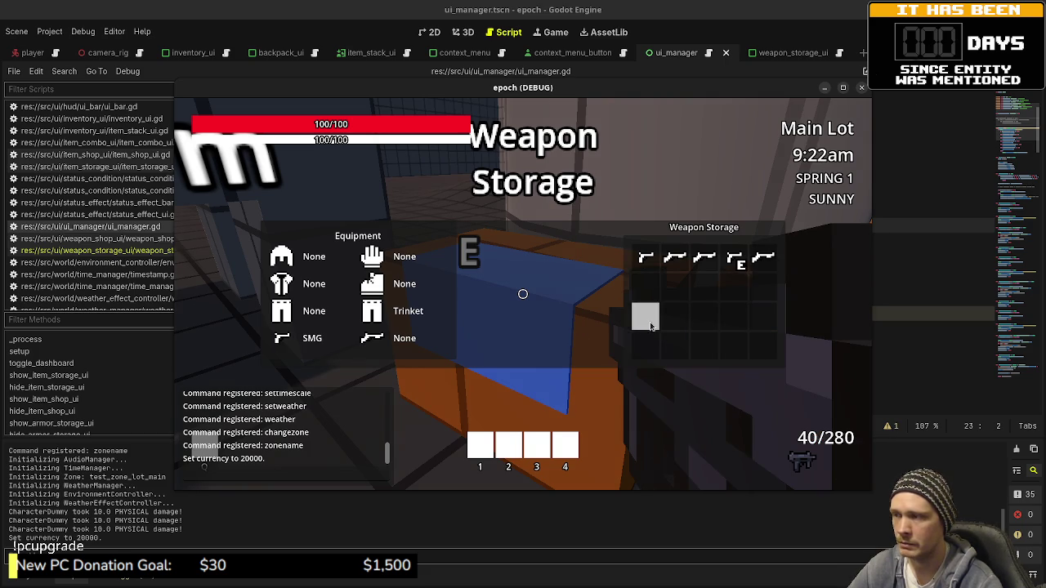
pyautogui.rightClick(762, 259)
pyautogui.click(801, 296)
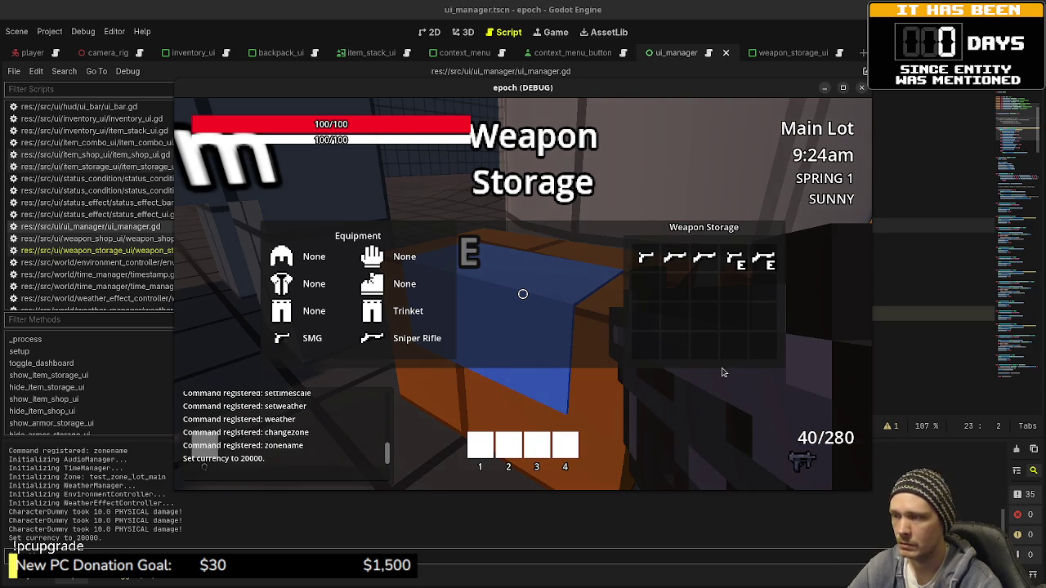
pyautogui.rightClick(705, 262)
pyautogui.click(739, 295)
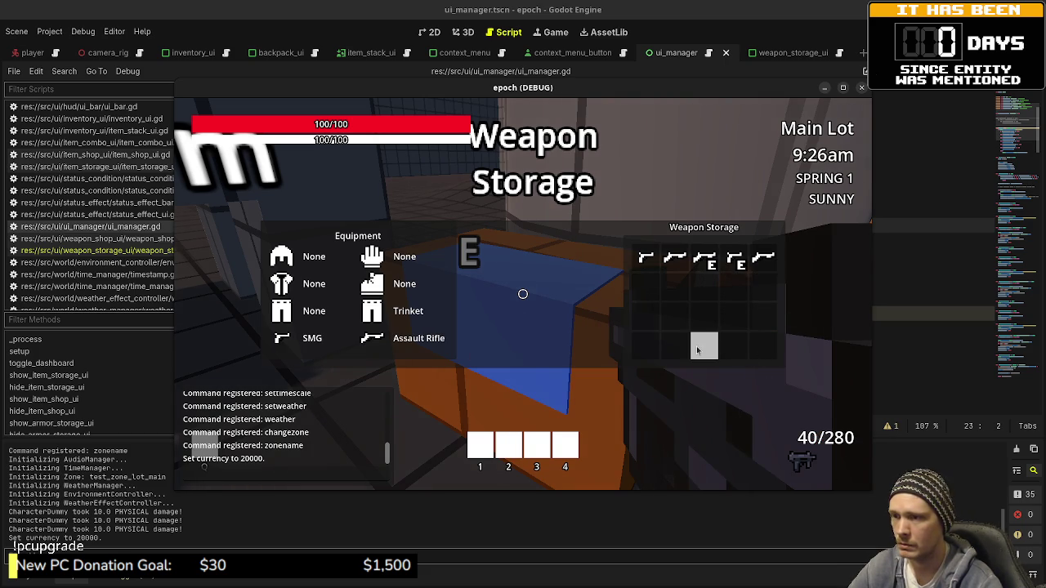
pyautogui.press('Escape')
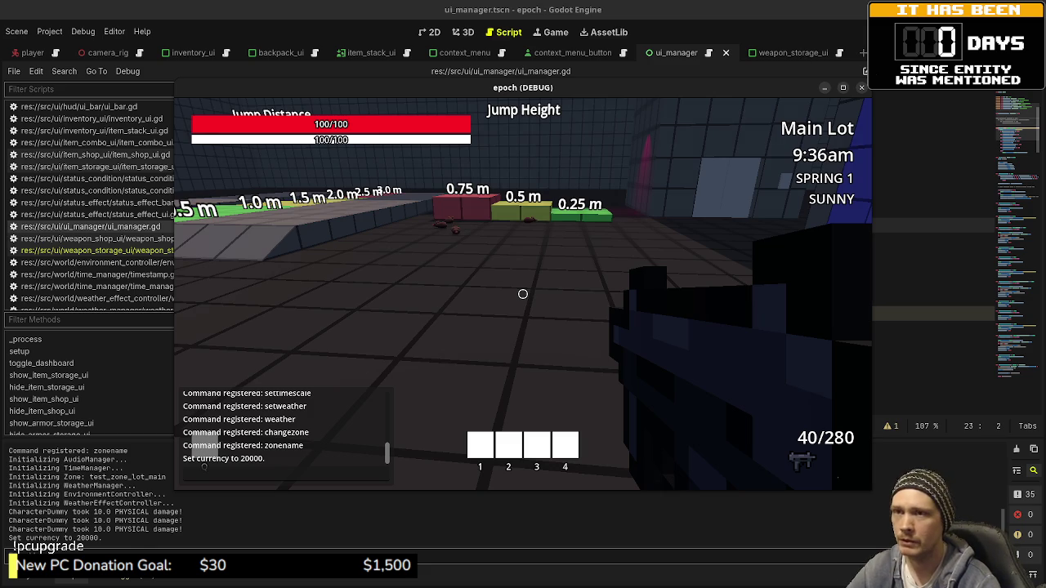
# - Stop the game and uncomment the _input block on lines 23–26 of ui_manager.gd
pyautogui.press('F8')
pyautogui.click(527, 268)
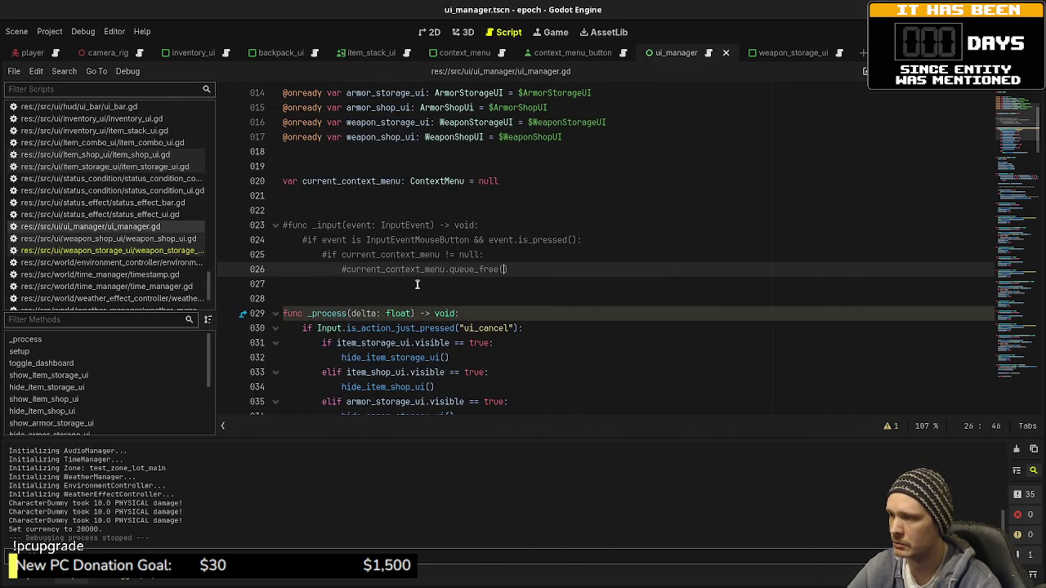
pyautogui.moveTo(510, 269)
pyautogui.mouseDown()
pyautogui.moveTo(384, 263)
pyautogui.moveTo(273, 219)
pyautogui.mouseUp()
pyautogui.scroll(-20, 399, 292)
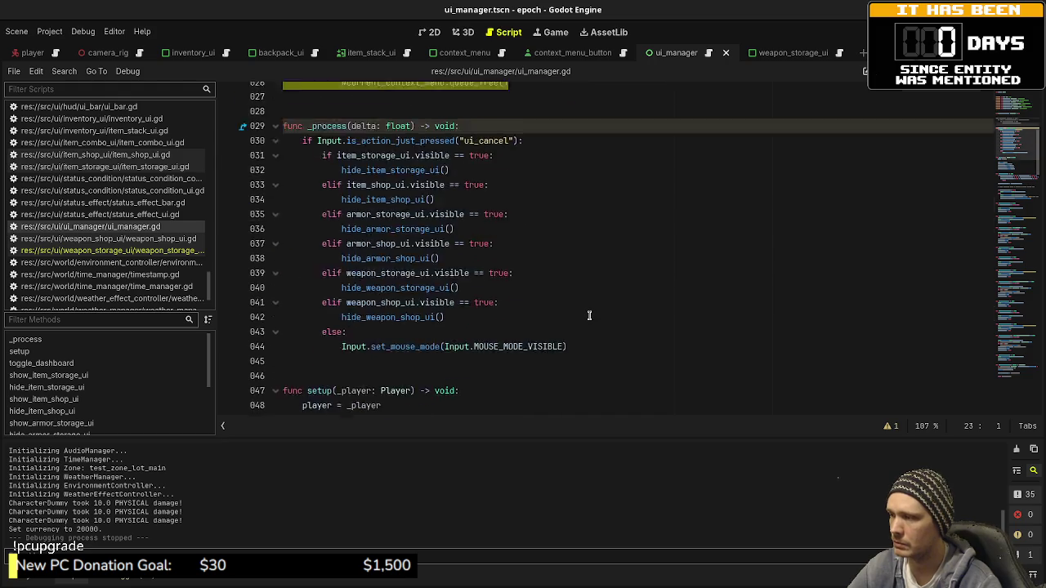
pyautogui.scroll(-19, 503, 296)
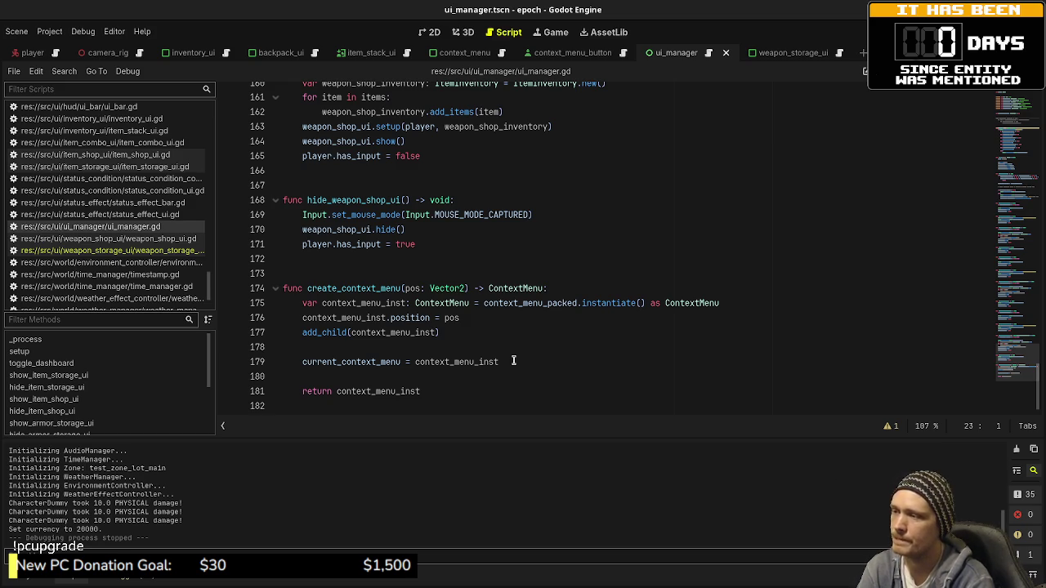
pyautogui.scroll(20, 513, 360)
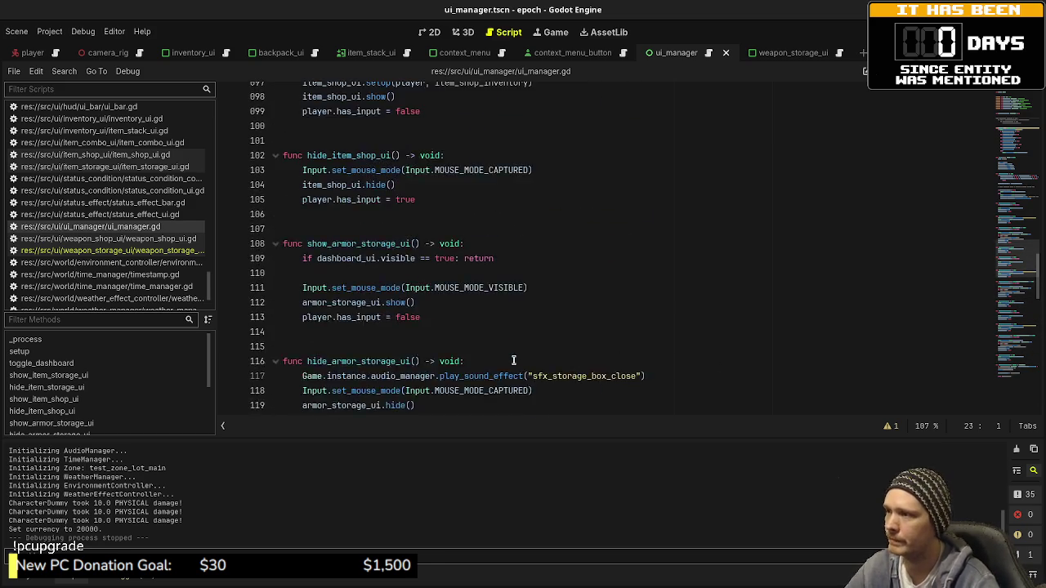
pyautogui.scroll(20, 513, 360)
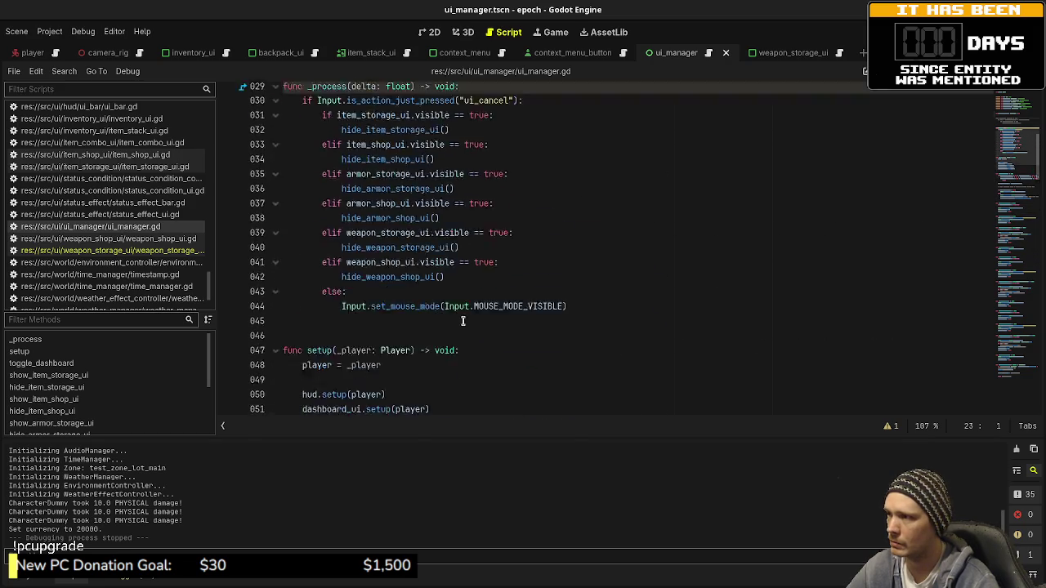
pyautogui.hotkey('ctrl', 'k')
pyautogui.press('Right')
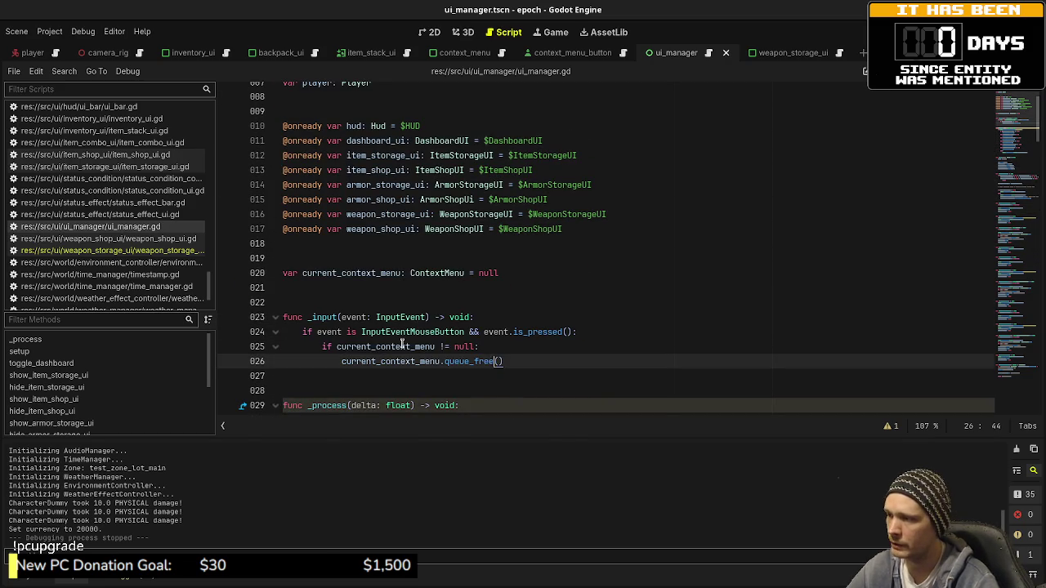
# - Start a new condition under line 25: if current_context_menu.get_rect()
pyautogui.click(488, 350)
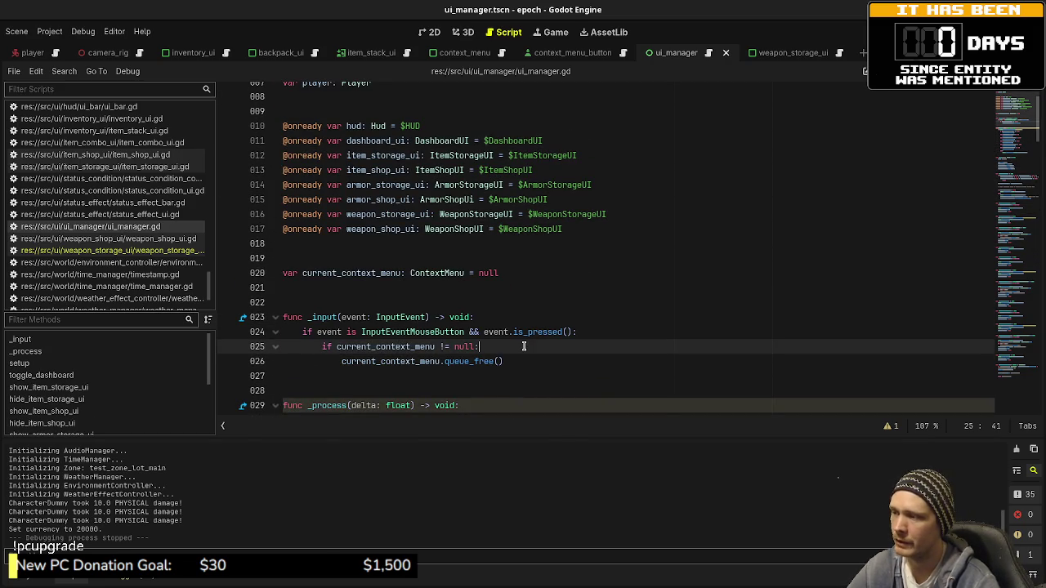
pyautogui.press('Return')
pyautogui.write('i')
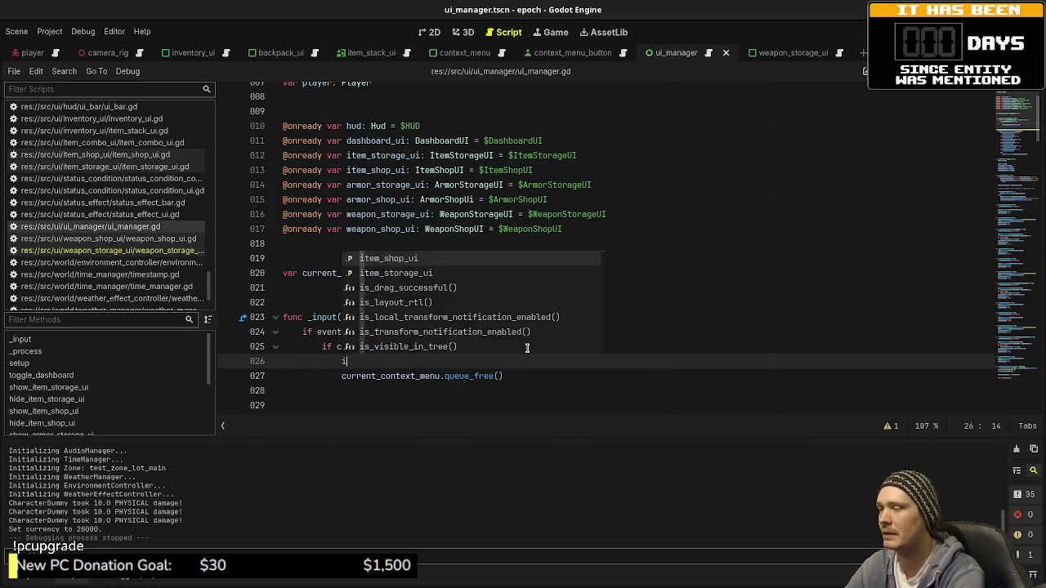
pyautogui.write('f CurveText')
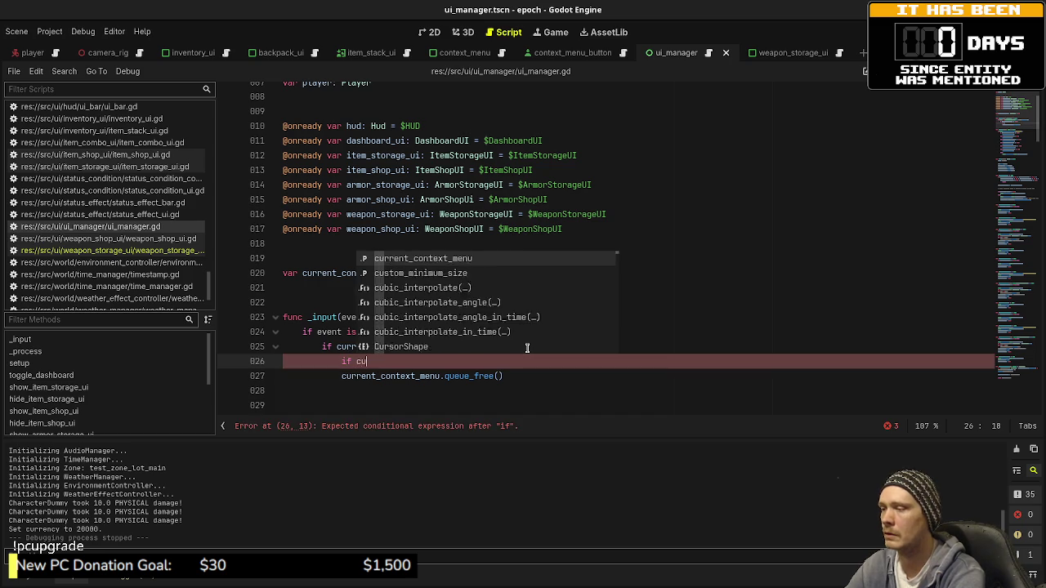
pyautogui.press('BackSpace')
pyautogui.press('BackSpace')
pyautogui.press('BackSpace')
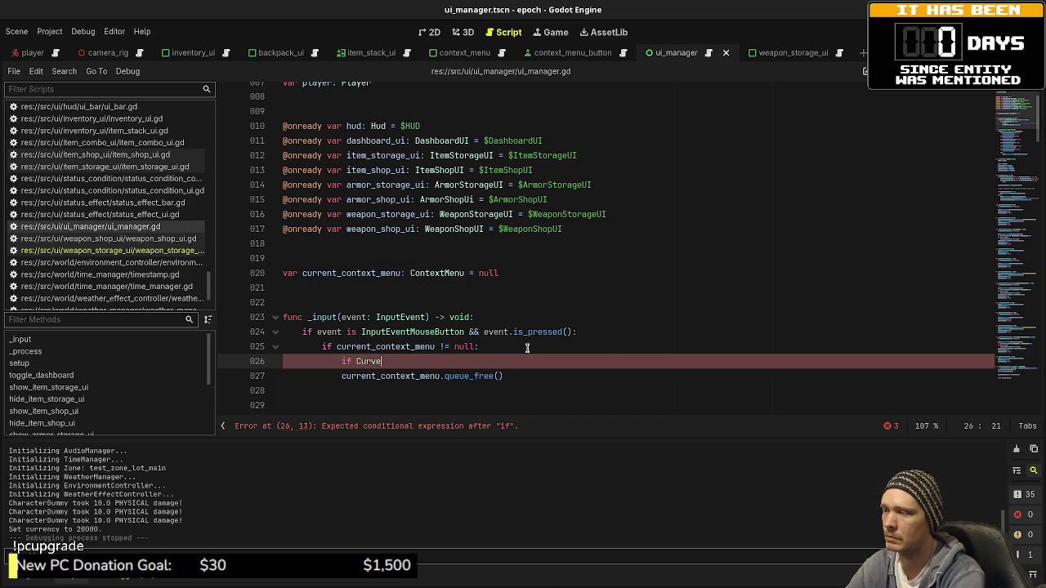
pyautogui.write('curren')
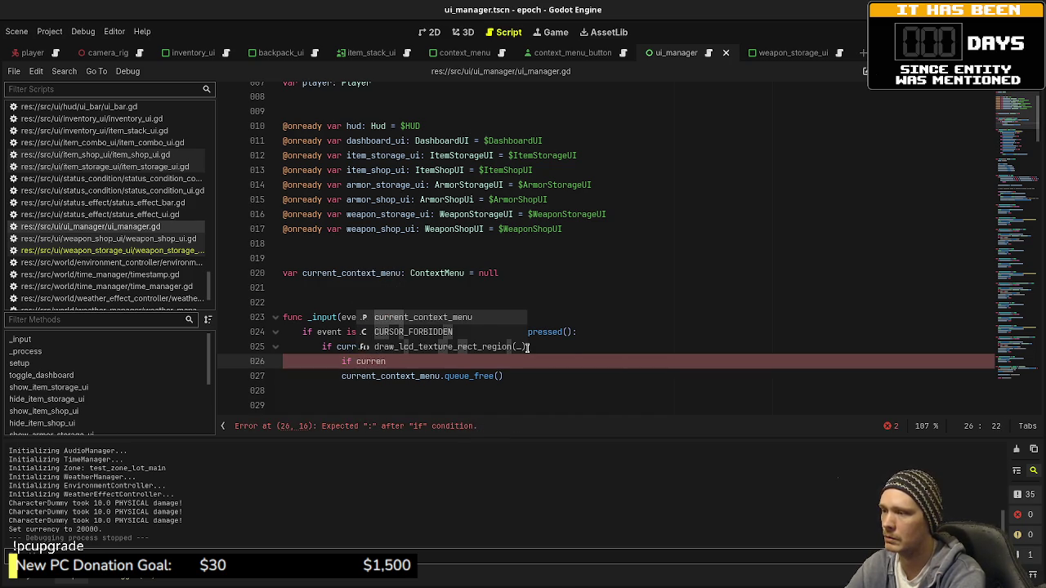
pyautogui.press('Return')
pyautogui.write('.')
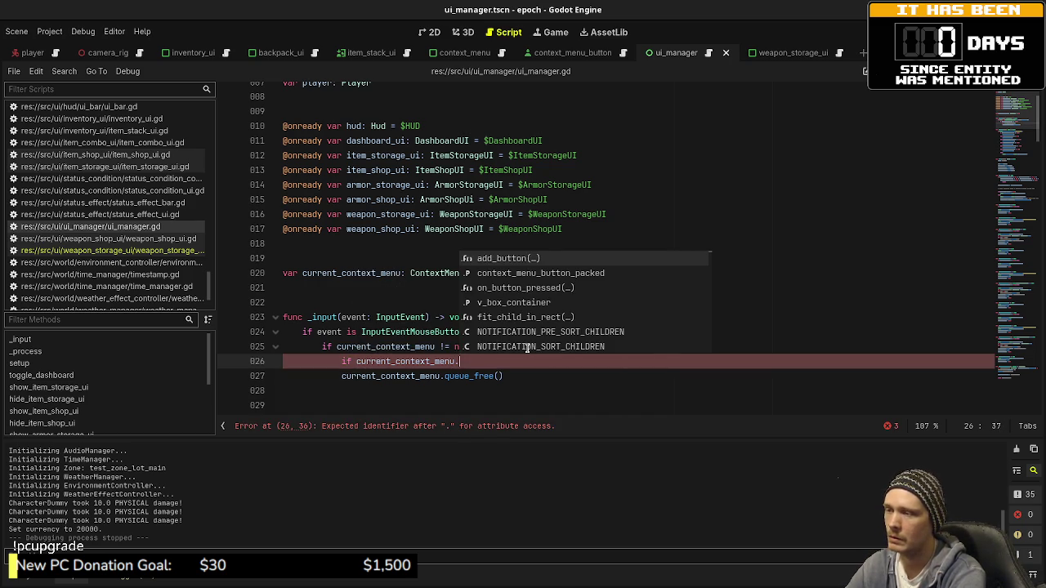
pyautogui.write('get_rect(')
pyautogui.write('.')
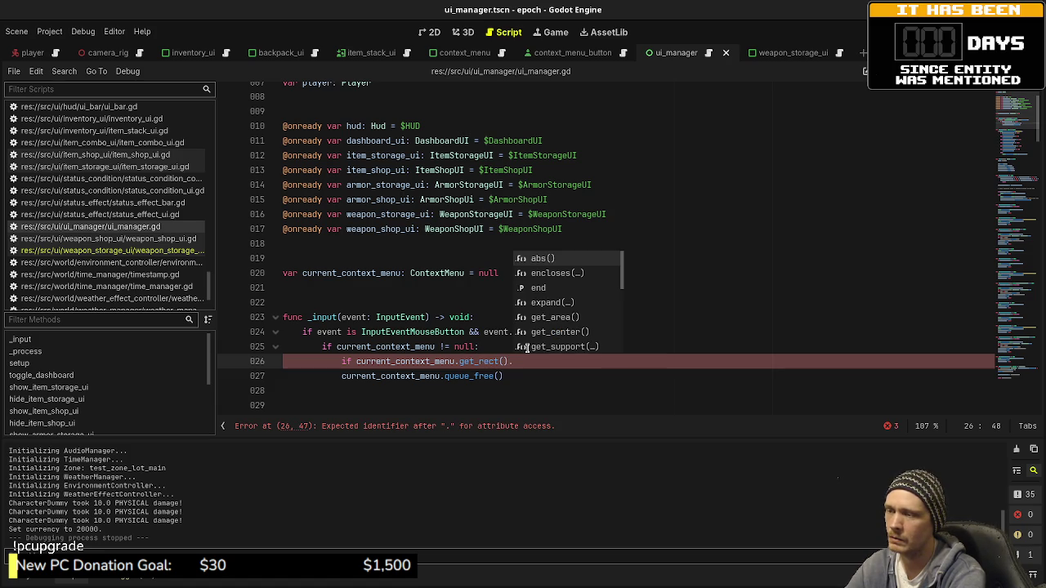
pyautogui.write('c')
# - Complete the condition as .has_point(get_global_mouse_position()) == false:
pyautogui.press('BackSpace')
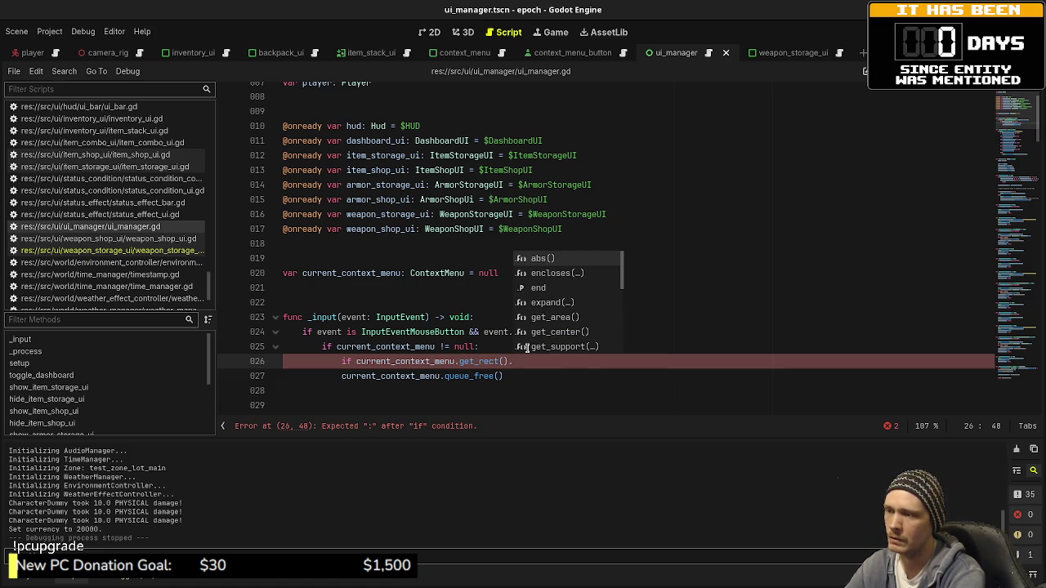
pyautogui.write('en')
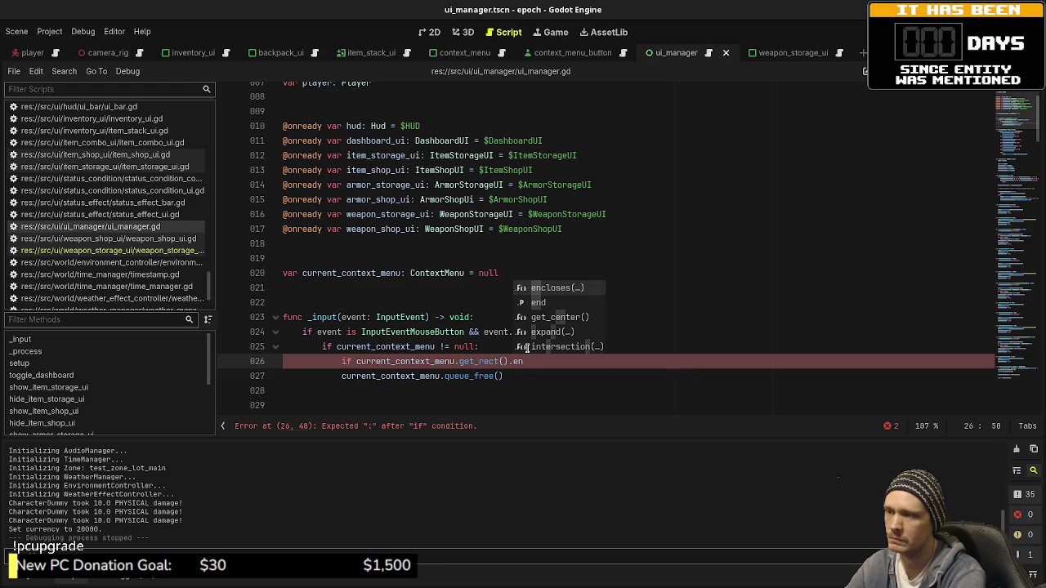
pyautogui.write('closes(')
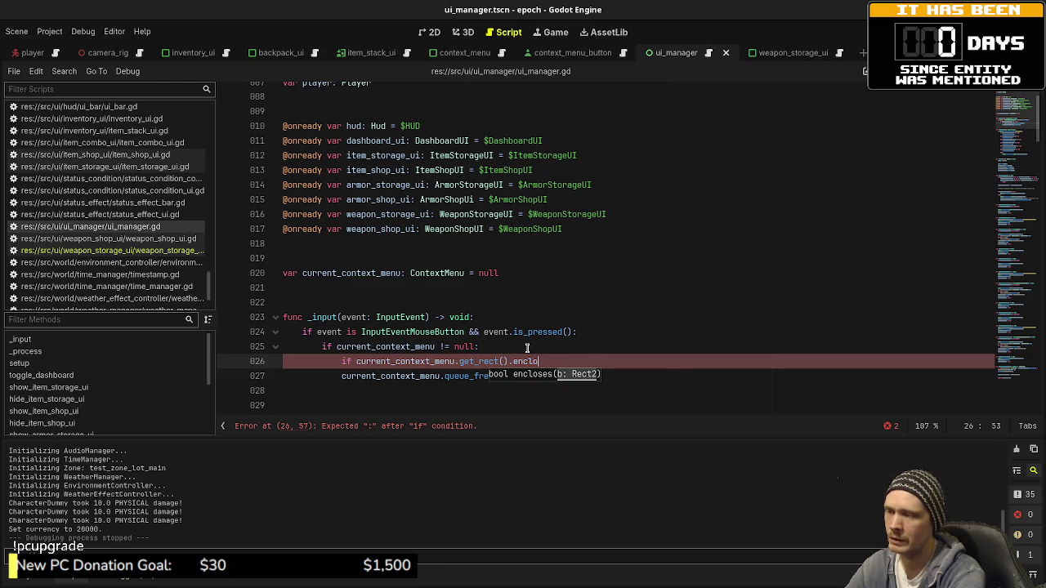
pyautogui.press('BackSpace')
pyautogui.press('BackSpace')
pyautogui.press('BackSpace')
pyautogui.write('.')
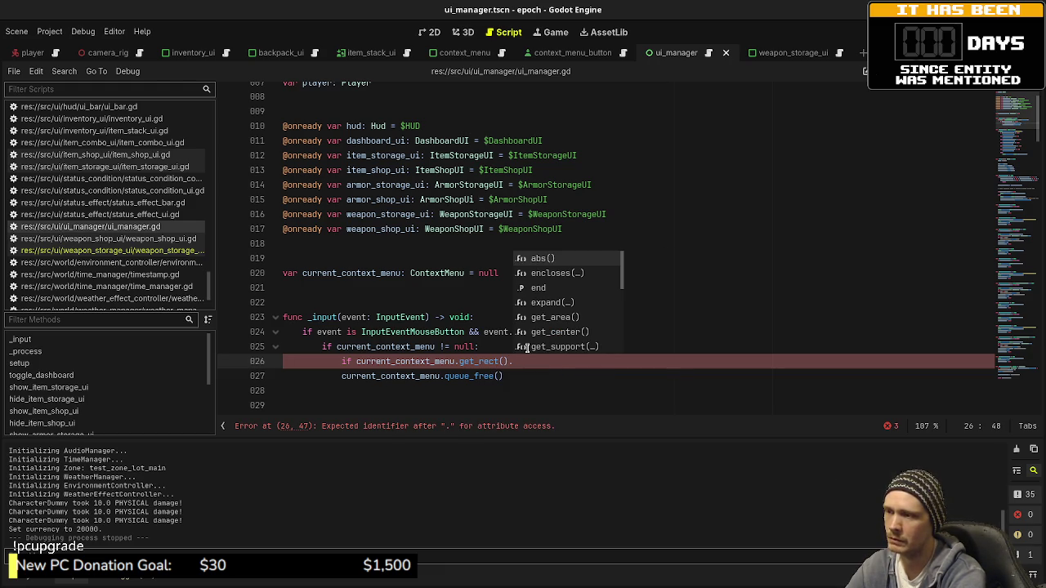
pyautogui.write('has')
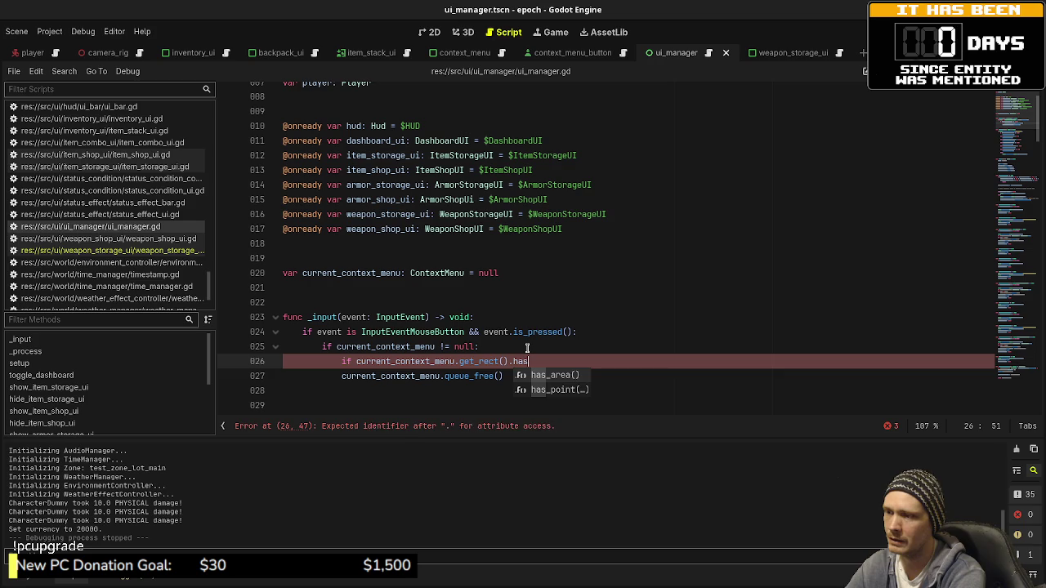
pyautogui.write('_point')
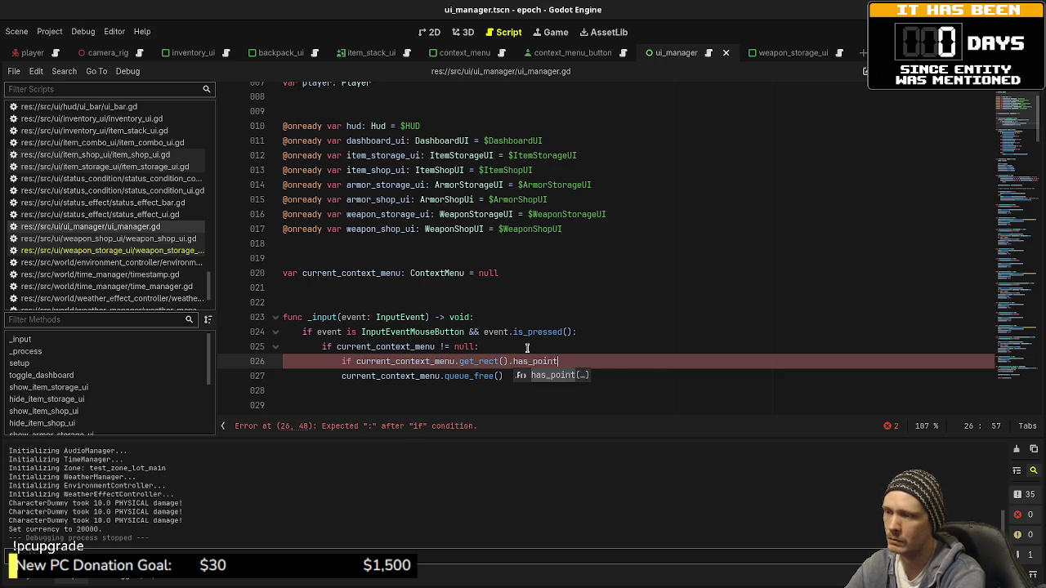
pyautogui.write('(get_m')
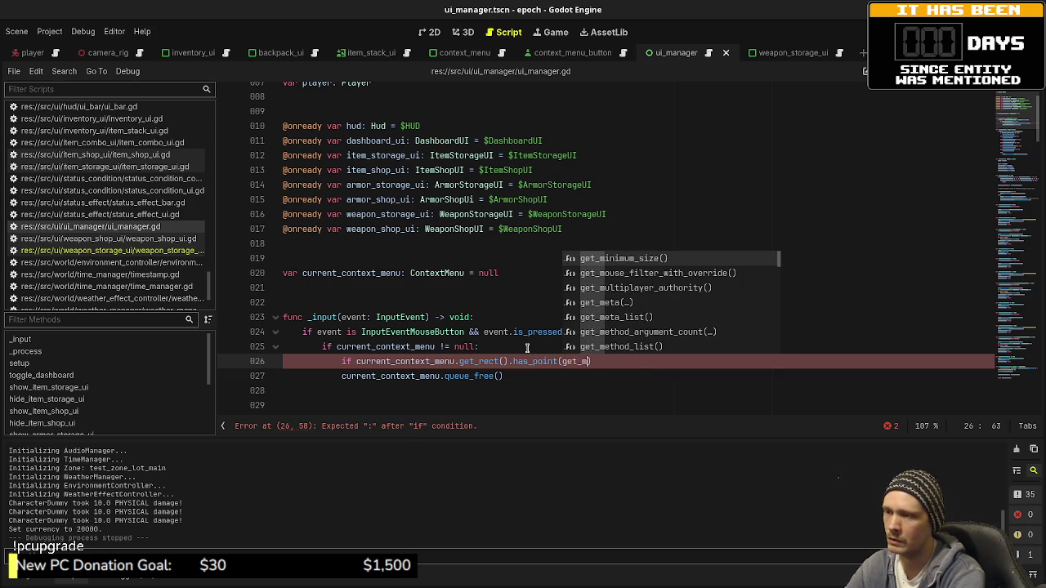
pyautogui.write('ouse_g')
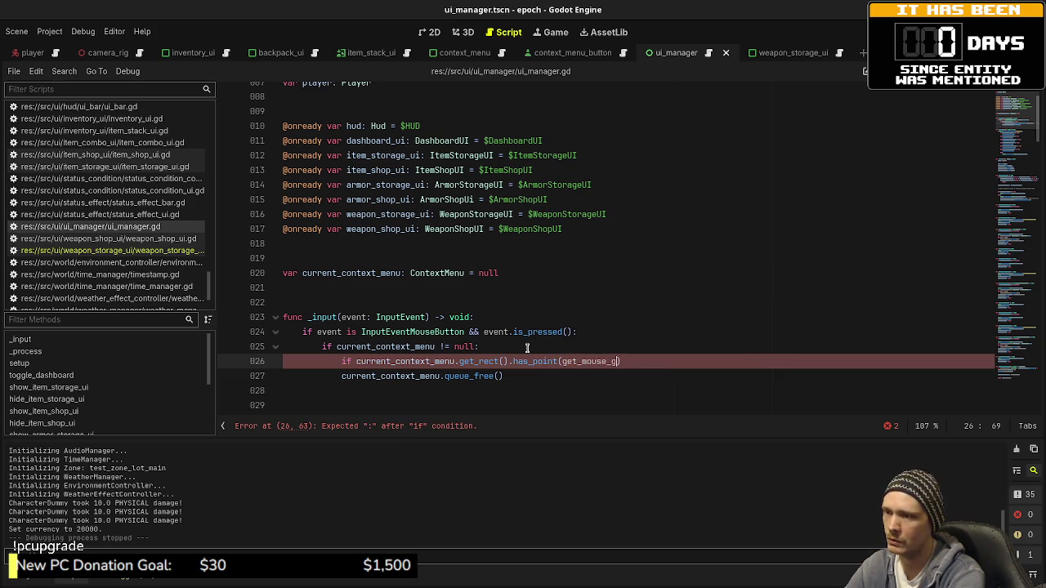
pyautogui.press('BackSpace')
pyautogui.write('global_mouse')
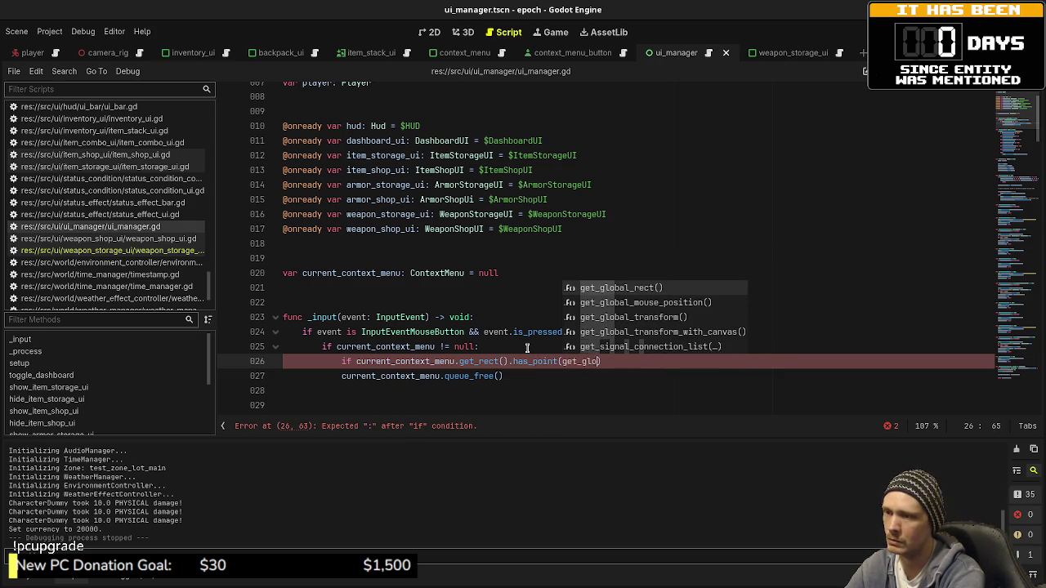
pyautogui.press('Return')
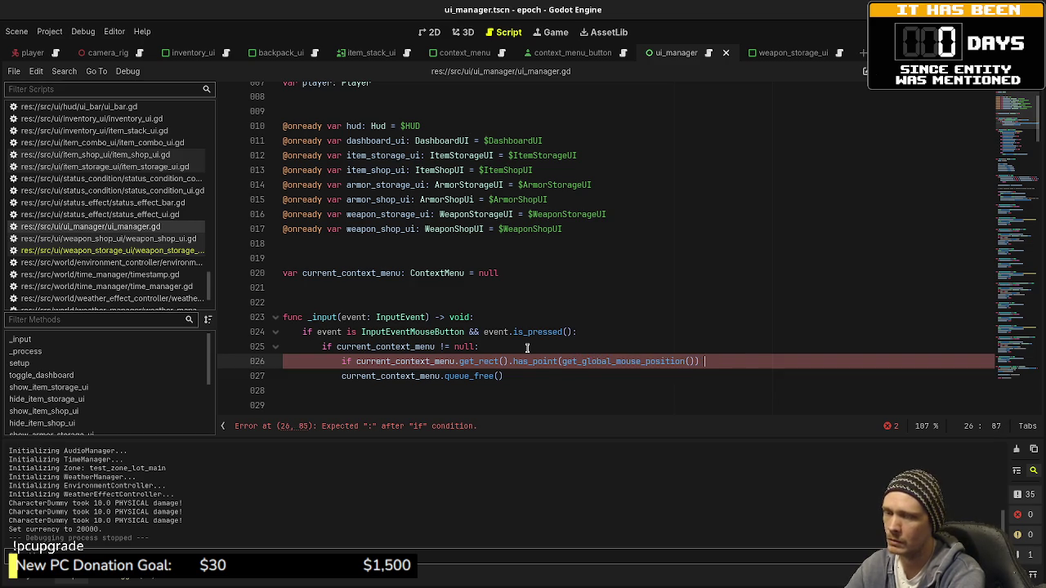
pyautogui.write('== false:')
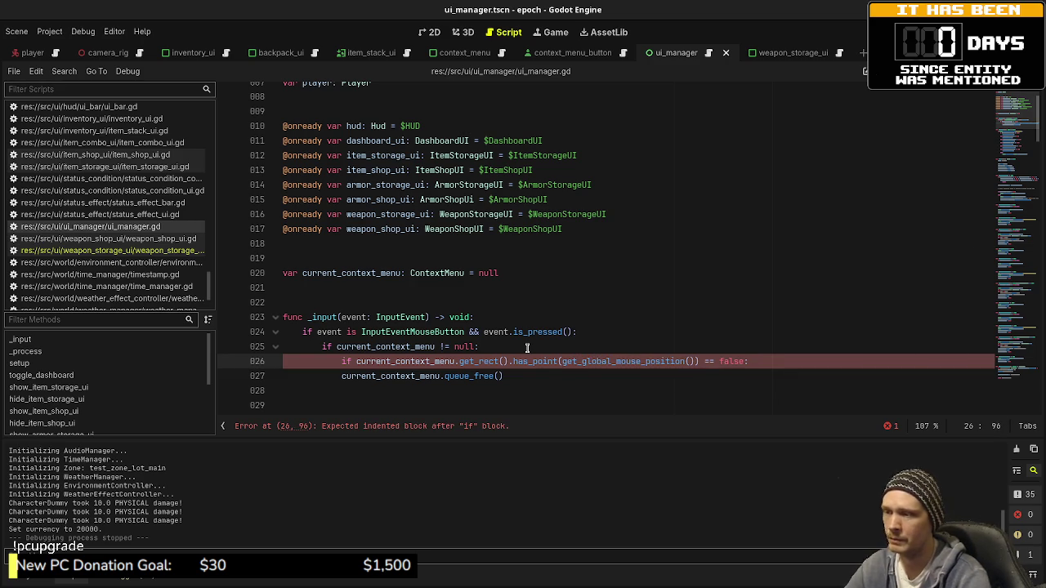
# - Indent queue_free() under the new condition, save, and relaunch the game
pyautogui.click(341, 383)
pyautogui.press('Tab')
pyautogui.hotkey('ctrl', 's')
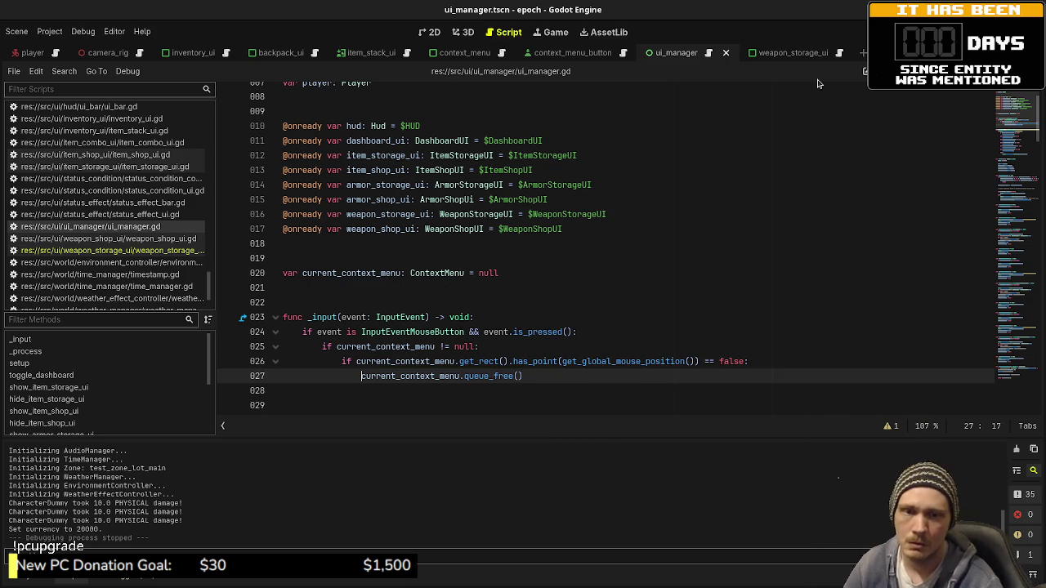
pyautogui.press('F5')
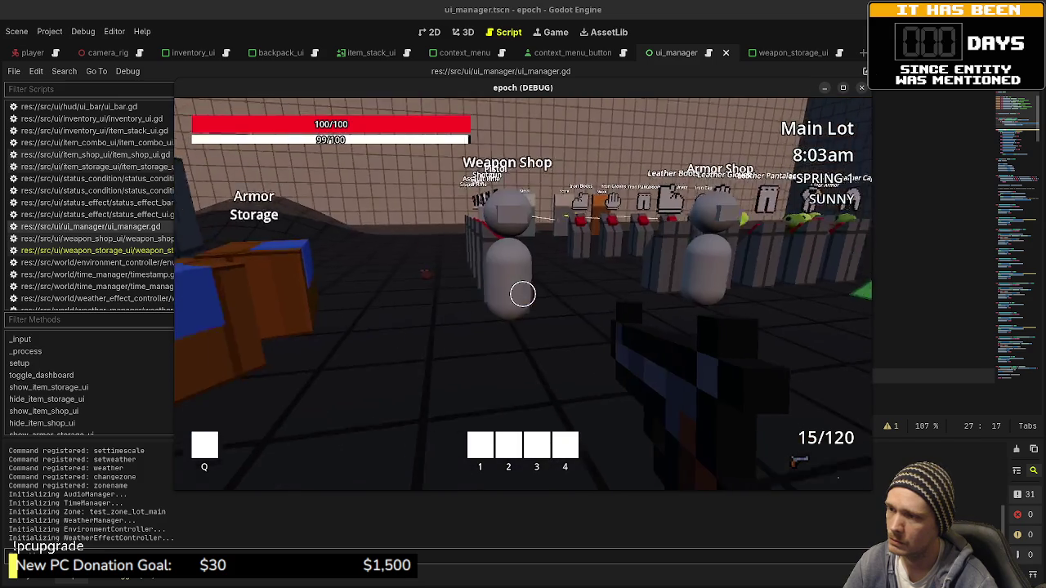
# - Run setcurrency 20000 in the console and buy four weapons from the shop
pyautogui.press('quoteleft')
pyautogui.write('setcurren')
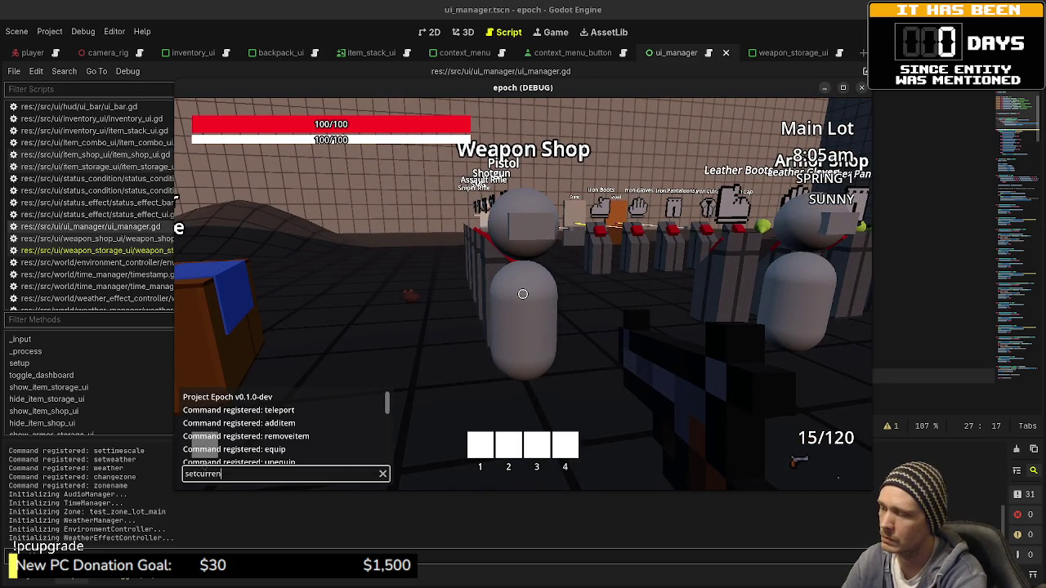
pyautogui.write('cy 20000')
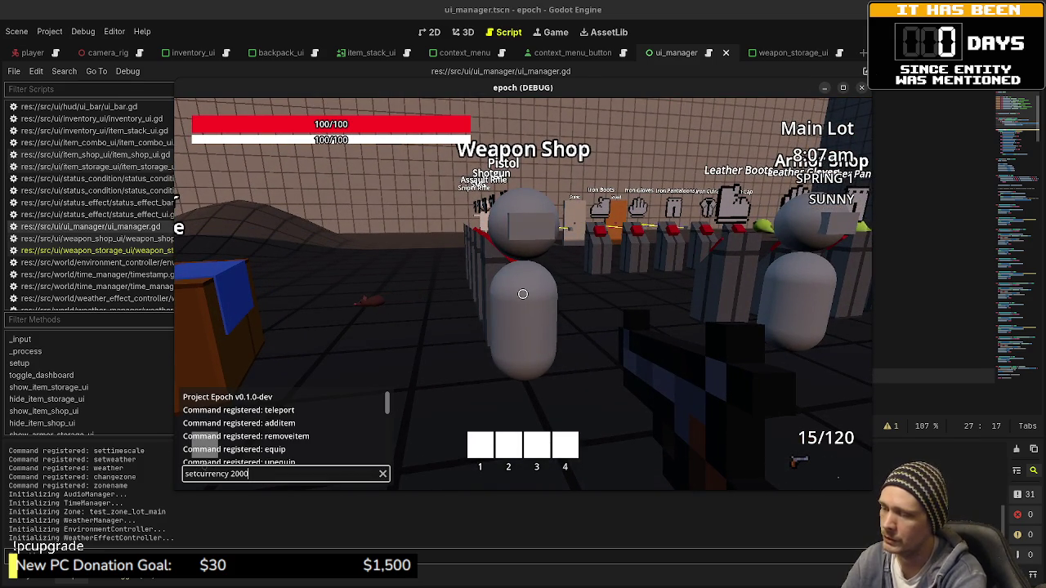
pyautogui.press('Return')
pyautogui.press('w')
pyautogui.press('e')
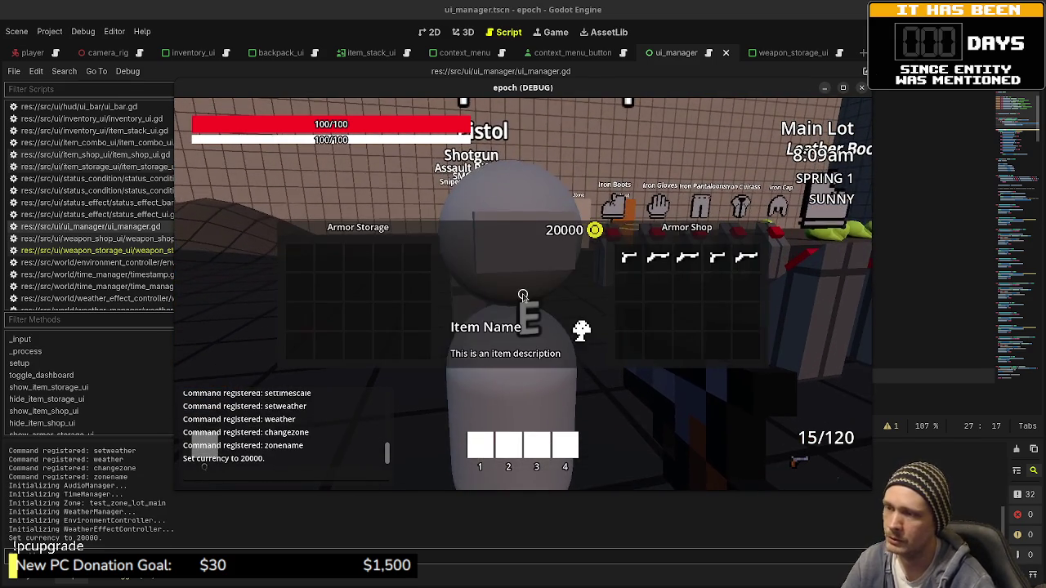
pyautogui.click(628, 259)
pyautogui.click(658, 259)
pyautogui.click(687, 258)
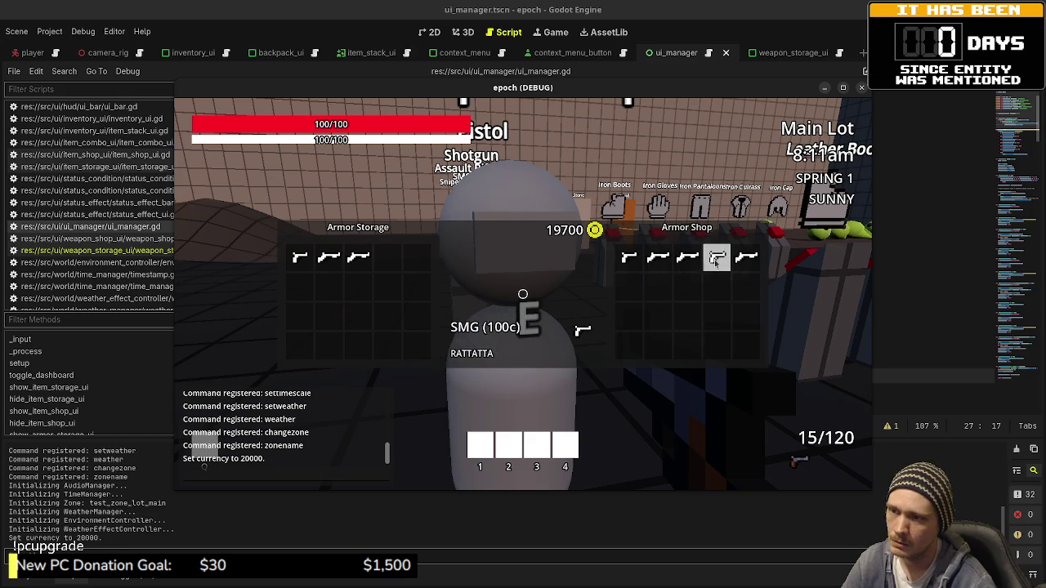
pyautogui.click(717, 258)
pyautogui.press('e')
# - Test the equip menu on the SMG and empty storage slots, then stop the game
pyautogui.press('w')
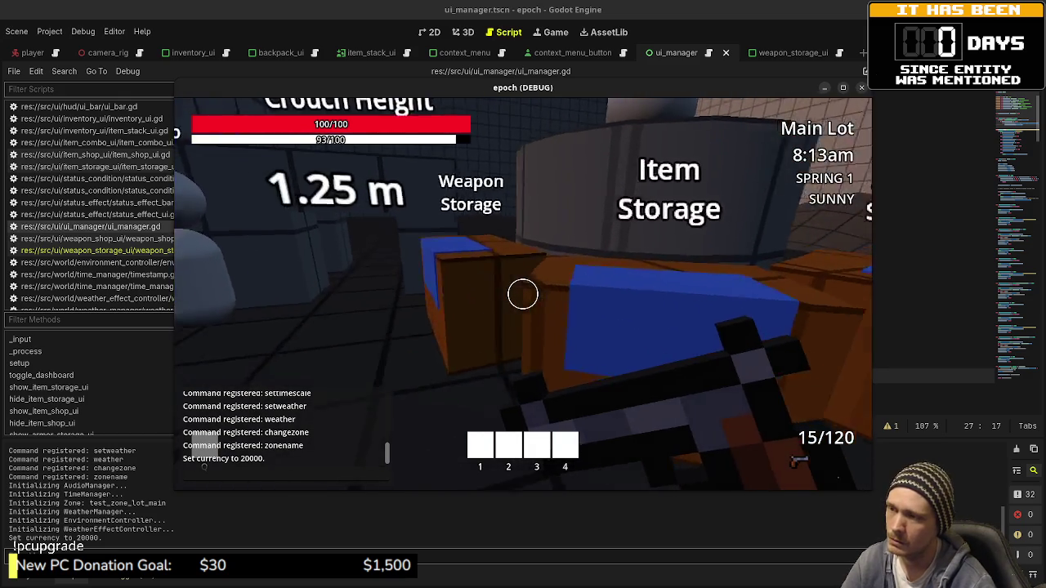
pyautogui.press('e')
pyautogui.click(733, 258)
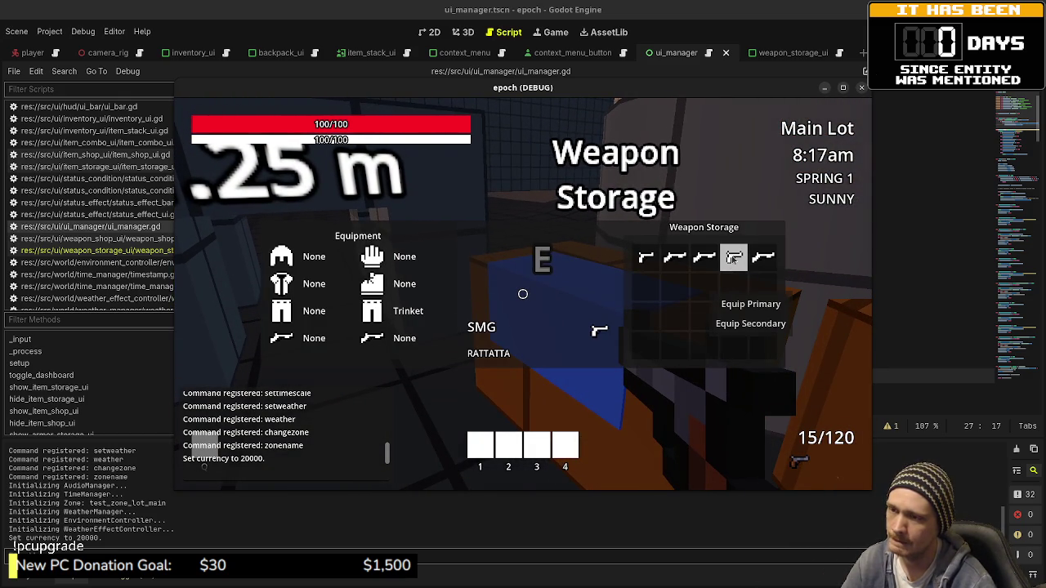
pyautogui.click(675, 287)
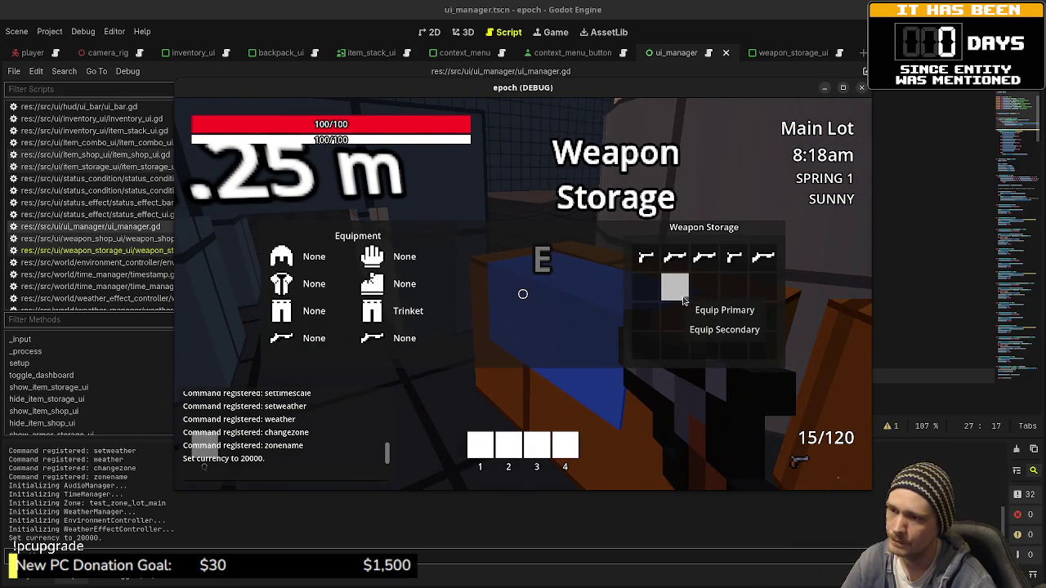
pyautogui.click(764, 286)
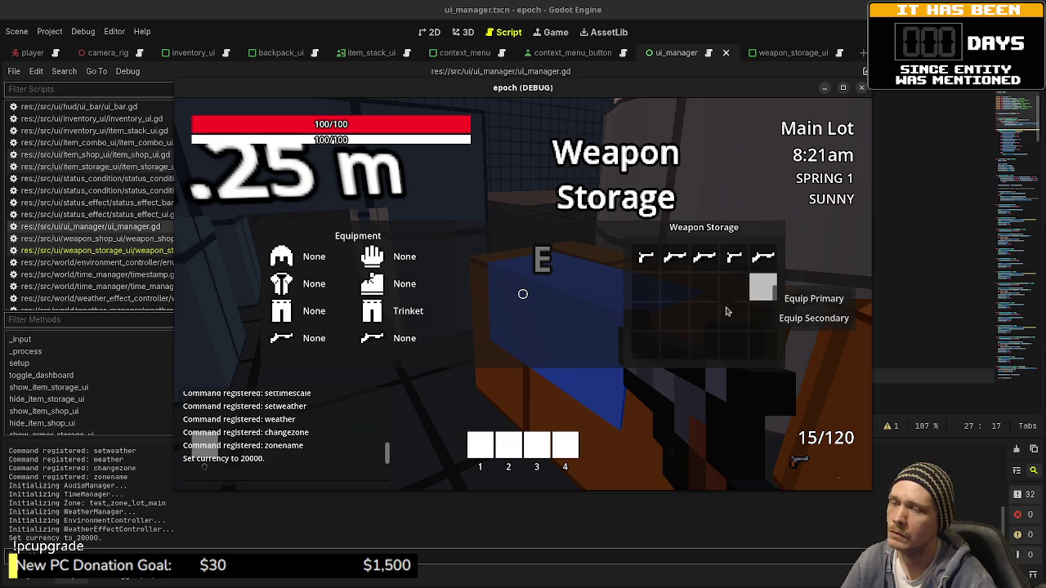
pyautogui.click(704, 317)
pyautogui.press('Escape')
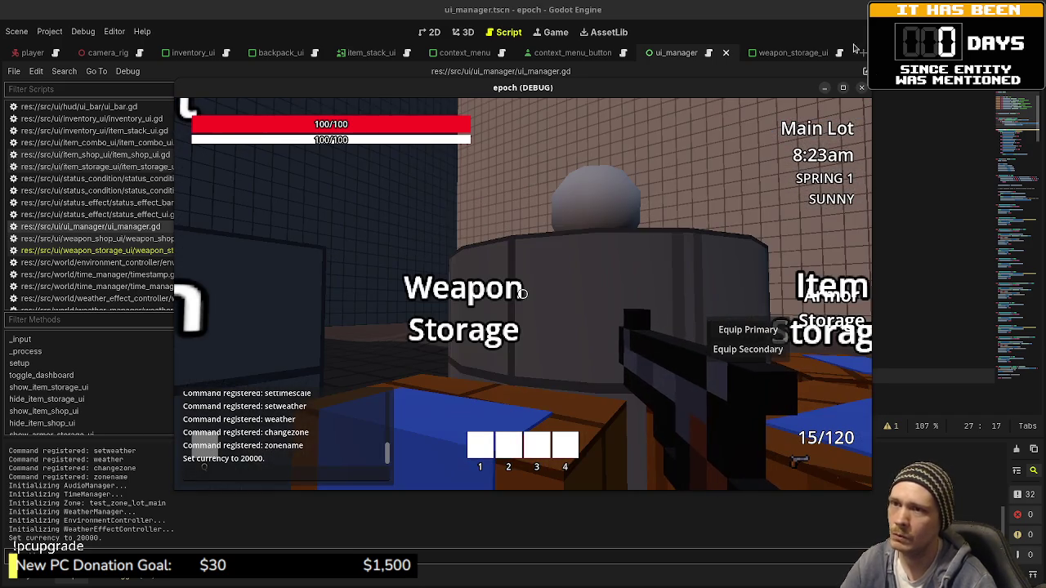
pyautogui.press('F8')
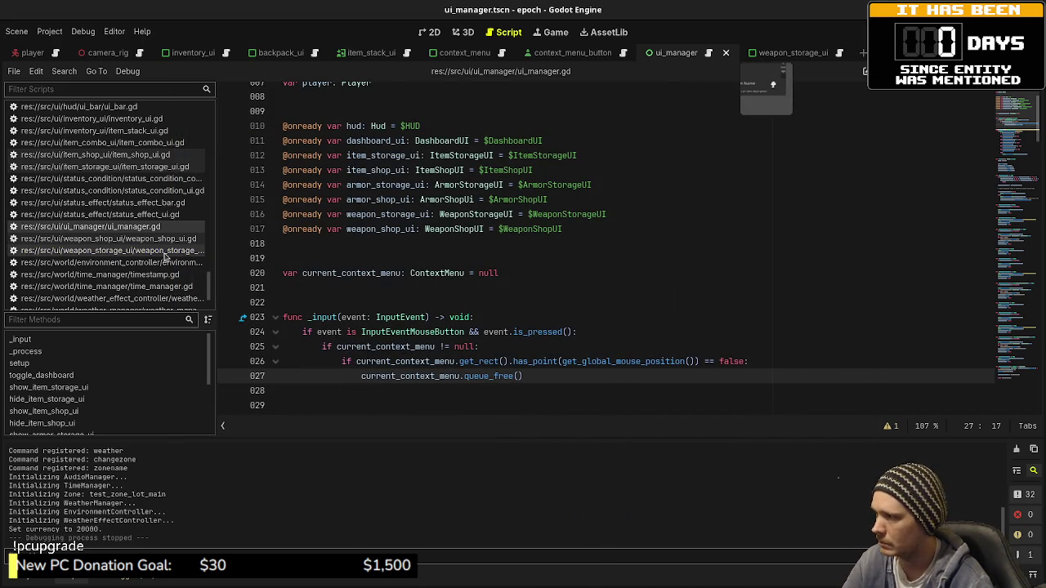
# - In weapon_storage_ui.gd, move the item lookup above menu creation, add 'if item == null: return', and save
pyautogui.click(155, 251)
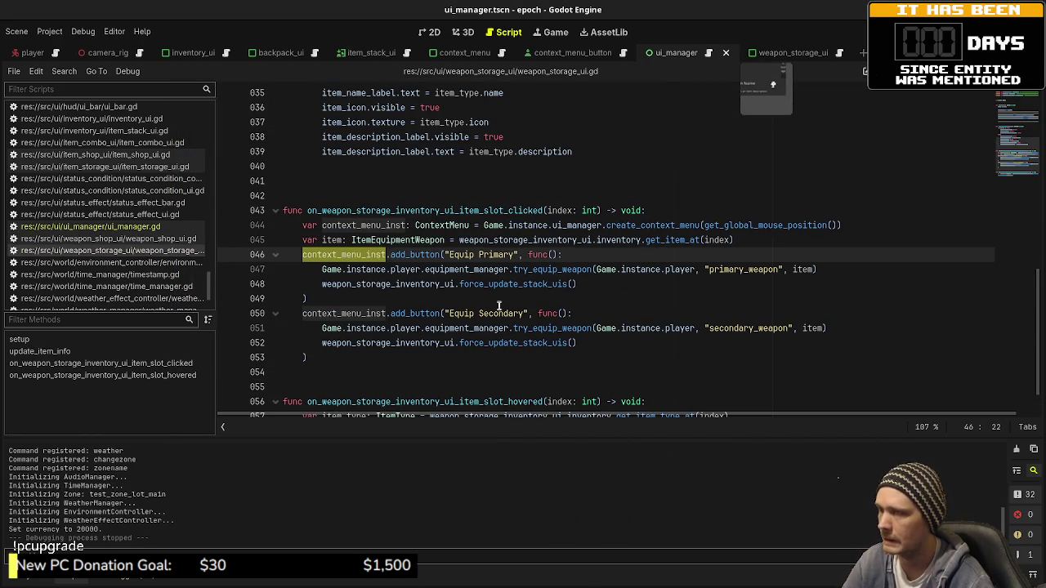
pyautogui.click(653, 210)
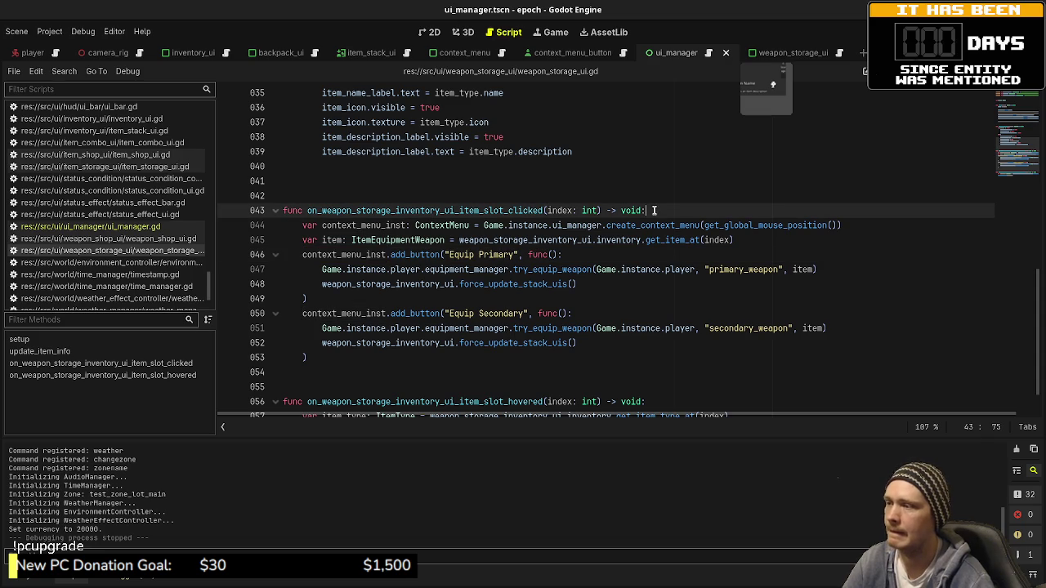
pyautogui.click(672, 241)
pyautogui.hotkey('alt', 'Up')
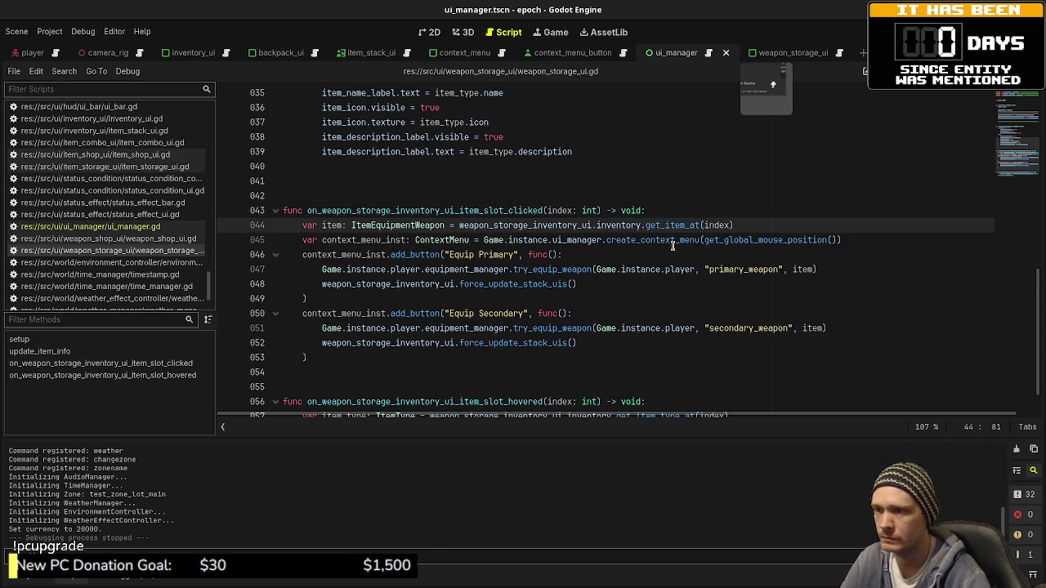
pyautogui.click(746, 225)
pyautogui.press('Return')
pyautogui.write('if i')
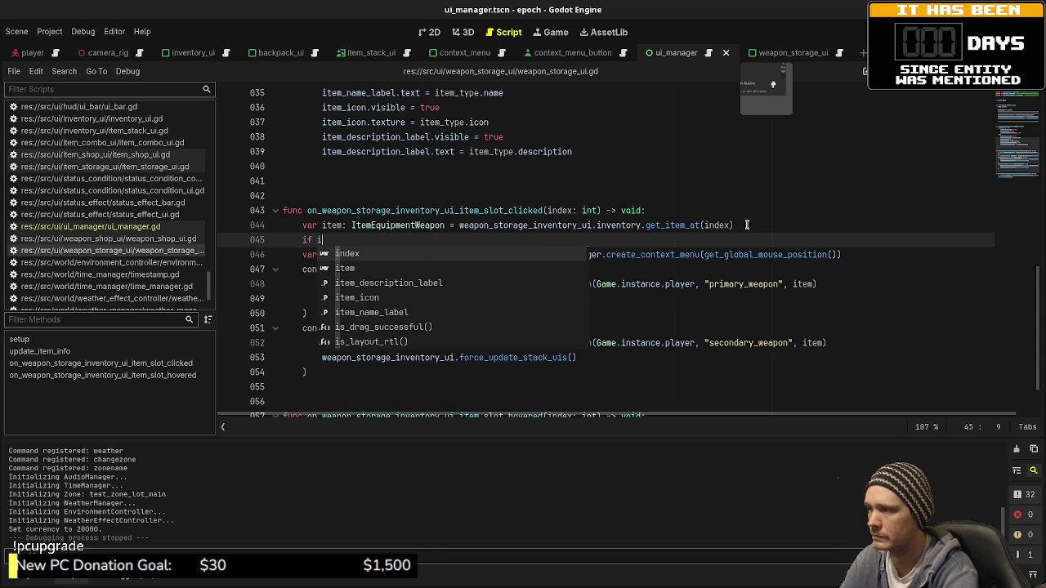
pyautogui.write('tem ')
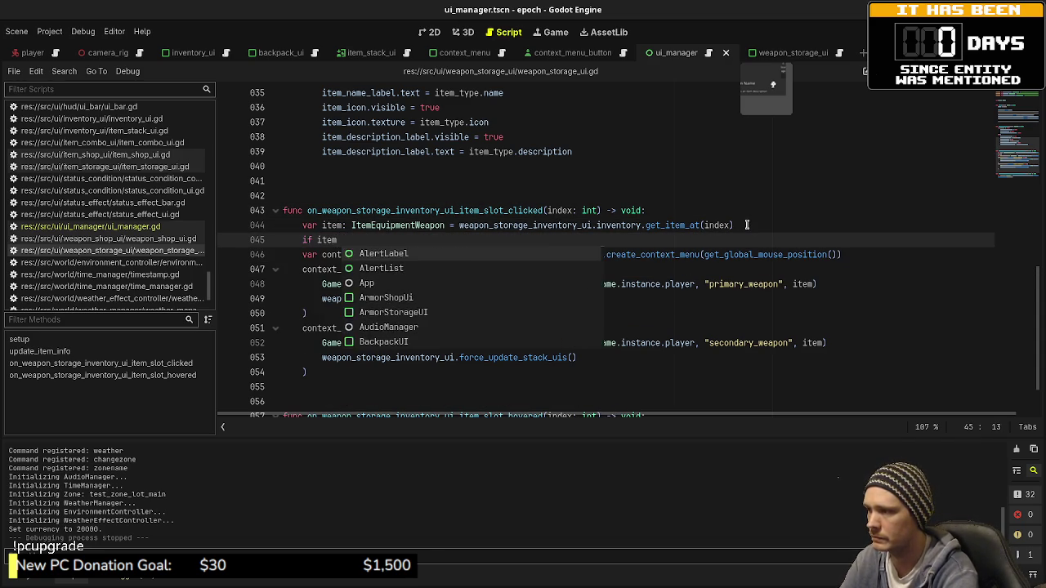
pyautogui.write('== null: ')
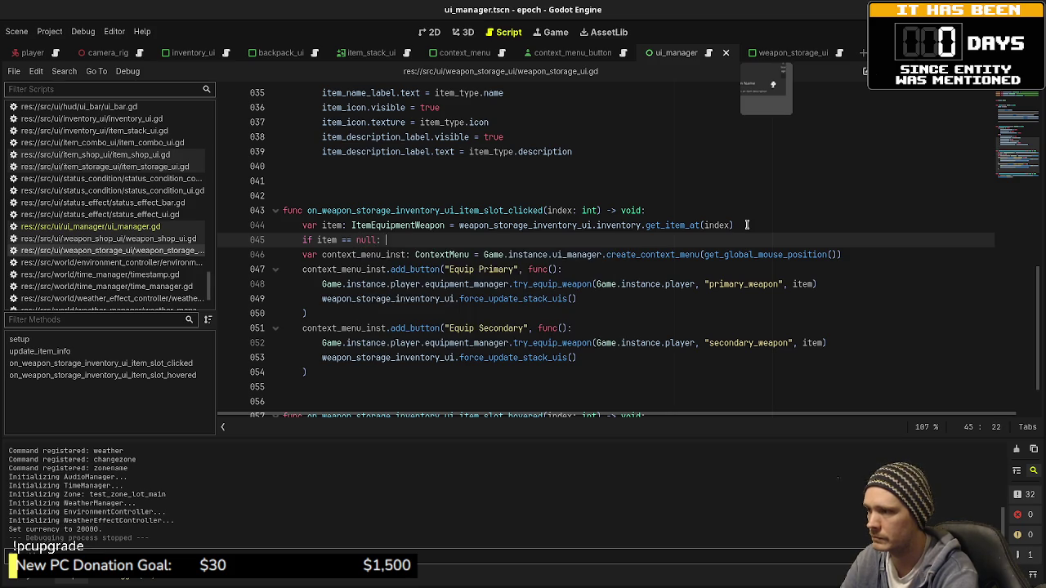
pyautogui.write('return')
pyautogui.press('Return')
pyautogui.hotkey('ctrl', 's')
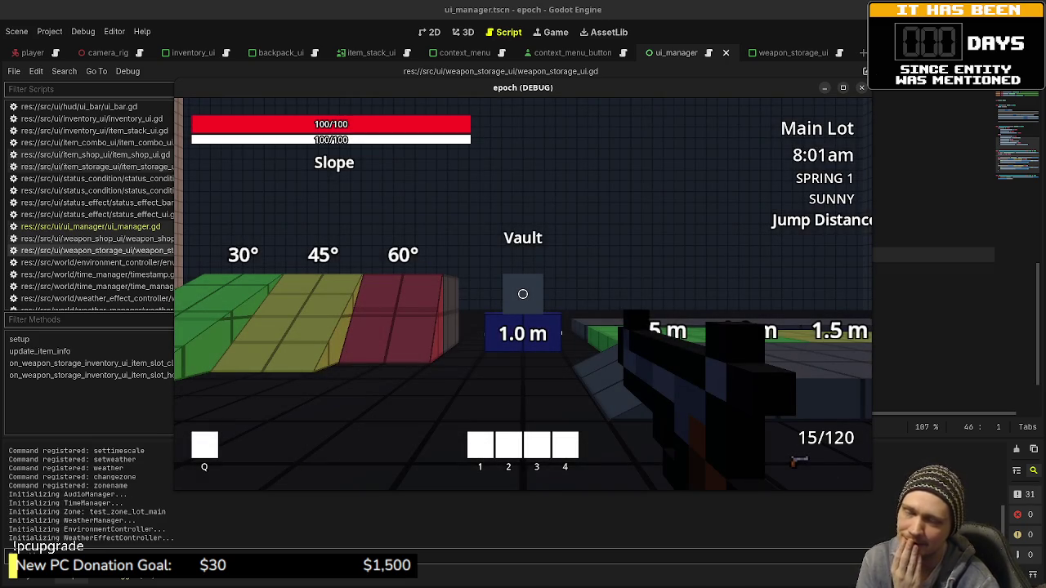
# - Set currency to 20000 and buy all five Weapon Shop weapons, including the Sniper Rifle
pyautogui.moveTo(523, 294)
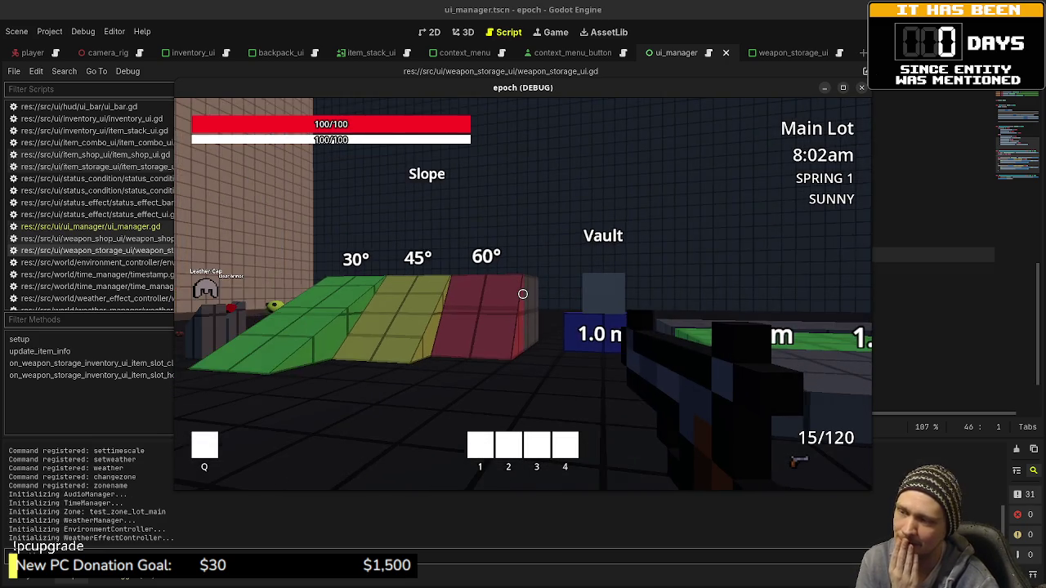
pyautogui.press('w')
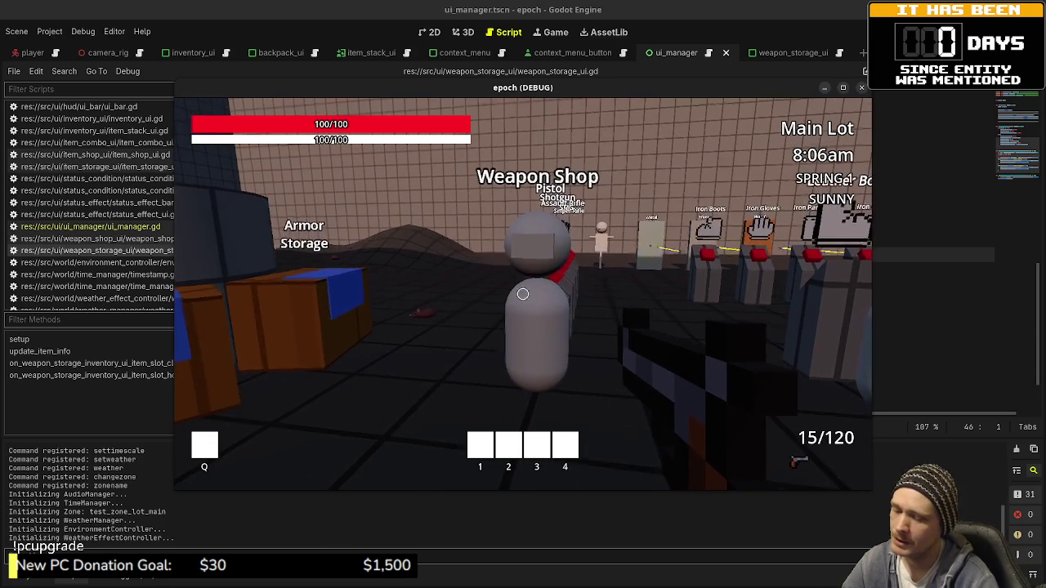
pyautogui.press('`')
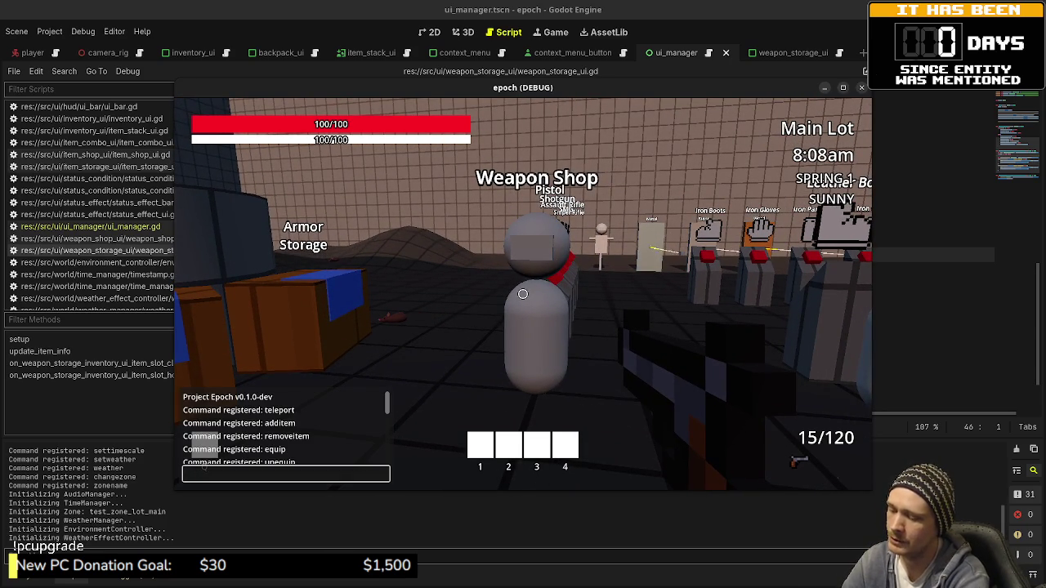
pyautogui.write('setcurrency 20000')
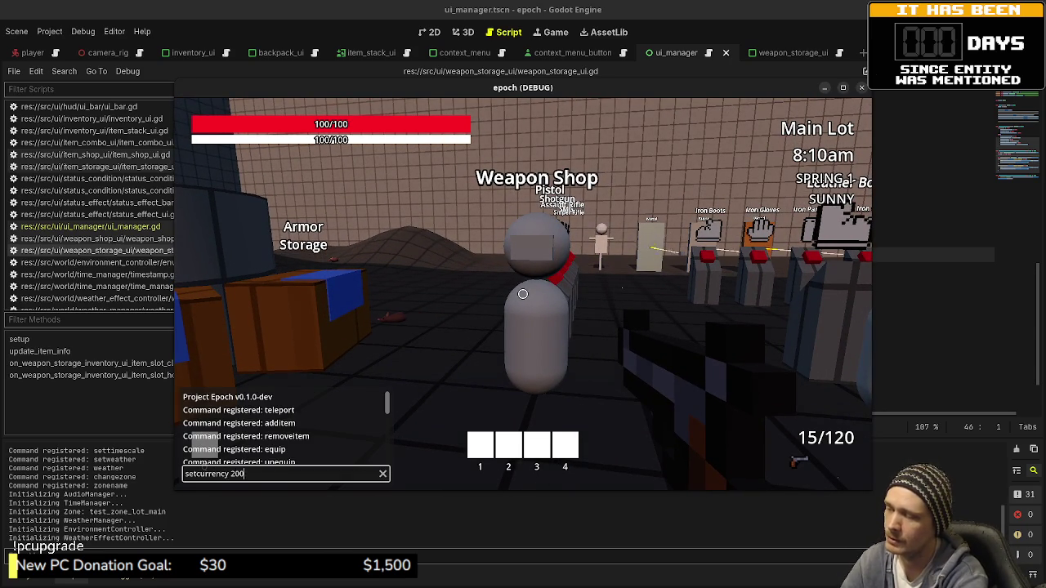
pyautogui.press('Return')
pyautogui.press('w')
pyautogui.press('e')
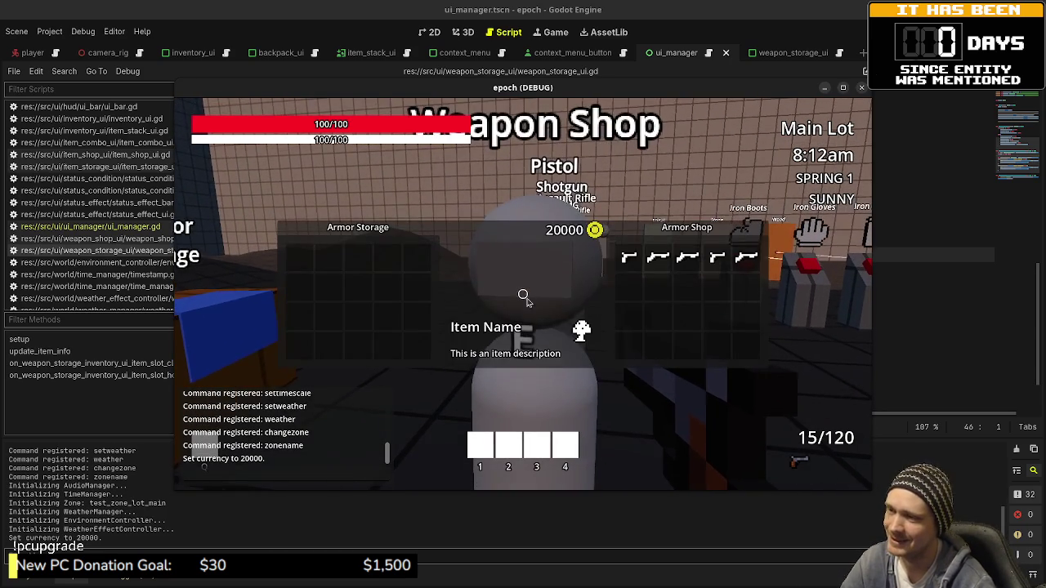
pyautogui.click(628, 258)
pyautogui.click(658, 258)
pyautogui.click(687, 258)
pyautogui.click(717, 258)
pyautogui.click(746, 258)
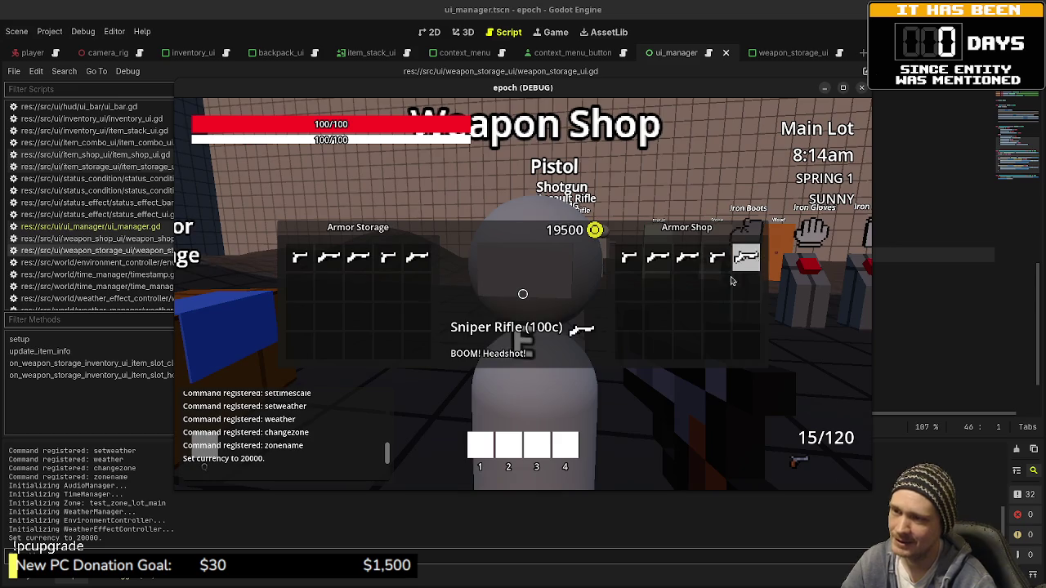
pyautogui.press('e')
# - In Weapon Storage, equip the SMG as primary, then the Sniper Rifle and Shotgun as secondary
pyautogui.press('w')
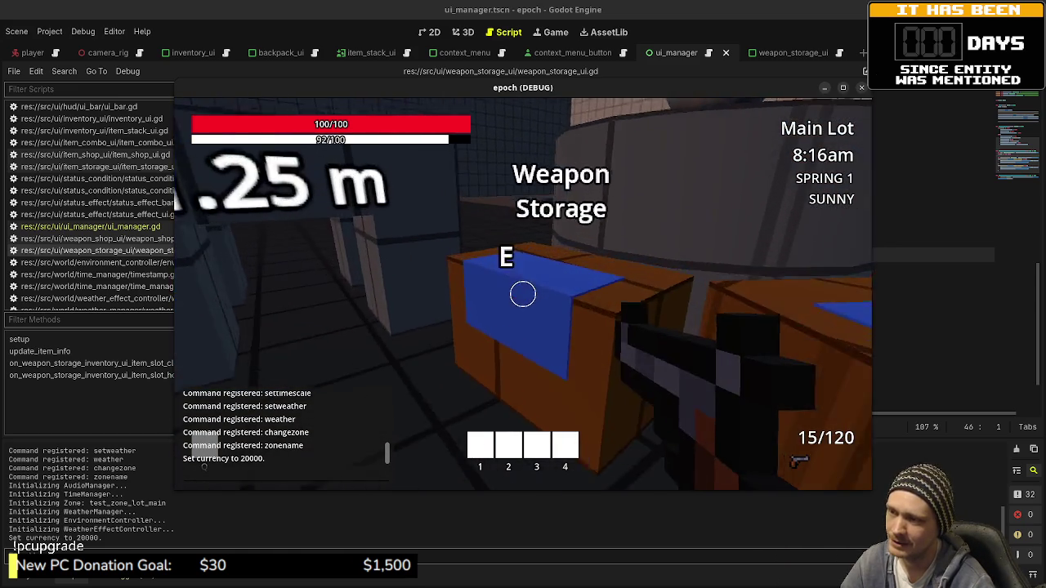
pyautogui.press('e')
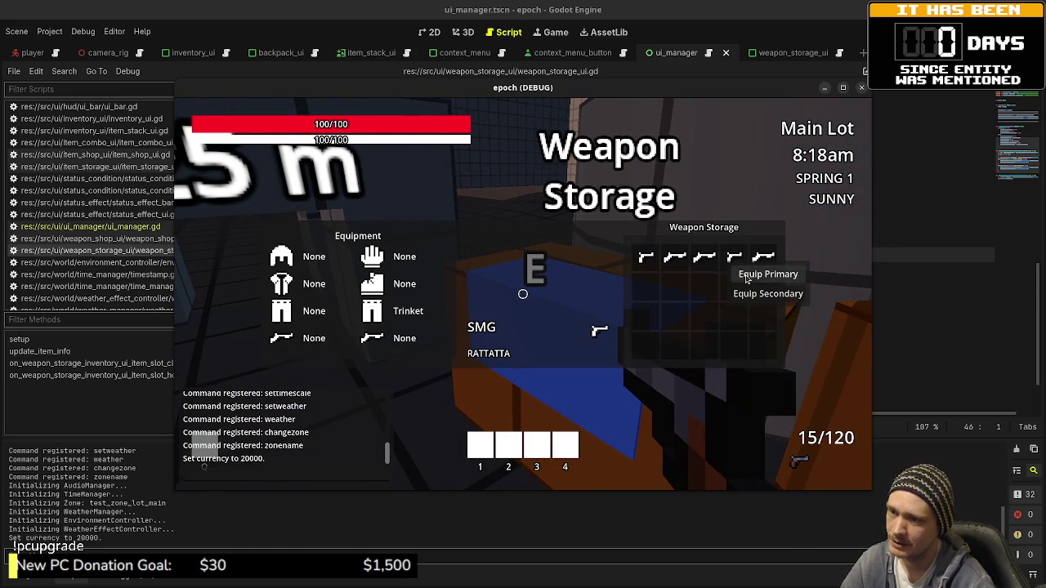
pyautogui.click(746, 275)
pyautogui.rightClick(763, 258)
pyautogui.click(817, 288)
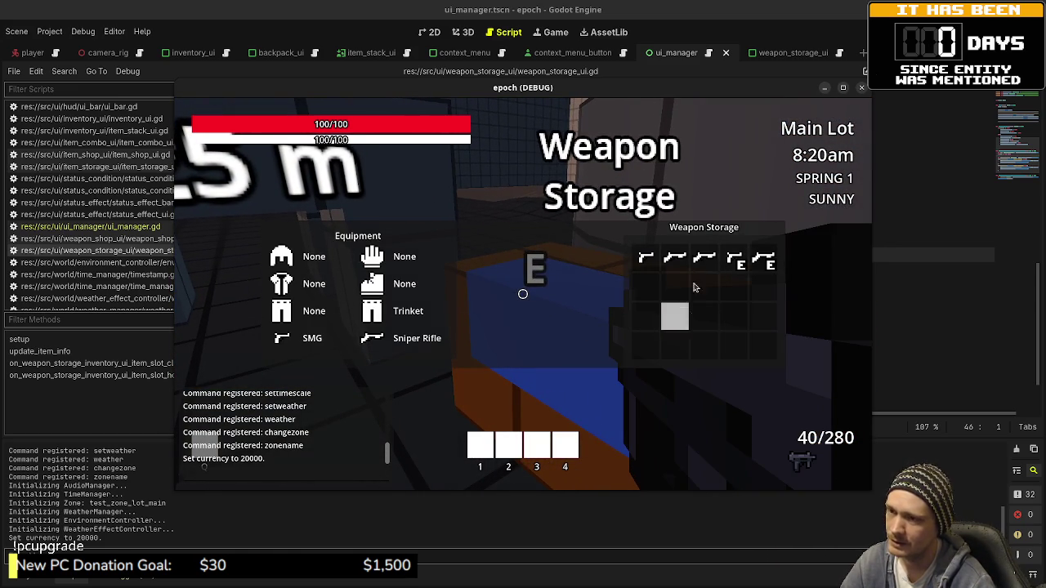
pyautogui.rightClick(704, 260)
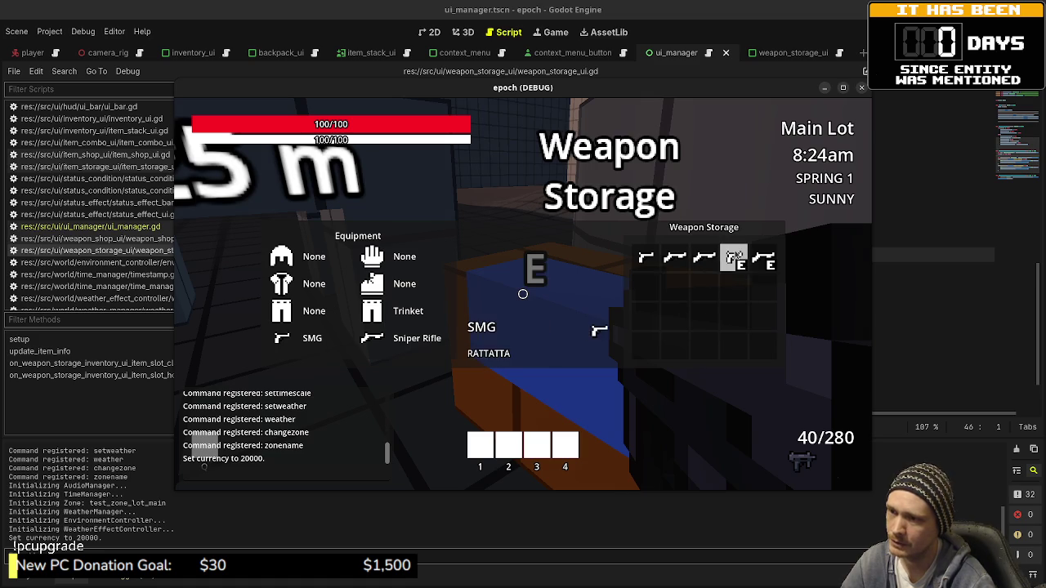
pyautogui.rightClick(651, 256)
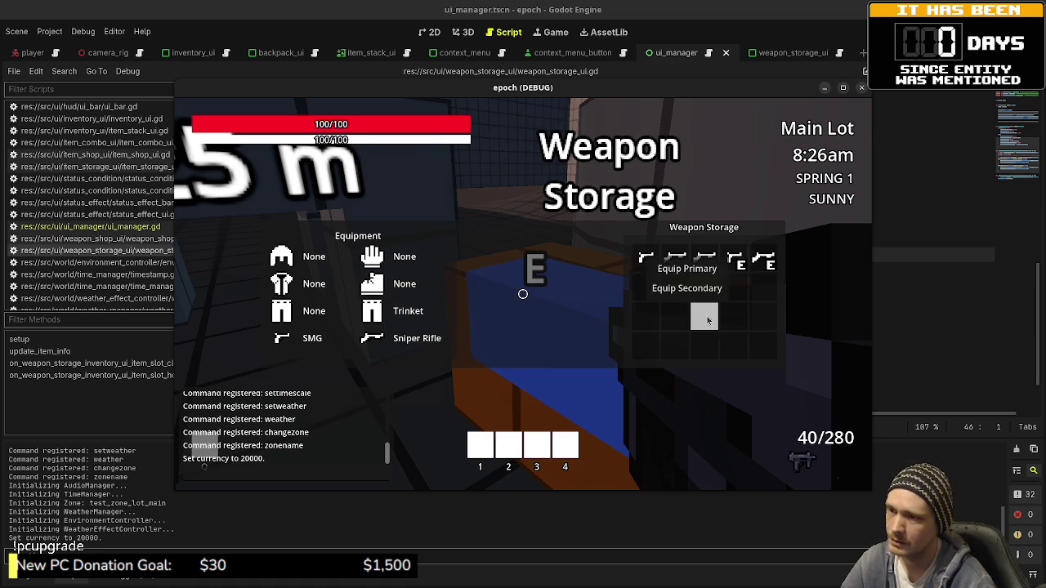
pyautogui.press('e')
pyautogui.press('e')
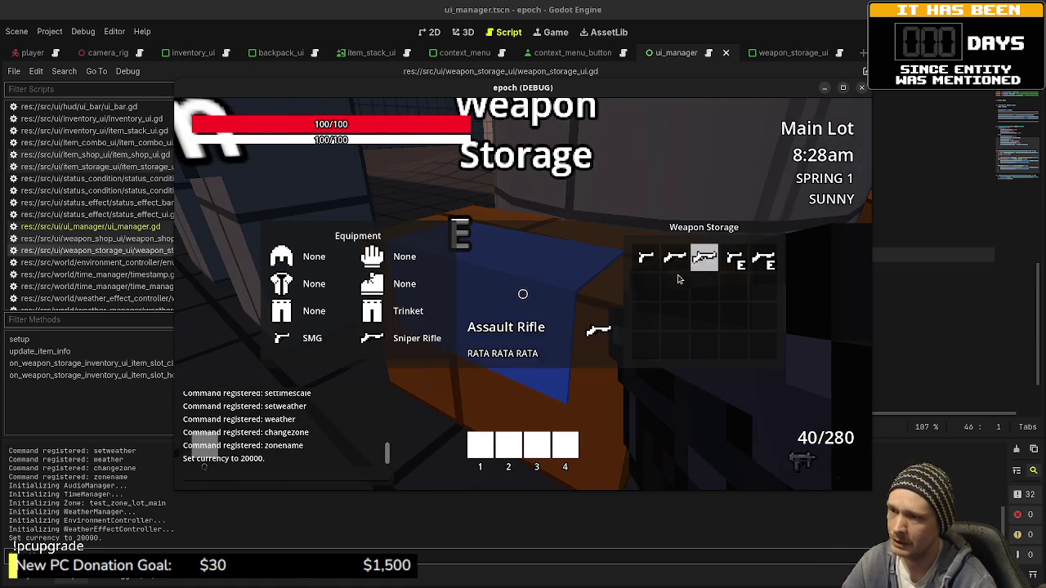
pyautogui.rightClick(678, 274)
pyautogui.click(719, 299)
pyautogui.press('e')
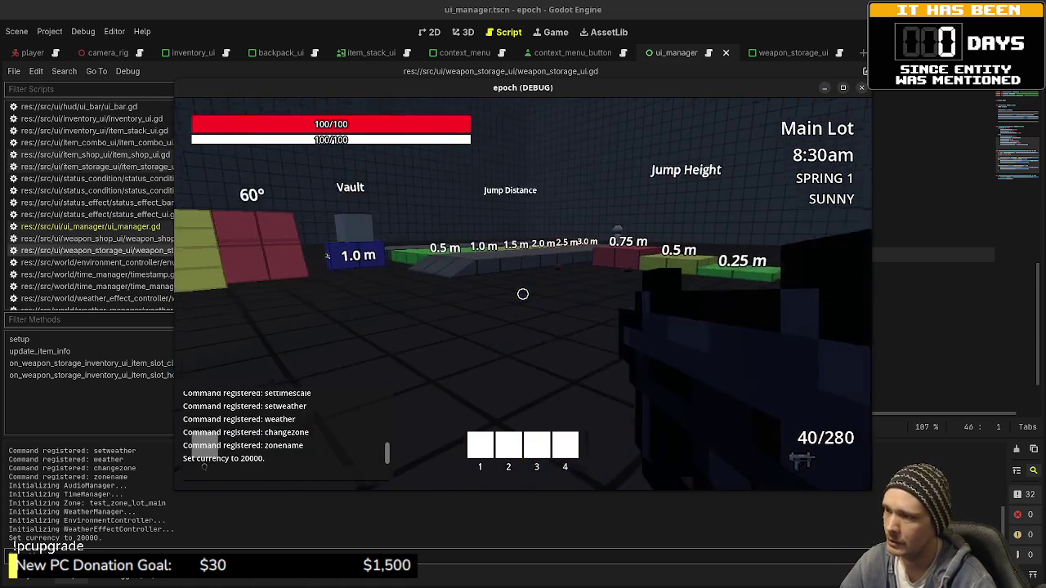
# - Gather Iron Ore, Honey, Herbs, Mushrooms and an Insect, then inspect them in the inventory
pyautogui.press('w')
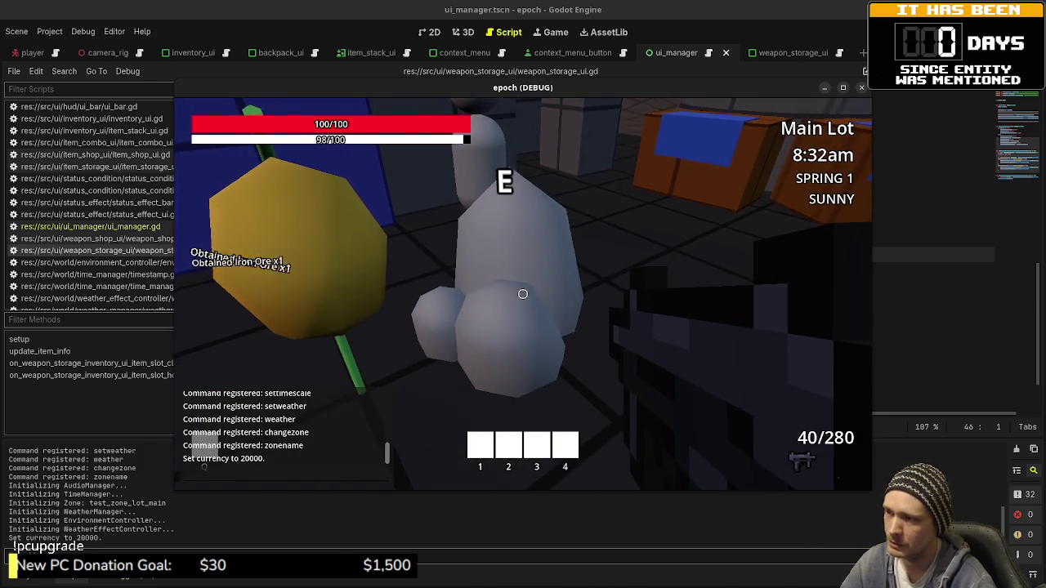
pyautogui.press('e')
pyautogui.press('e')
pyautogui.press('e')
pyautogui.press('e')
pyautogui.press('e')
pyautogui.press('e')
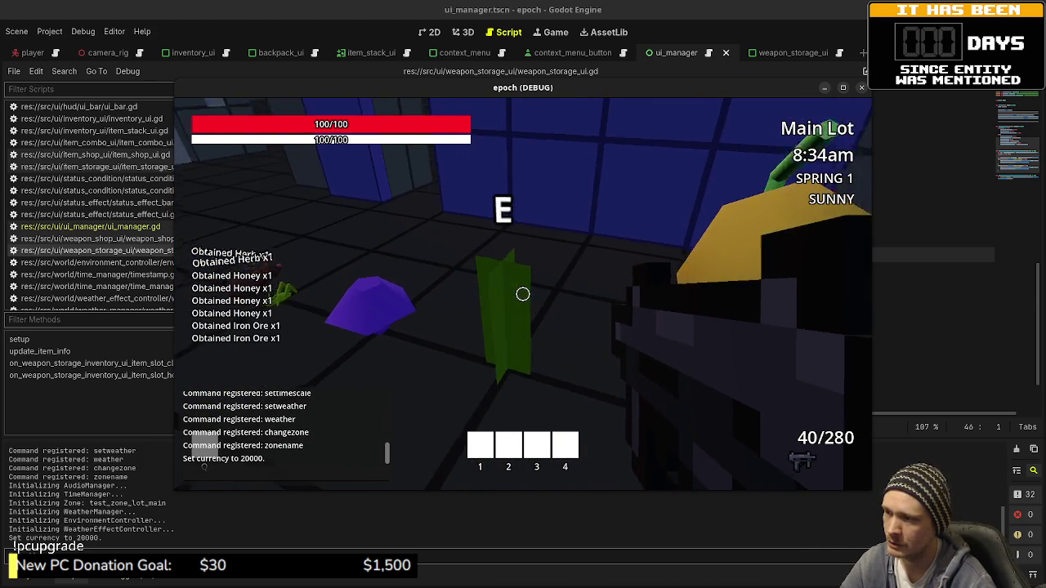
pyautogui.press('e')
pyautogui.press('e')
pyautogui.press('e')
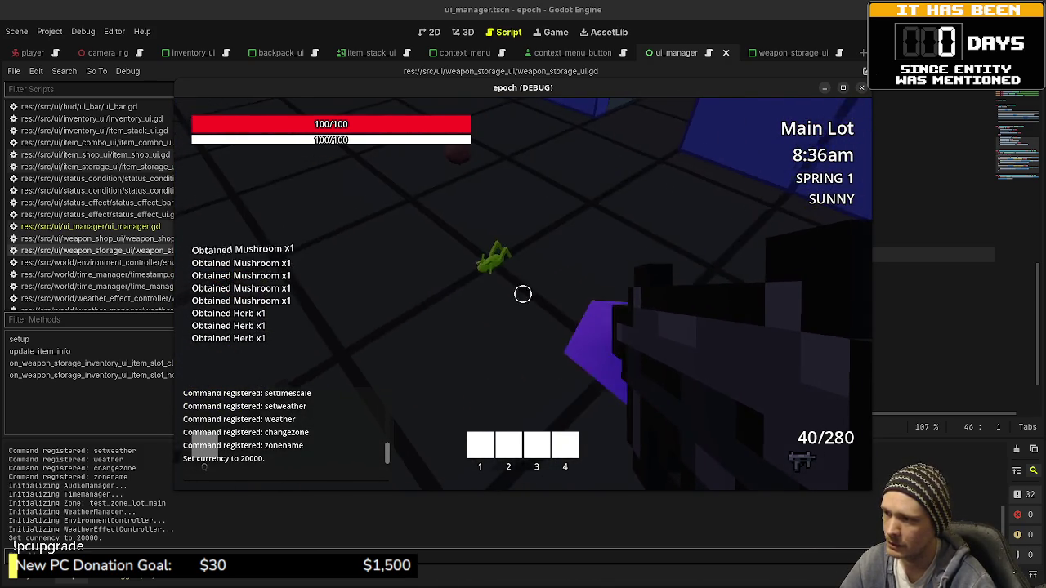
pyautogui.press('e')
pyautogui.press('e')
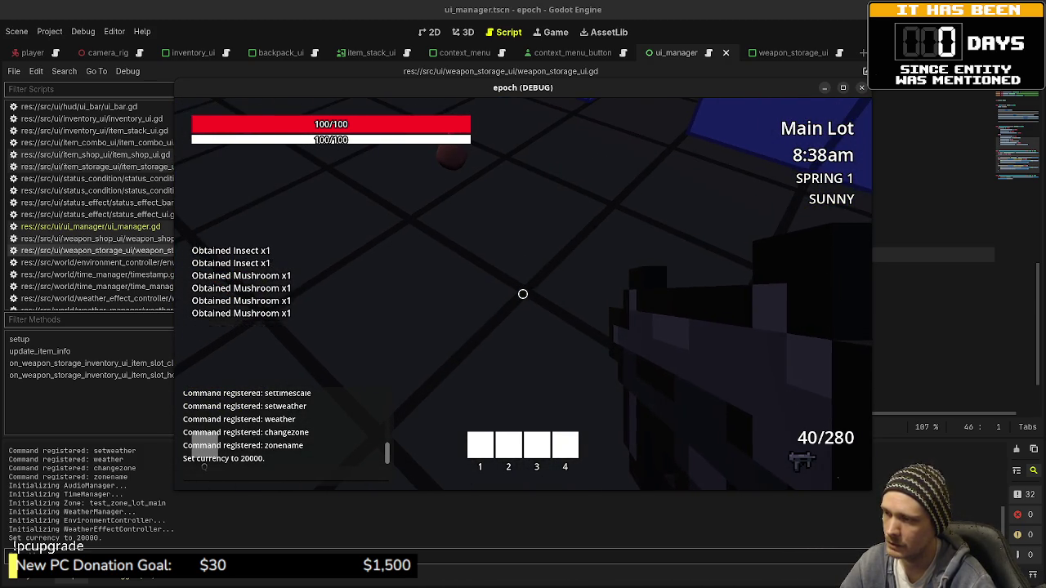
pyautogui.press('Tab')
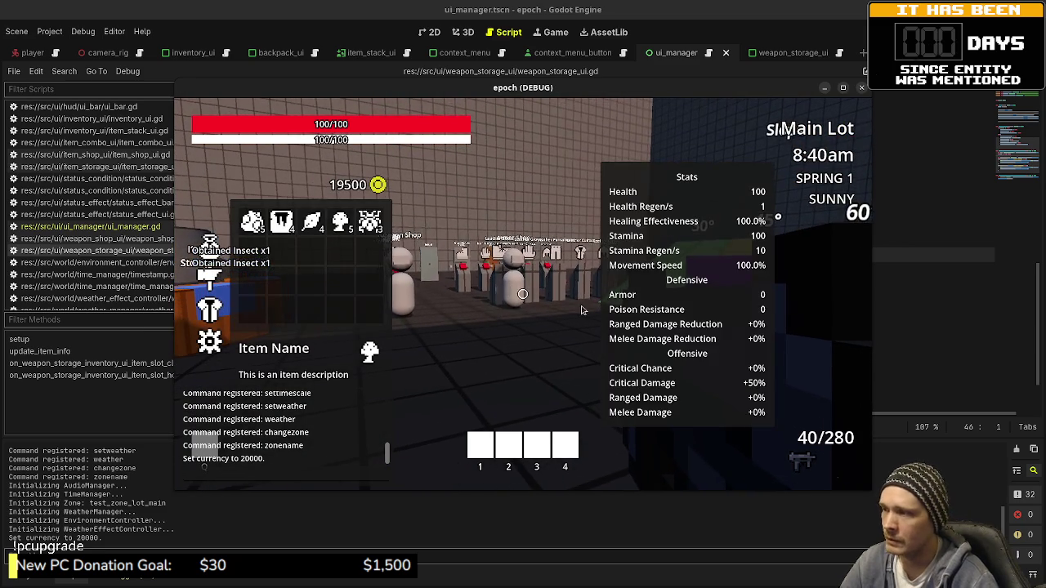
pyautogui.click(340, 223)
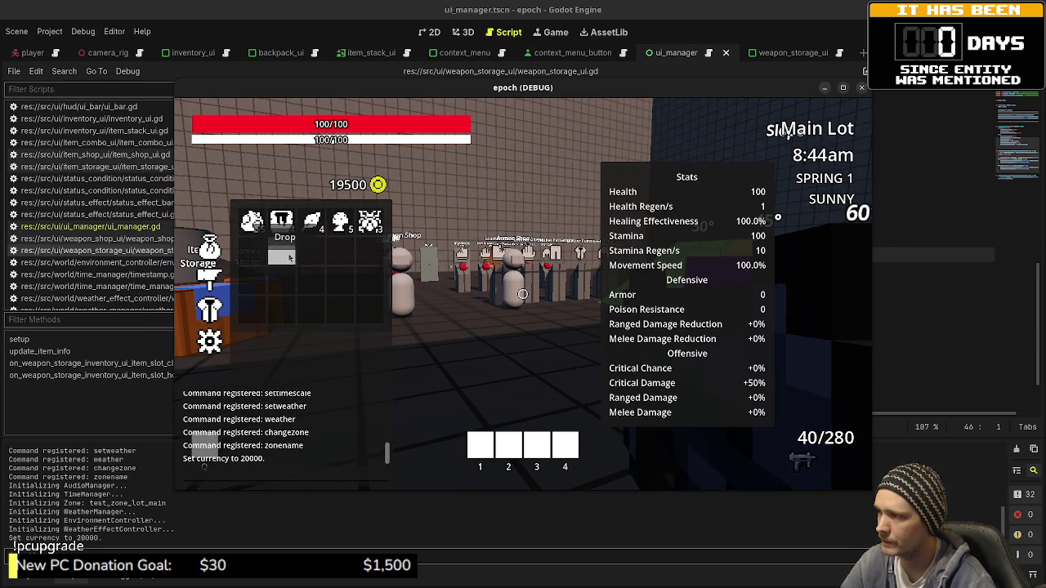
pyautogui.rightClick(259, 229)
# - Drop one Iron Ore from the inventory
pyautogui.click(269, 234)
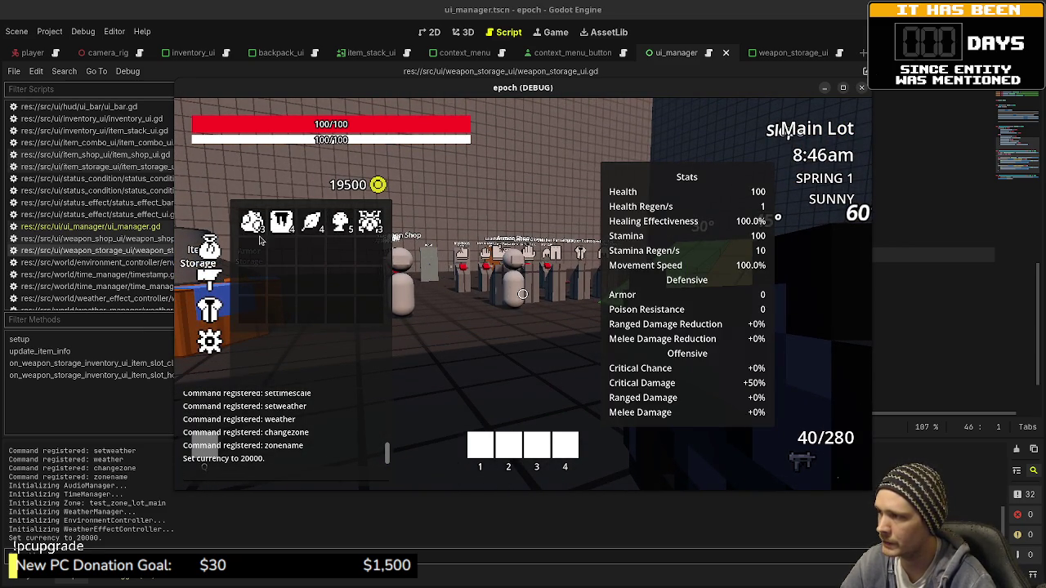
pyautogui.rightClick(263, 235)
pyautogui.click(286, 237)
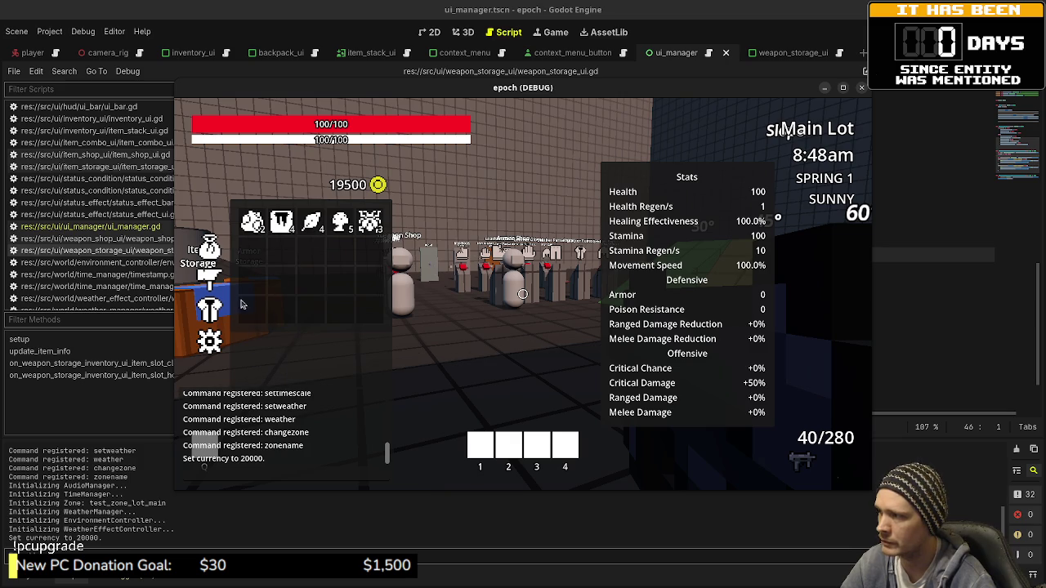
# - Craft two potions from Herb and Mushroom, an Antidote from Herb and Insect, and a stronger potion from Potion and Honey
pyautogui.click(312, 220)
pyautogui.click(341, 221)
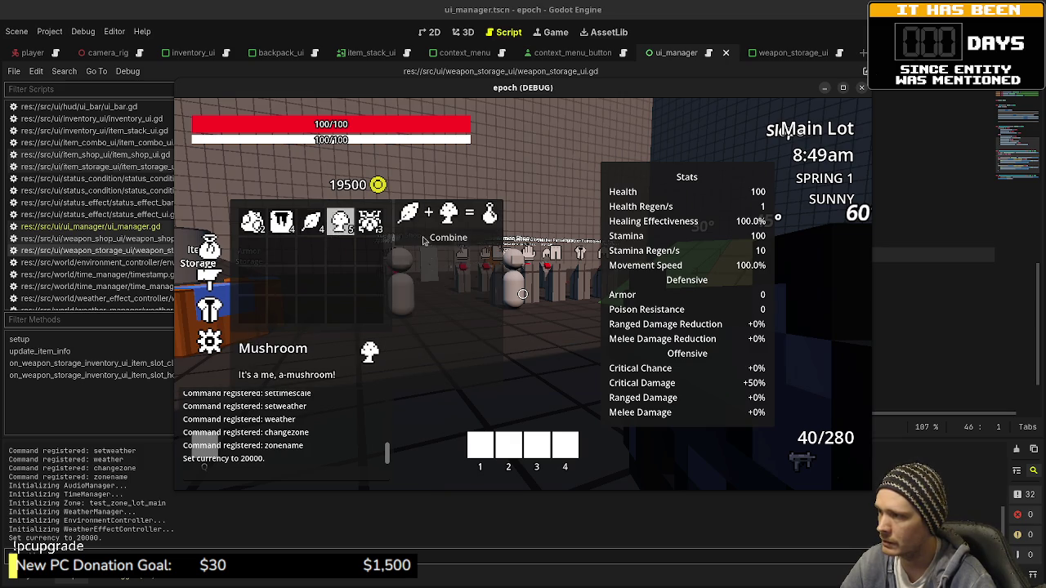
pyautogui.click(341, 220)
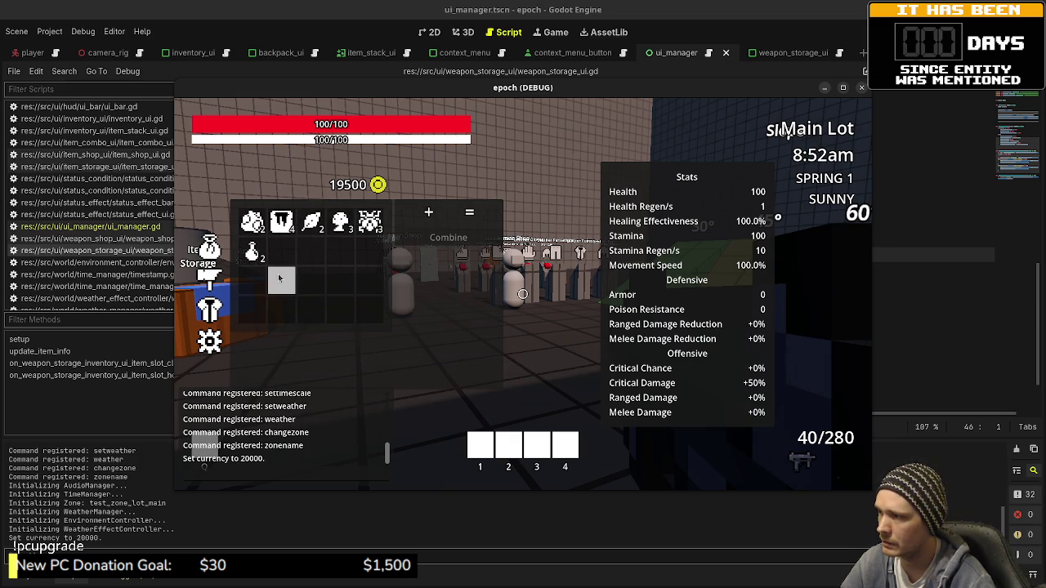
pyautogui.click(312, 220)
pyautogui.click(369, 221)
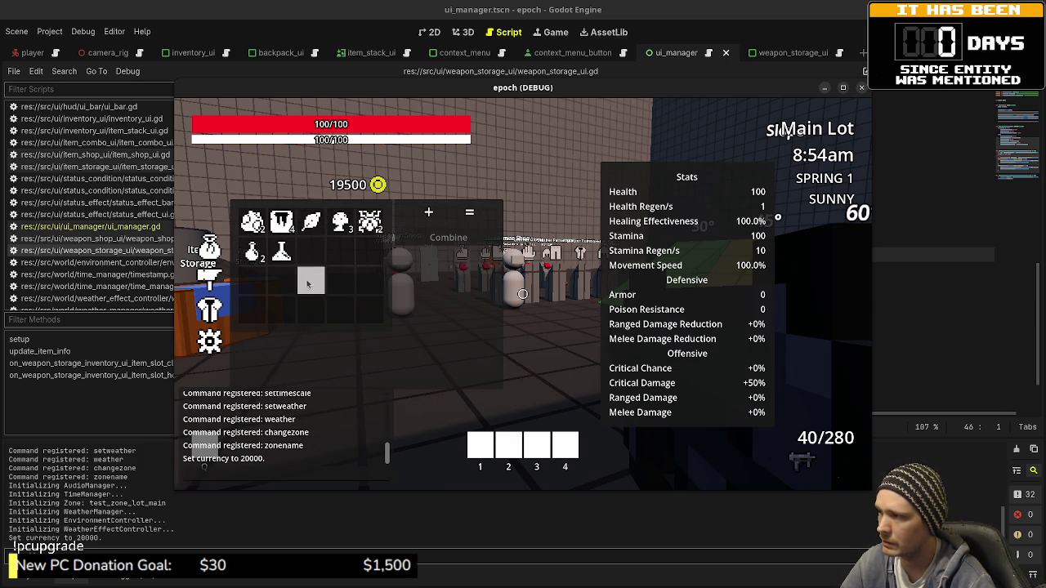
pyautogui.click(251, 253)
pyautogui.click(281, 221)
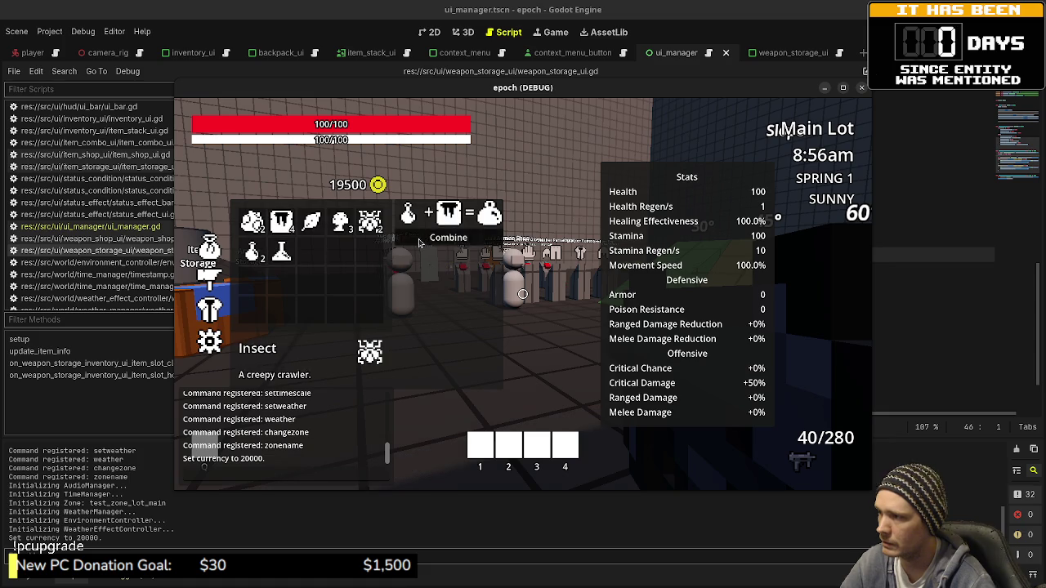
# - Consume the first Potion to restore health
pyautogui.rightClick(256, 255)
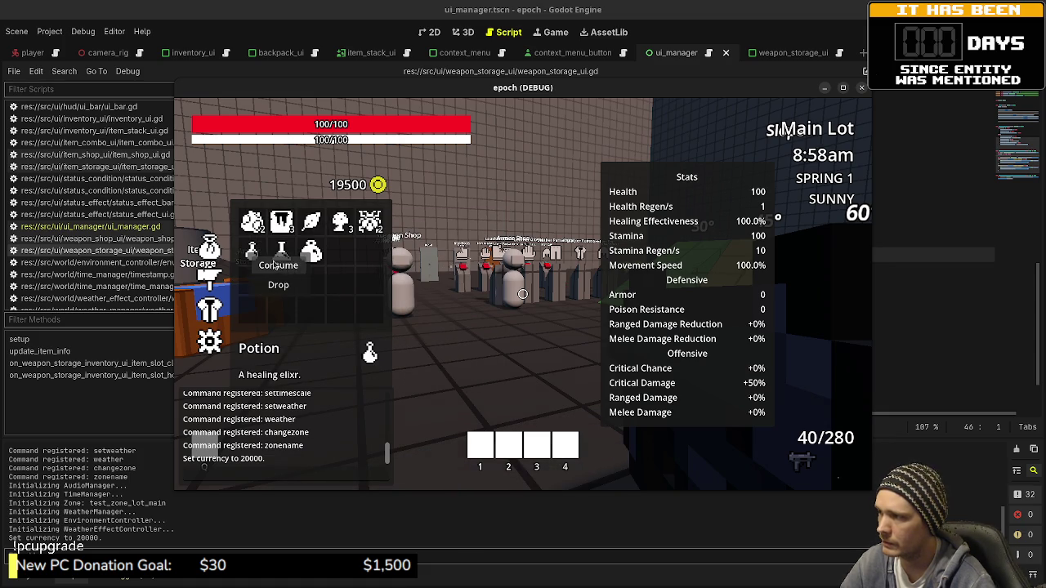
pyautogui.click(362, 258)
pyautogui.rightClick(323, 255)
pyautogui.click(343, 250)
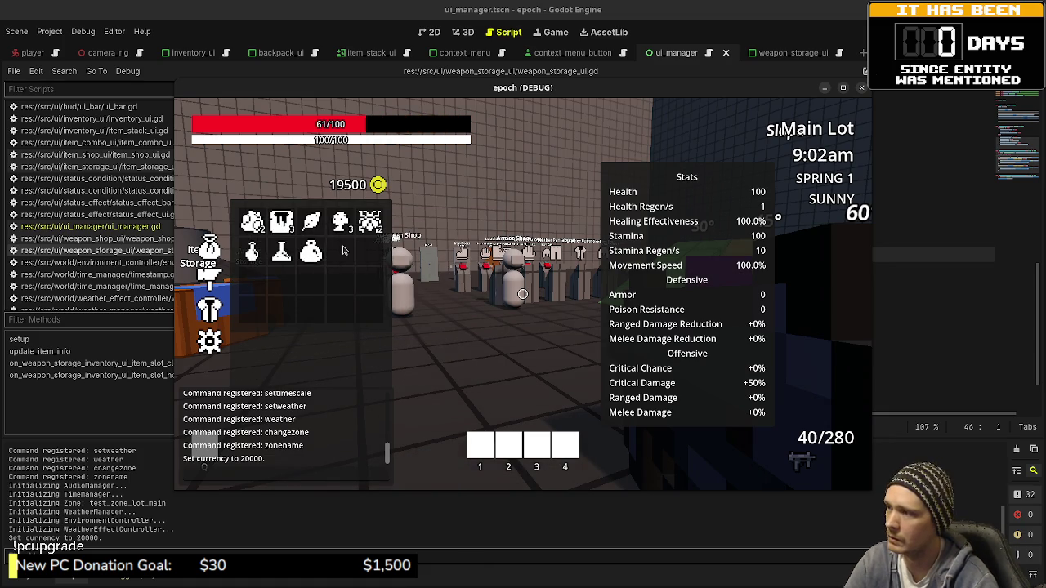
pyautogui.rightClick(254, 253)
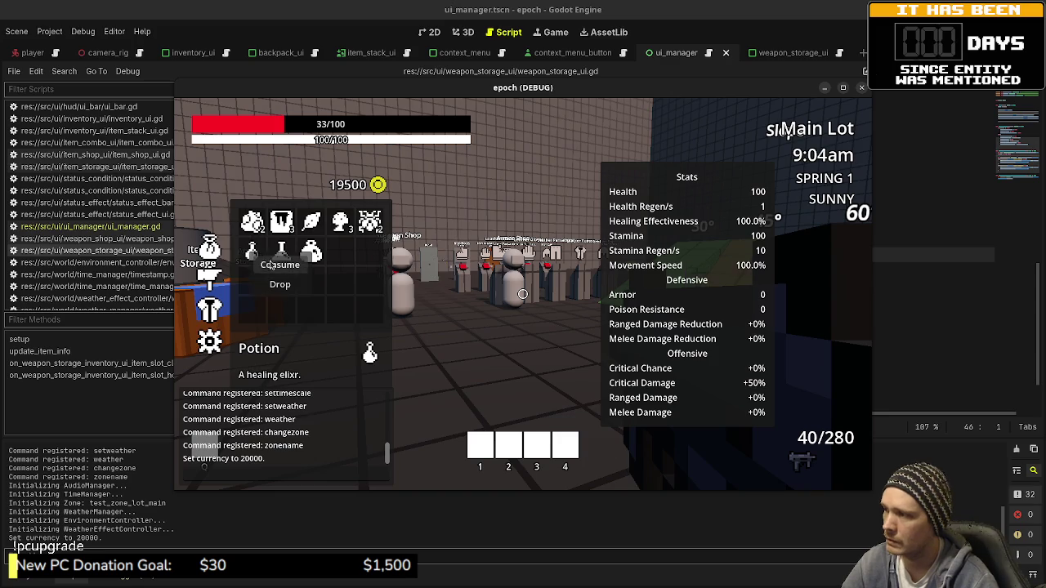
pyautogui.click(272, 263)
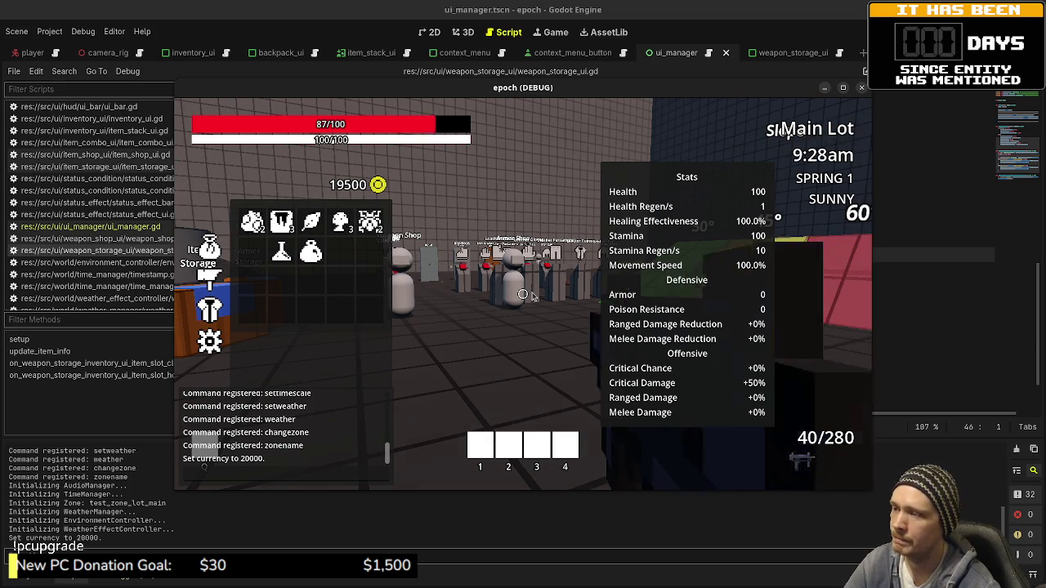
# - Close the inventory and stats panels and walk from the shops to the Main Lot wall with a door
pyautogui.press('Tab')
pyautogui.press('w')
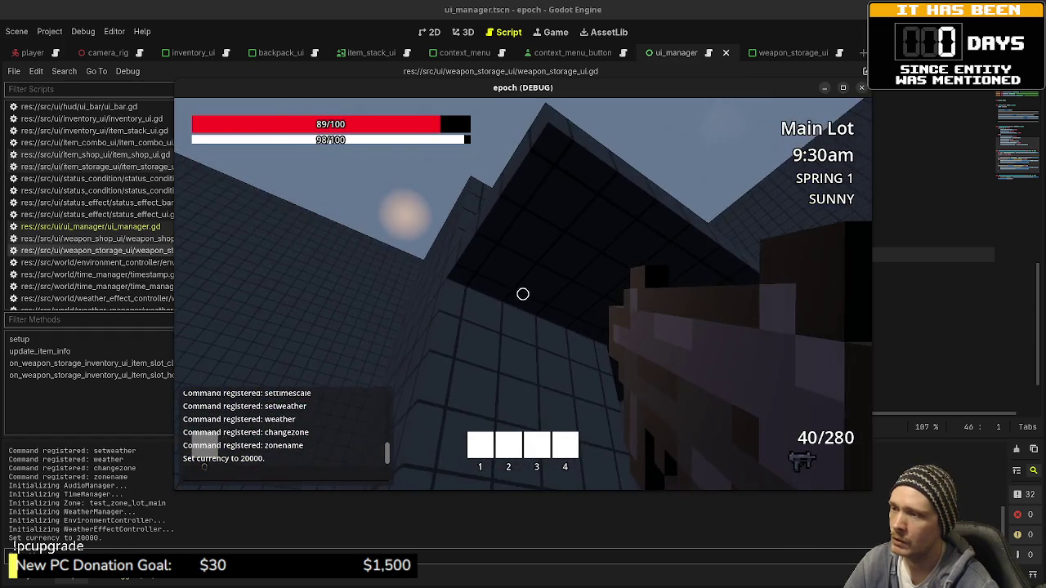
pyautogui.moveTo(523, 294)
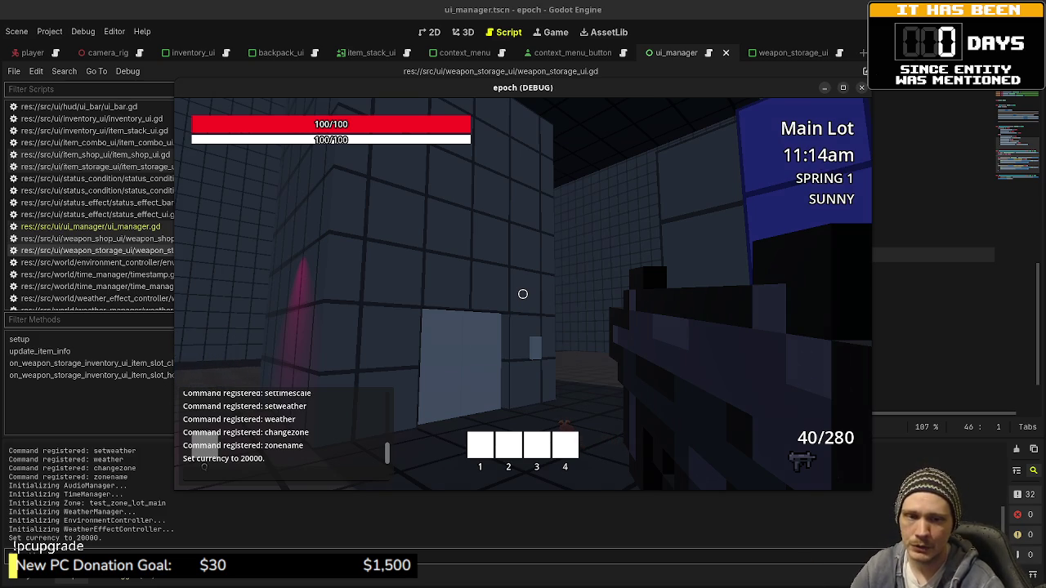
pyautogui.moveTo(523, 294)
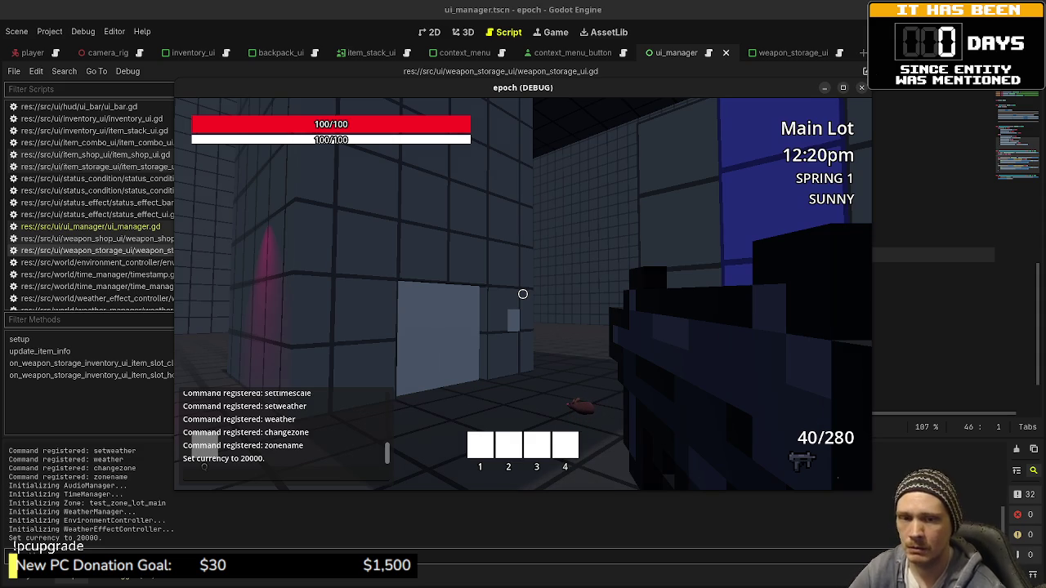
pyautogui.moveTo(522, 294)
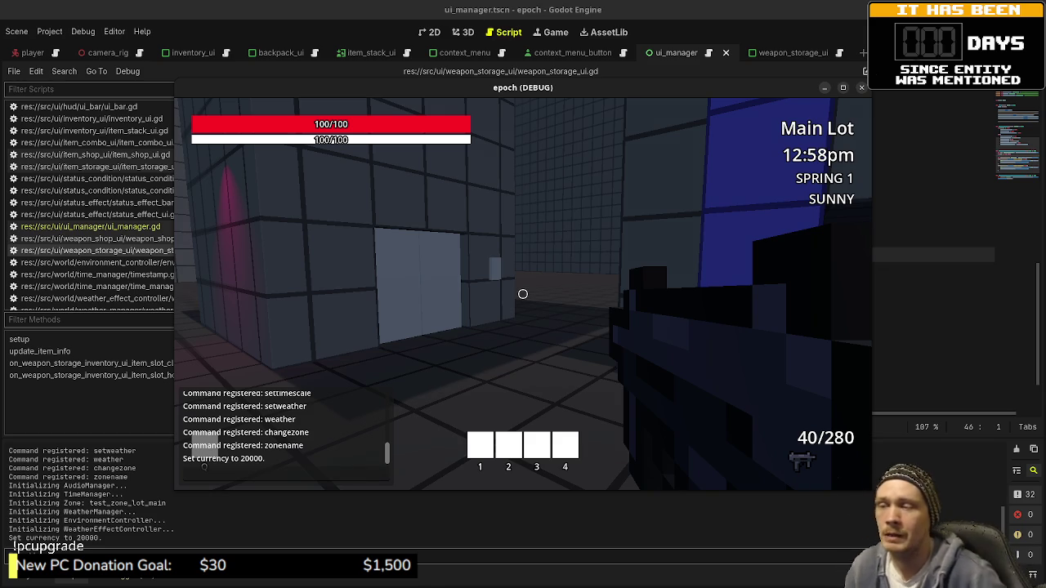
# - Sprint across Main Lot past the shop corridor and walk up to face the pair of door panels
pyautogui.hotkey('shift', 'w')
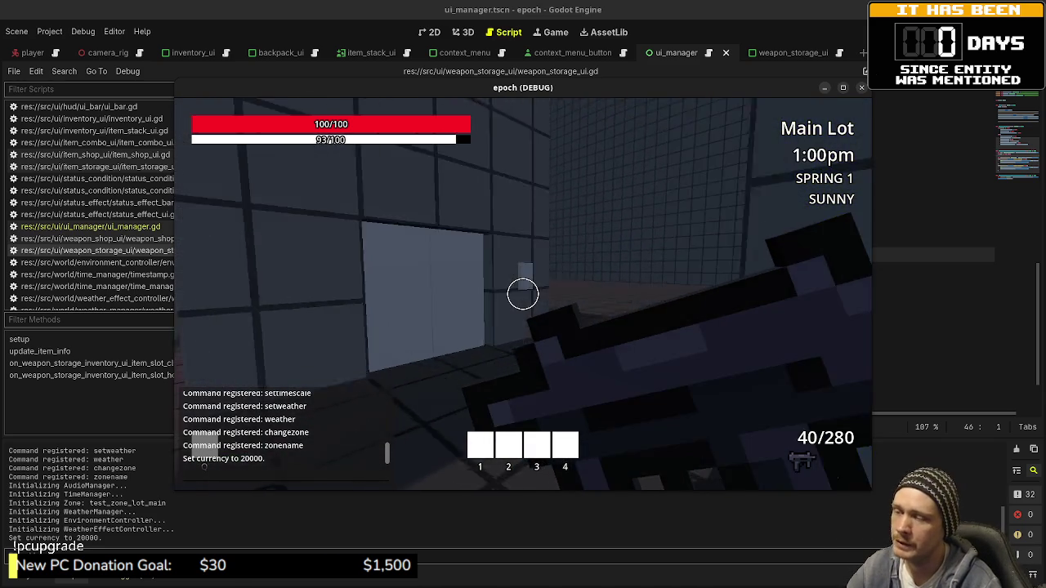
pyautogui.press('w')
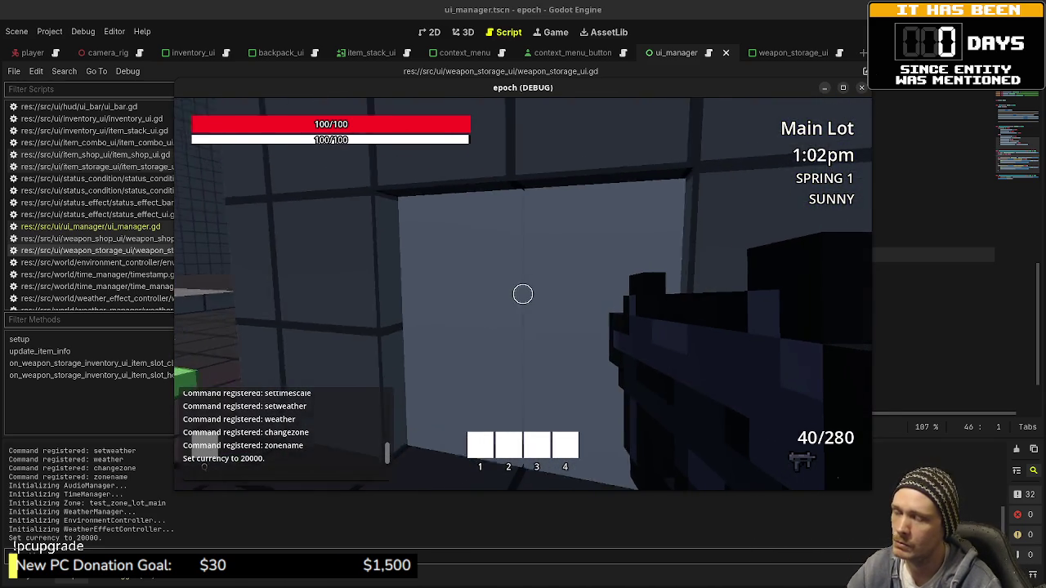
pyautogui.hotkey('shift', 'w')
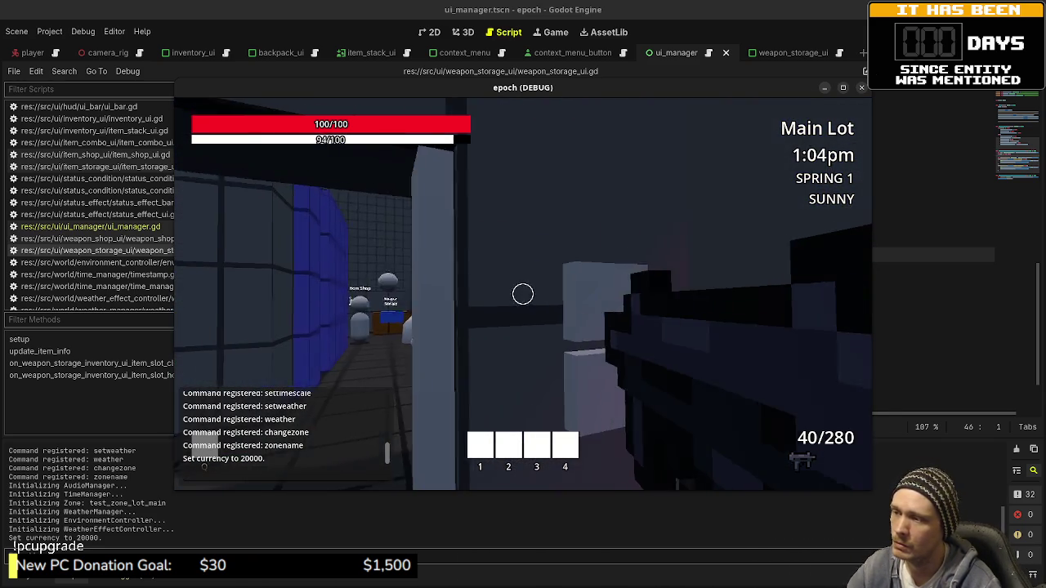
pyautogui.press('w')
pyautogui.press('e')
pyautogui.press('w')
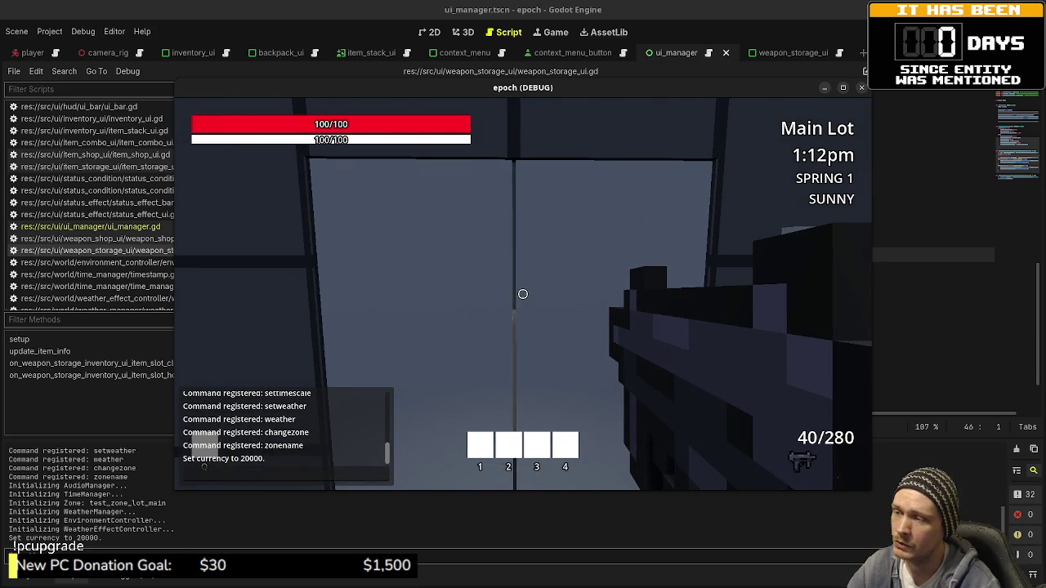
pyautogui.moveTo(523, 295)
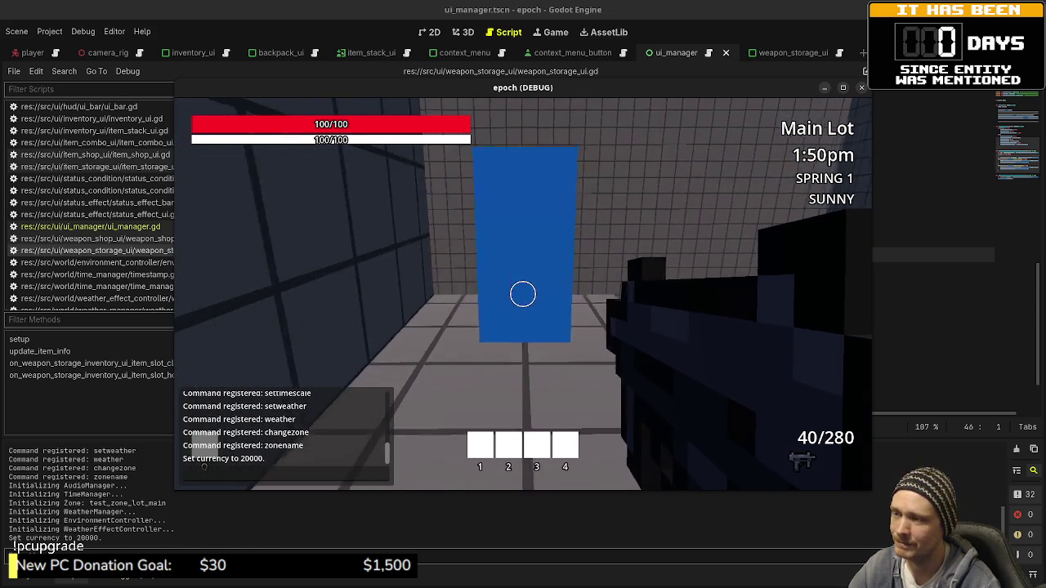
# - Walk through the blue panel into Town toward the storage chests and run 'setweather rainy'
pyautogui.press('w')
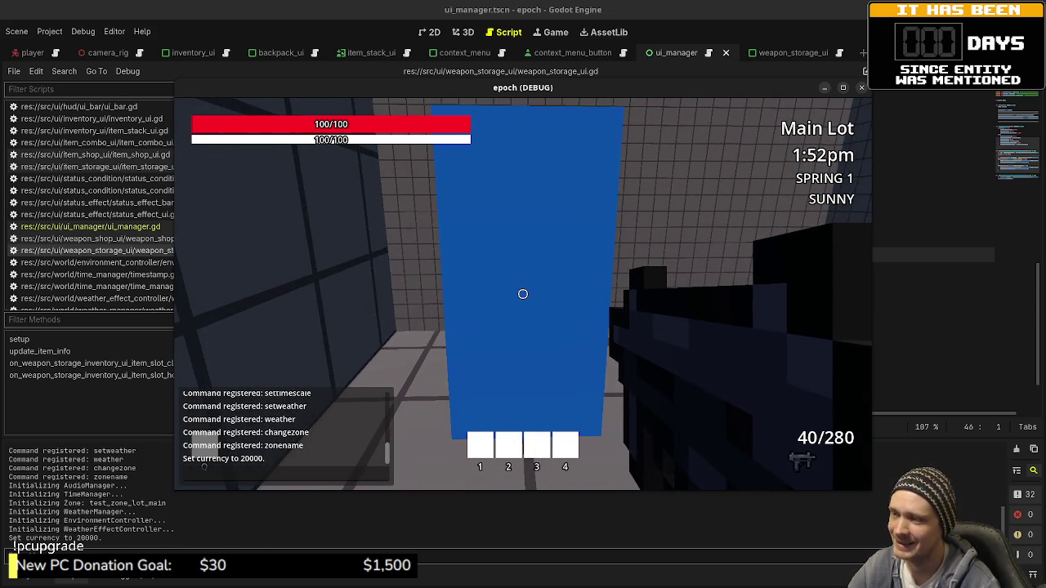
pyautogui.press('w')
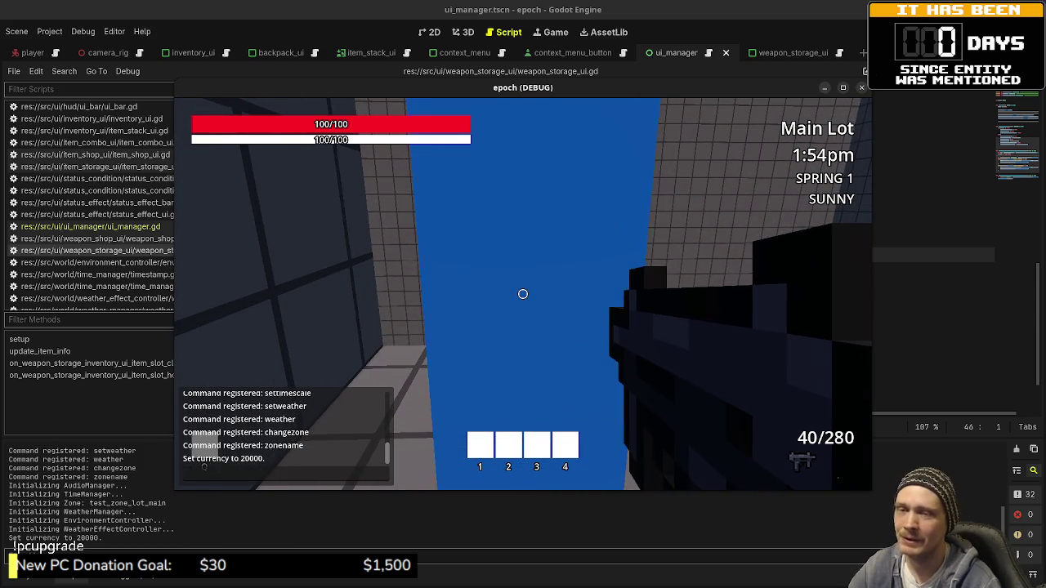
pyautogui.press('w')
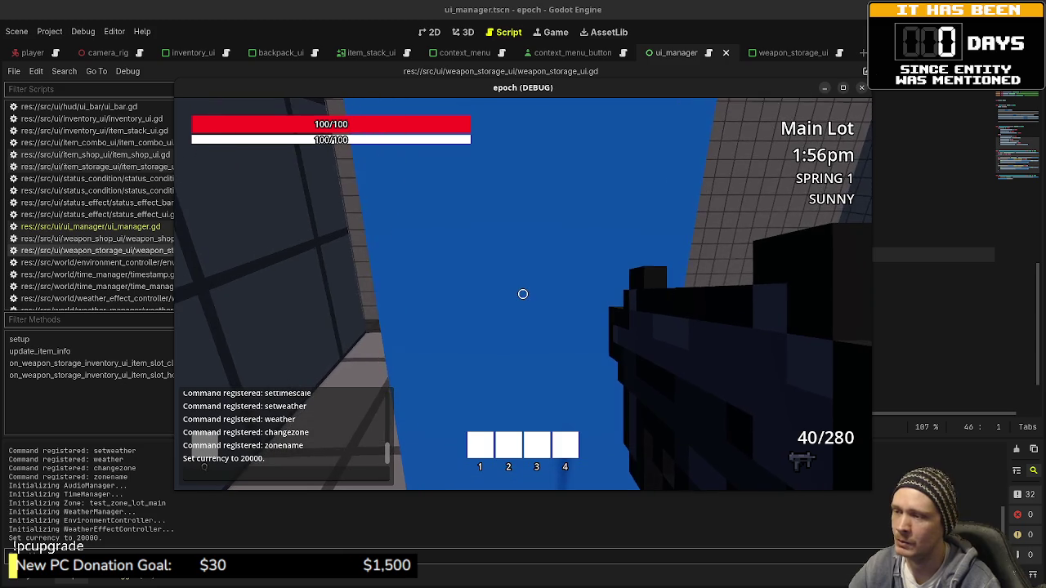
pyautogui.press('w')
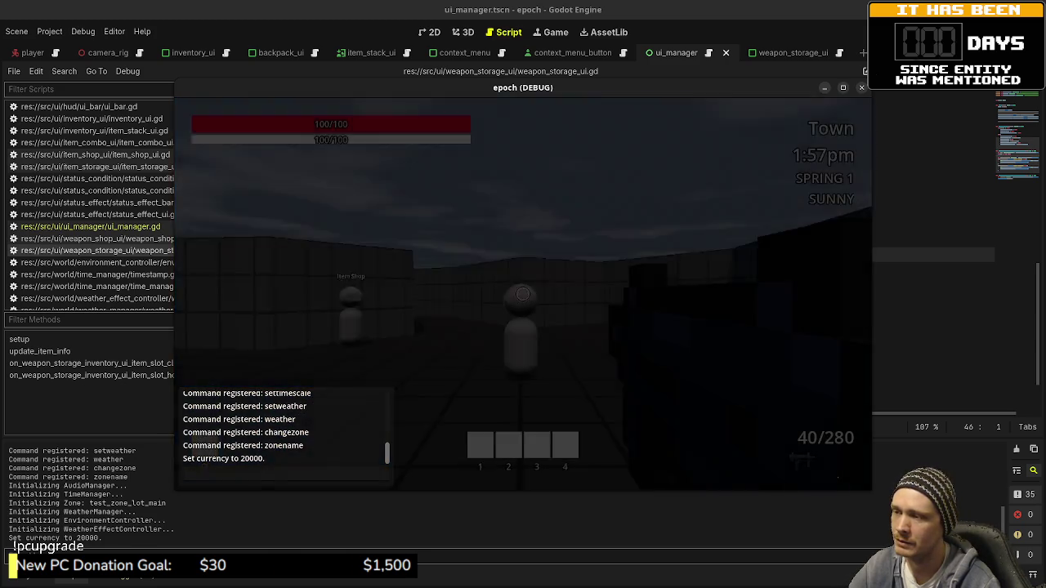
pyautogui.press('w')
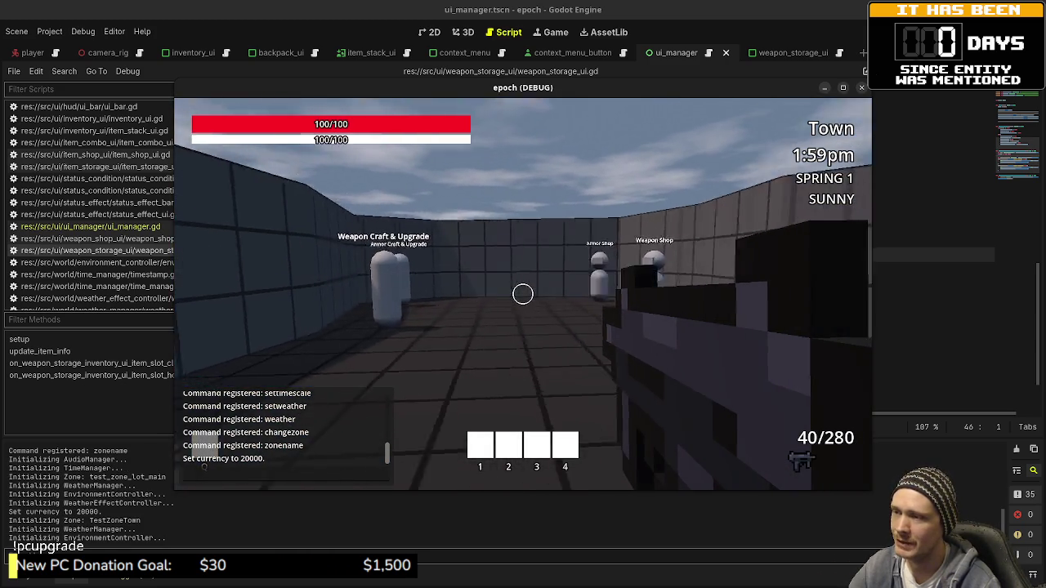
pyautogui.press('w')
pyautogui.write('setweather rai')
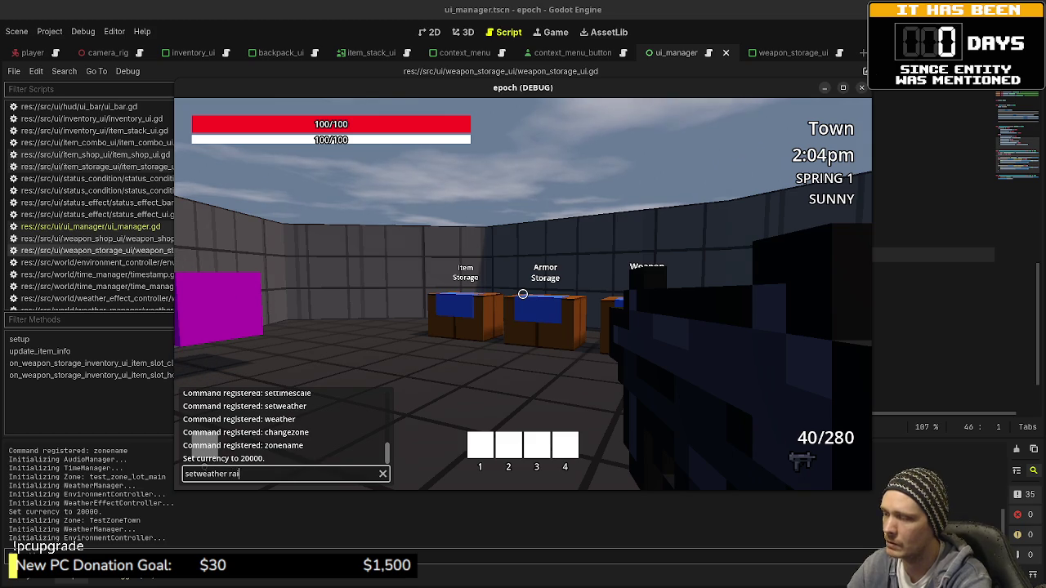
pyautogui.write('ny')
pyautogui.press('Return')
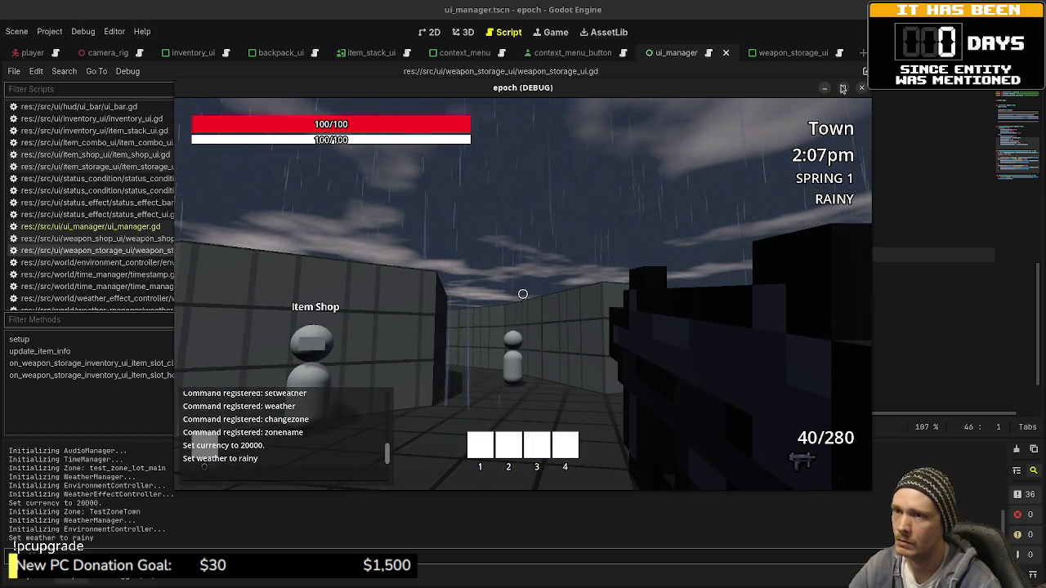
# - Maximize the epoch (DEBUG) window and walk past the Item Shop NPC along the storage boxes in the rain
pyautogui.click(842, 88)
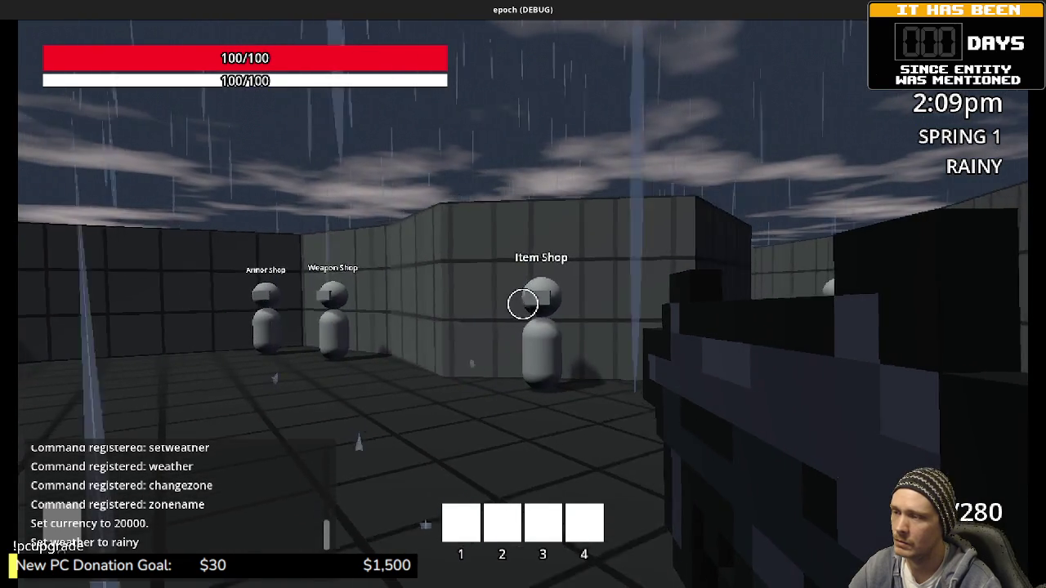
pyautogui.press('s')
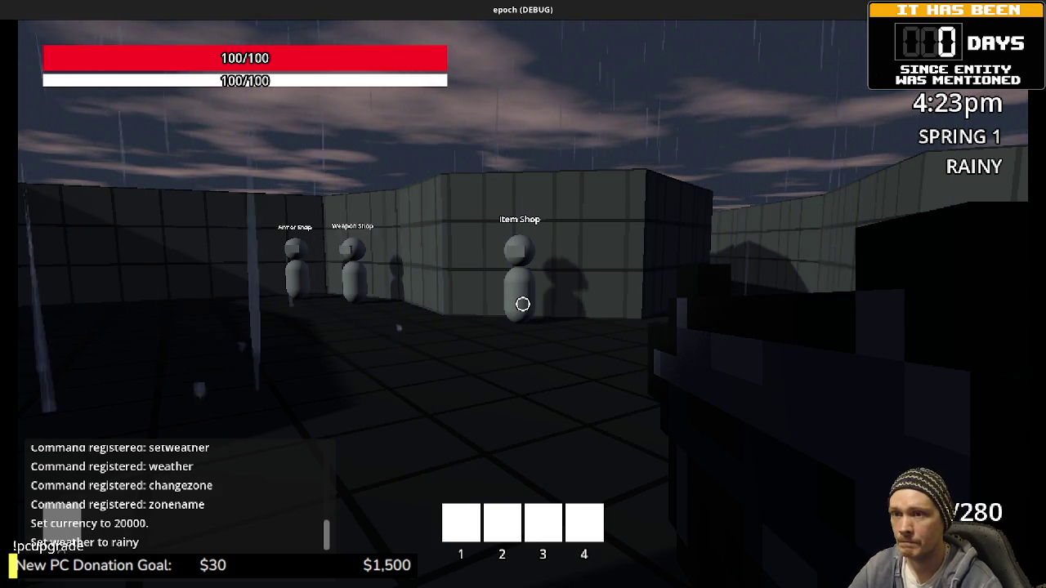
pyautogui.press('w')
pyautogui.hotkey('shift', 'w')
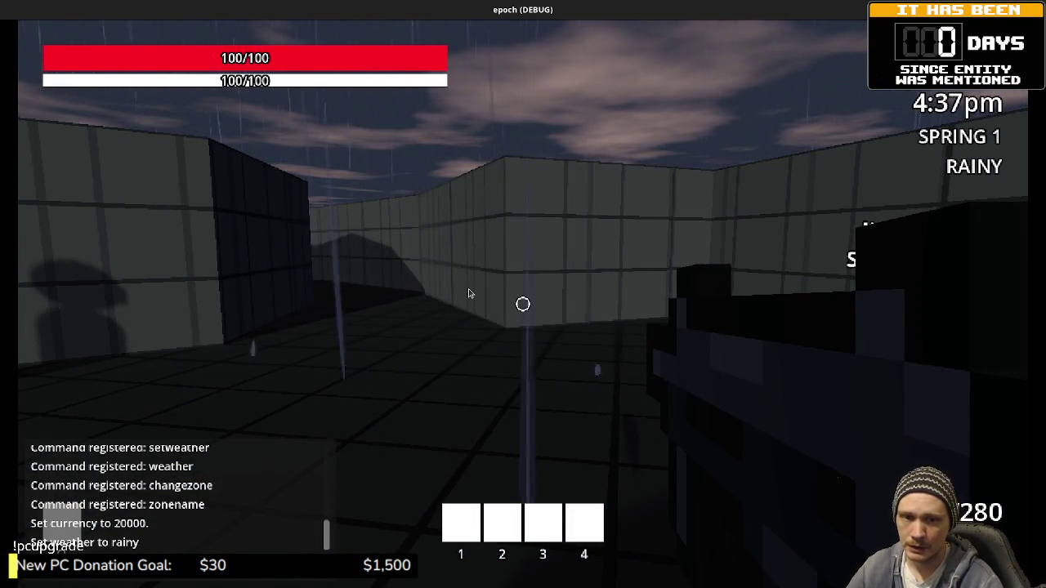
# - Place a purple cube, remove it, then place another on the floor ahead
pyautogui.click(469, 290)
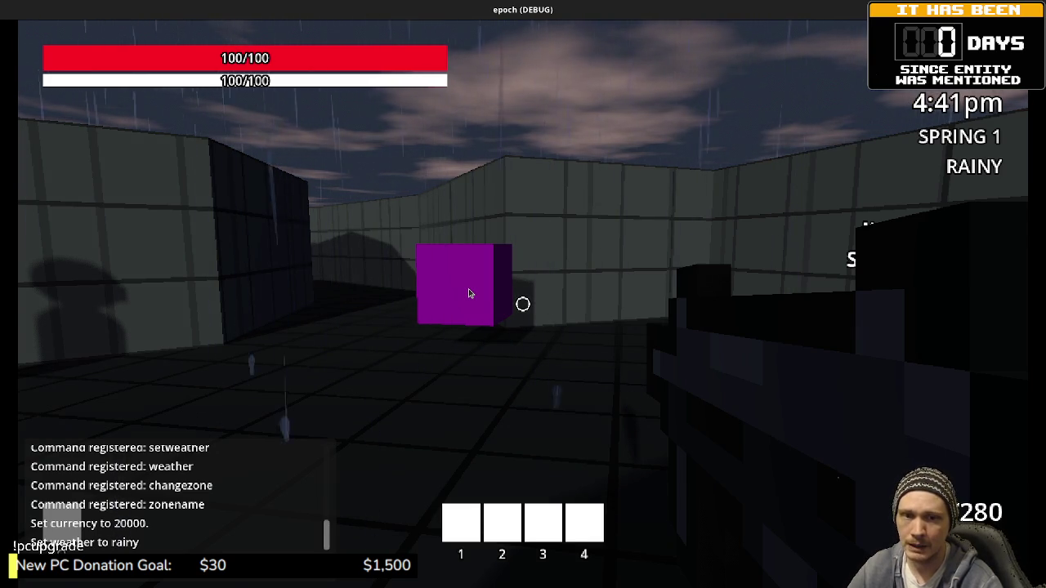
pyautogui.click(468, 293)
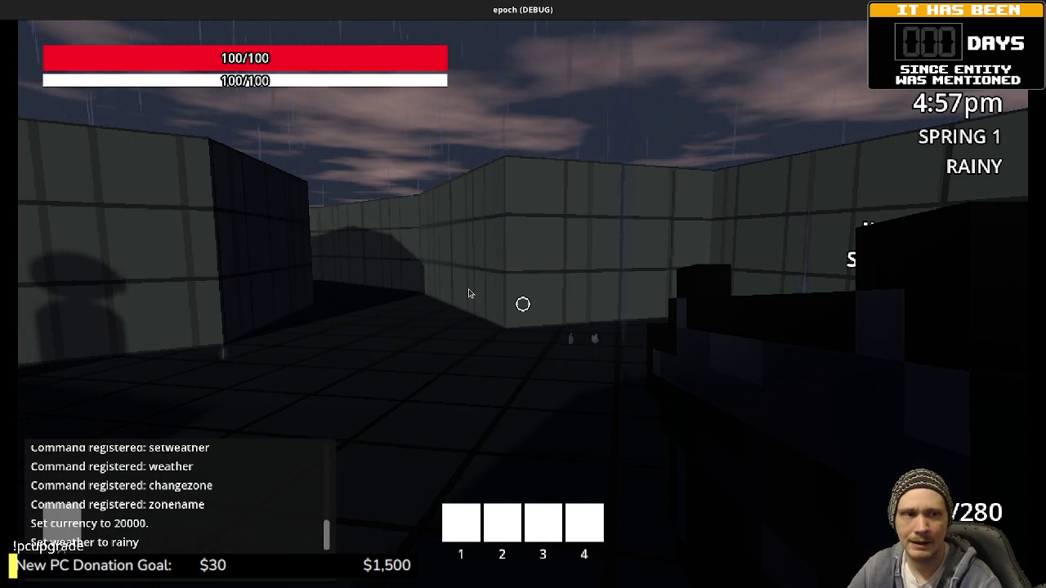
pyautogui.click(468, 289)
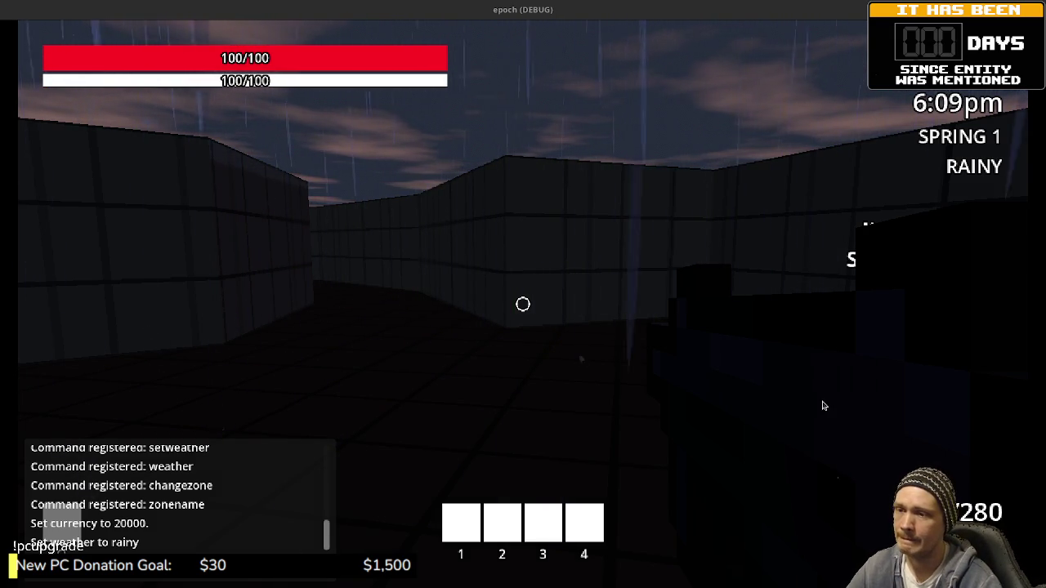
# - Walk across the rainy square toward the shop NPCs to face the Weapon Craft & Upgrade vendor
pyautogui.click(698, 334)
pyautogui.hotkey('shift', 'w')
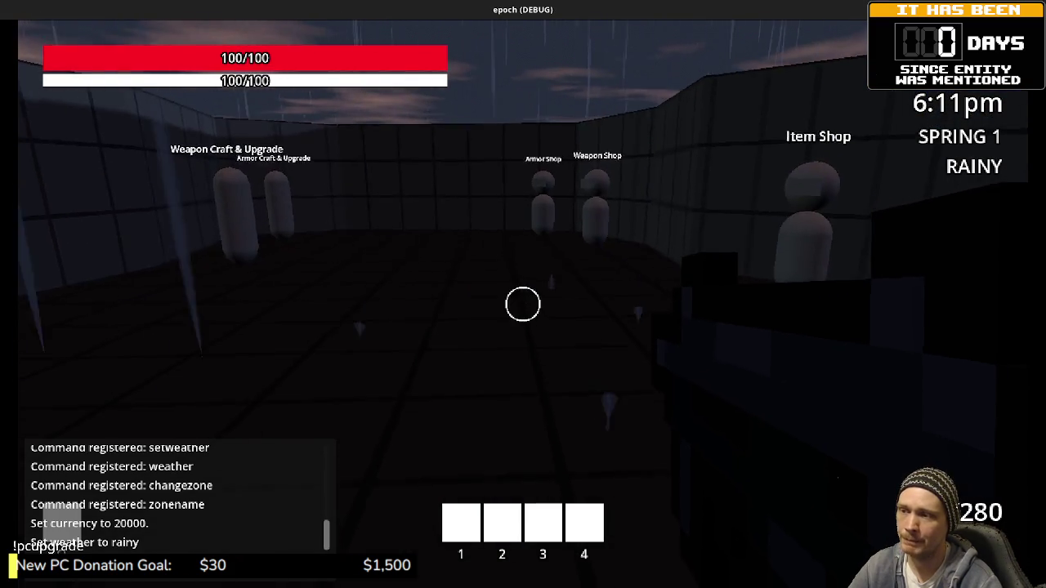
pyautogui.press('w')
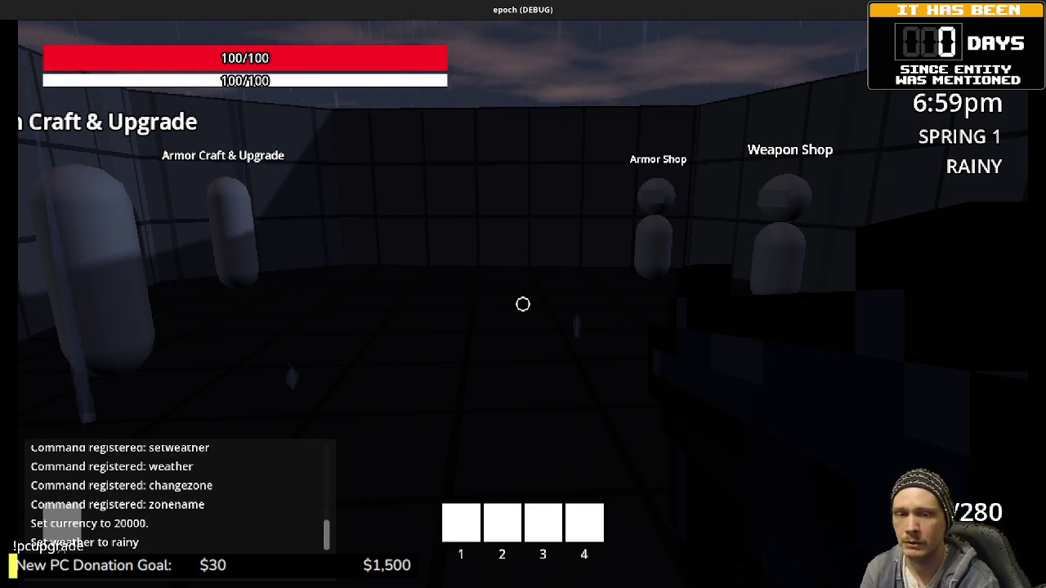
pyautogui.press('a')
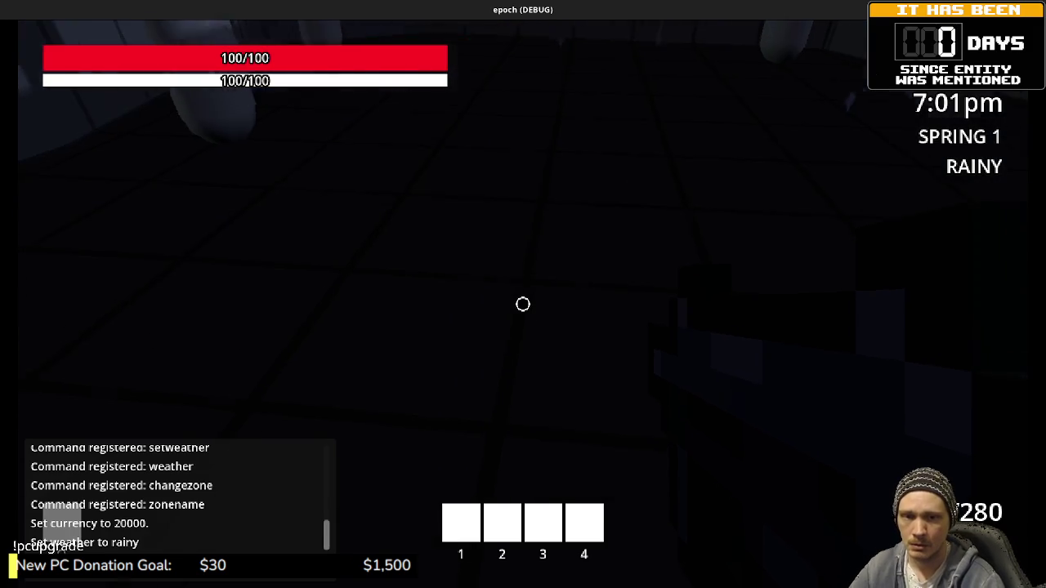